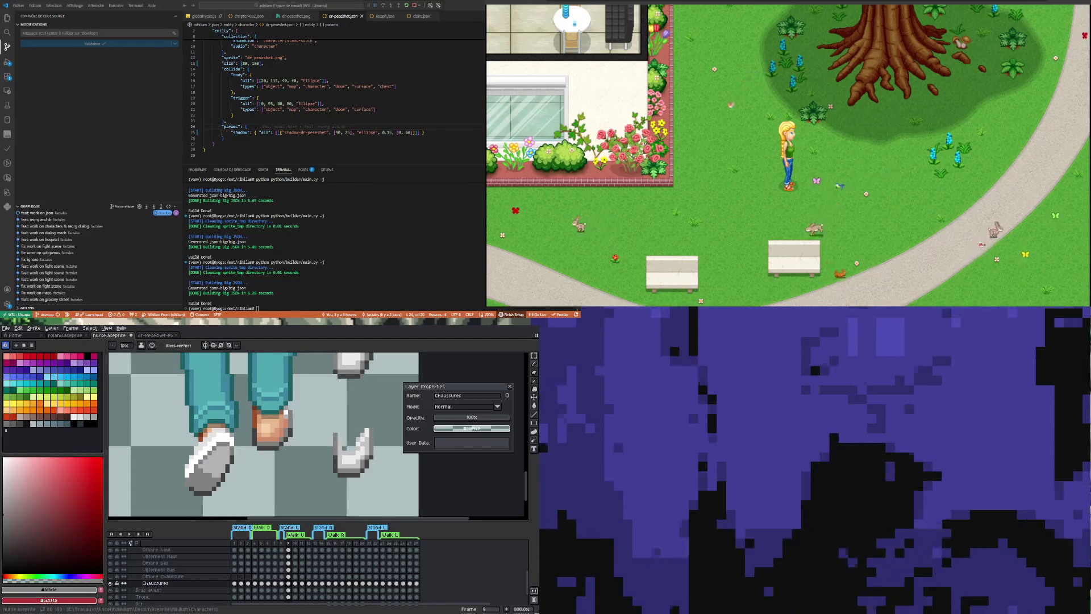
Sample the shoe's white as drawing colour with the eyedropper and return to the Pencil.
key(i)
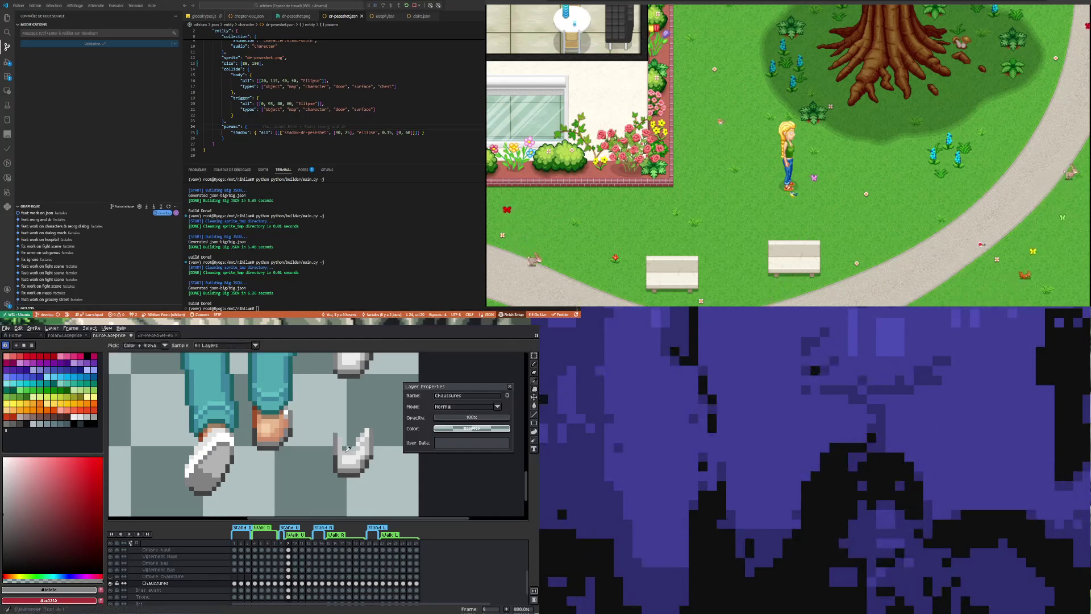
key(b)
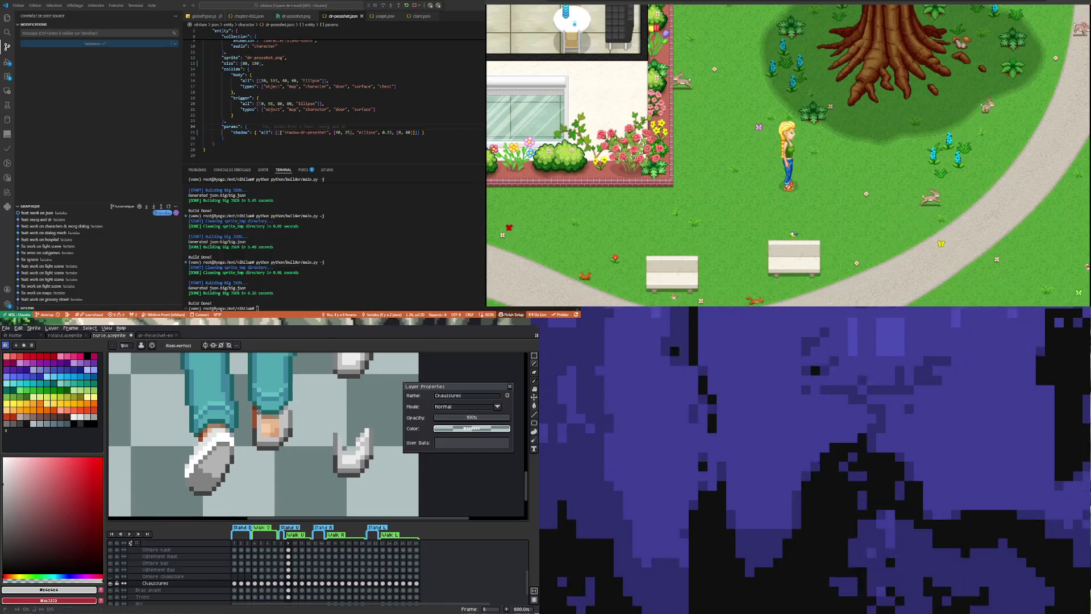
key(i)
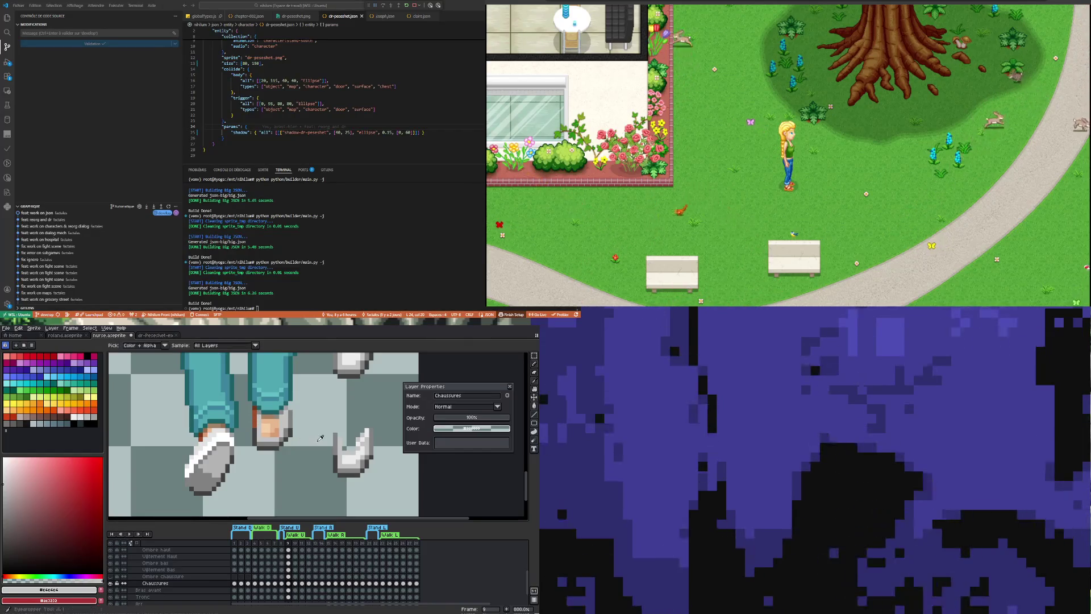
key(b)
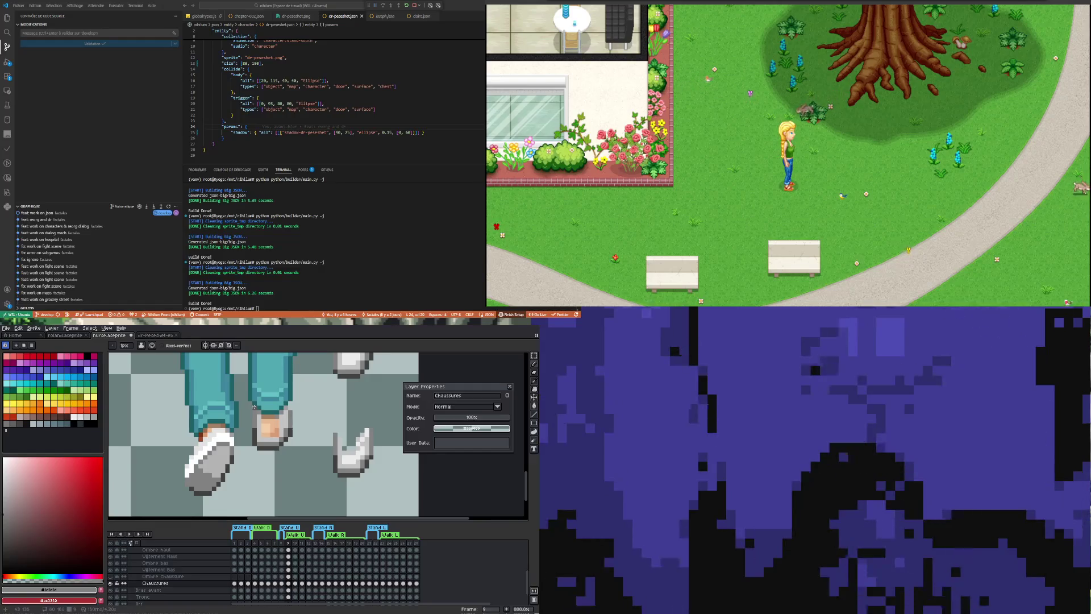
scroll(264, 425, up, 2)
key(i)
click(258, 430)
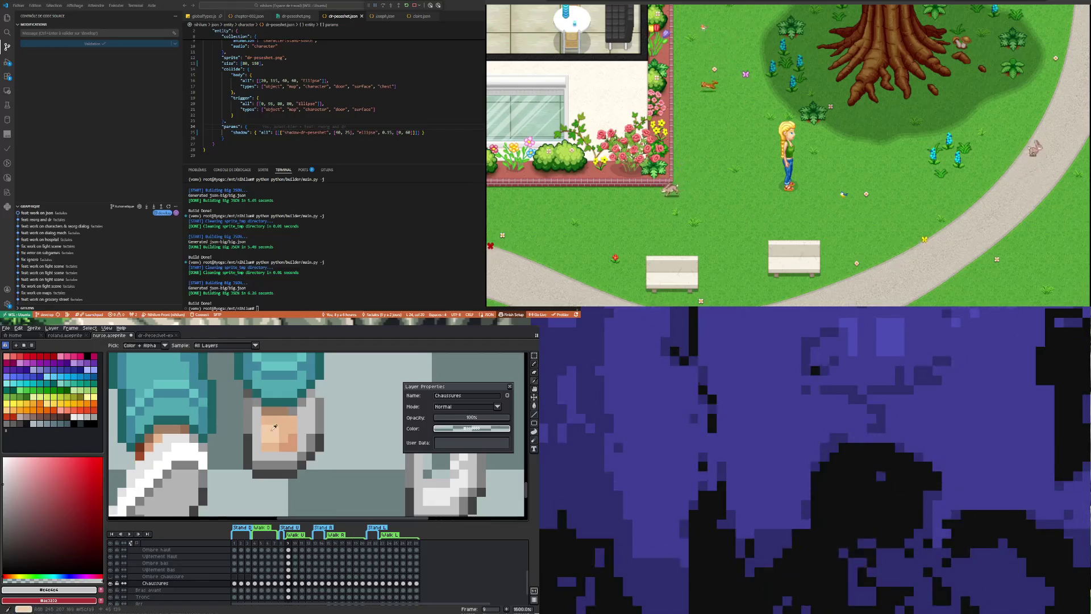
key(b)
scroll(277, 422, down, 2)
scroll(279, 417, up, 1)
scroll(280, 412, up, 1)
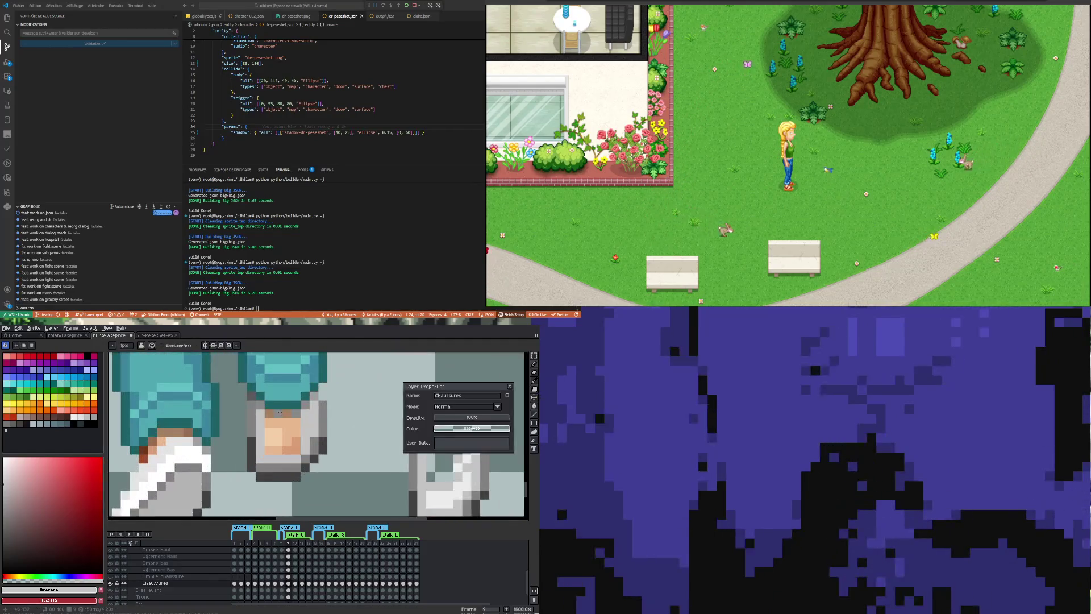
scroll(280, 411, up, 1)
scroll(257, 428, down, 1)
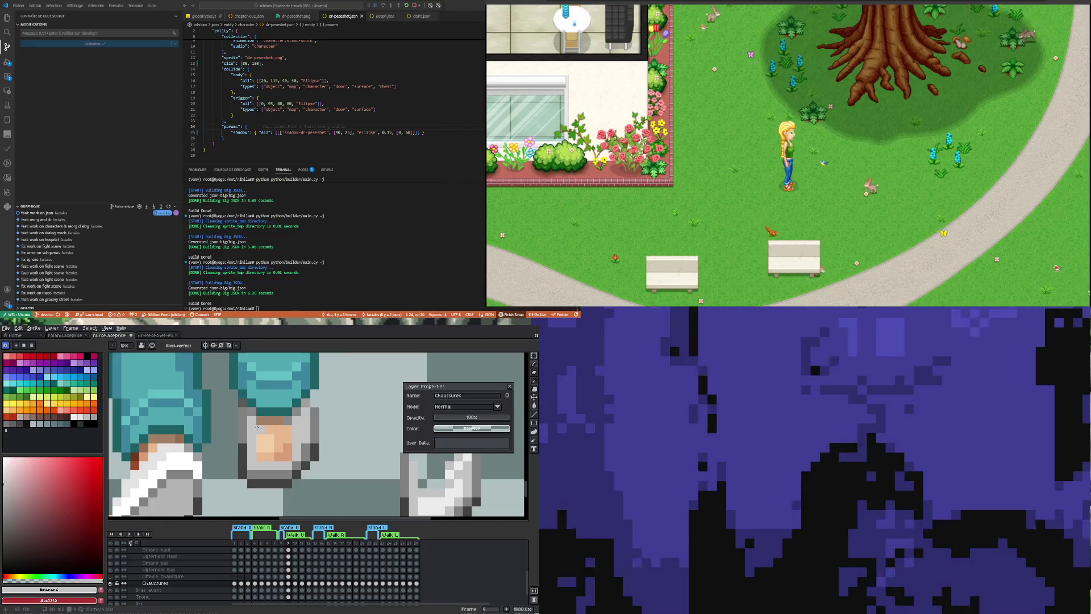
scroll(257, 426, up, 1)
scroll(278, 428, down, 1)
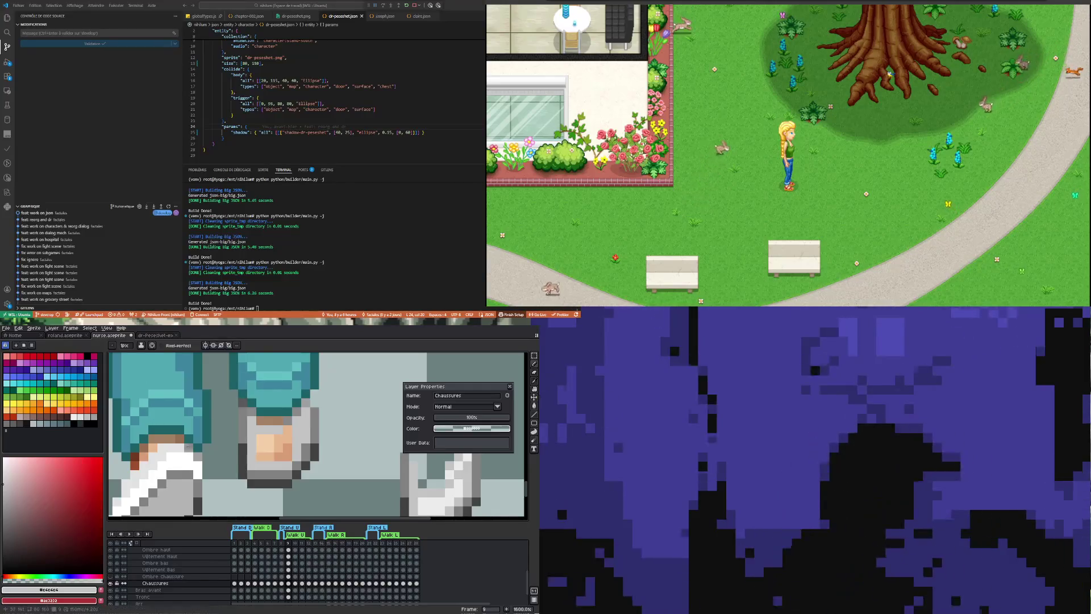
scroll(188, 454, down, 1)
scroll(188, 454, down, 1)
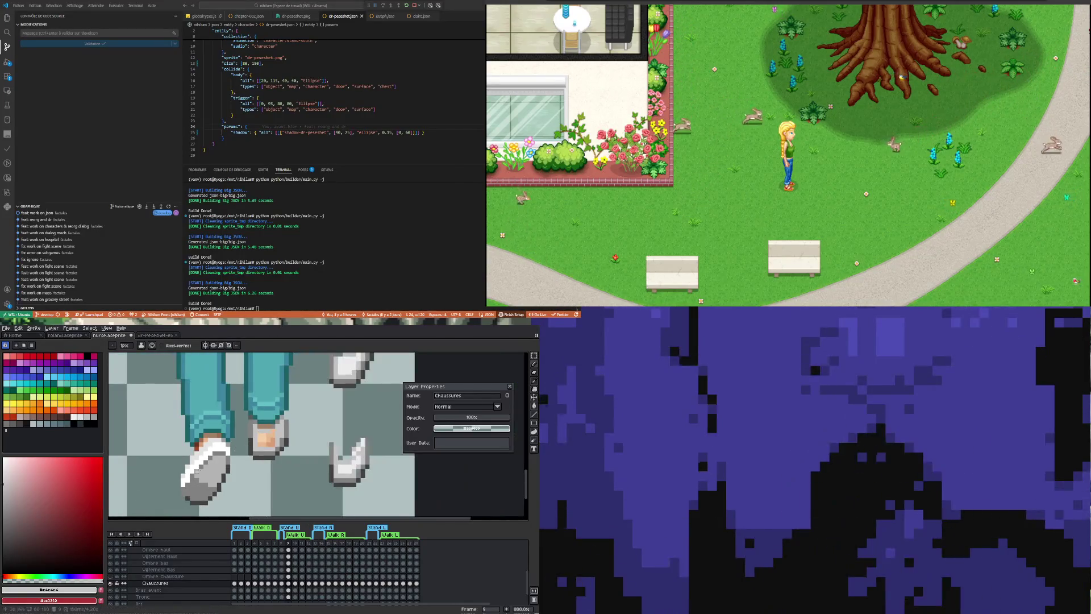
scroll(194, 453, up, 2)
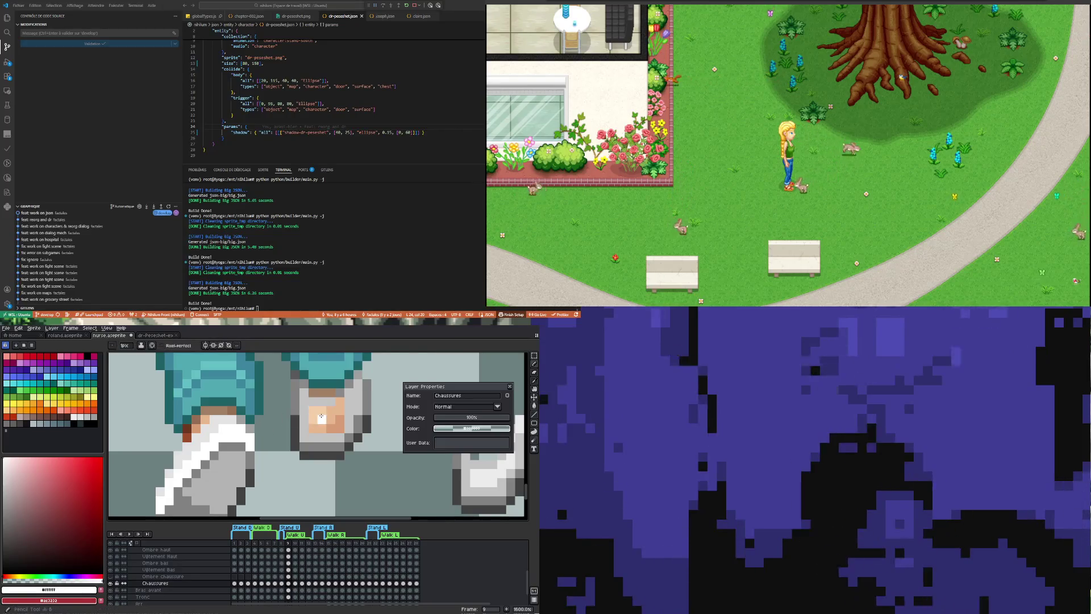
scroll(322, 417, up, 1)
Paint white over the peach pixels showing through on the shoe.
click(340, 422)
mouse_move(349, 432)
mouse_down()
mouse_move(324, 441)
mouse_move(336, 424)
mouse_up()
click(303, 423)
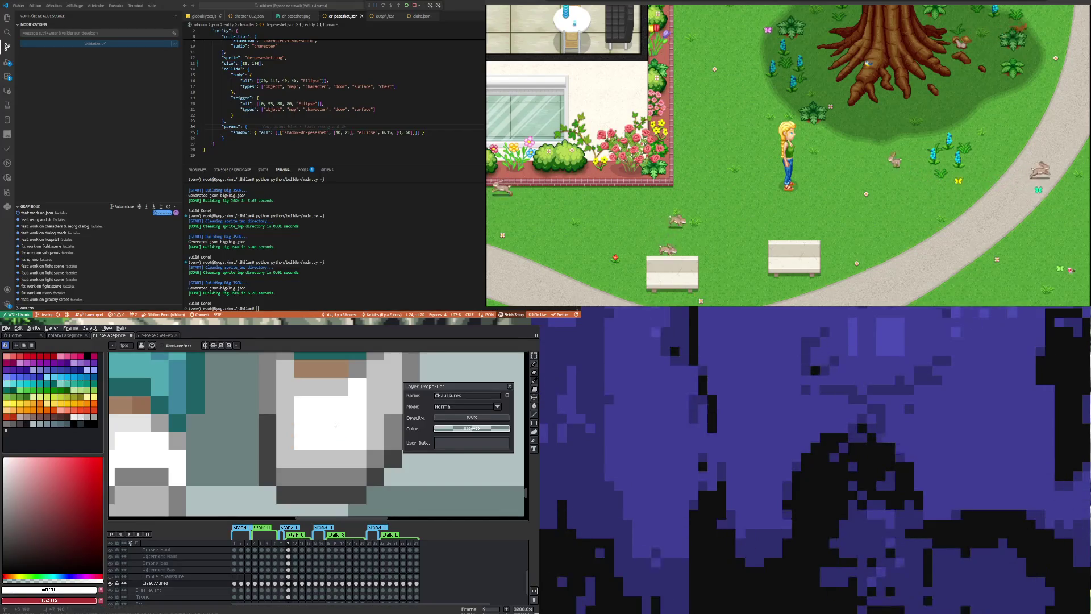
scroll(336, 424, down, 5)
scroll(324, 439, down, 1)
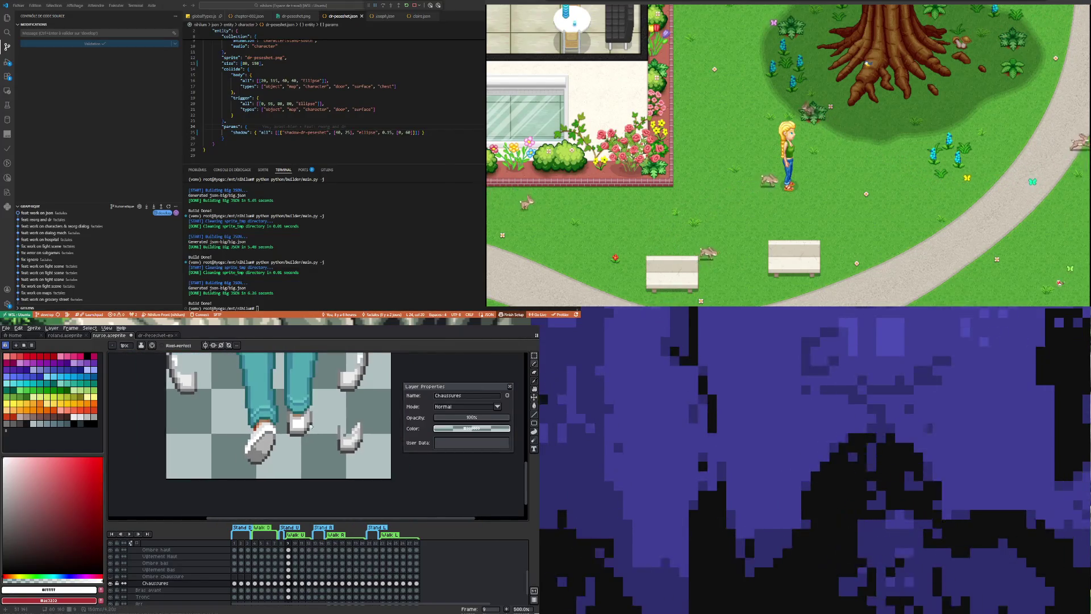
scroll(325, 440, down, 2)
scroll(316, 442, up, 1)
scroll(307, 446, up, 2)
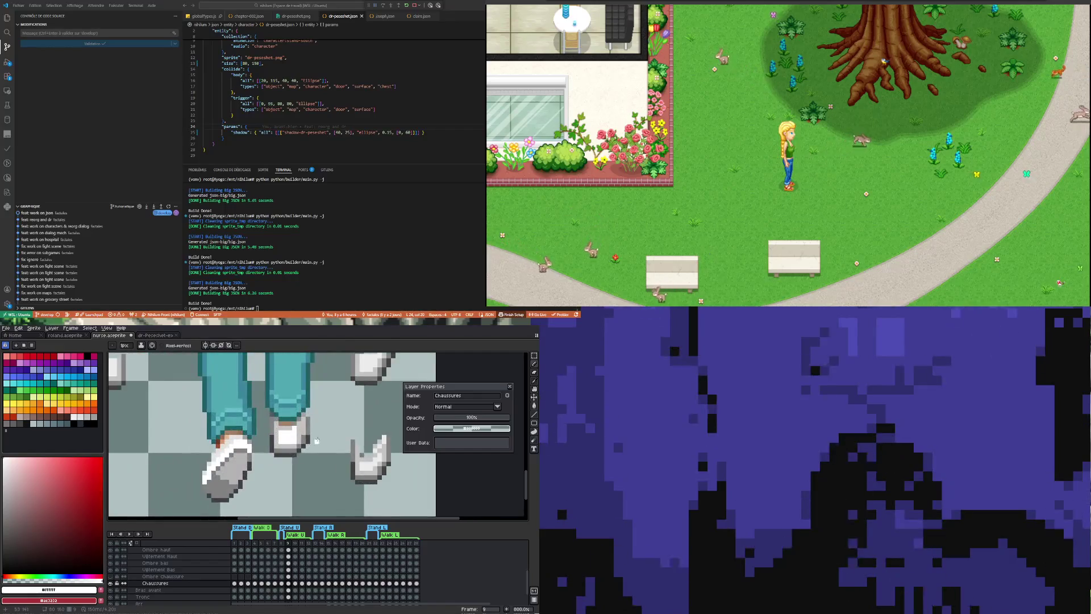
scroll(307, 446, down, 3)
scroll(315, 431, up, 3)
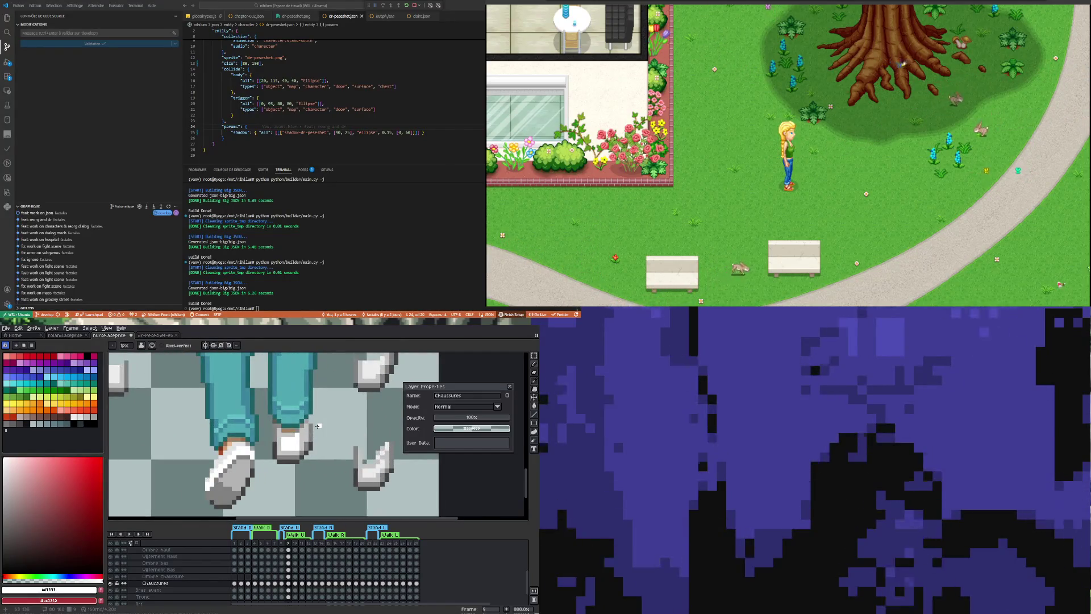
scroll(318, 427, up, 3)
Sample the shoe's light grey #c4c4c4 as the next drawing colour.
key(i)
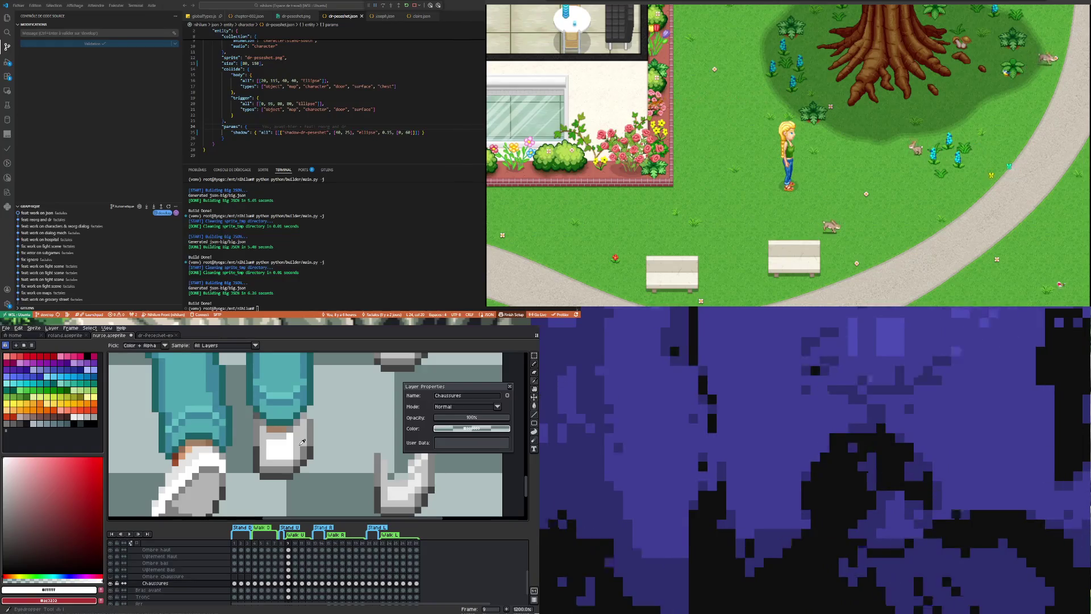
key(m)
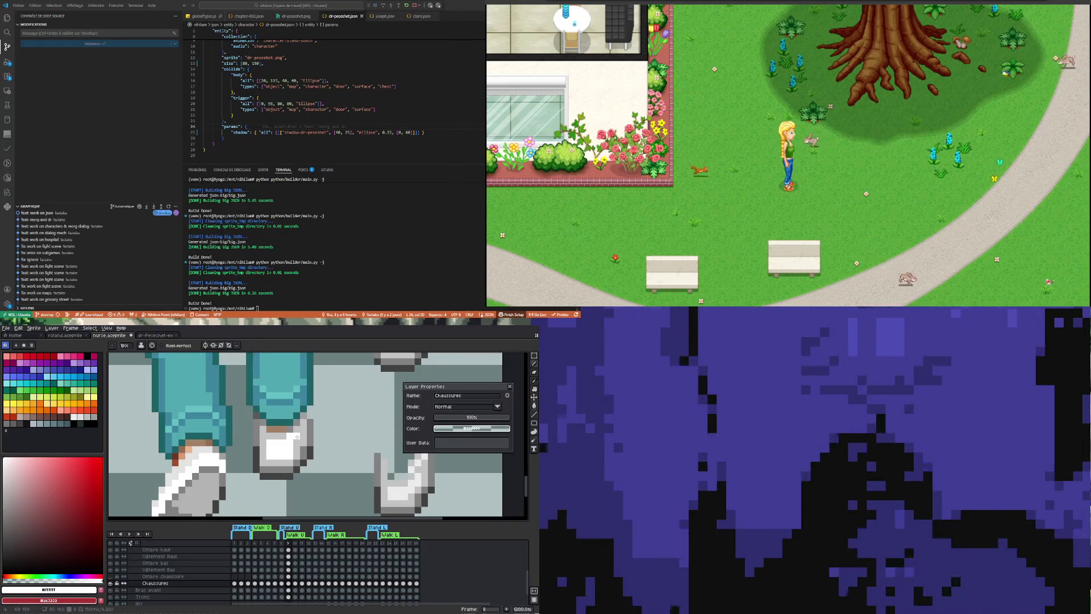
scroll(296, 440, down, 5)
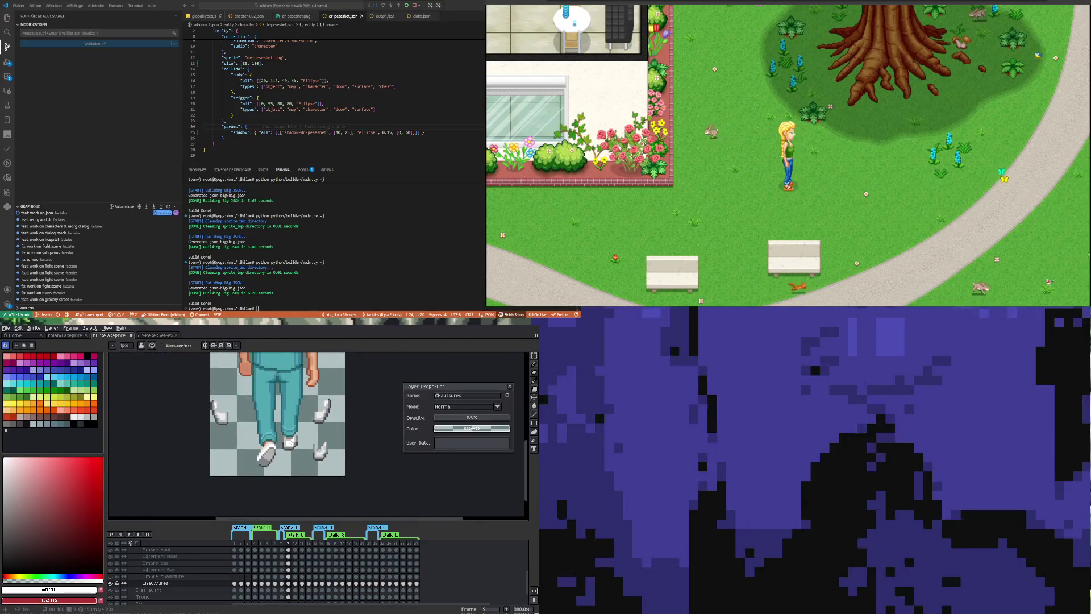
scroll(294, 461, up, 1)
scroll(293, 450, up, 2)
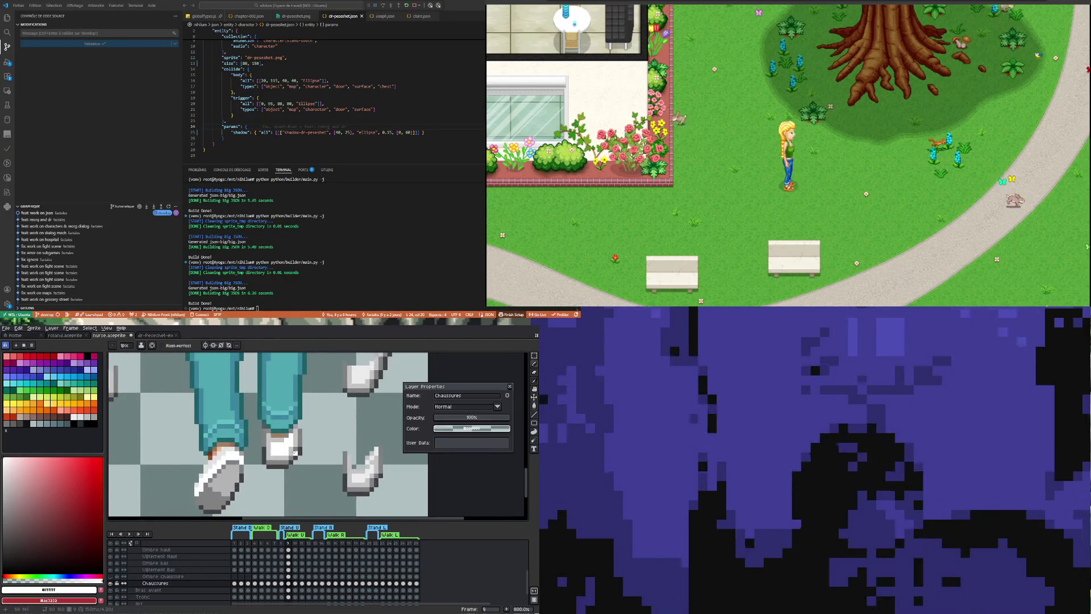
scroll(293, 441, up, 2)
key(i)
click(279, 438)
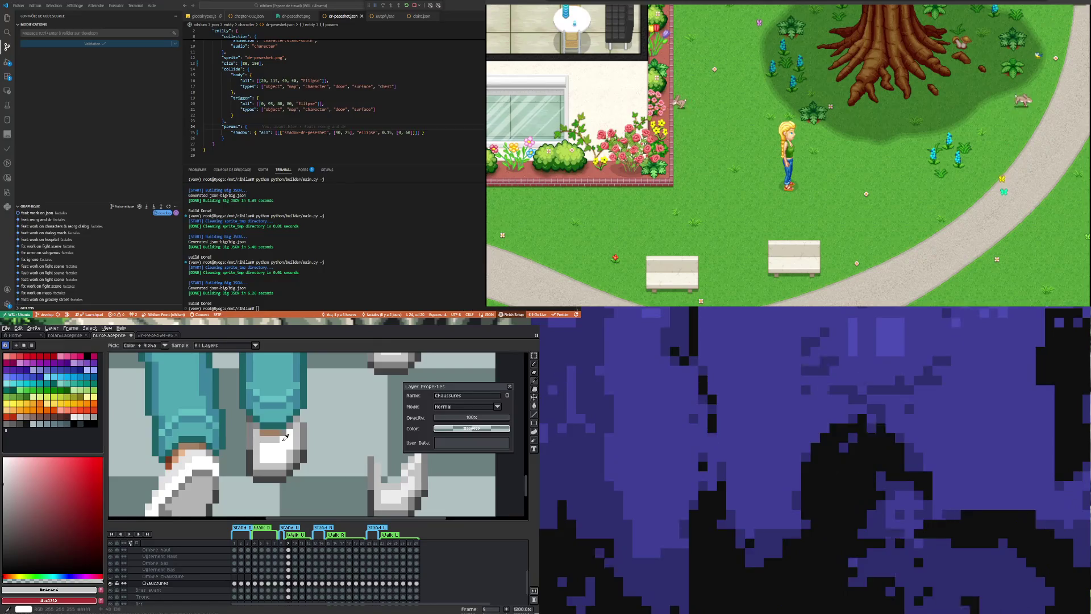
key(b)
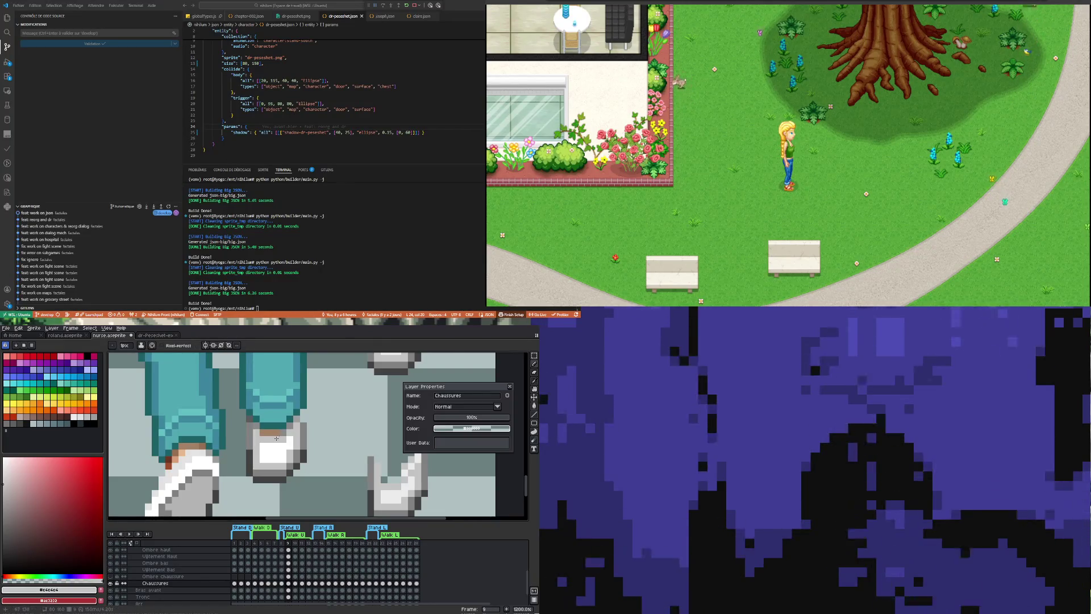
scroll(278, 439, down, 8)
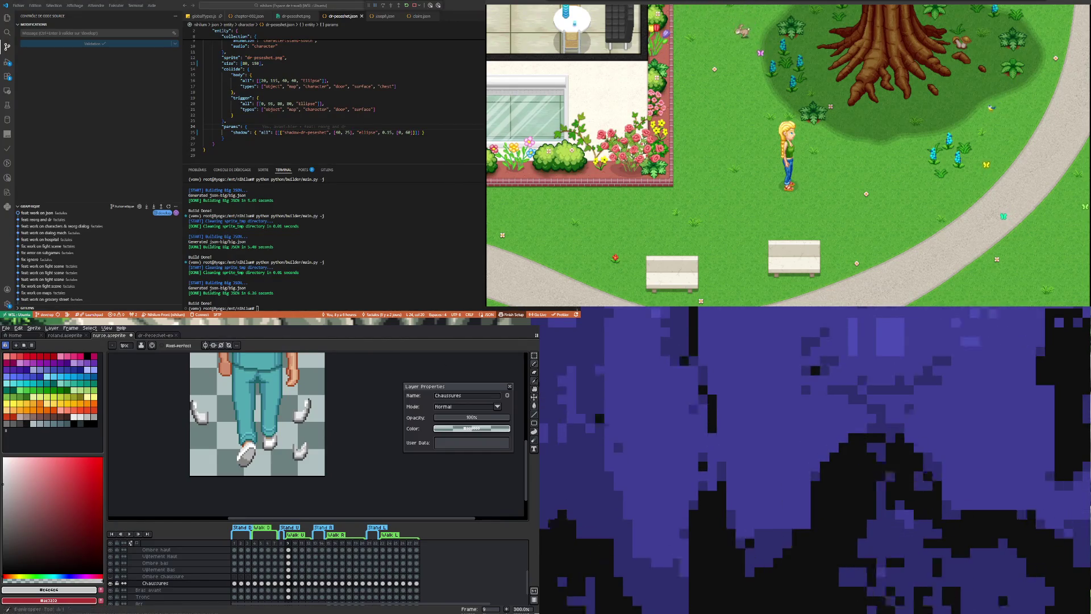
key(v)
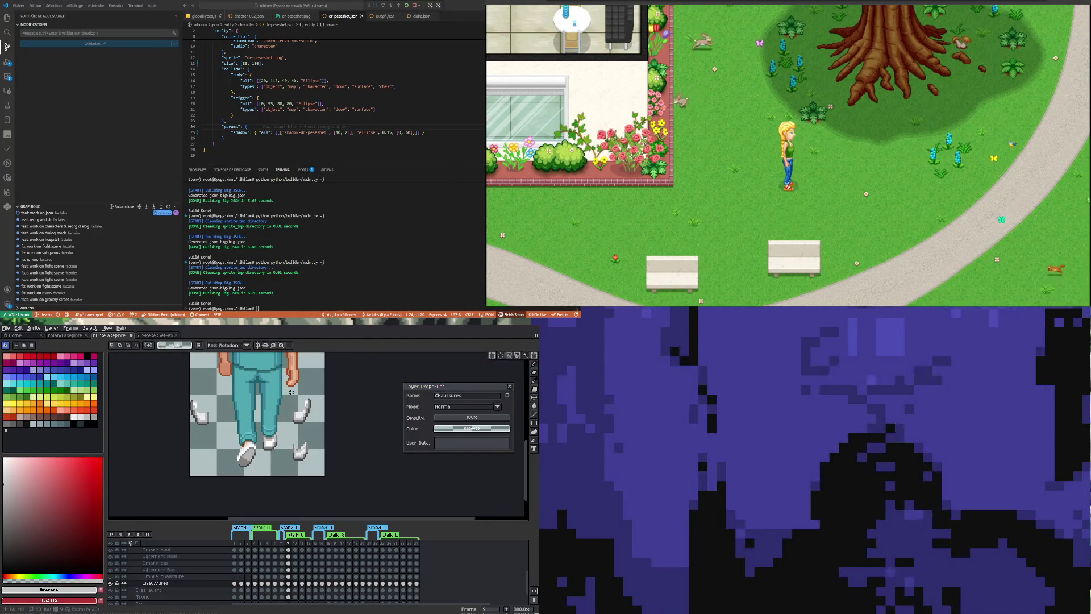
Move the spare shoe pieces off frame 9 and fit the white shoe onto the right foot in frame 11.
drag(291, 392, 309, 466)
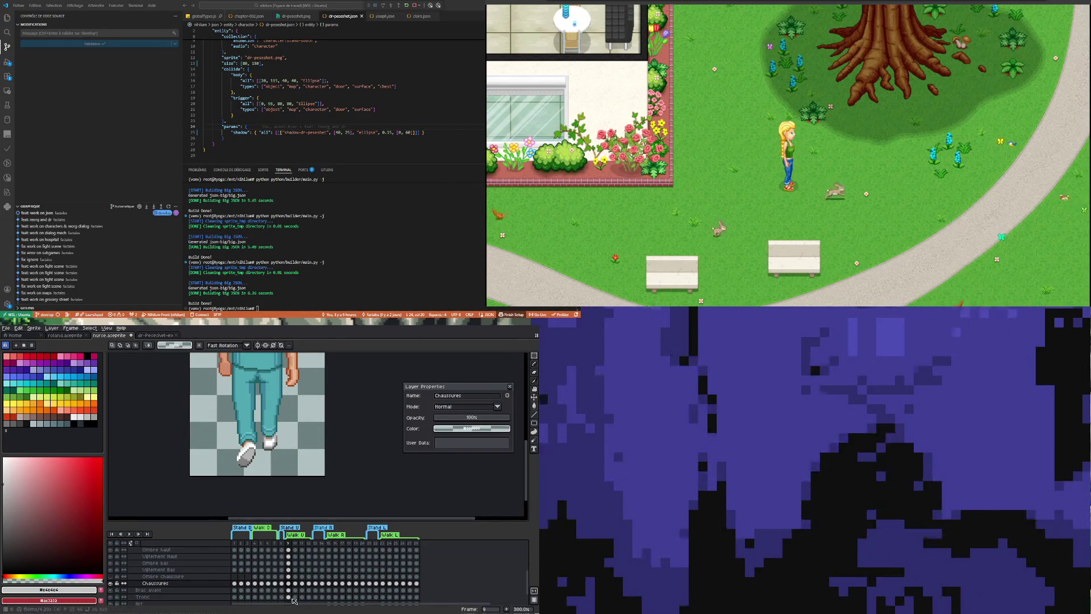
click(302, 584)
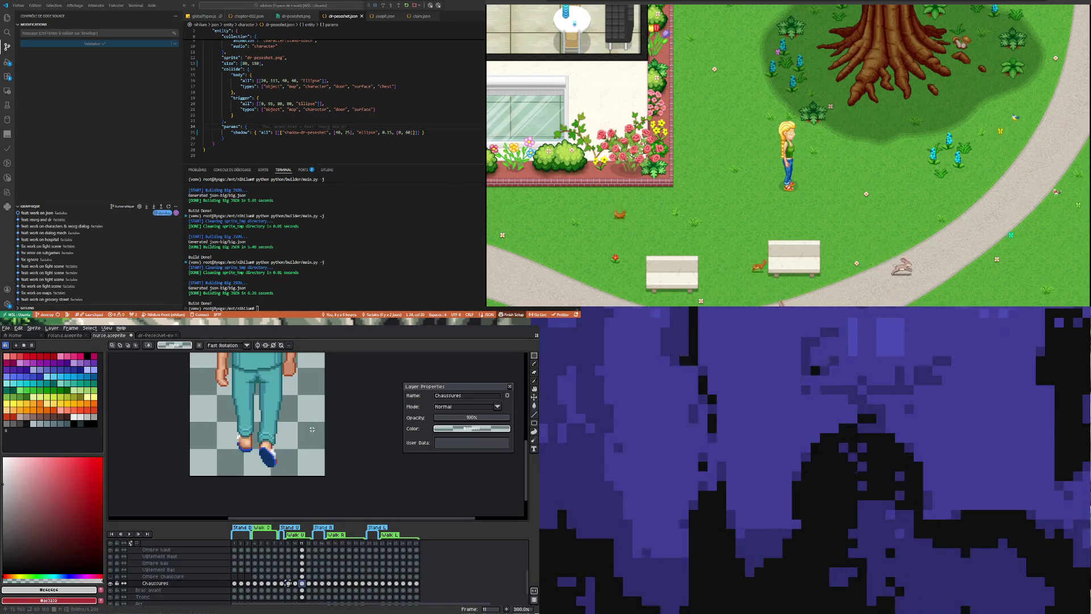
drag(256, 452, 277, 465)
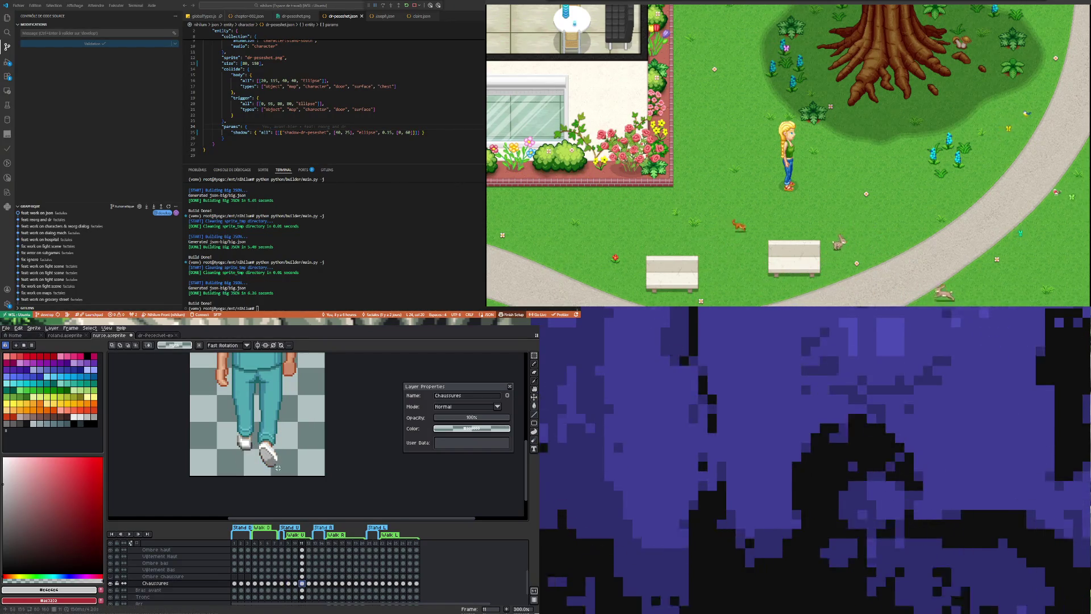
scroll(266, 460, up, 2)
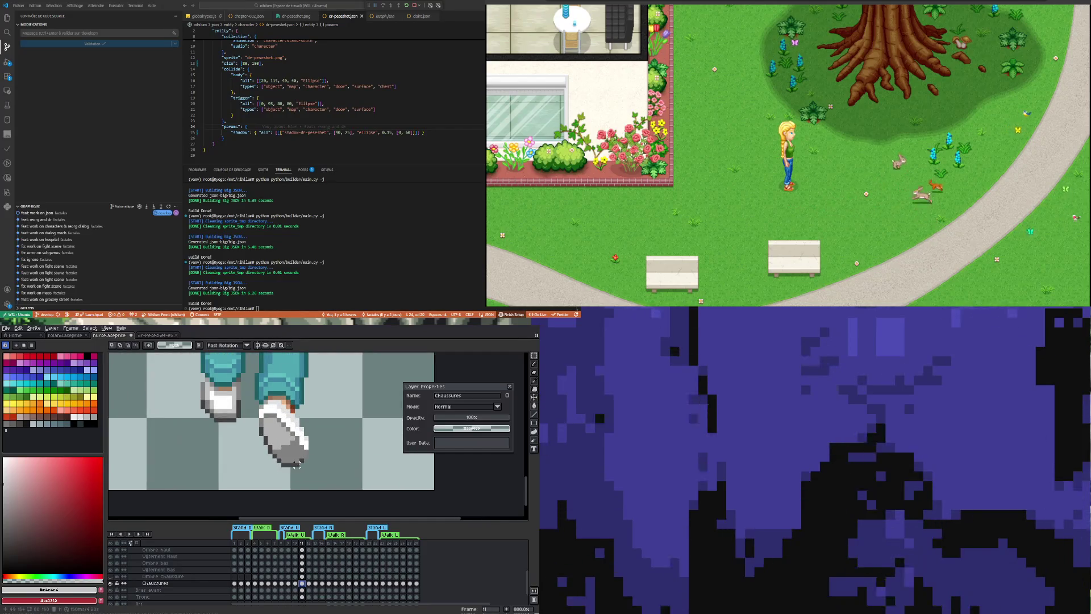
scroll(301, 463, up, 1)
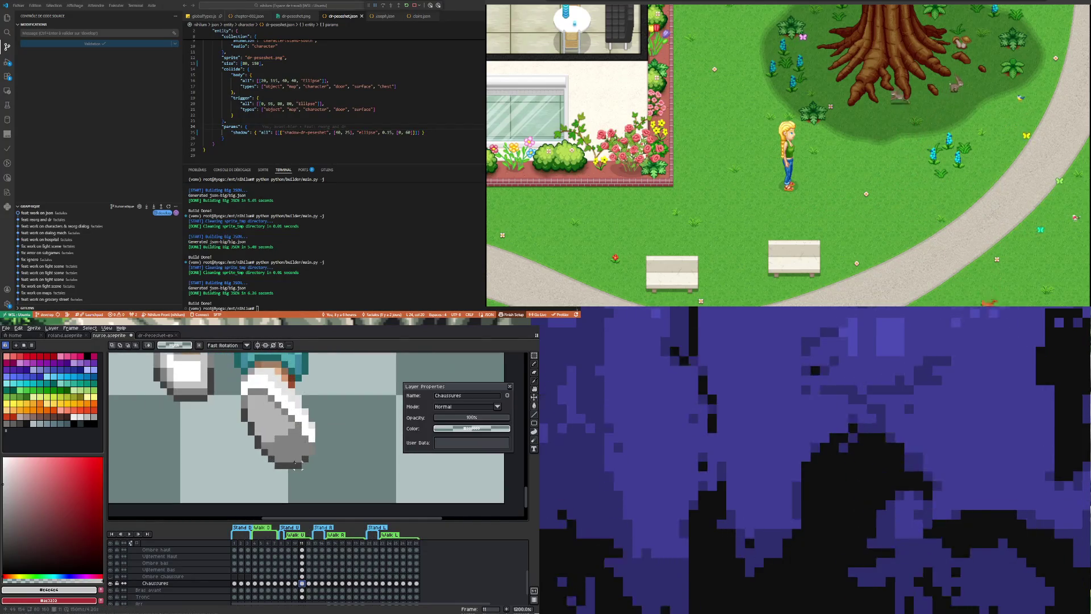
Sample the shoe's grey as drawing colour for the heel edge pixels.
key(i)
click(302, 464)
key(b)
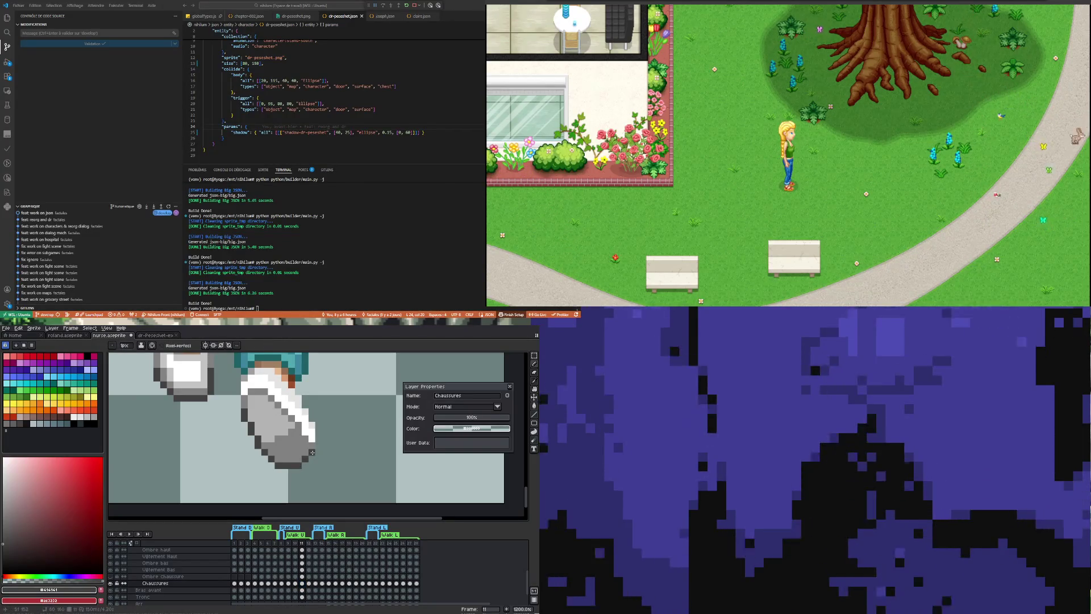
scroll(313, 445, down, 2)
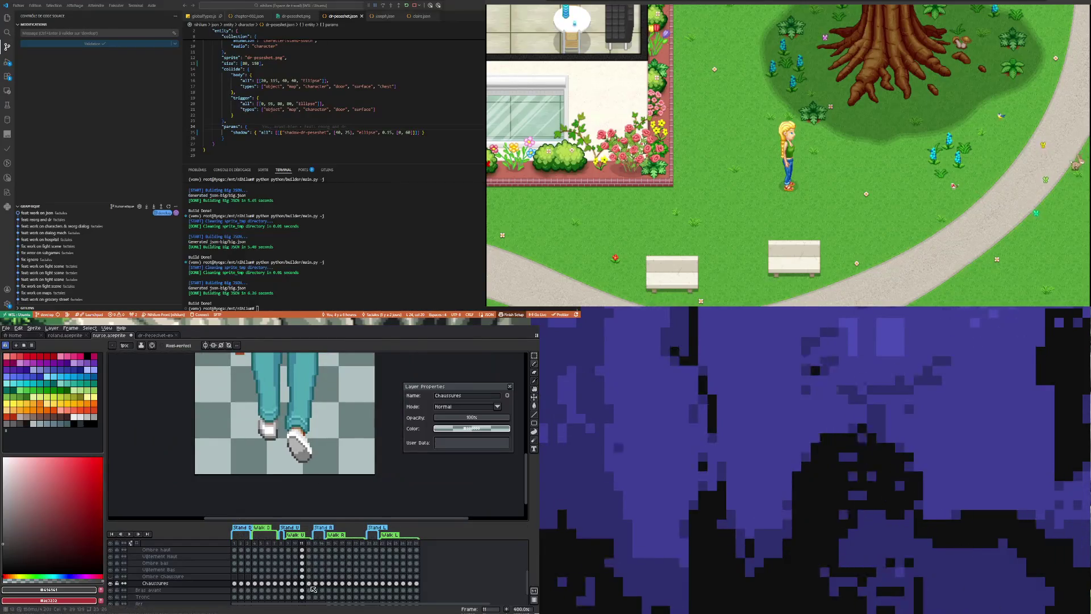
Check the white shoes on walk frames 9 and 11, sampling the shoe's grey.
click(288, 584)
scroll(253, 461, up, 2)
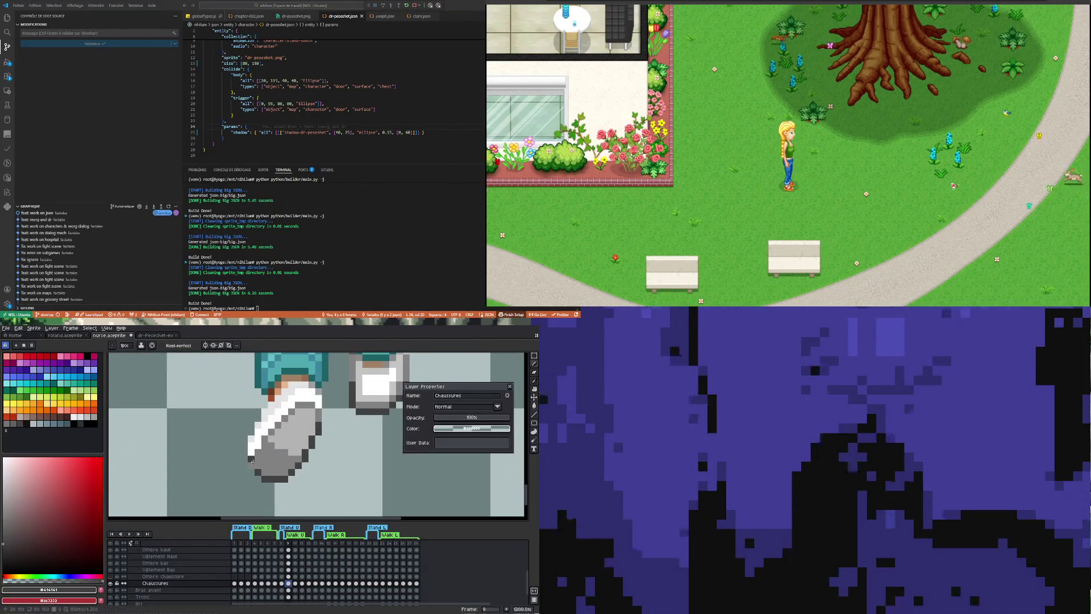
scroll(252, 470, down, 2)
scroll(276, 457, up, 1)
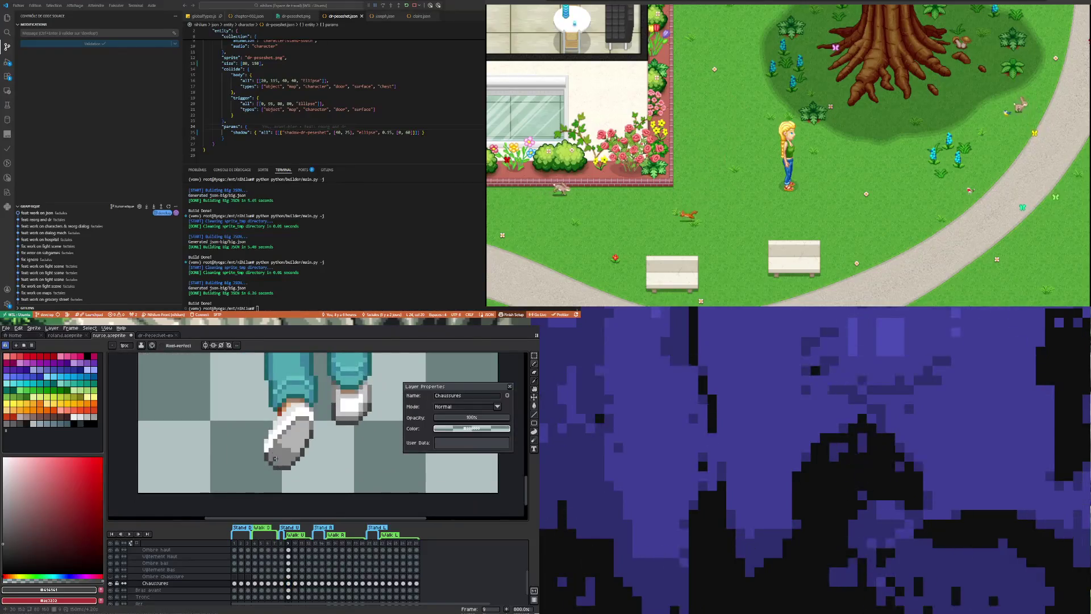
scroll(275, 456, up, 1)
scroll(282, 450, down, 2)
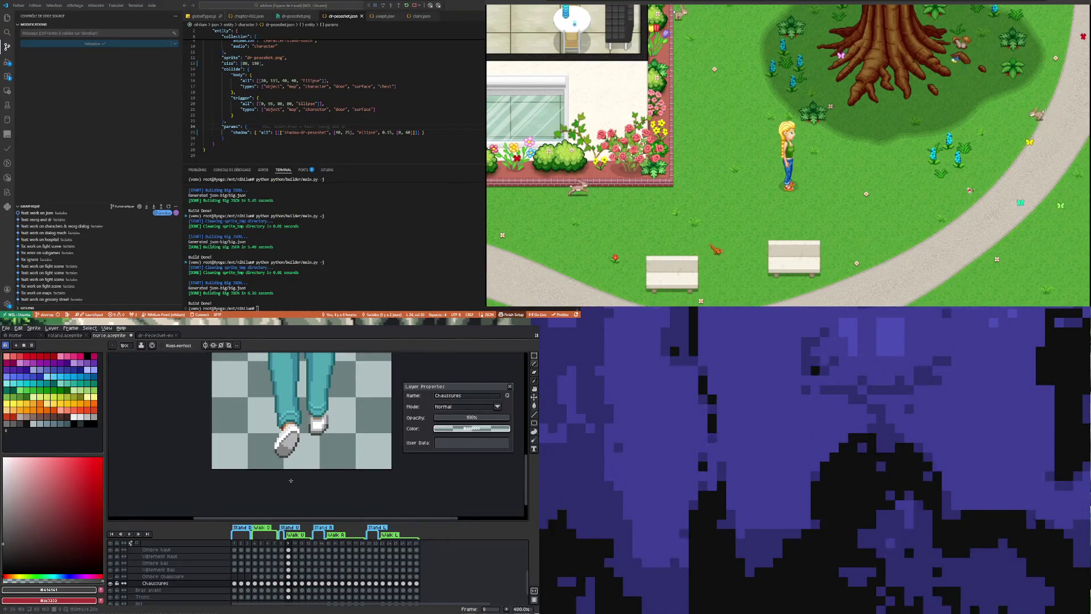
scroll(284, 454, up, 1)
scroll(284, 453, up, 1)
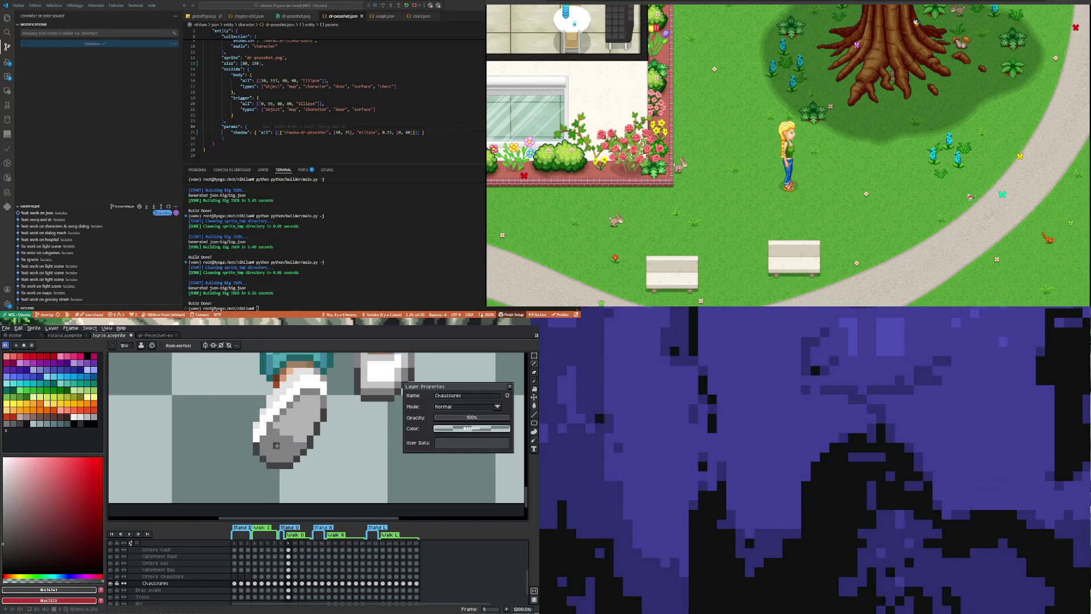
scroll(277, 445, down, 2)
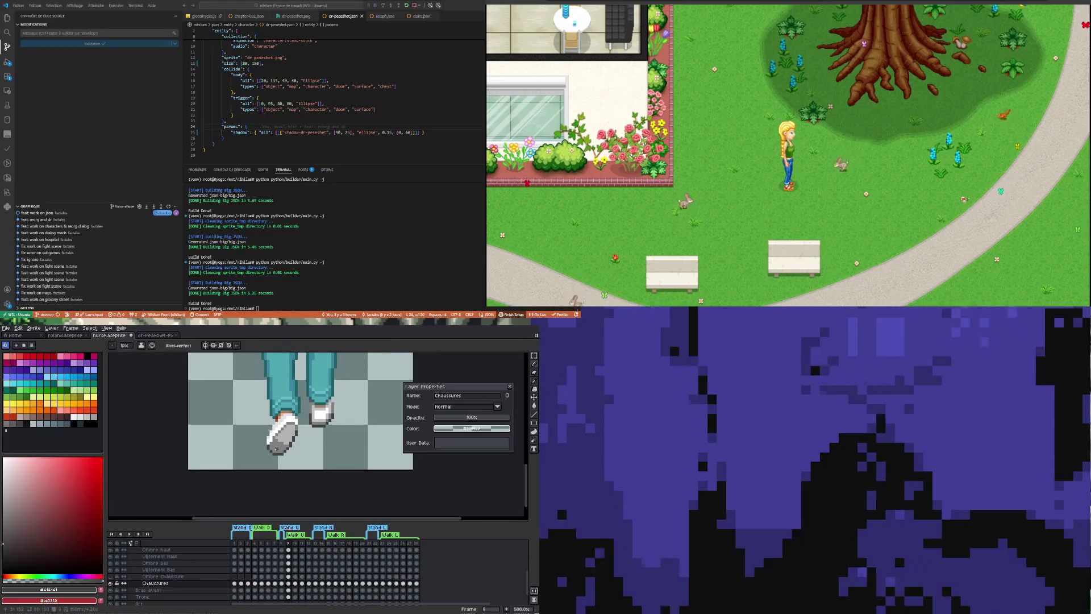
scroll(276, 449, up, 1)
scroll(282, 443, up, 1)
key(i)
click(304, 432)
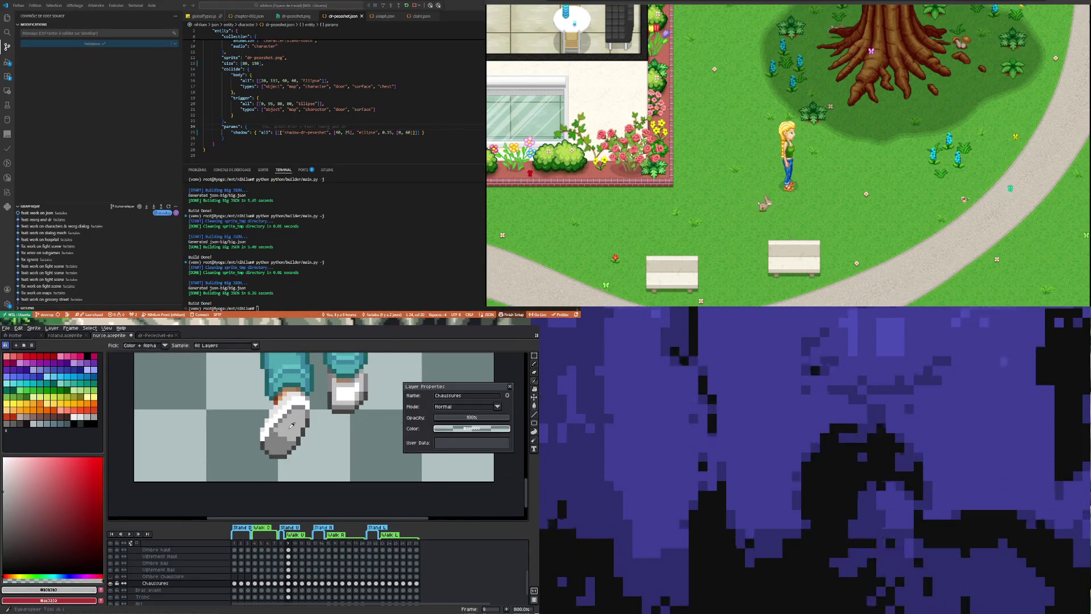
key(b)
scroll(272, 438, up, 1)
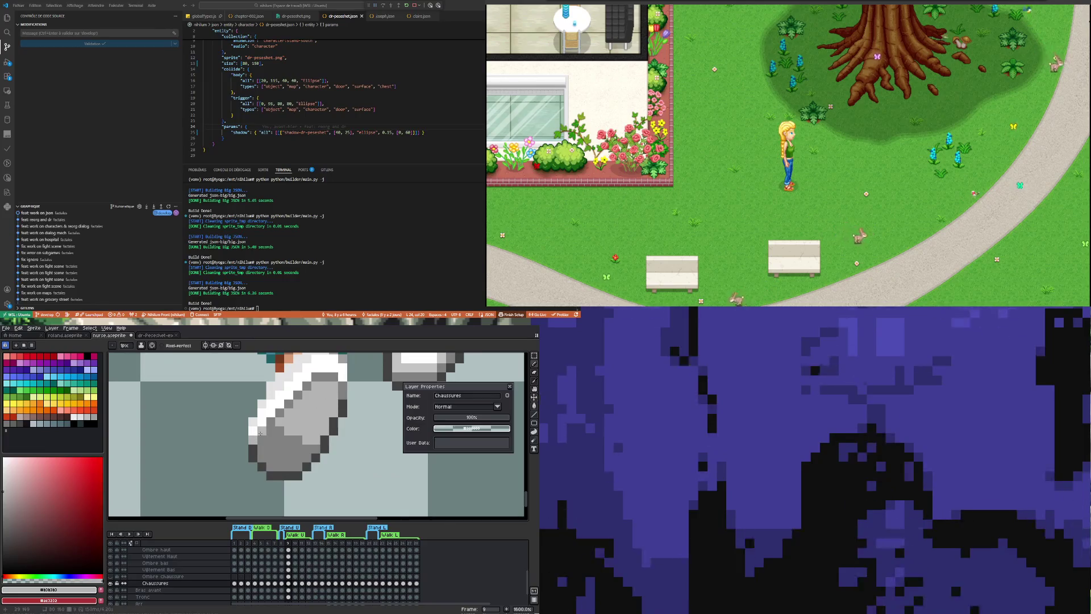
scroll(261, 433, down, 2)
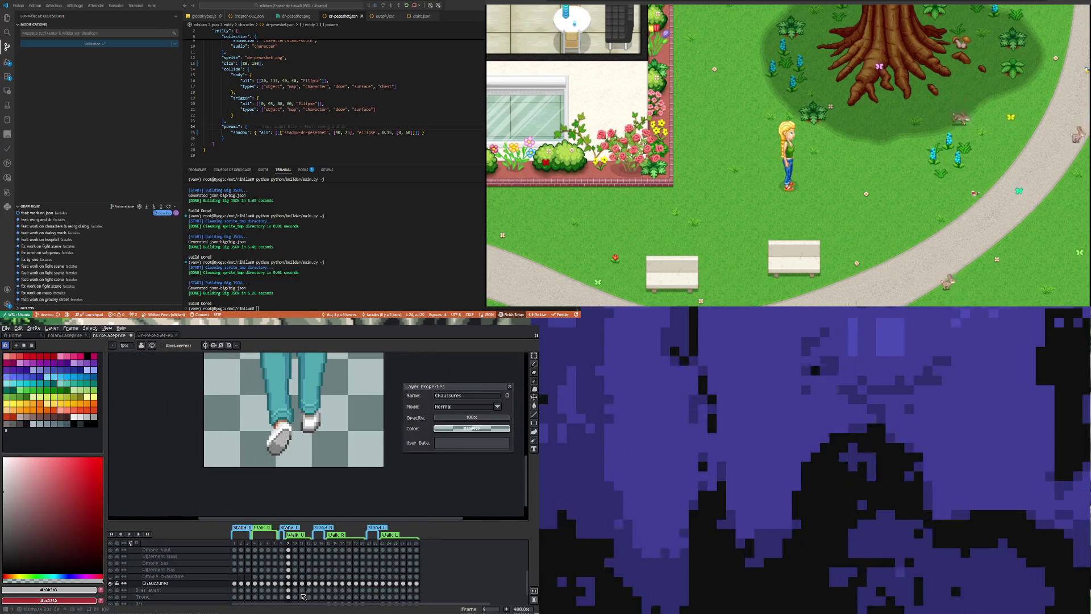
click(302, 596)
scroll(318, 449, up, 1)
scroll(317, 449, up, 1)
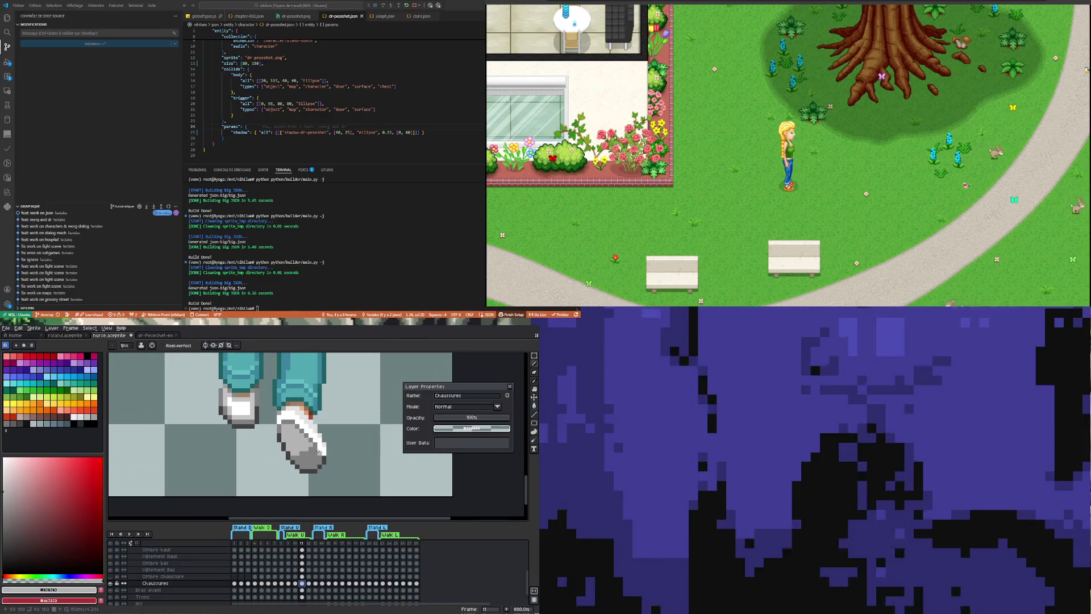
scroll(323, 449, down, 2)
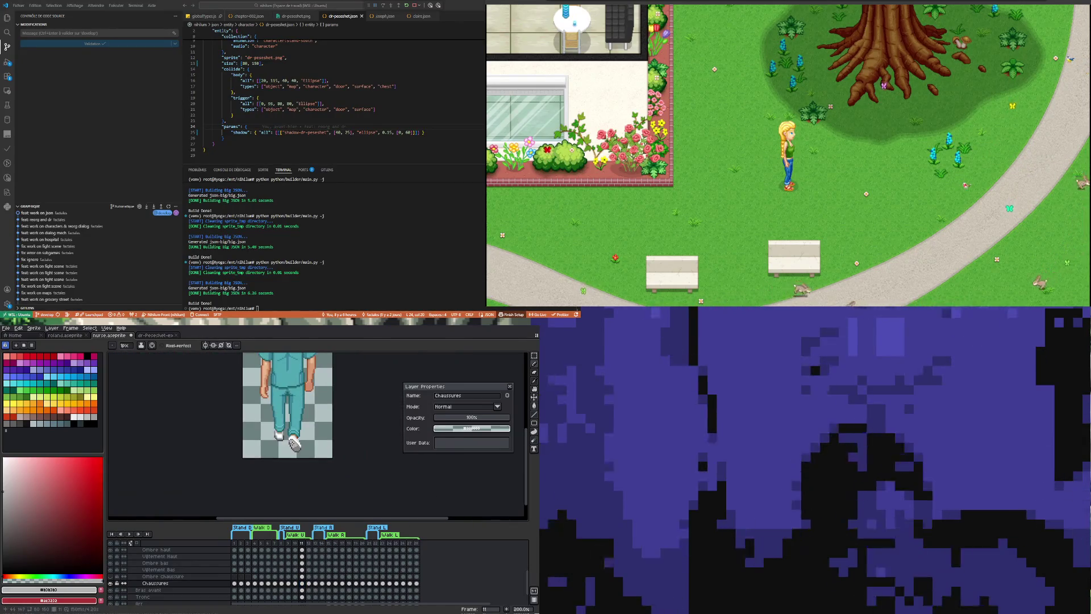
scroll(291, 444, up, 1)
scroll(291, 443, up, 1)
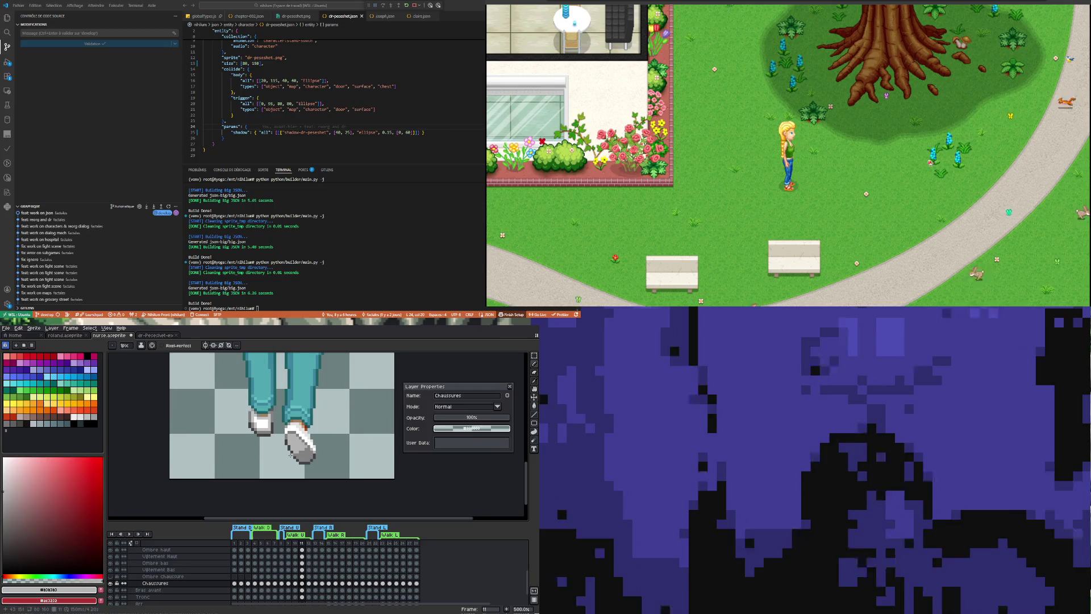
scroll(281, 418, down, 1)
scroll(282, 417, down, 2)
scroll(282, 418, up, 2)
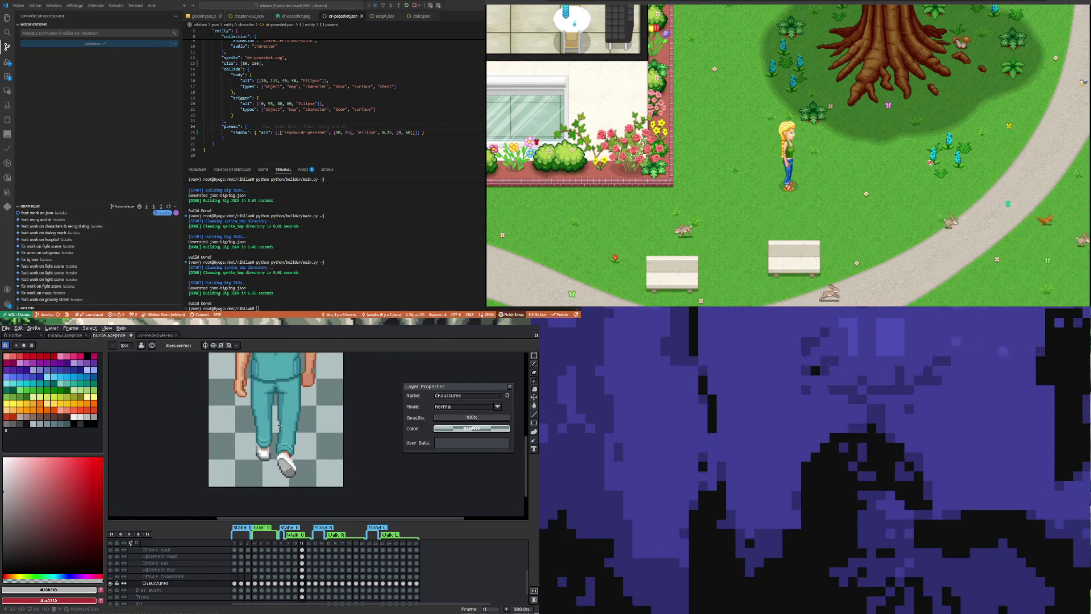
scroll(261, 381, up, 1)
scroll(262, 382, up, 1)
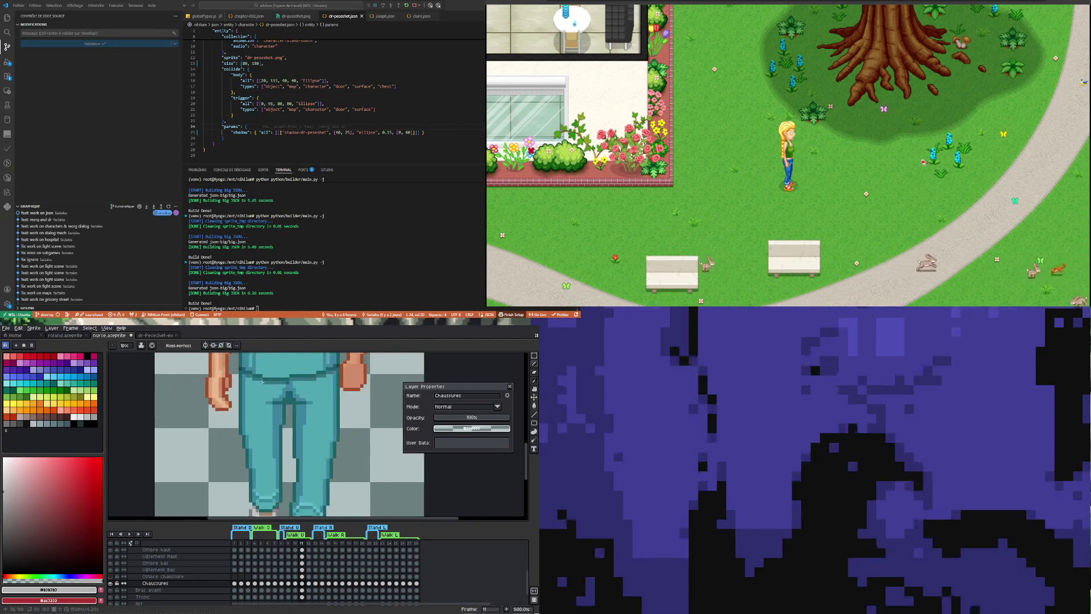
scroll(263, 382, down, 2)
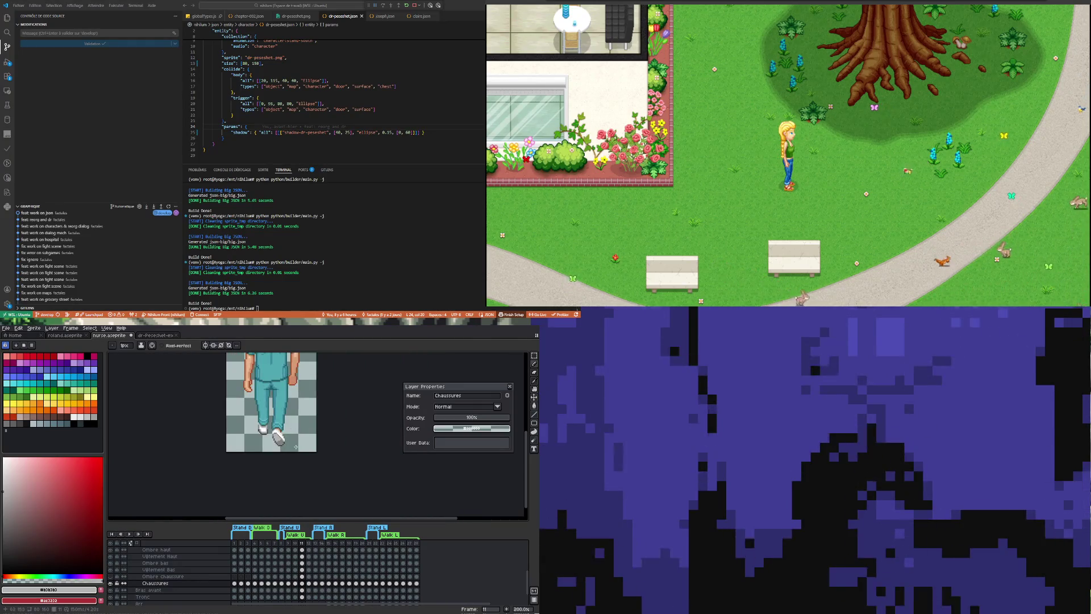
Step back through frames 10, 9 and the standing pose, then bring up the dr-Peseshet spritesheet.
click(295, 584)
click(289, 585)
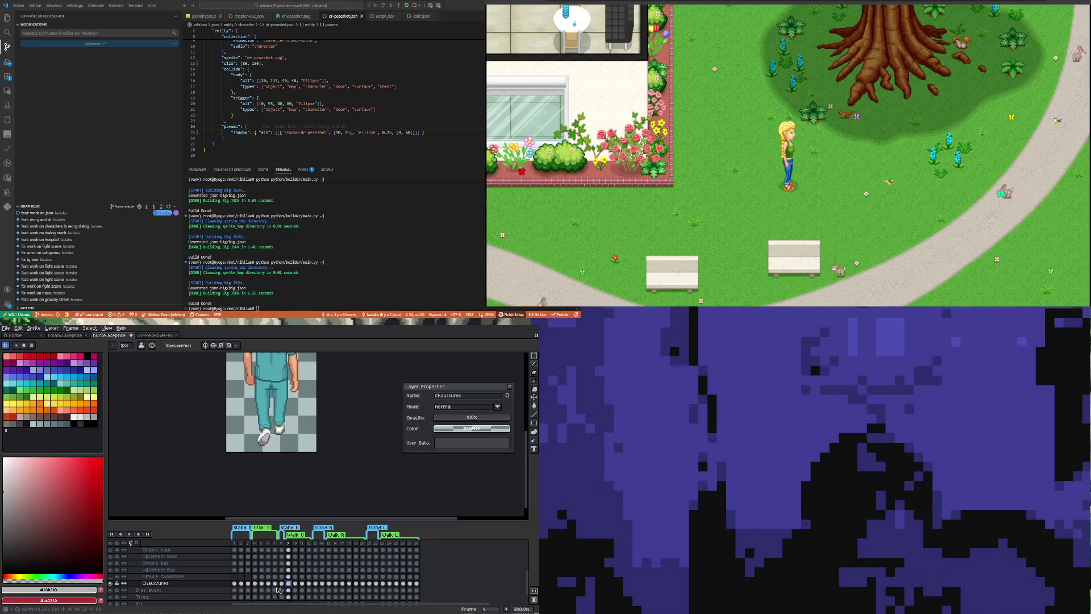
click(282, 584)
click(295, 584)
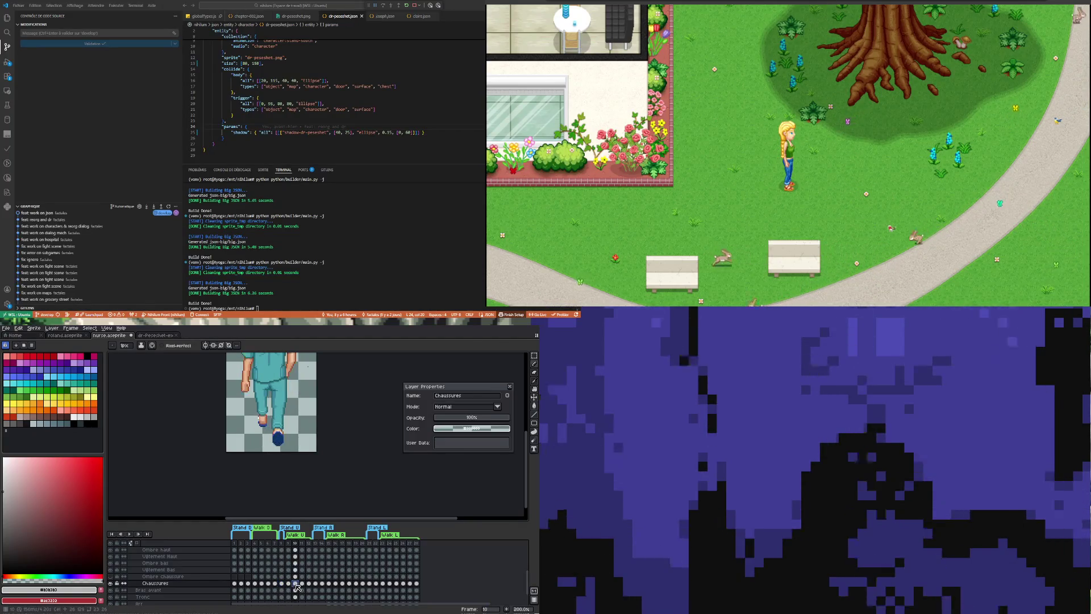
click(282, 584)
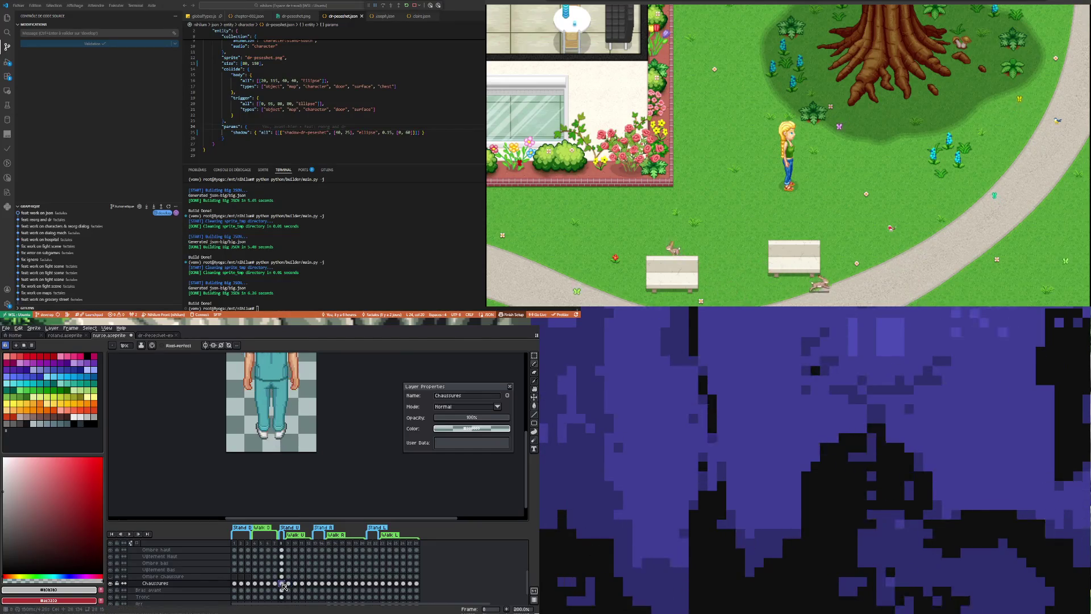
click(158, 336)
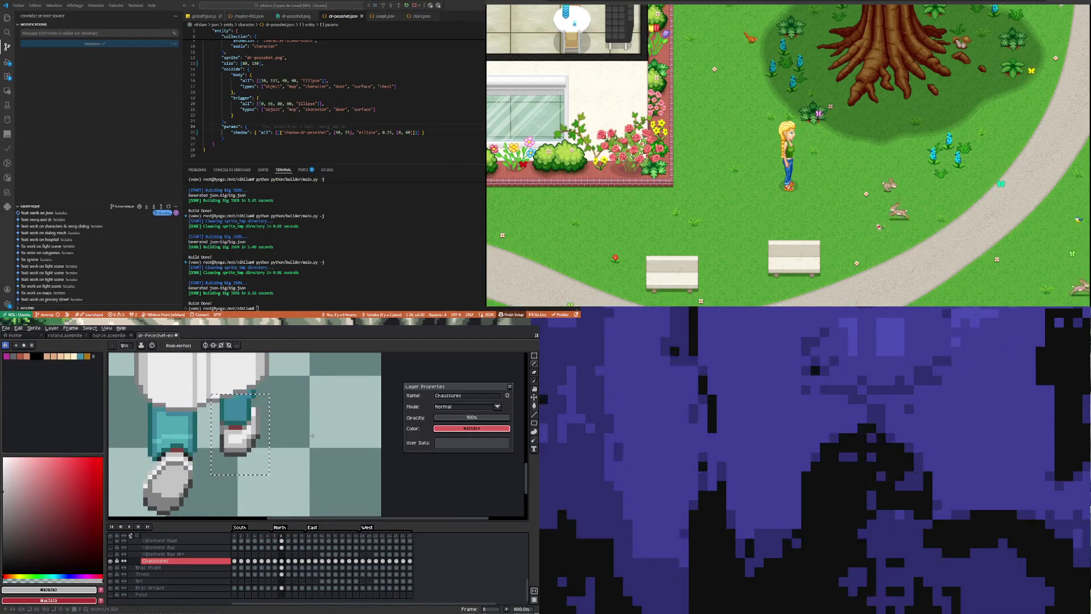
scroll(312, 435, down, 2)
Select the Chaussures layer's cel at frame 9 on the white-coated character.
click(288, 588)
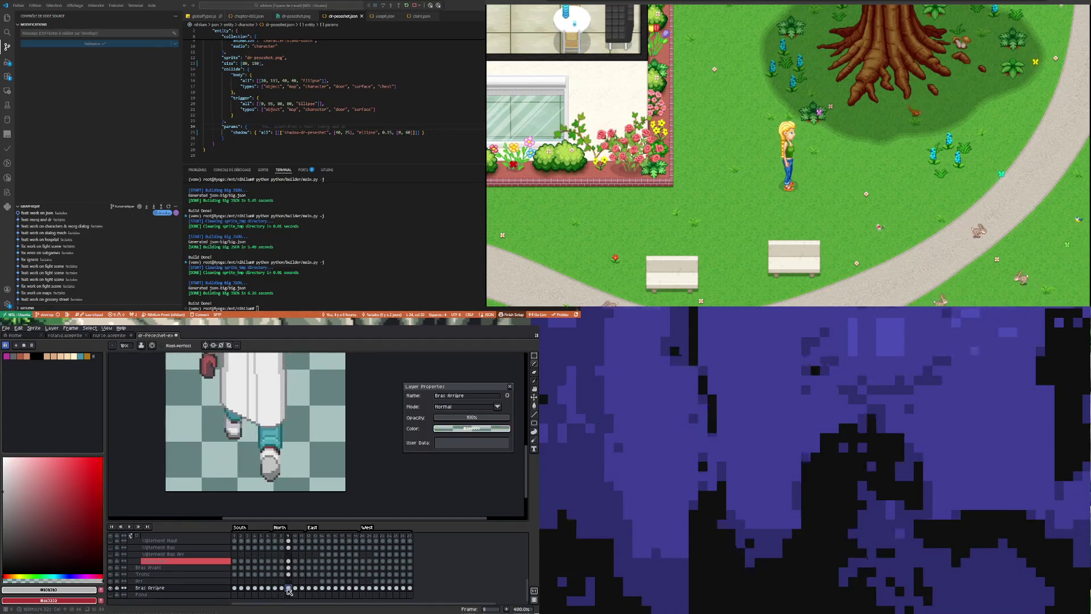
click(288, 561)
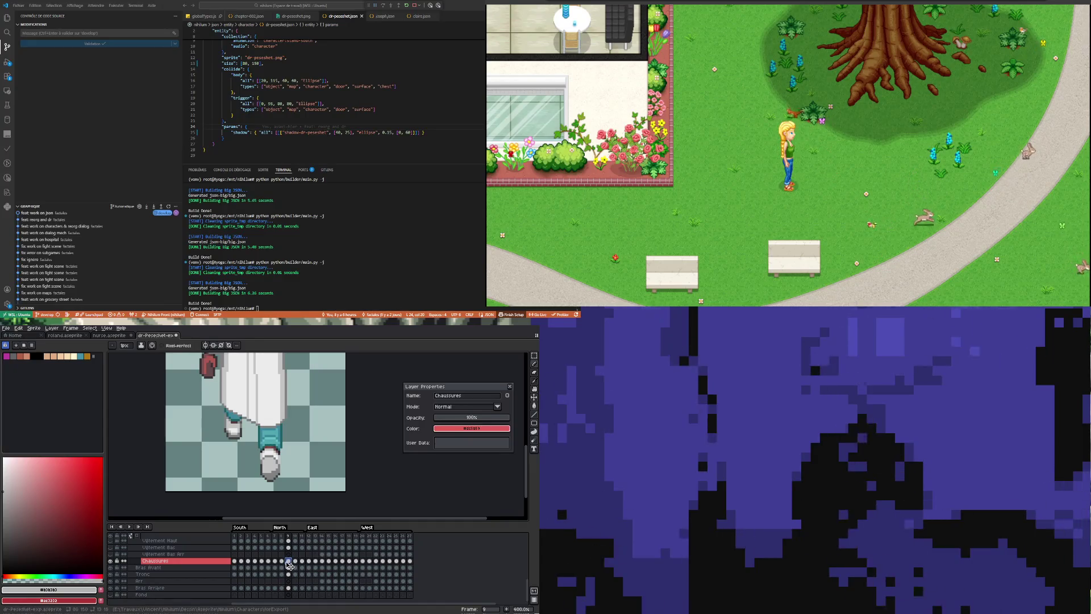
click(282, 564)
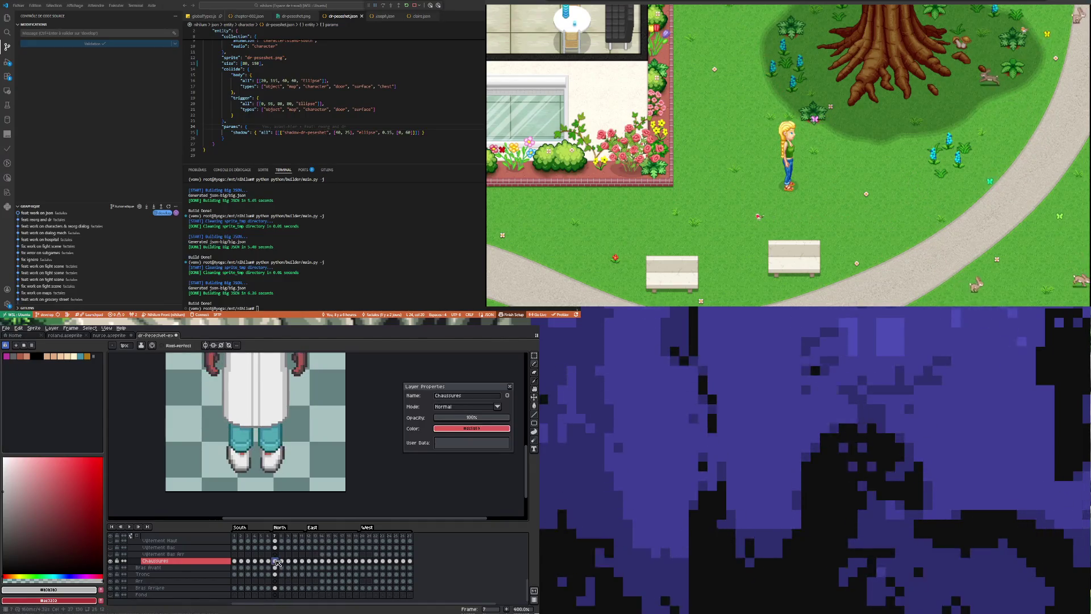
click(281, 563)
click(288, 562)
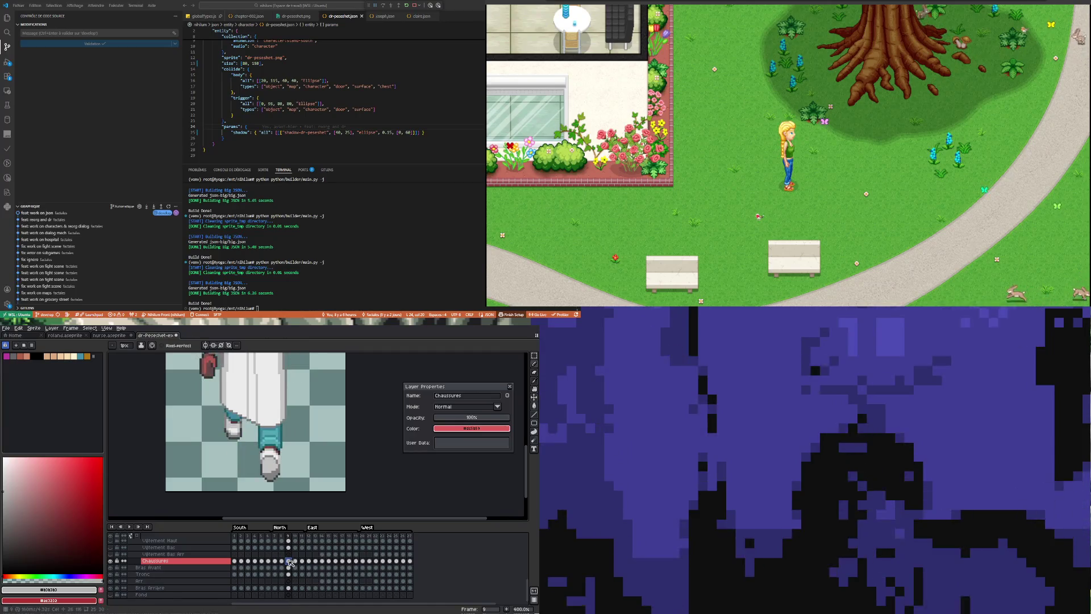
Marquee-select the area around the feet and return to the nurse spritesheet.
key(m)
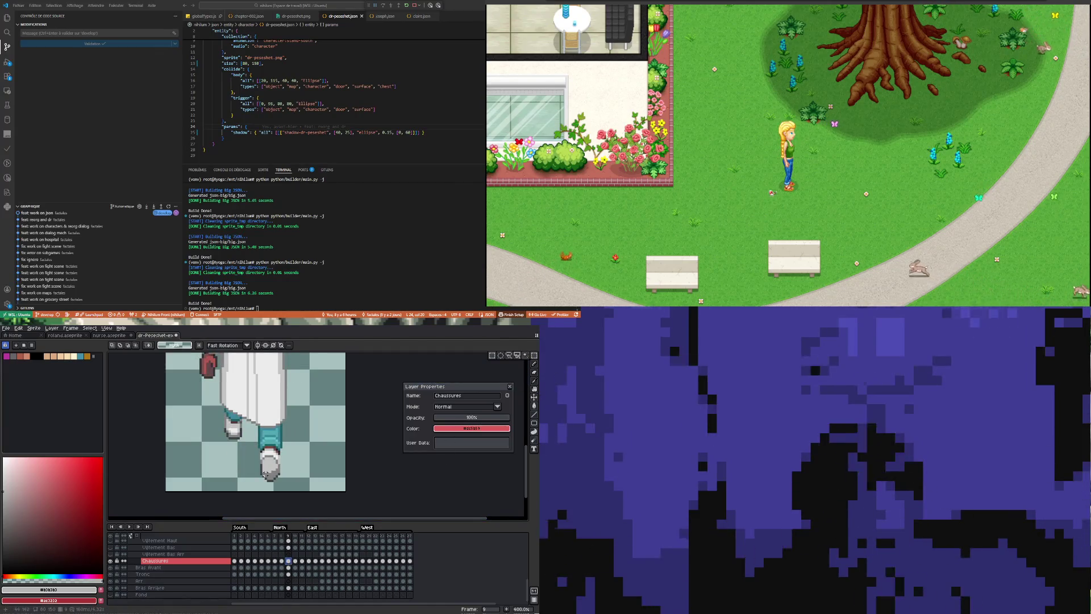
drag(208, 389, 306, 491)
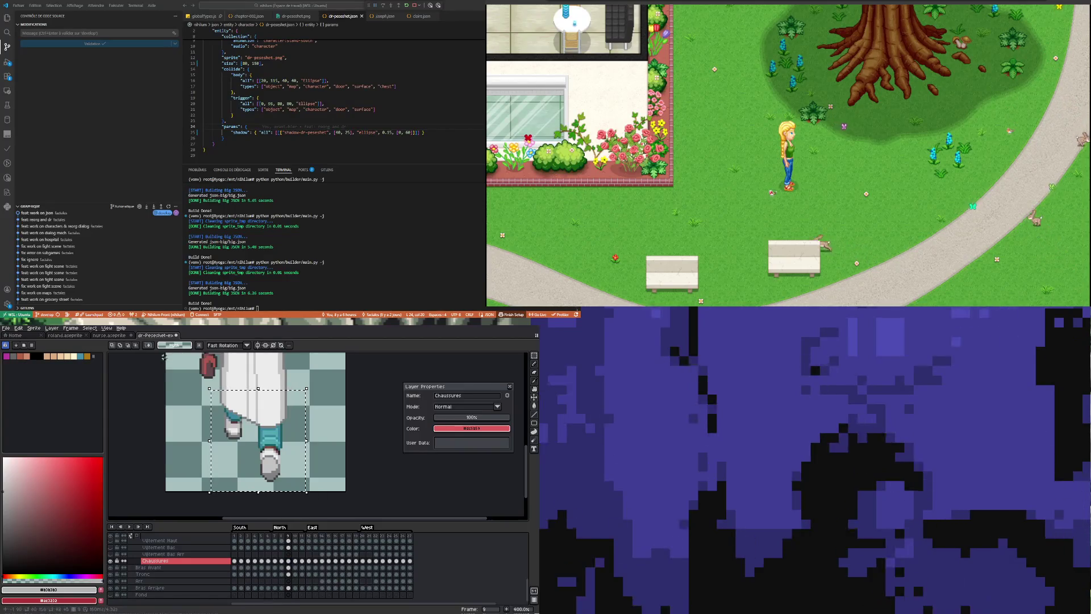
click(109, 334)
scroll(268, 410, up, 1)
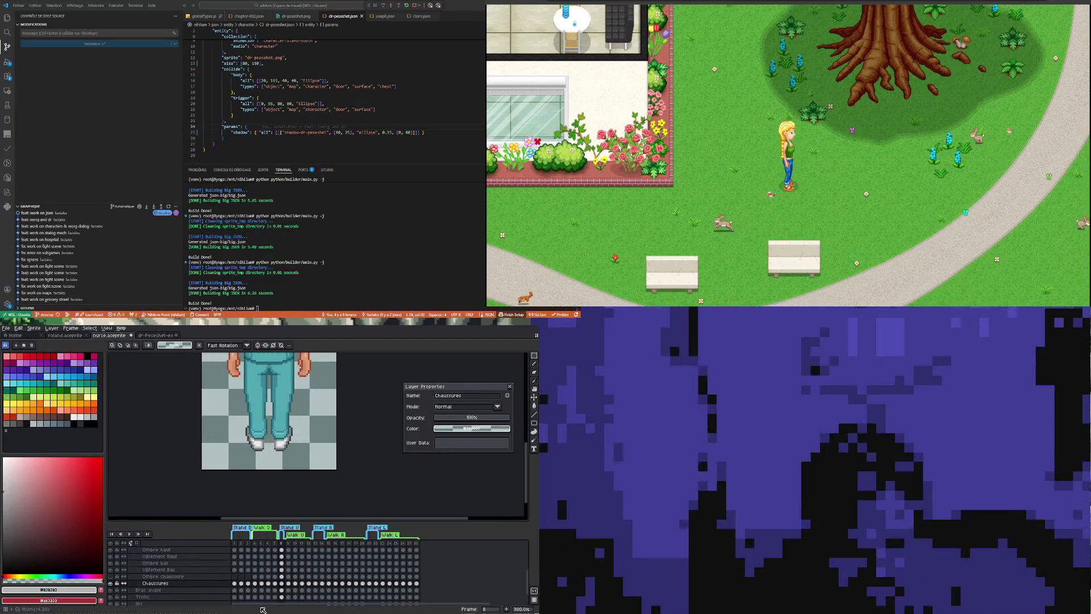
Paste the copied shoe into walk frame 10 and drop it beside the foot.
click(288, 584)
click(296, 586)
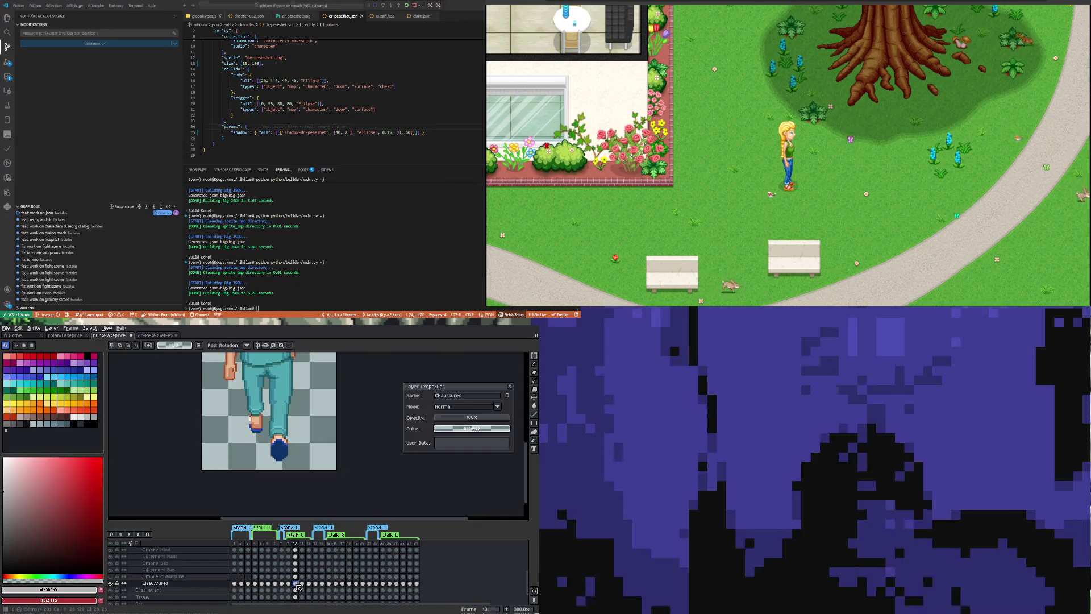
key(ctrl+v)
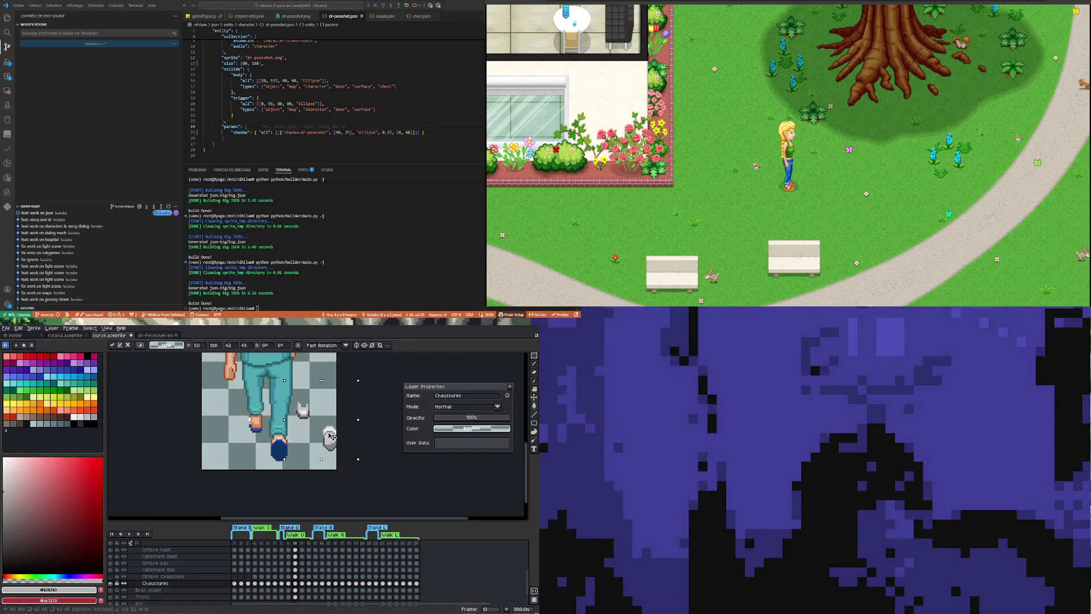
drag(325, 436, 298, 456)
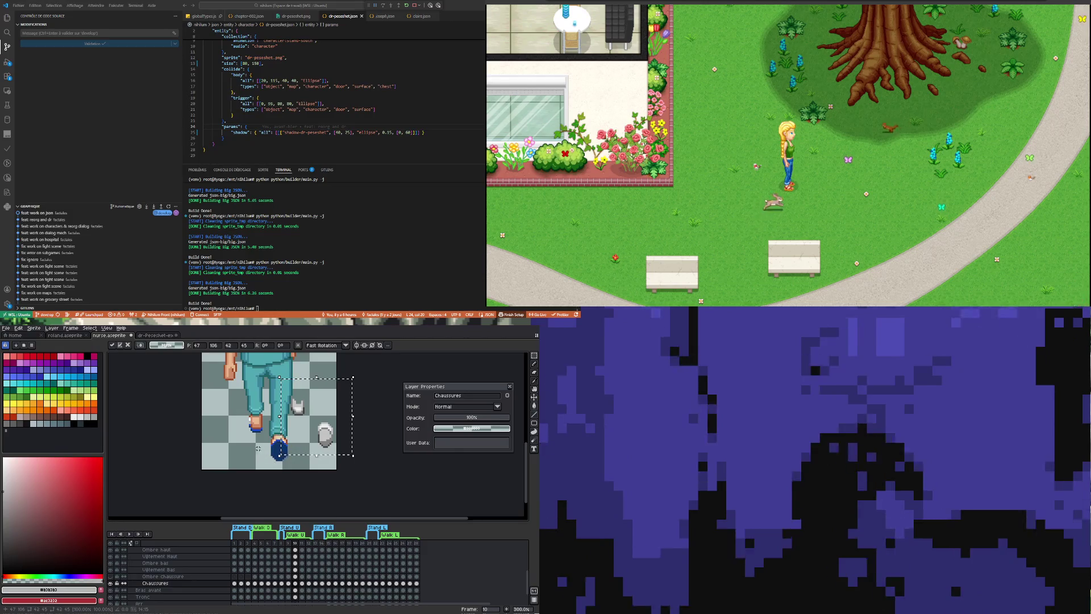
key(ctrl+d)
scroll(293, 464, up, 1)
scroll(316, 429, up, 1)
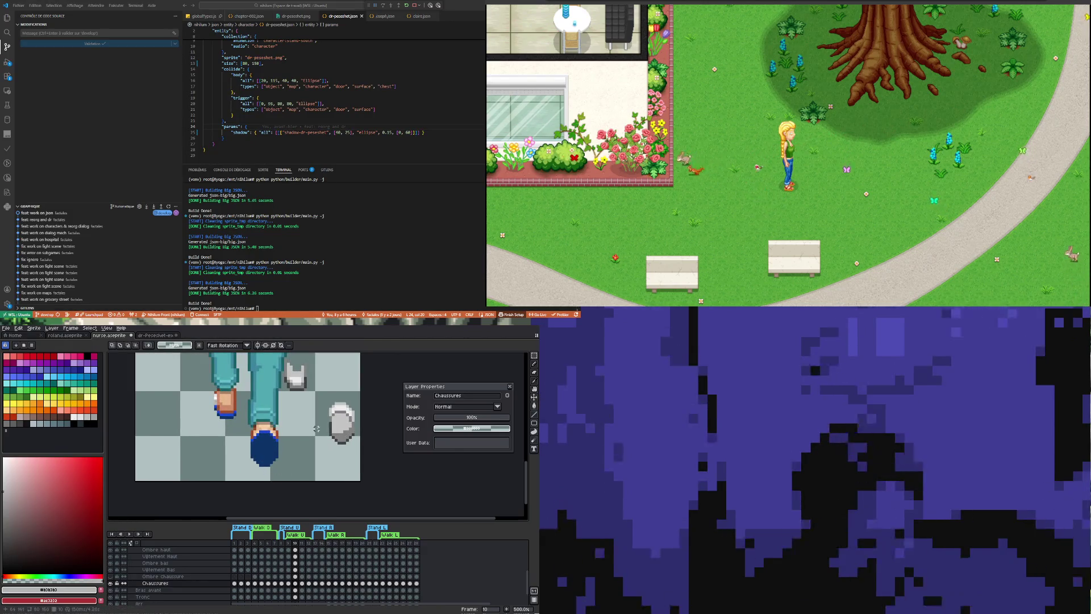
Move and rotate the grey shoe onto the blue front foot and apply the transform.
mouse_move(327, 396)
mouse_down()
mouse_move(357, 448)
mouse_move(275, 452)
mouse_up()
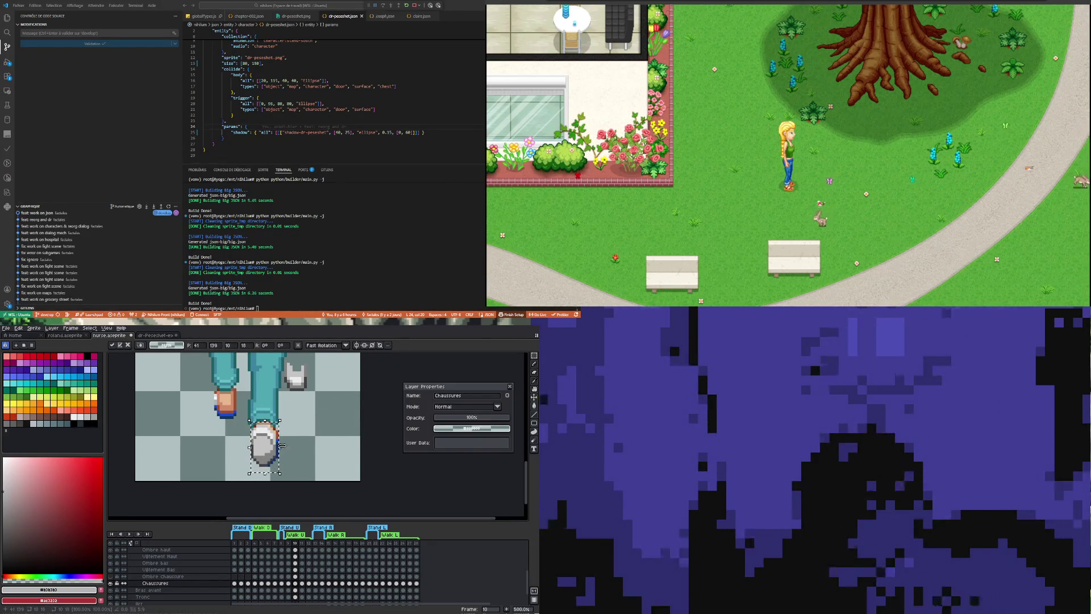
drag(288, 451, 285, 450)
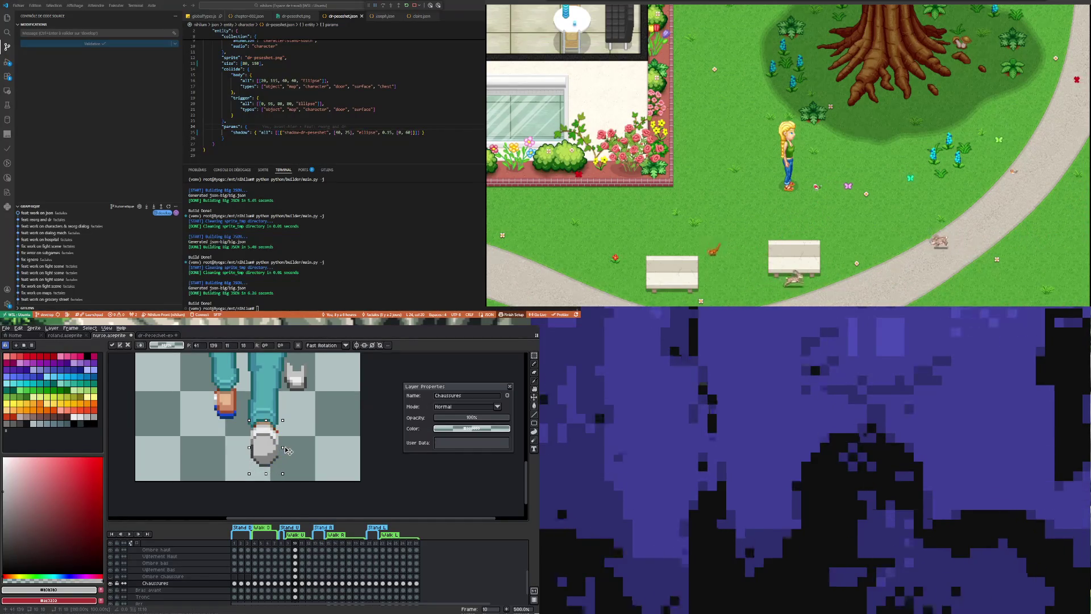
key(Return)
scroll(279, 446, up, 1)
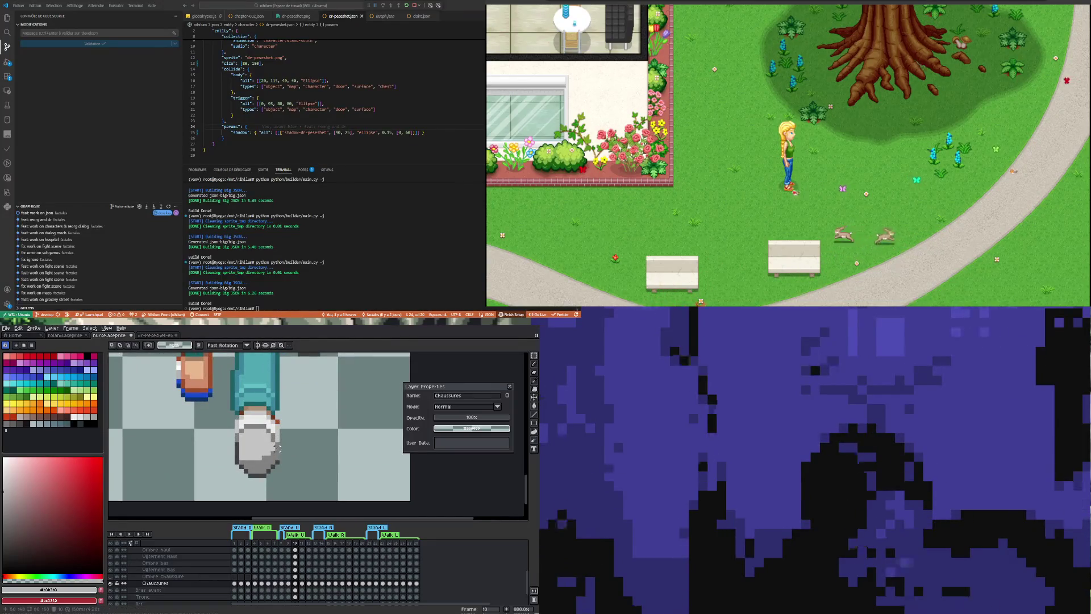
scroll(232, 416, up, 1)
Toggle the Chaussures layer's visibility to compare the shoe against the foot beneath.
key(i)
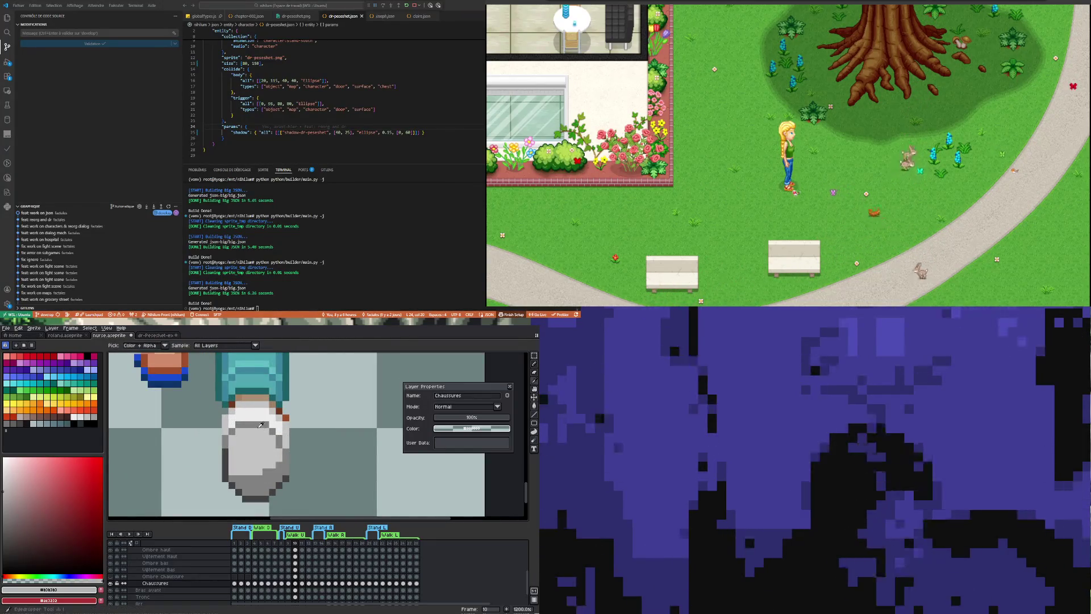
key(m)
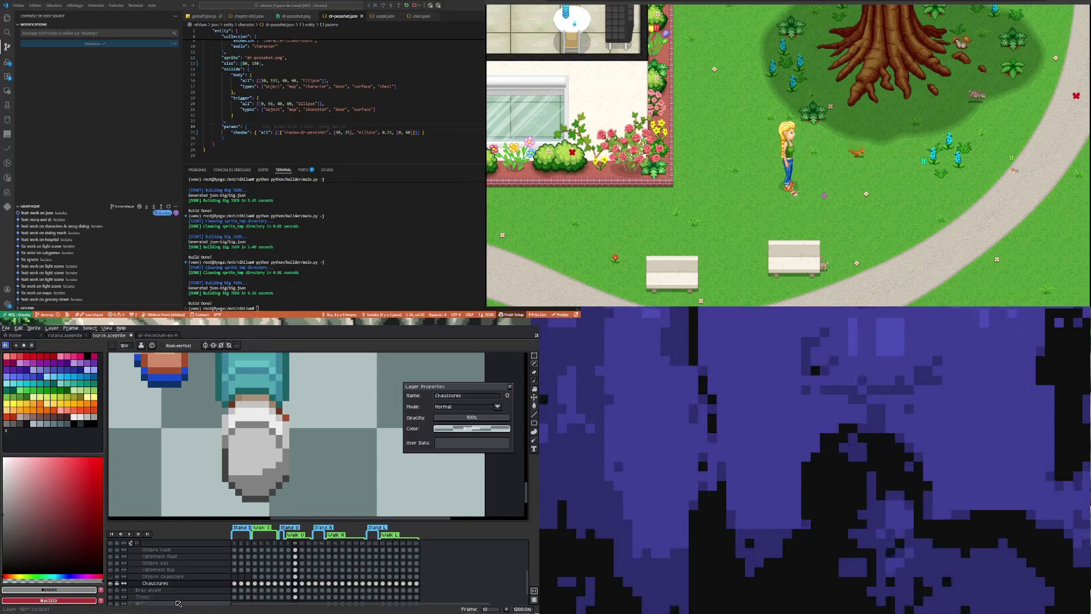
click(109, 582)
click(111, 584)
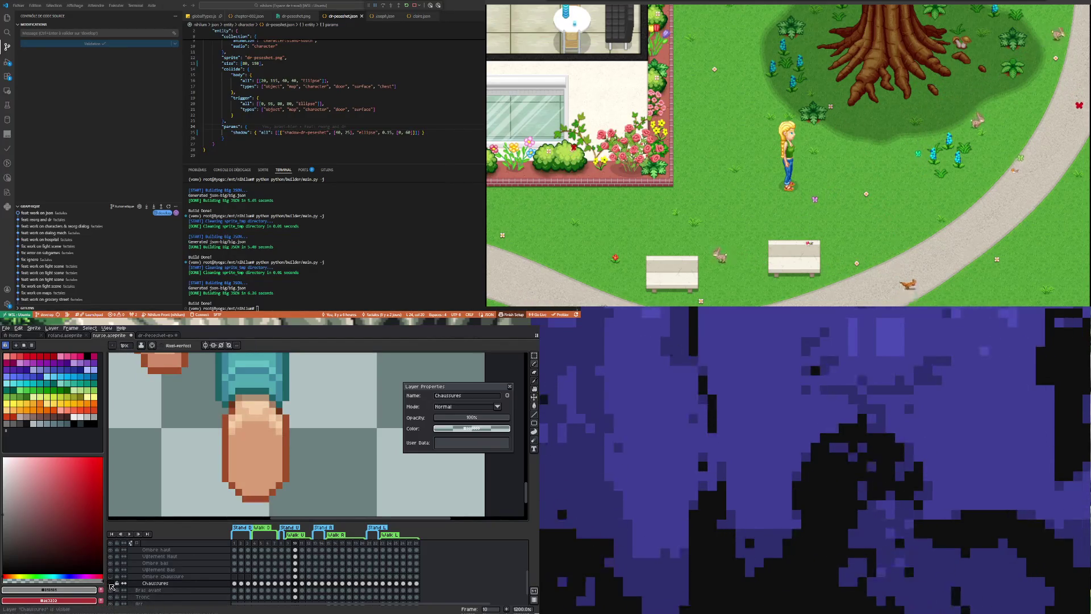
click(110, 585)
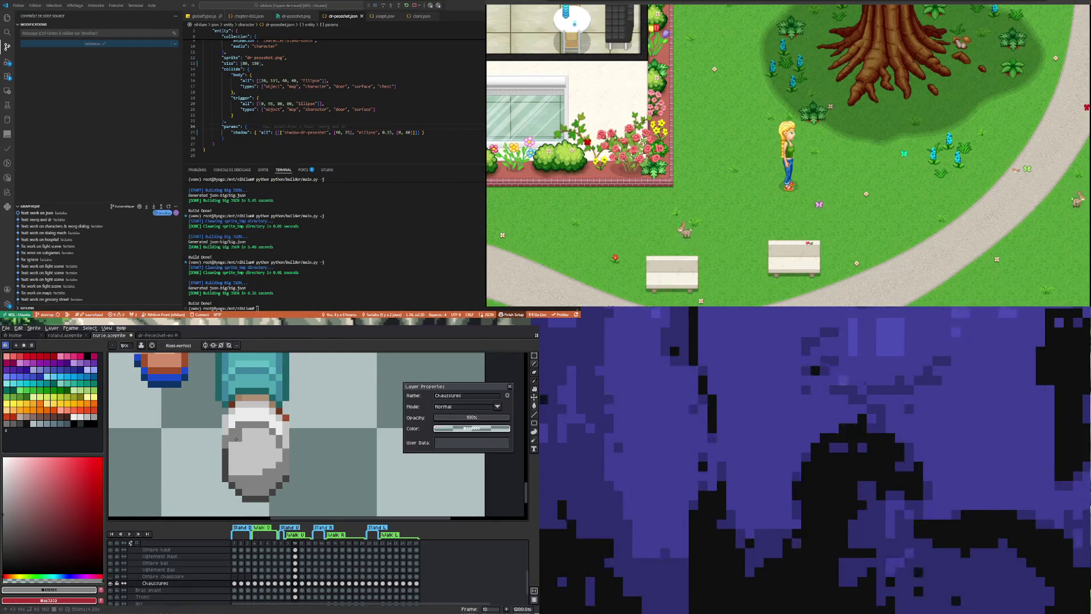
click(111, 585)
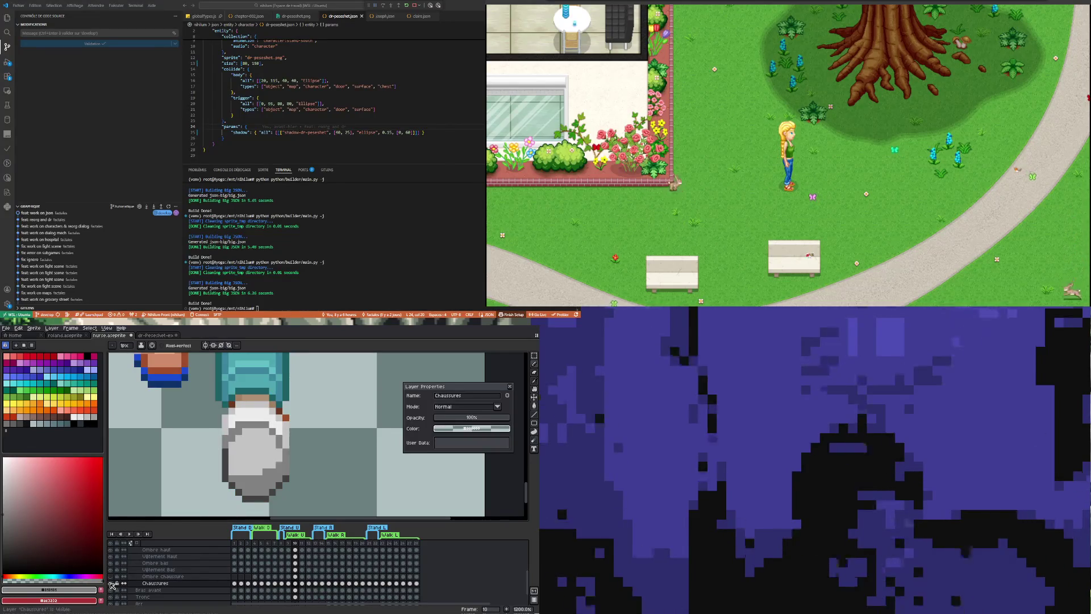
scroll(247, 435, up, 1)
Sample the shoe's colour from the canvas as the drawing colour.
key(i)
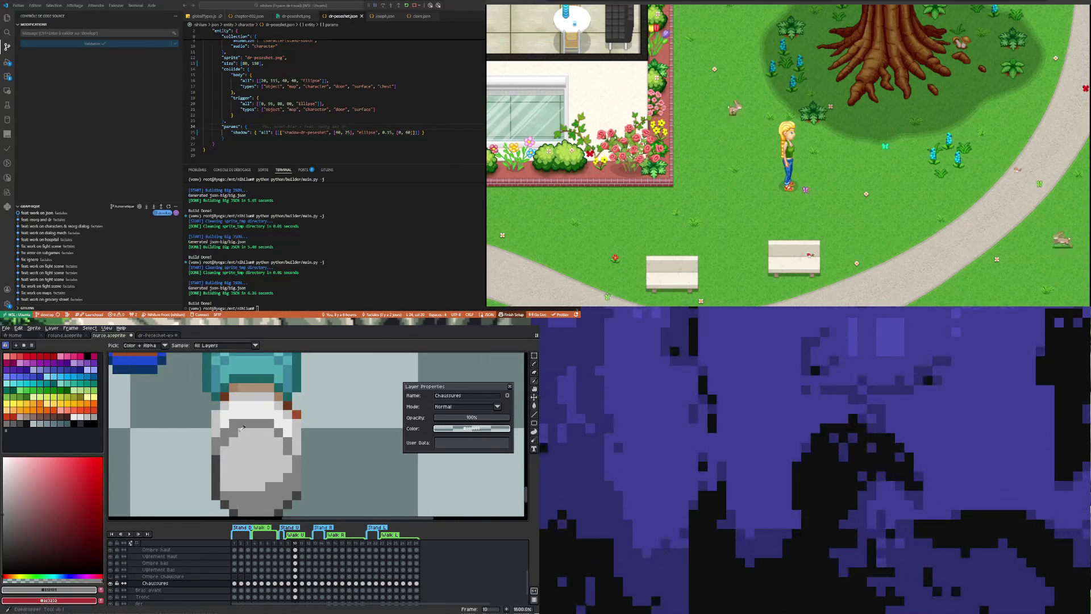
click(248, 449)
key(b)
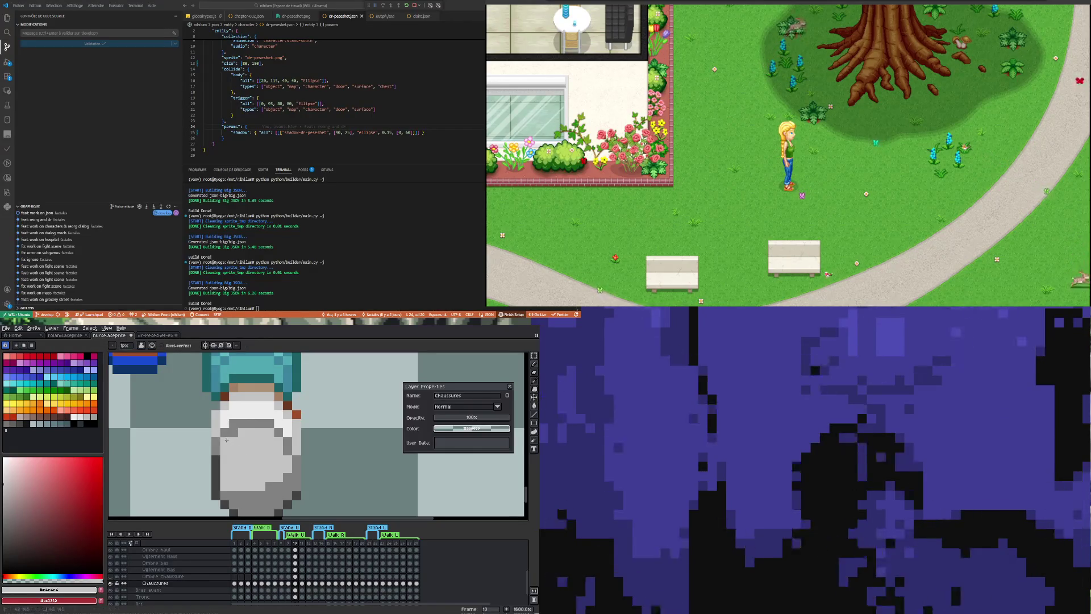
scroll(236, 434, down, 1)
scroll(265, 427, up, 1)
scroll(265, 426, down, 1)
scroll(270, 406, down, 1)
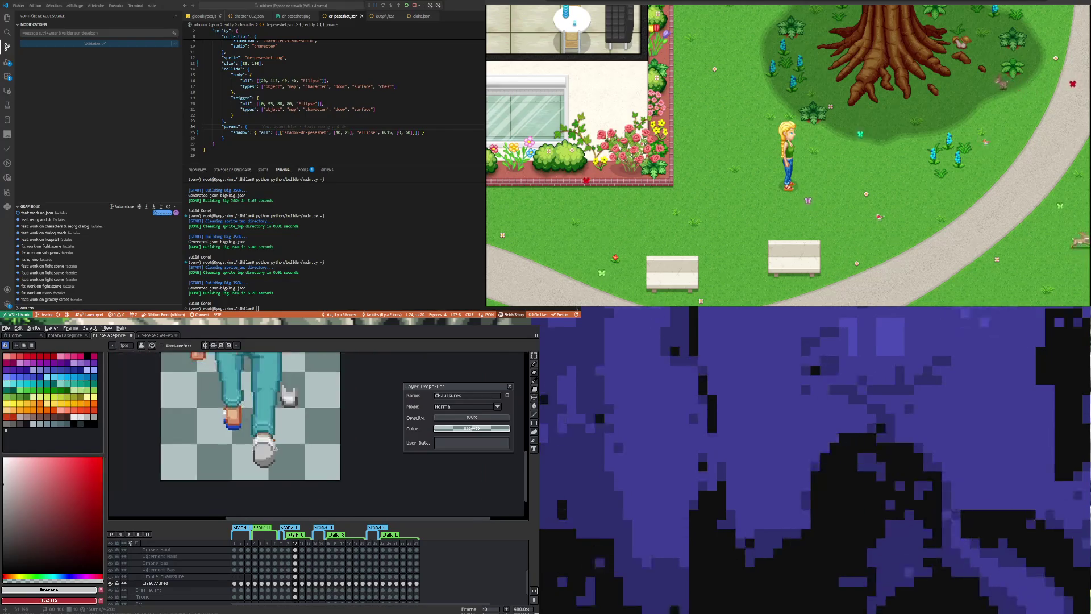
scroll(270, 443, up, 1)
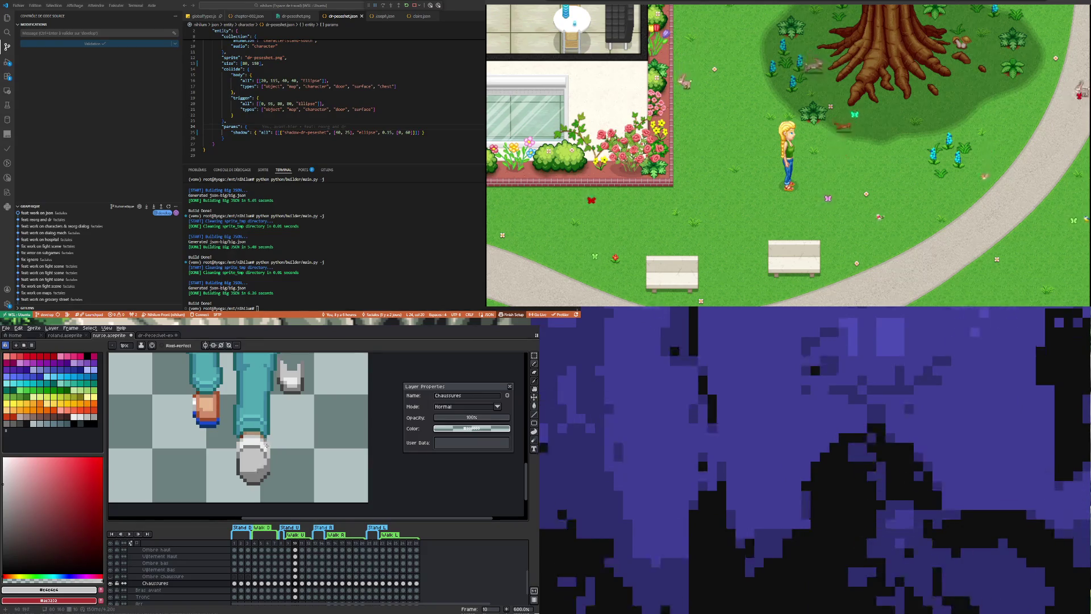
scroll(244, 441, up, 2)
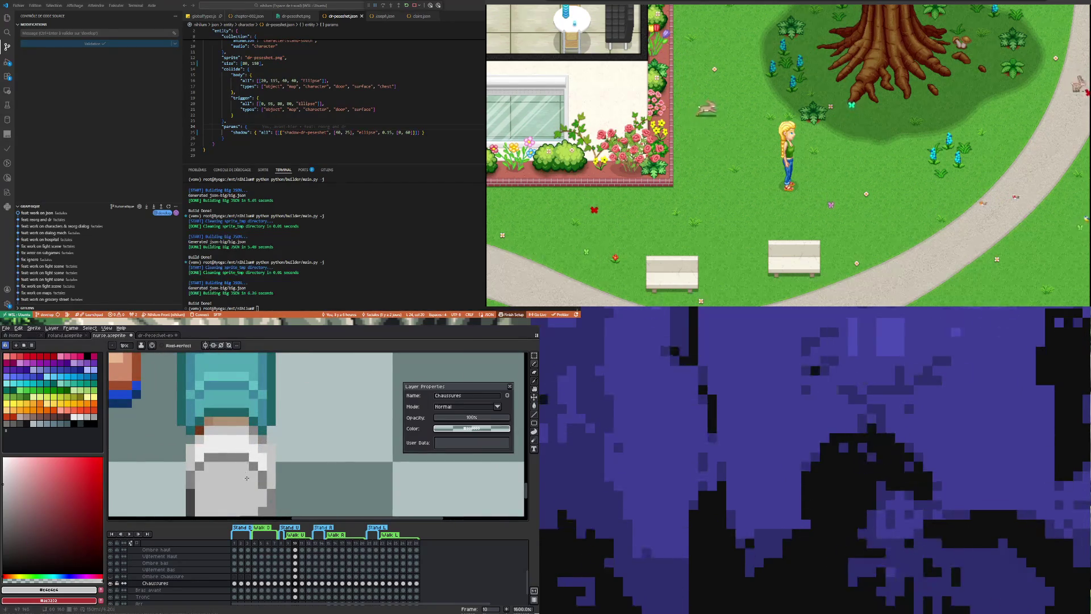
Sample several grey shades from the shoe and its edge with the eyedropper.
key(i)
alt+click(246, 439)
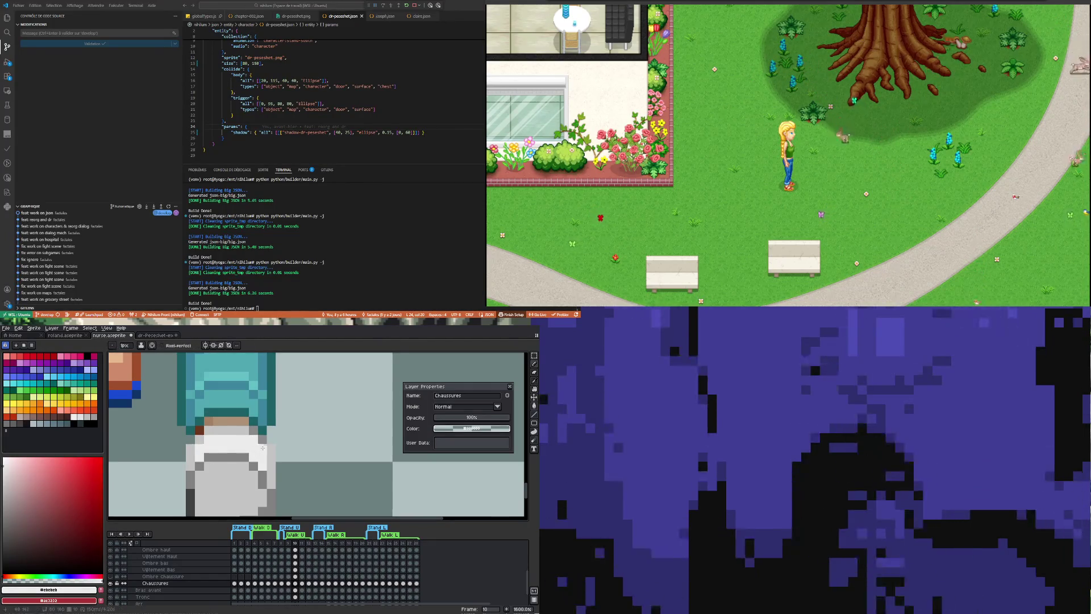
scroll(263, 447, down, 3)
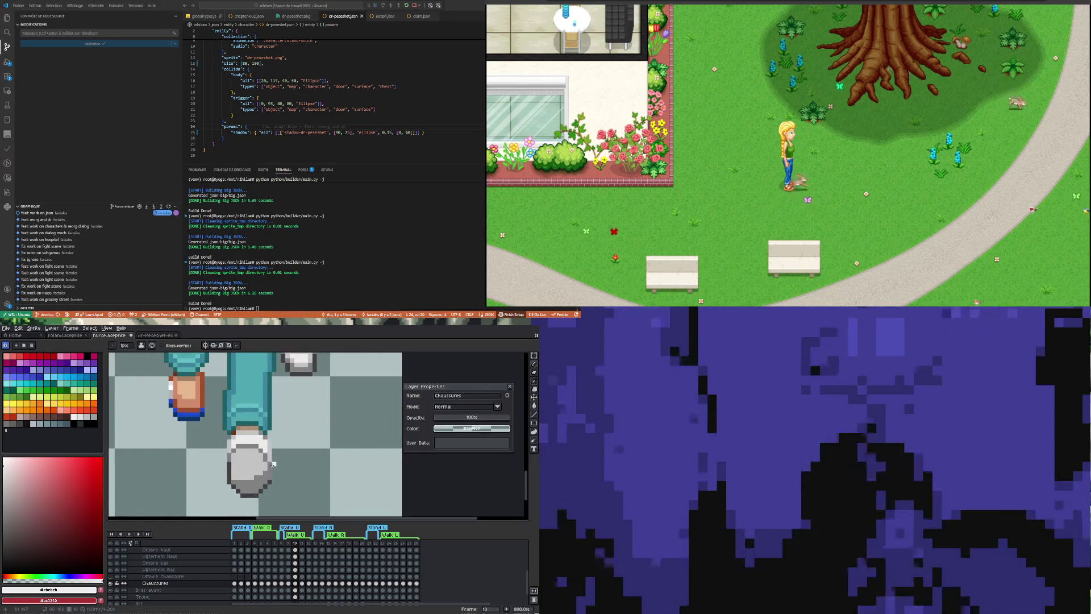
scroll(273, 461, up, 1)
scroll(274, 463, up, 1)
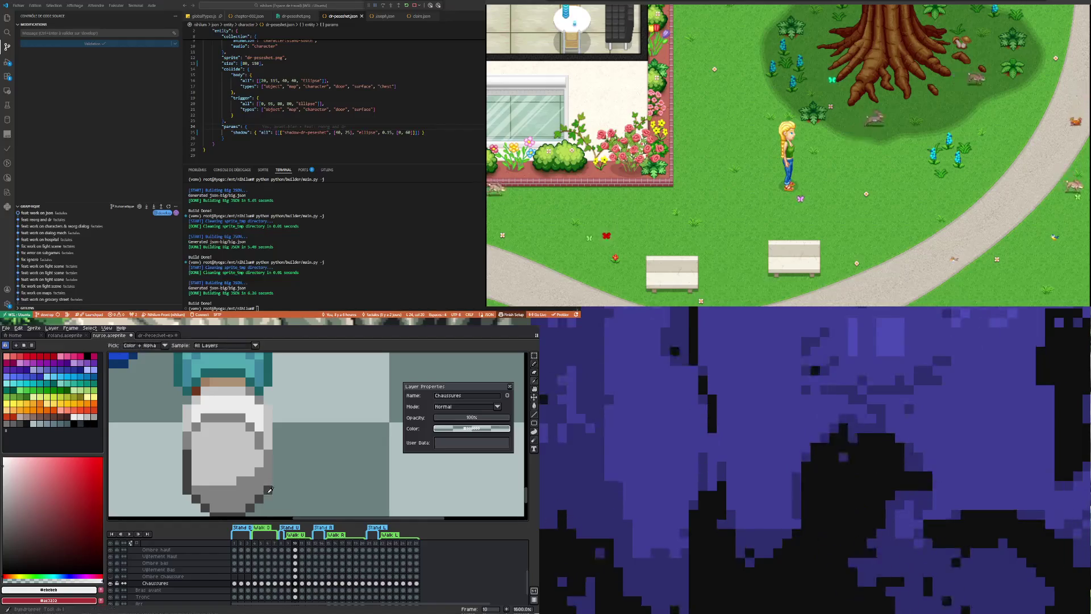
alt+click(269, 489)
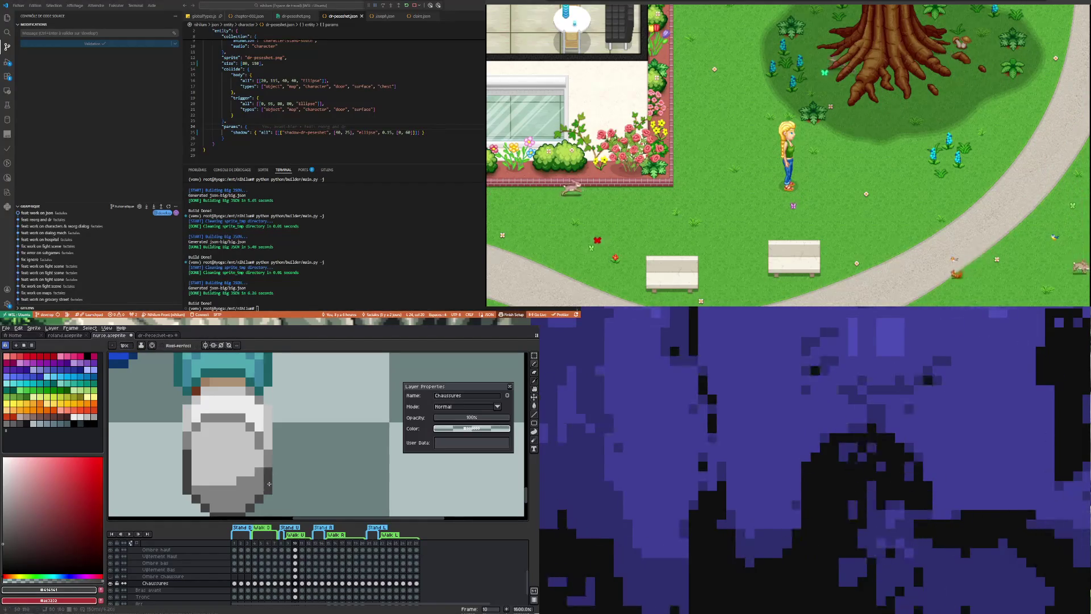
scroll(282, 483, down, 5)
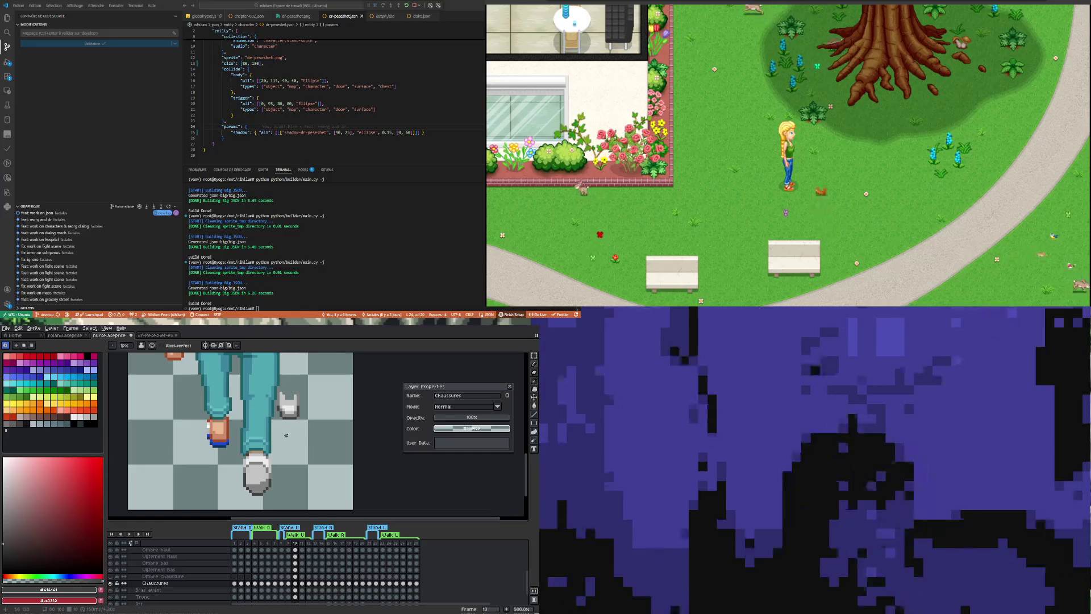
scroll(275, 469, up, 1)
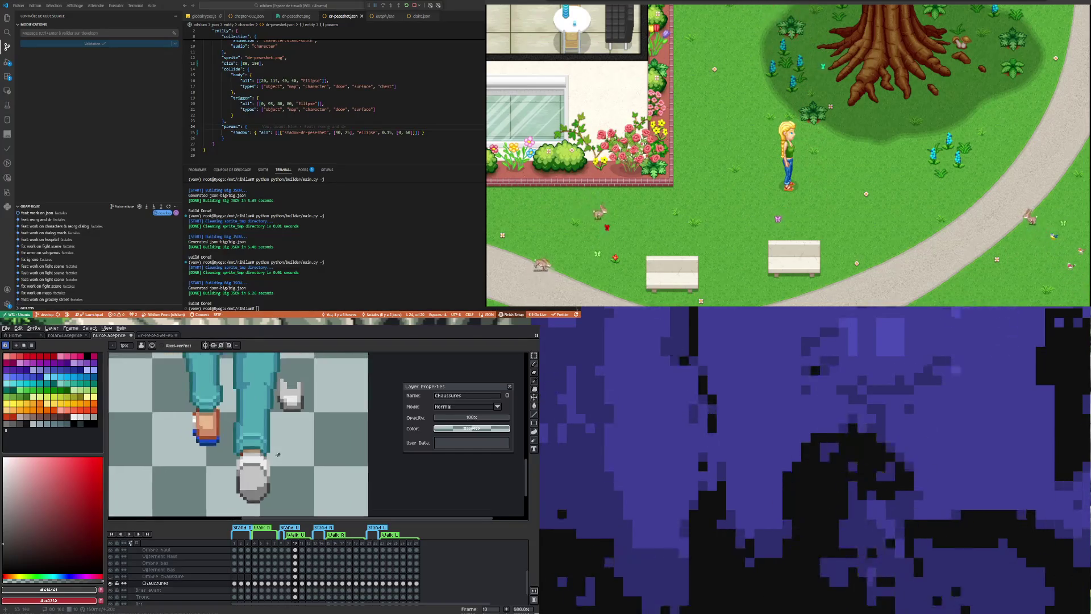
scroll(268, 484, up, 1)
alt+click(270, 468)
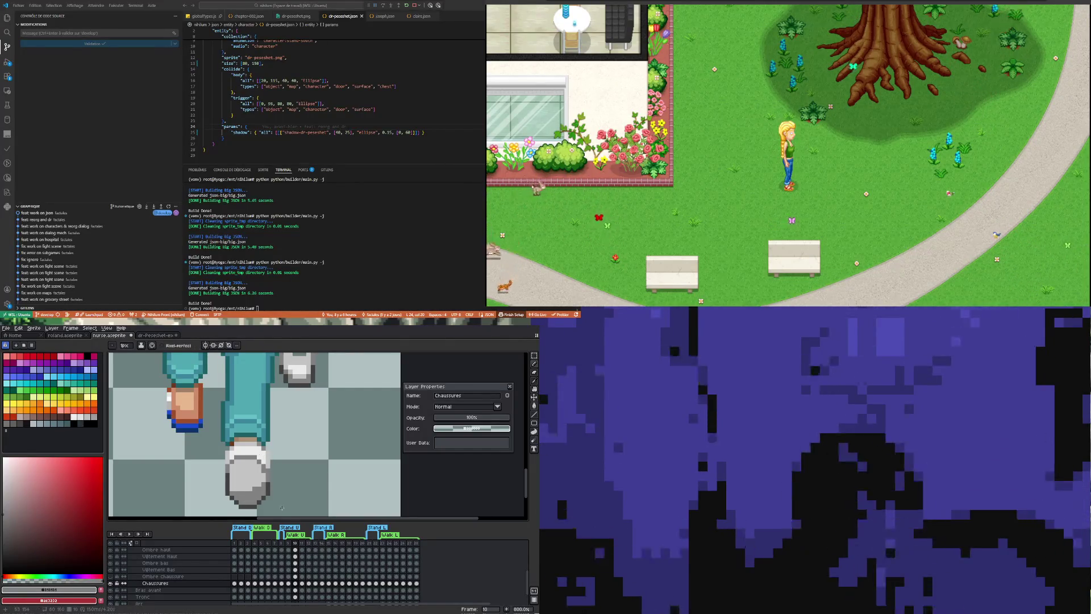
alt+click(260, 469)
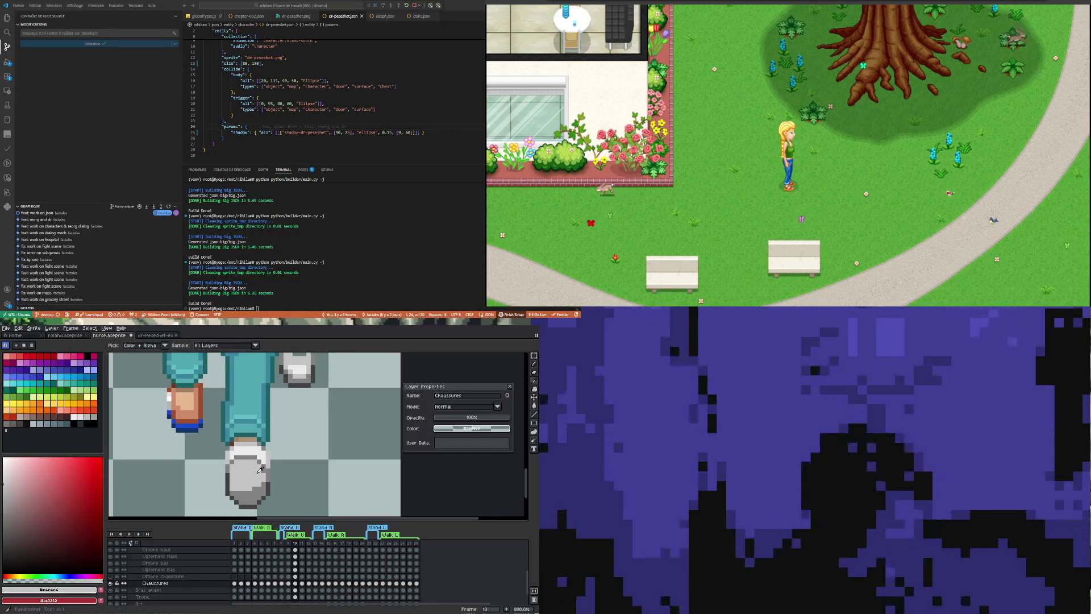
scroll(245, 472, down, 3)
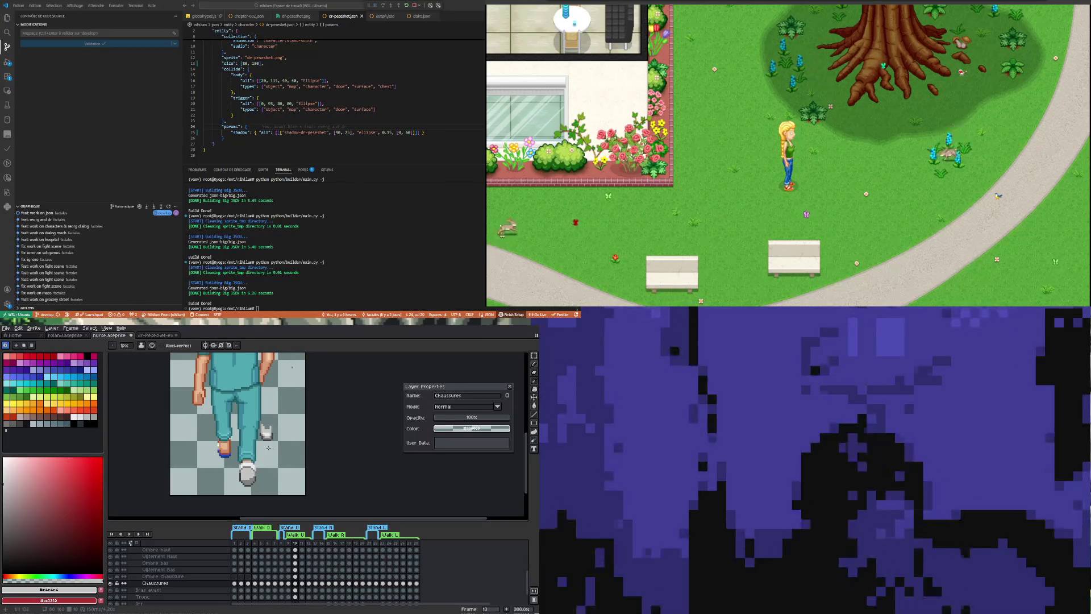
Marquee-move the back shoe onto the rear foot, nudge it two pixels right and drop it.
key(m)
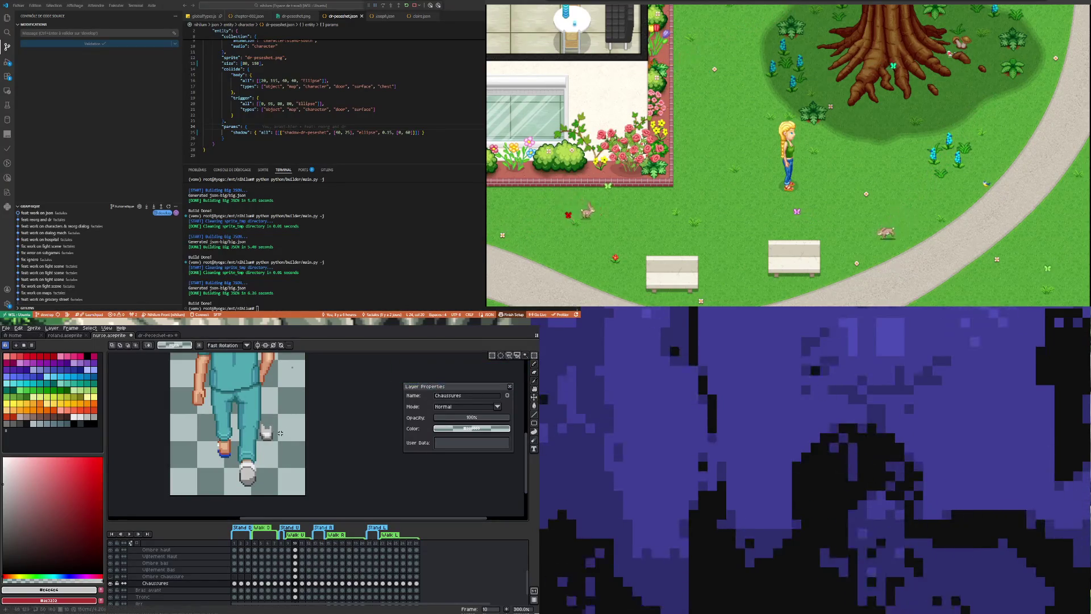
mouse_move(283, 447)
mouse_down()
mouse_move(250, 416)
mouse_move(200, 448)
mouse_move(233, 461)
mouse_move(205, 428)
mouse_move(241, 449)
mouse_move(220, 443)
mouse_up()
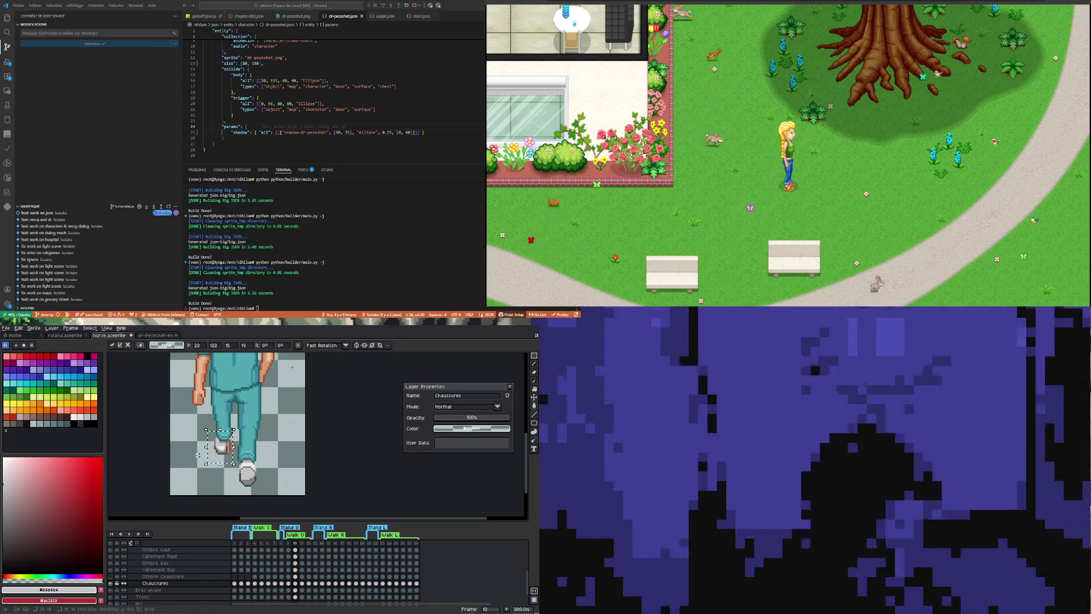
key(Right)
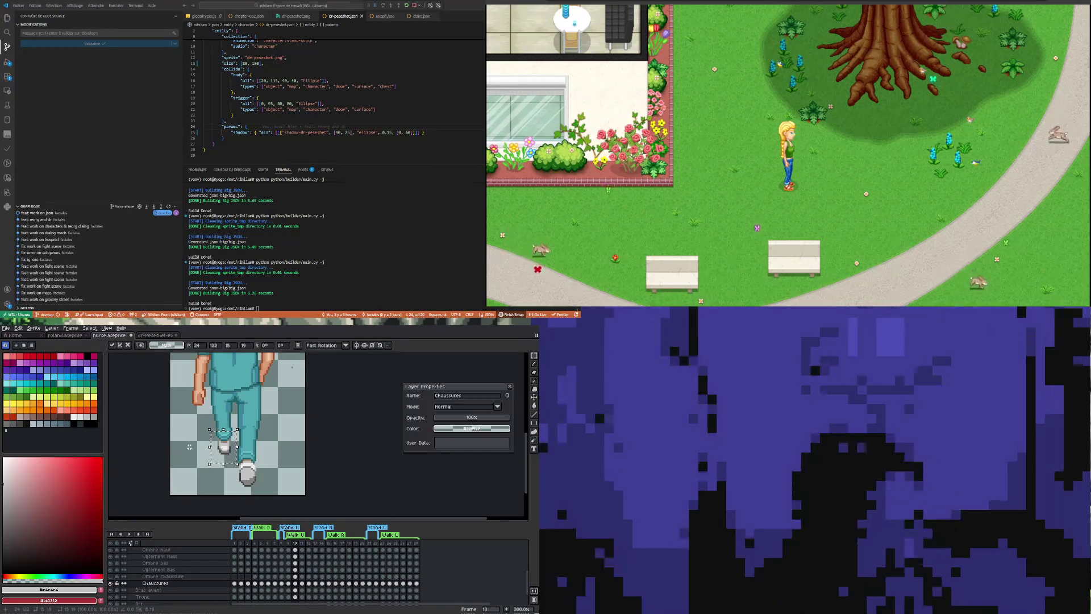
key(Right)
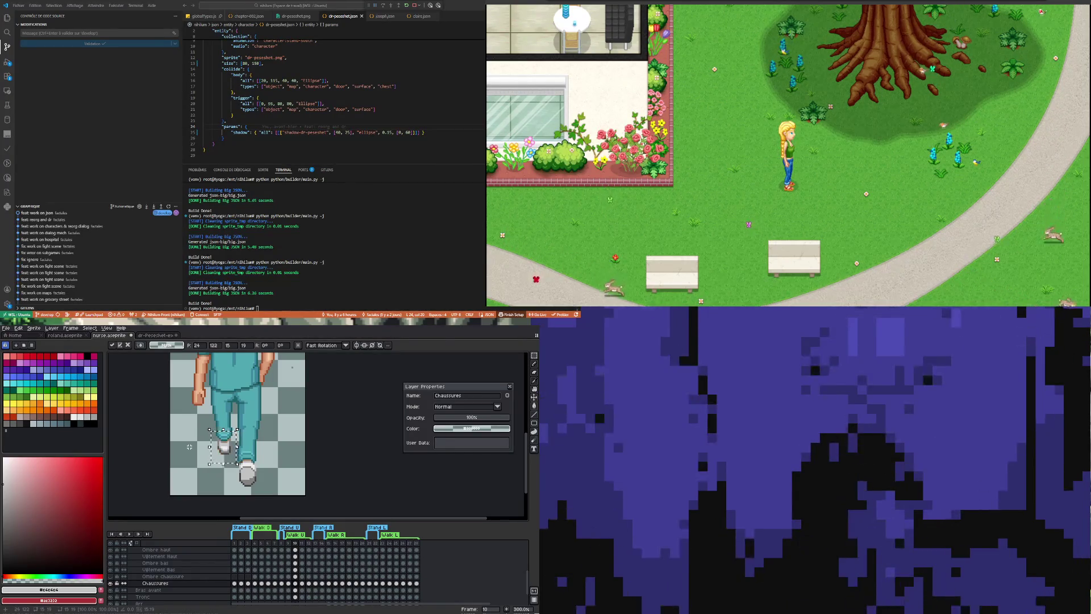
key(ctrl+d)
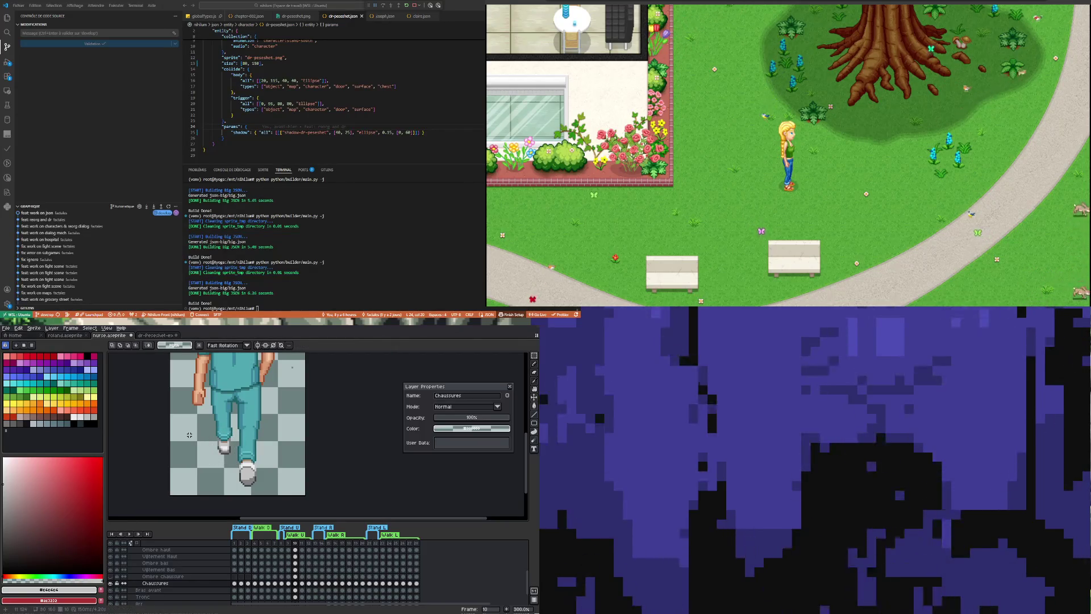
scroll(189, 435, up, 1)
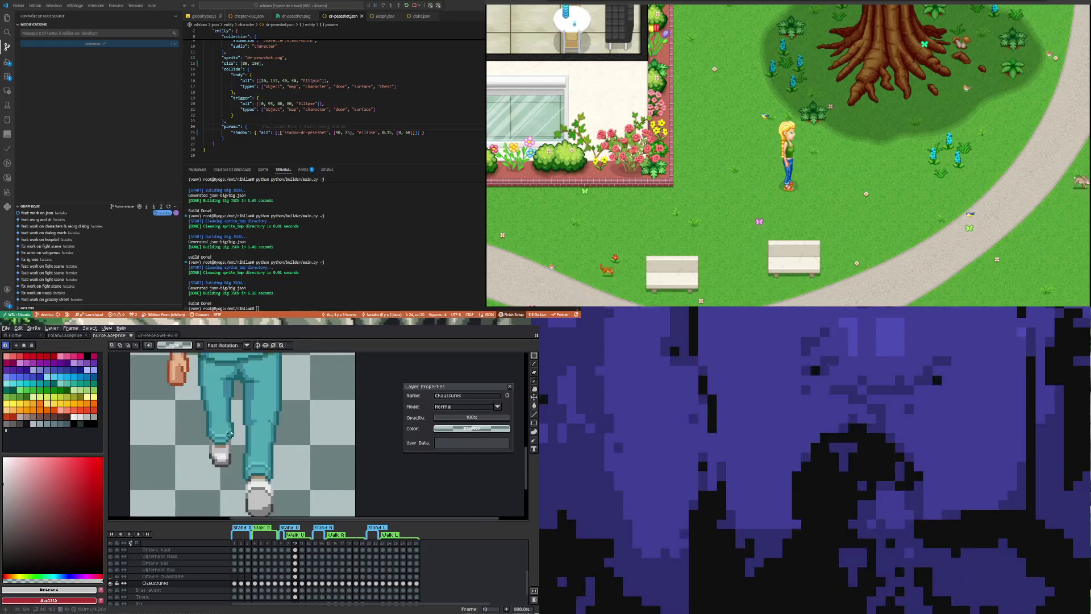
scroll(230, 433, up, 1)
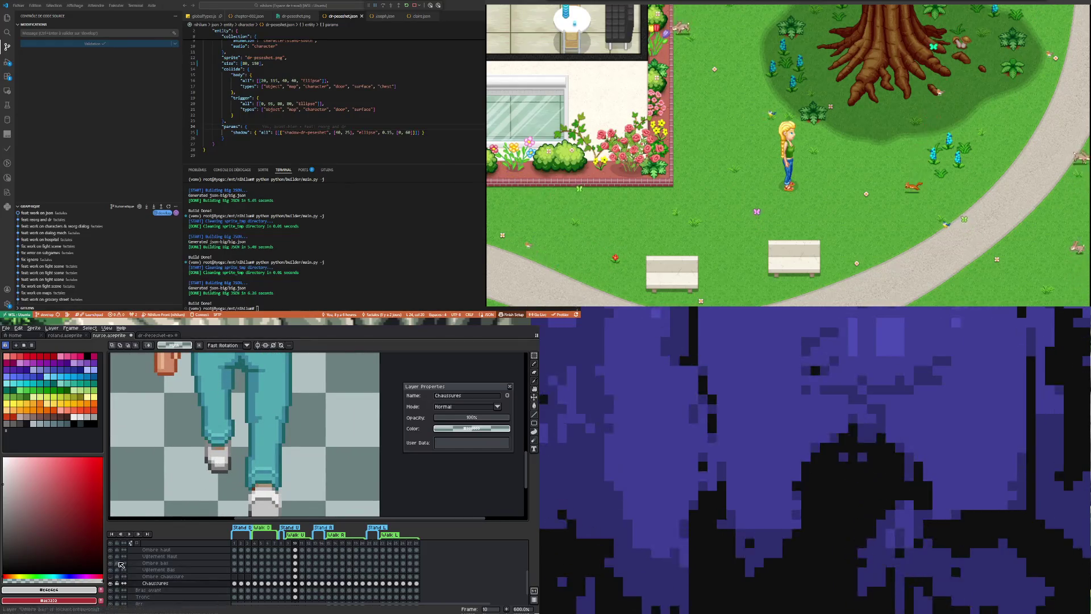
Toggle the Chaussures layer's visibility to check the shoe's fit.
click(114, 584)
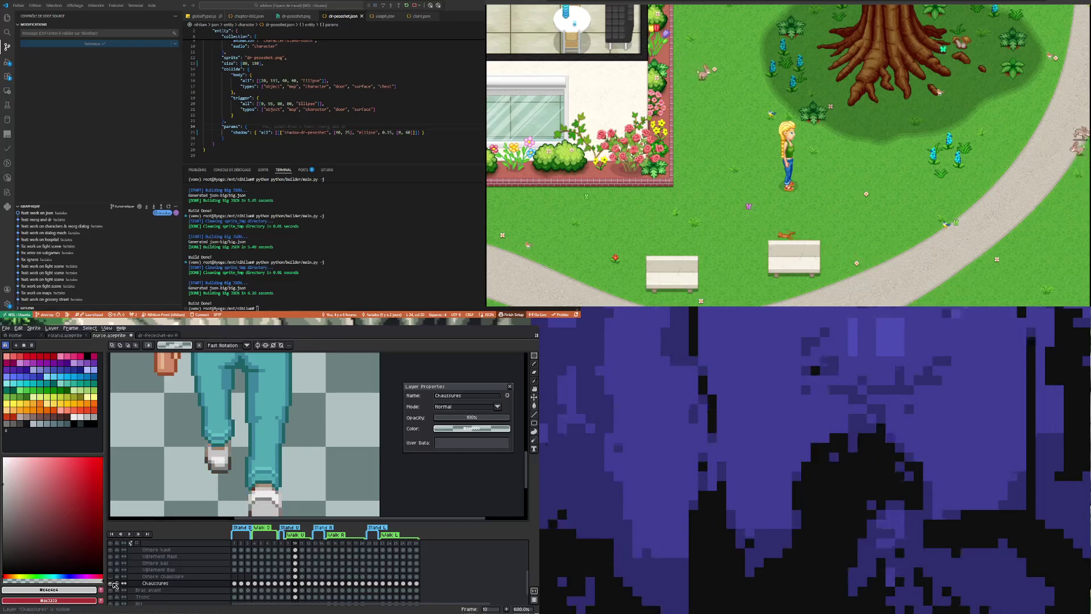
click(114, 585)
scroll(214, 440, down, 3)
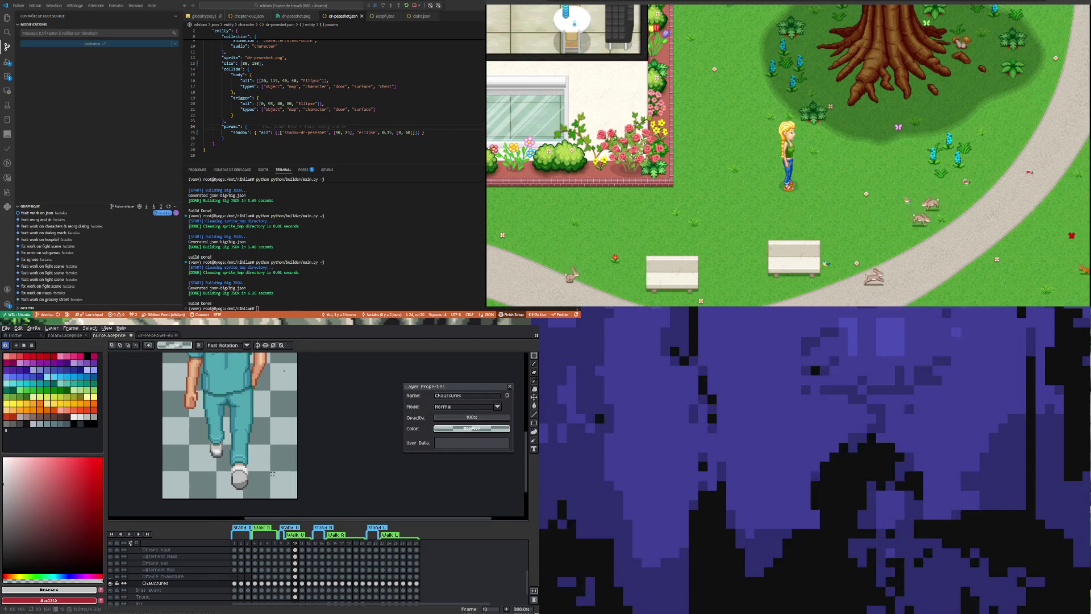
scroll(281, 396, up, 2)
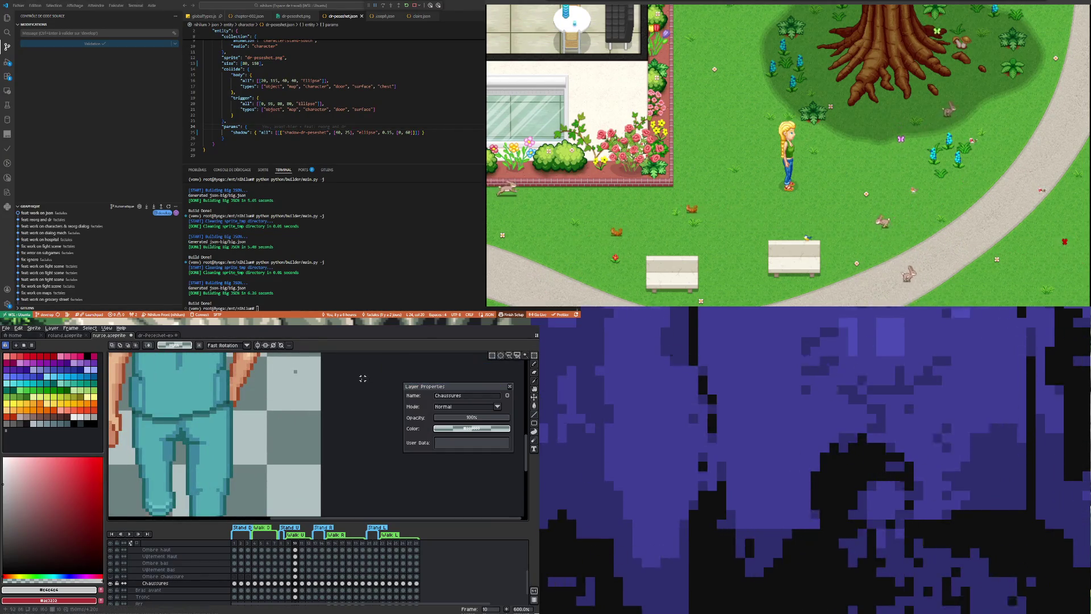
scroll(273, 427, down, 2)
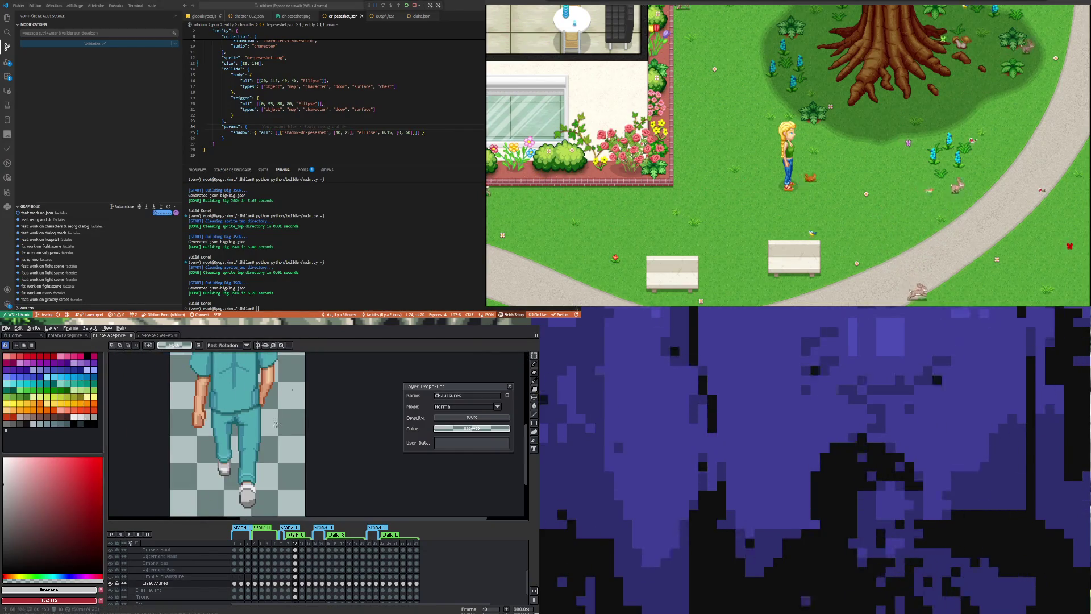
scroll(274, 427, down, 1)
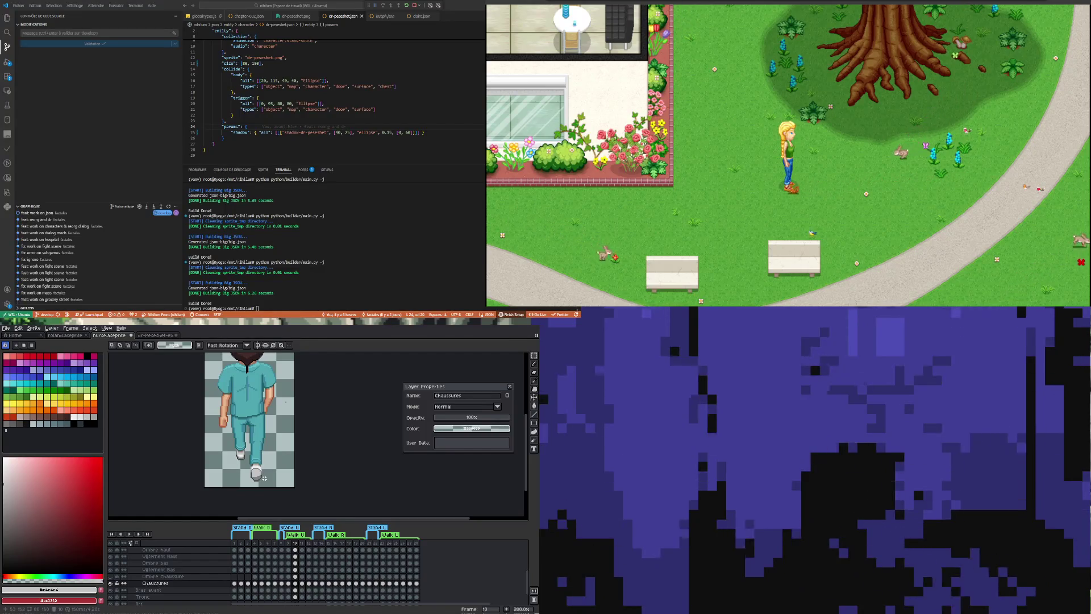
scroll(263, 469, up, 1)
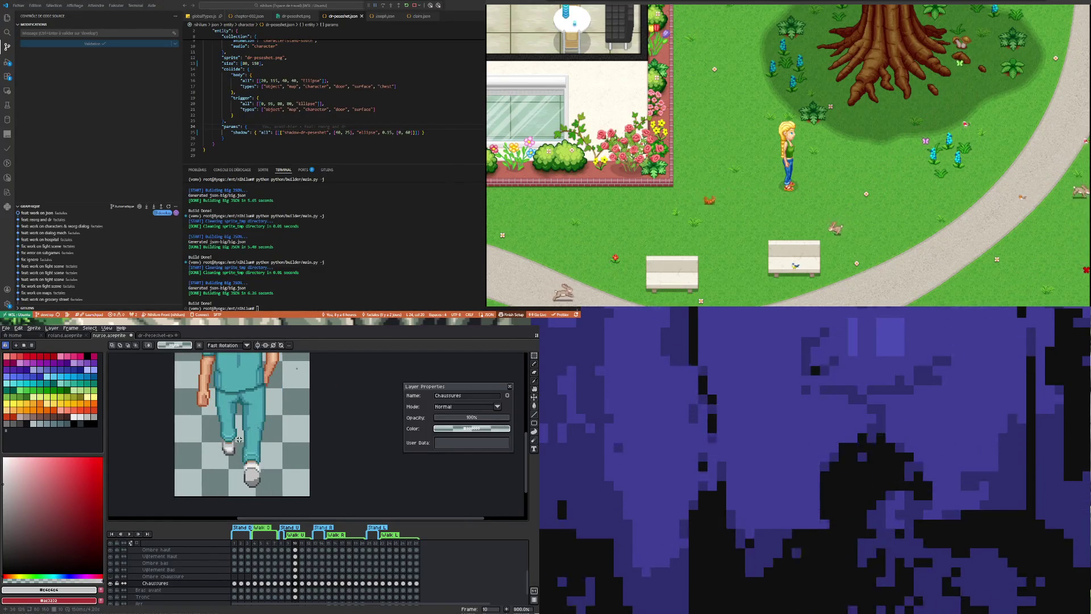
scroll(239, 440, up, 2)
scroll(238, 440, down, 2)
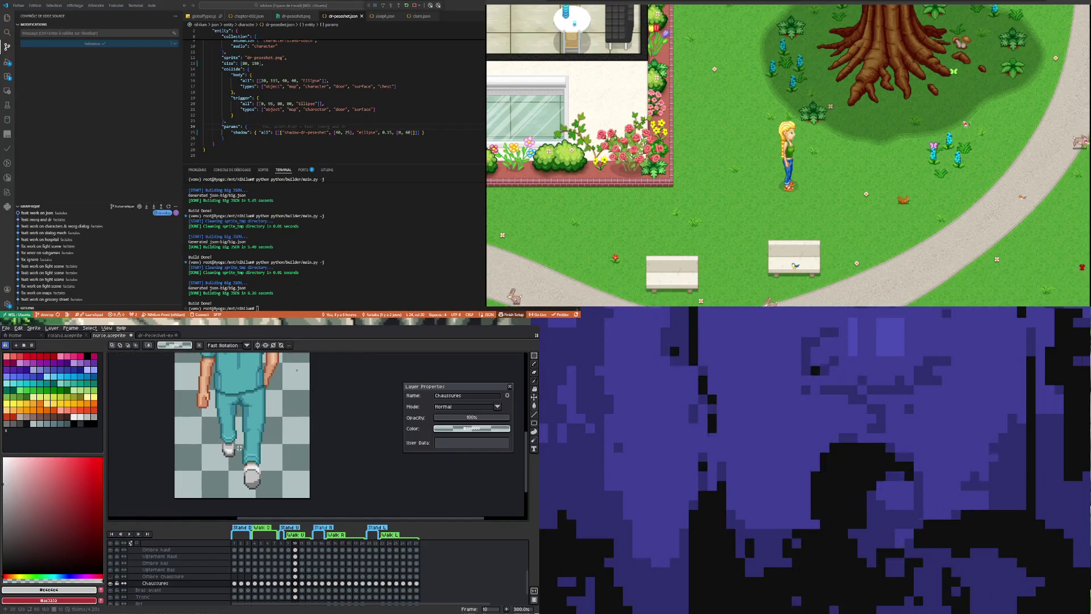
scroll(238, 440, up, 2)
key(Left)
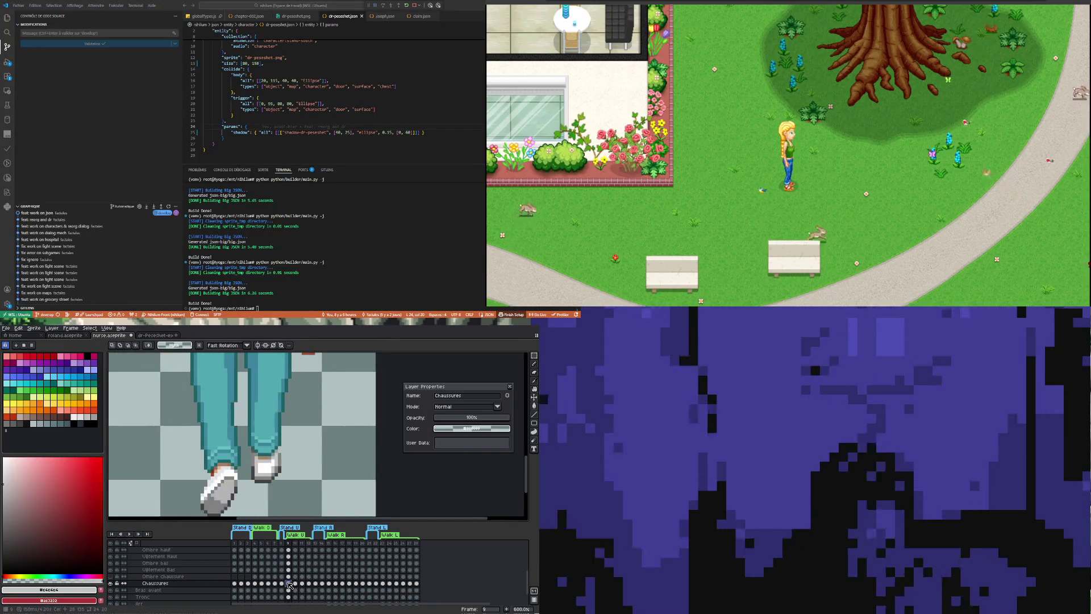
click(296, 584)
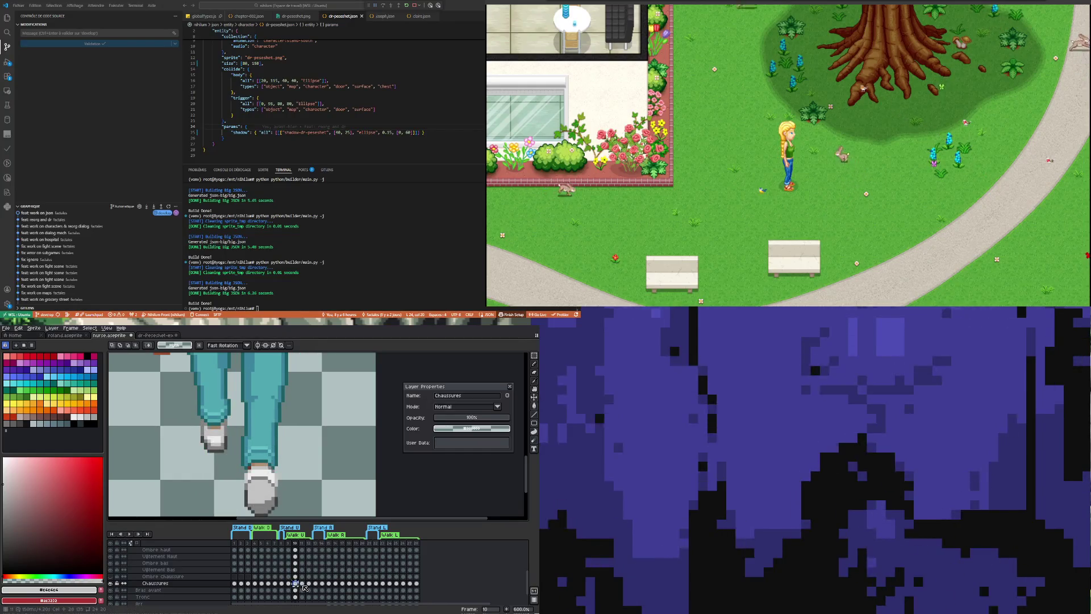
click(309, 585)
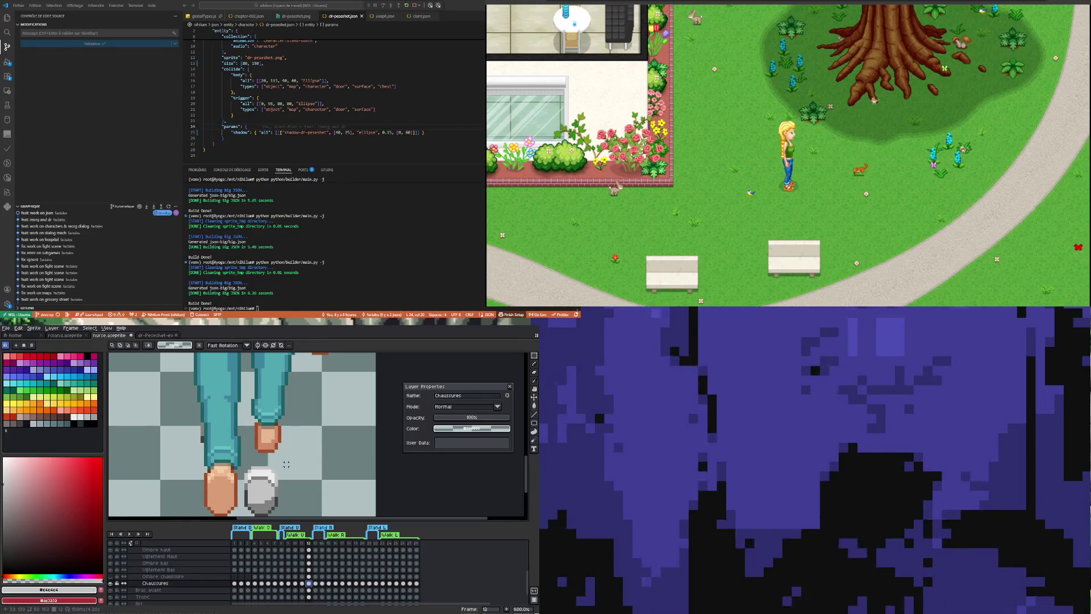
scroll(285, 464, down, 1)
scroll(284, 461, down, 2)
scroll(282, 452, down, 2)
scroll(277, 441, down, 1)
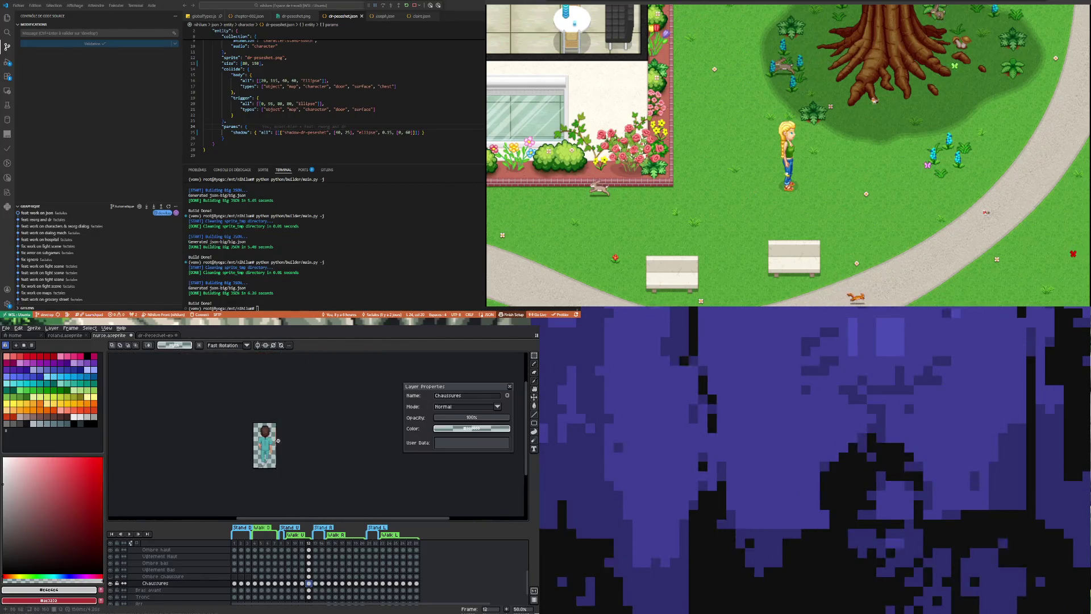
scroll(278, 440, up, 3)
click(296, 583)
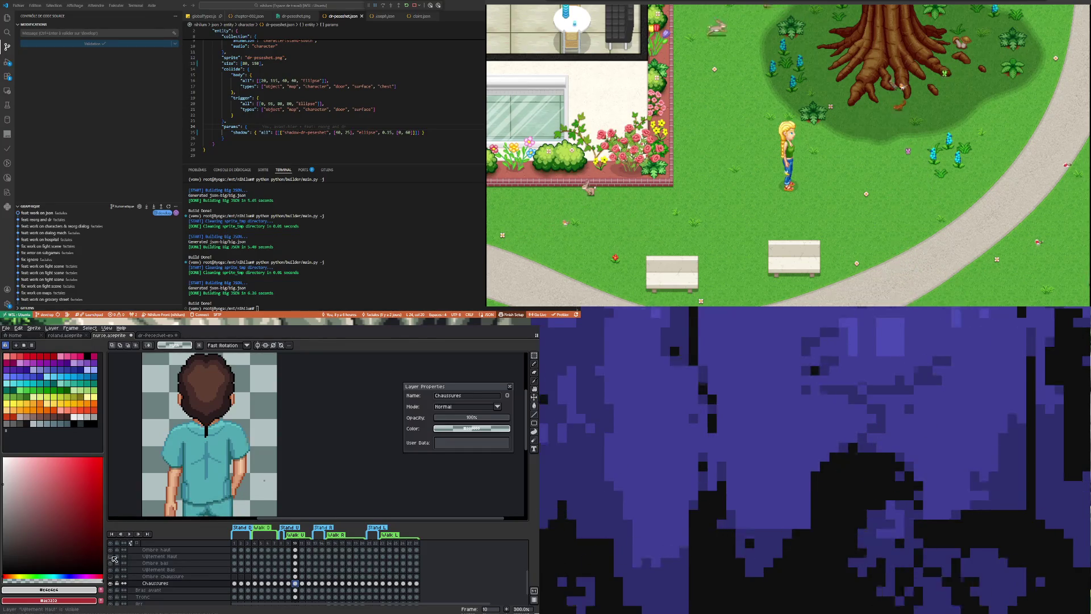
Check the upper uniform layer, then activate Ombre haut and flip between walk frames 9 and 10.
click(113, 558)
scroll(263, 482, down, 2)
scroll(264, 482, up, 3)
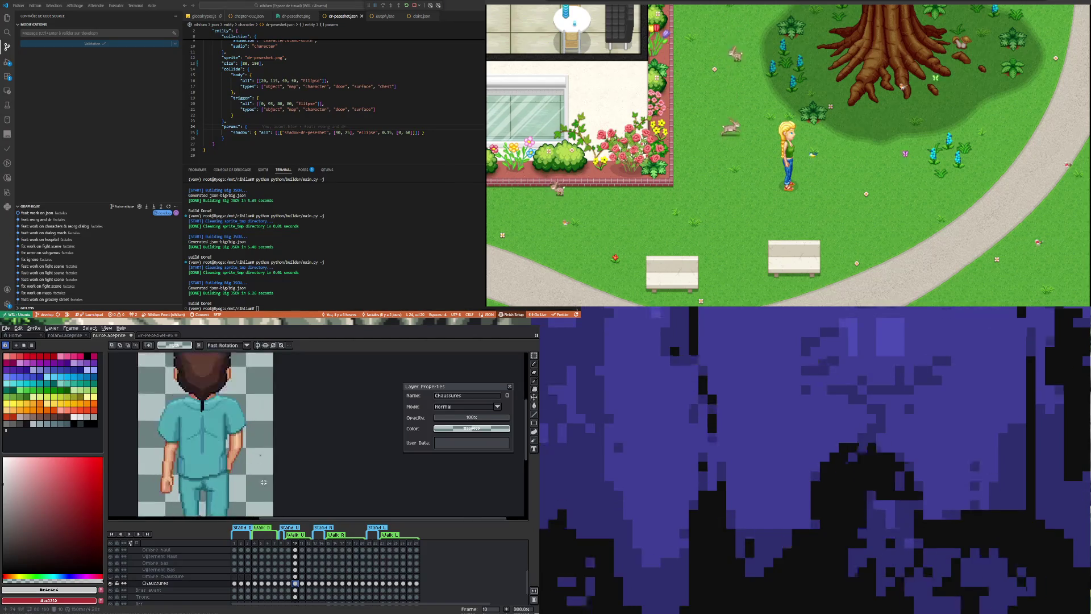
key(m)
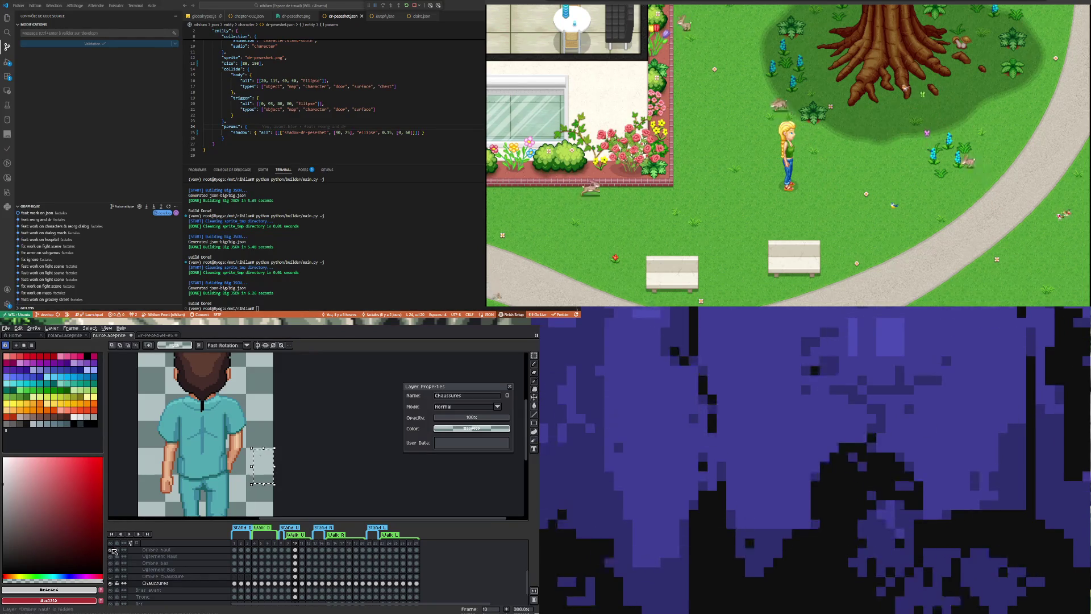
click(295, 551)
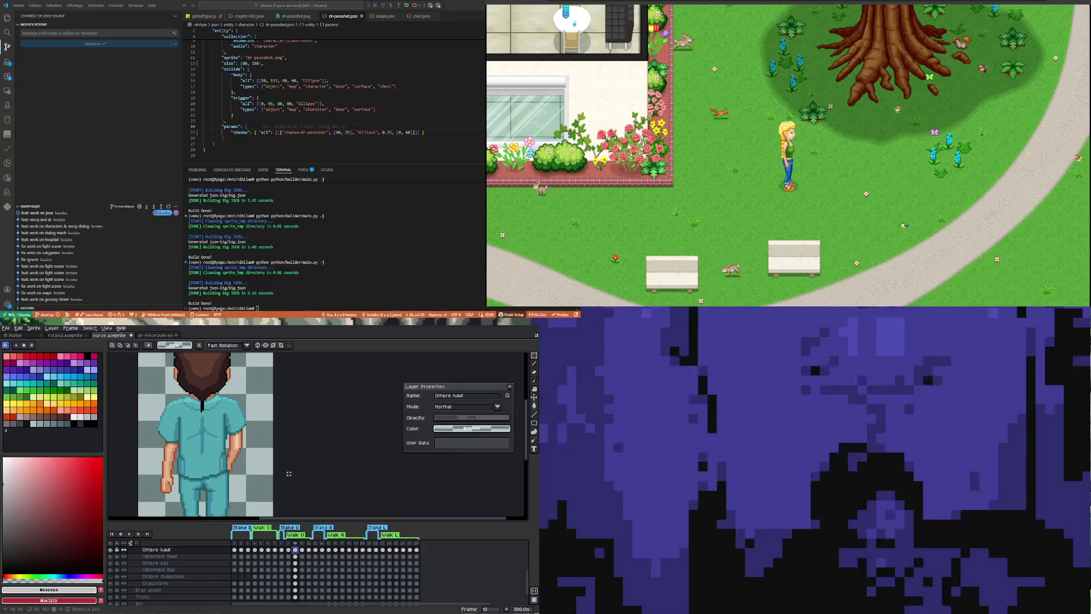
click(288, 550)
click(296, 550)
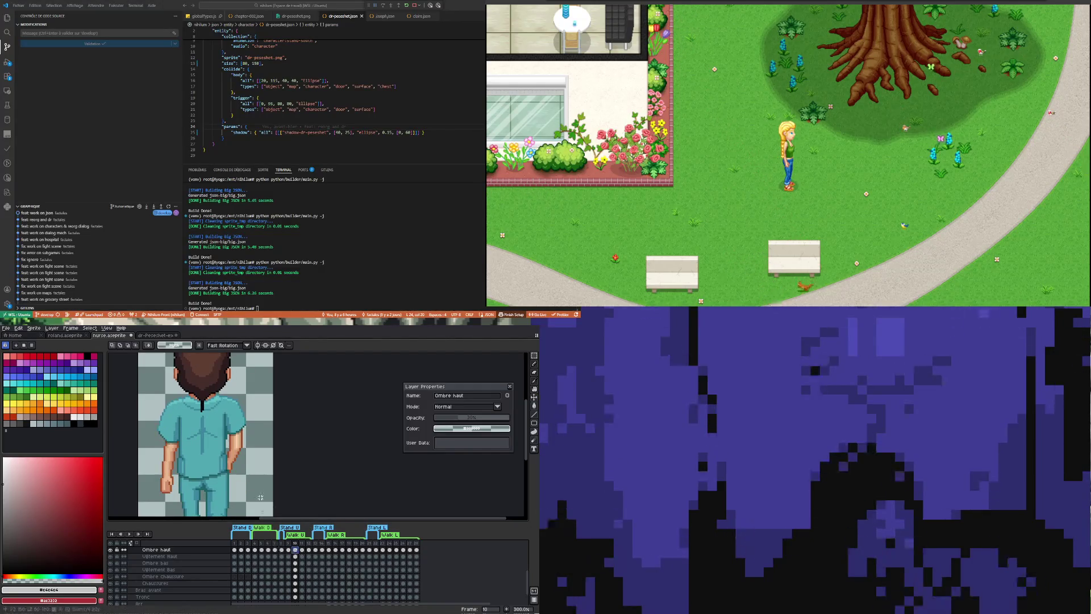
scroll(196, 503, down, 2)
scroll(195, 502, up, 2)
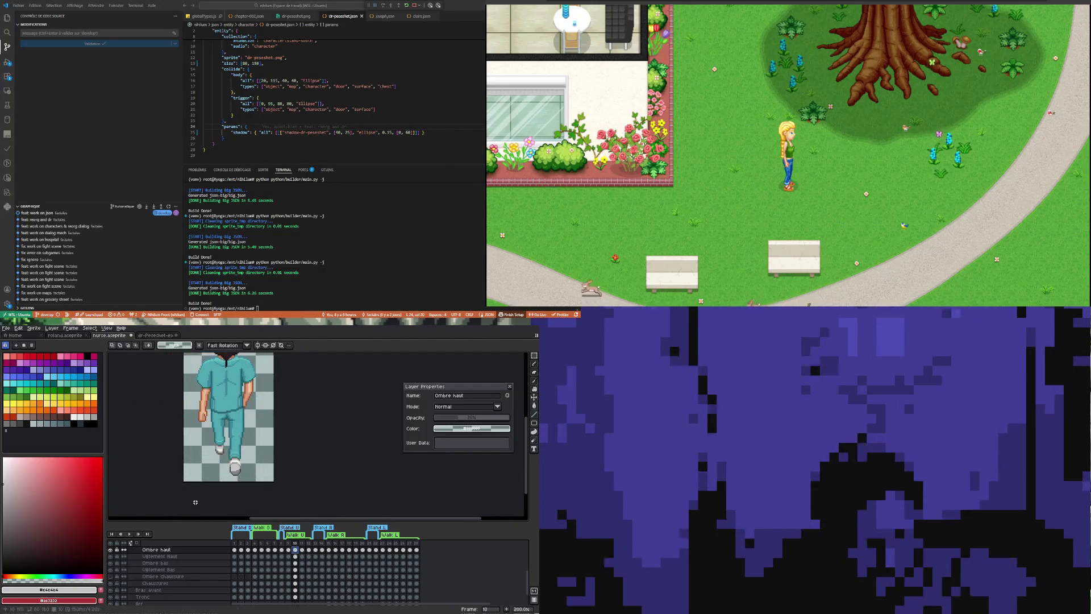
Play the walk cycle animation and stop on a front-facing frame.
click(131, 535)
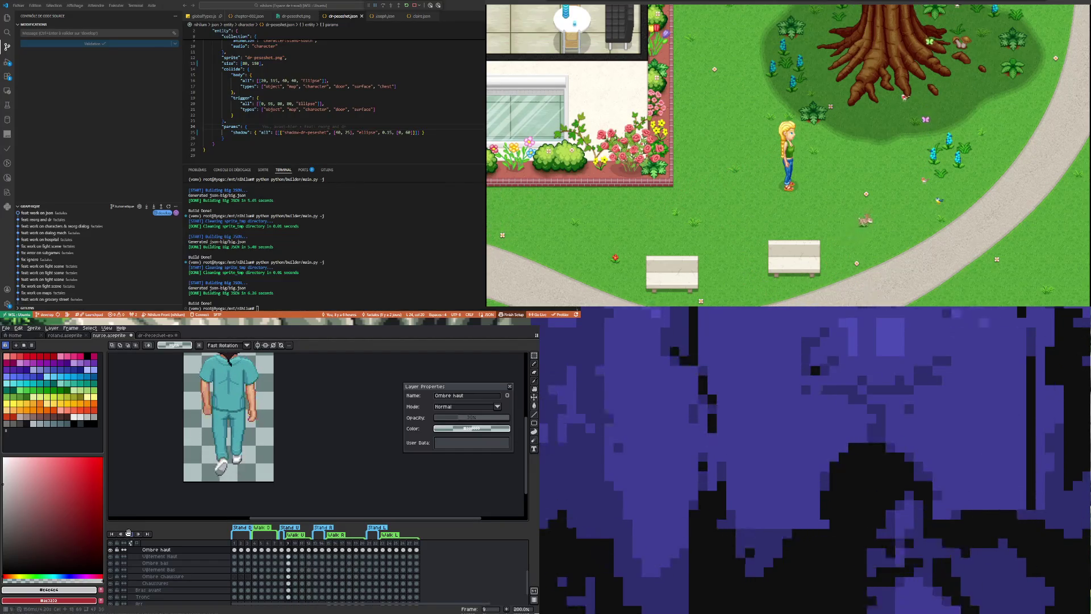
click(317, 549)
scroll(235, 491, down, 1)
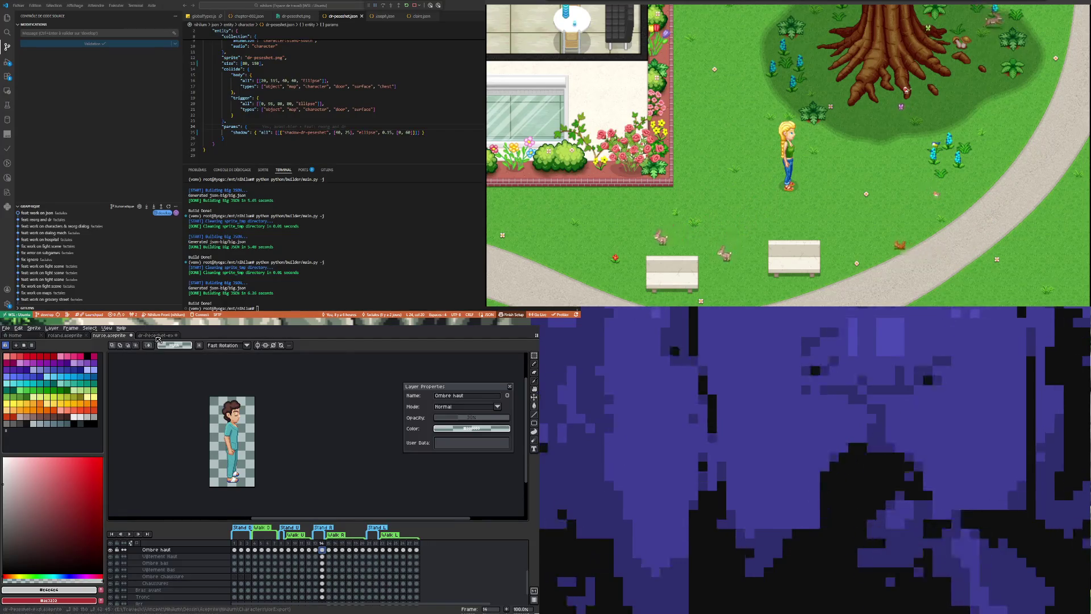
key(ctrl+Tab)
click(316, 561)
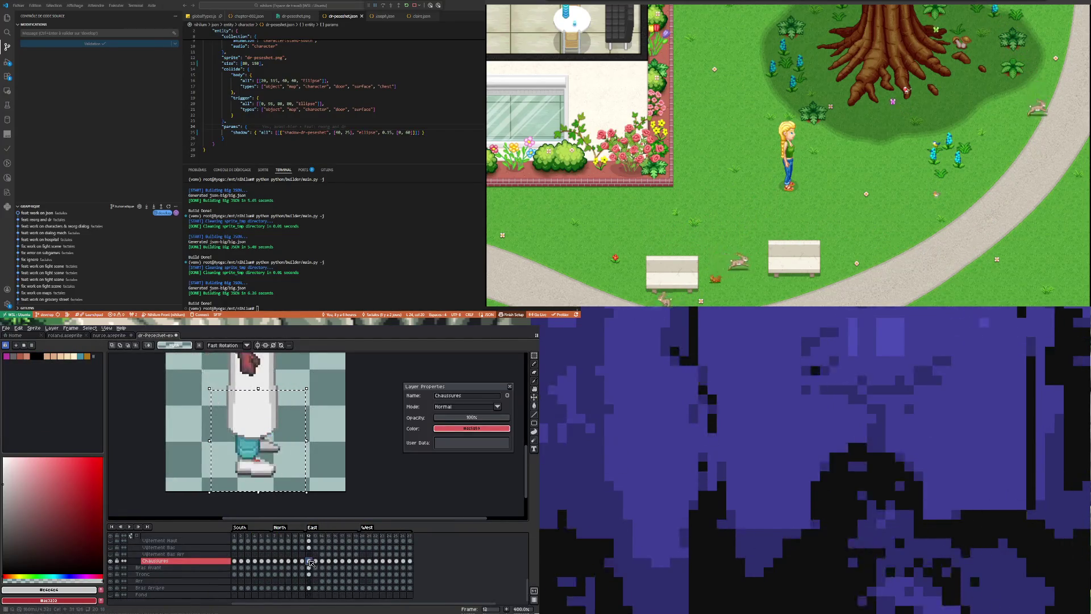
click(309, 561)
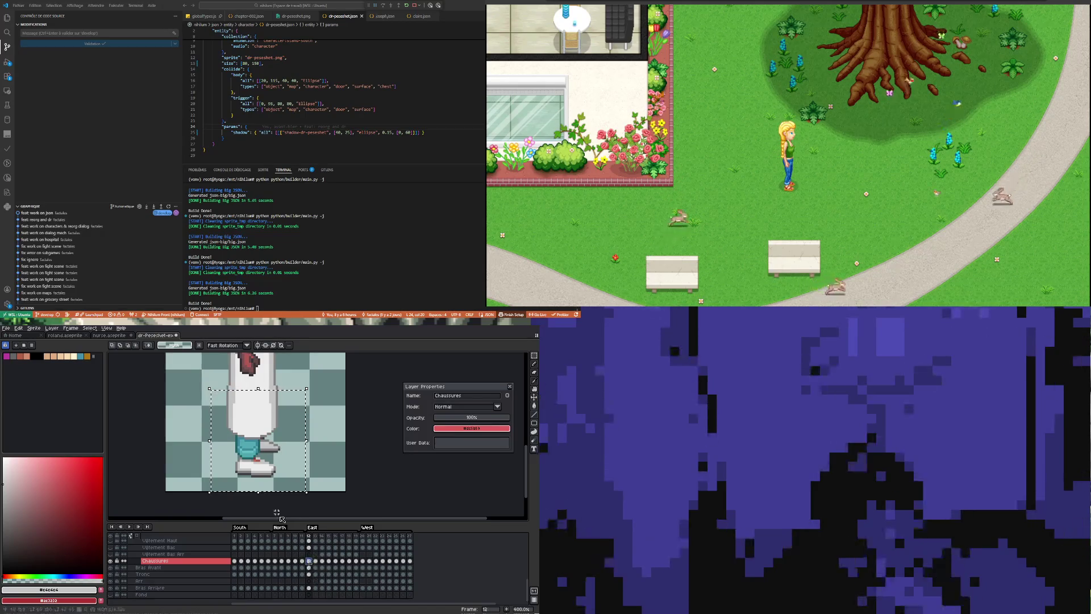
key(ctrl+d)
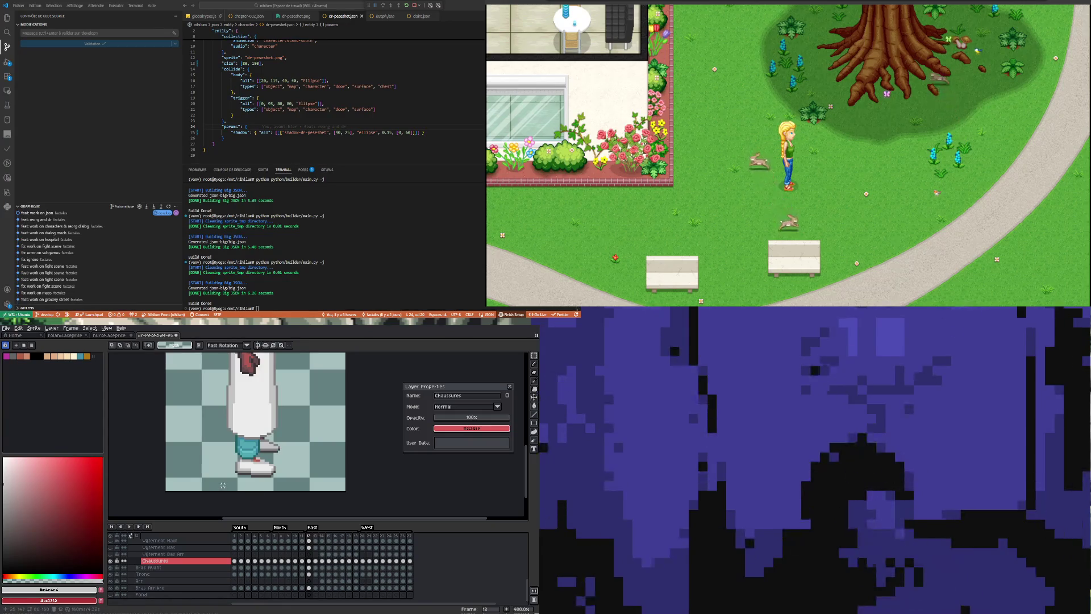
drag(222, 486, 308, 394)
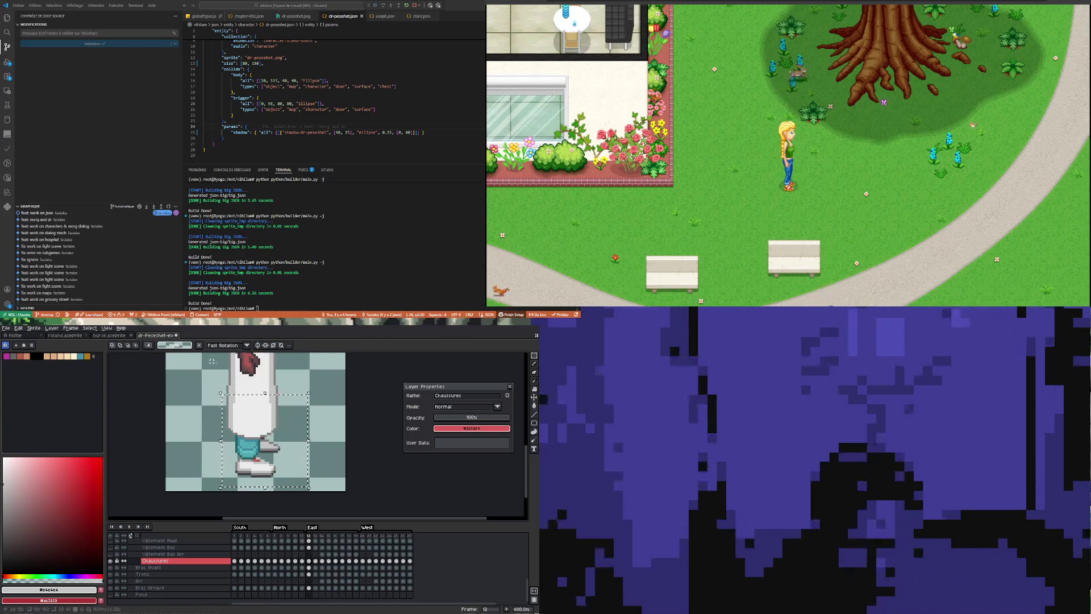
key(ctrl+shift+Tab)
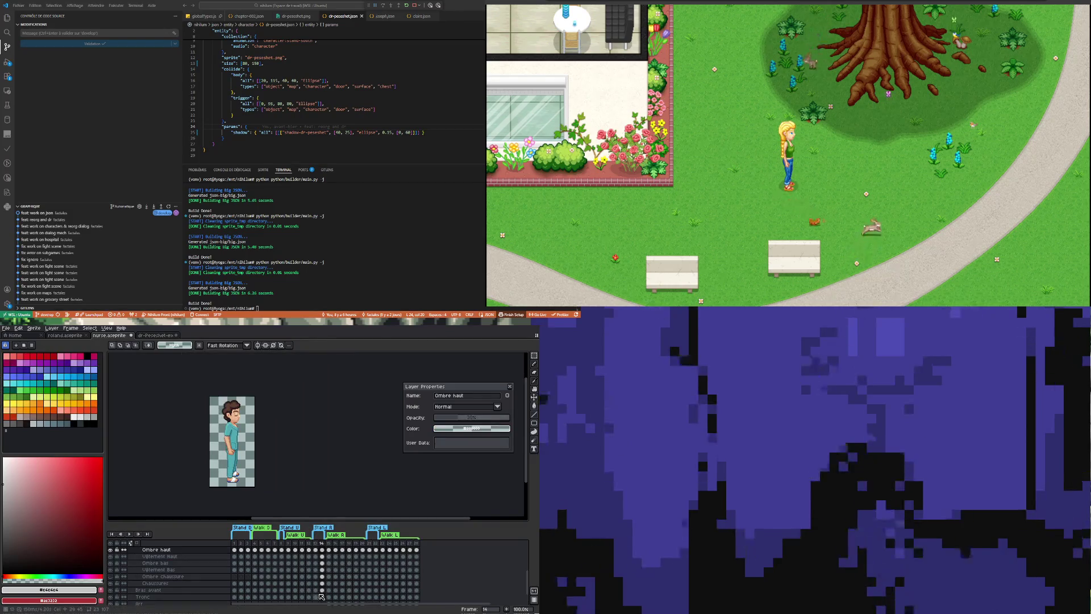
Erase the old shoes from the feet on the Chaussures layer of this walk frame.
click(315, 583)
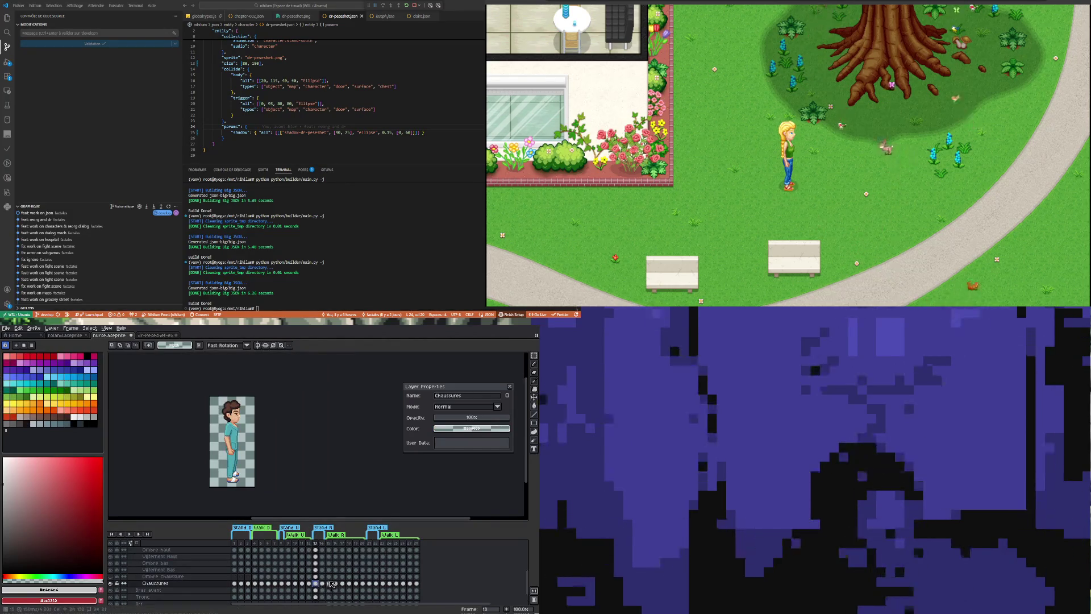
scroll(230, 489, up, 2)
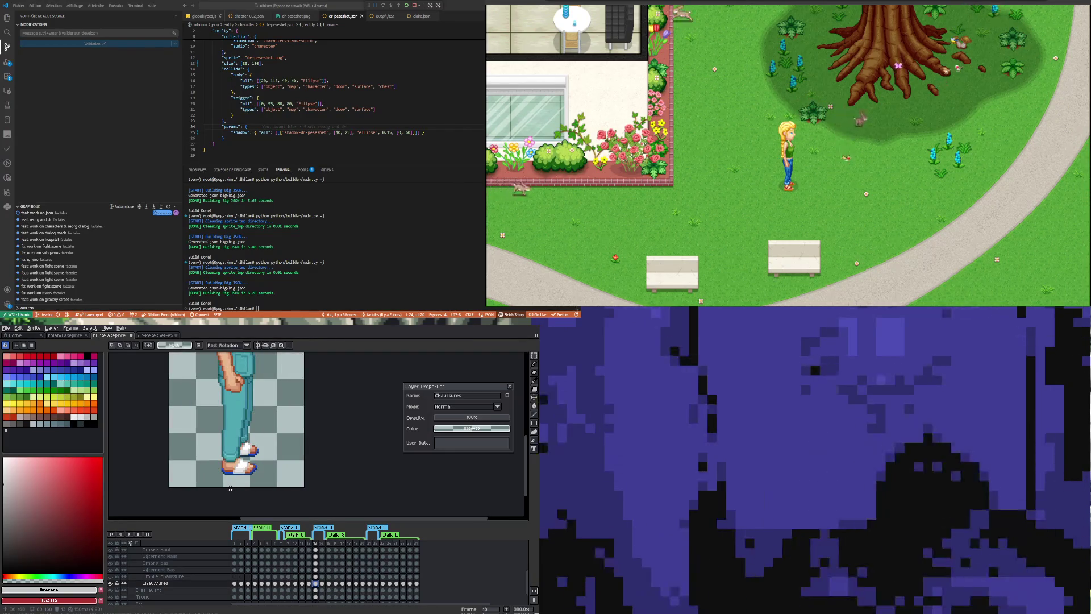
mouse_move(210, 397)
mouse_down()
mouse_move(276, 467)
mouse_move(304, 472)
mouse_up()
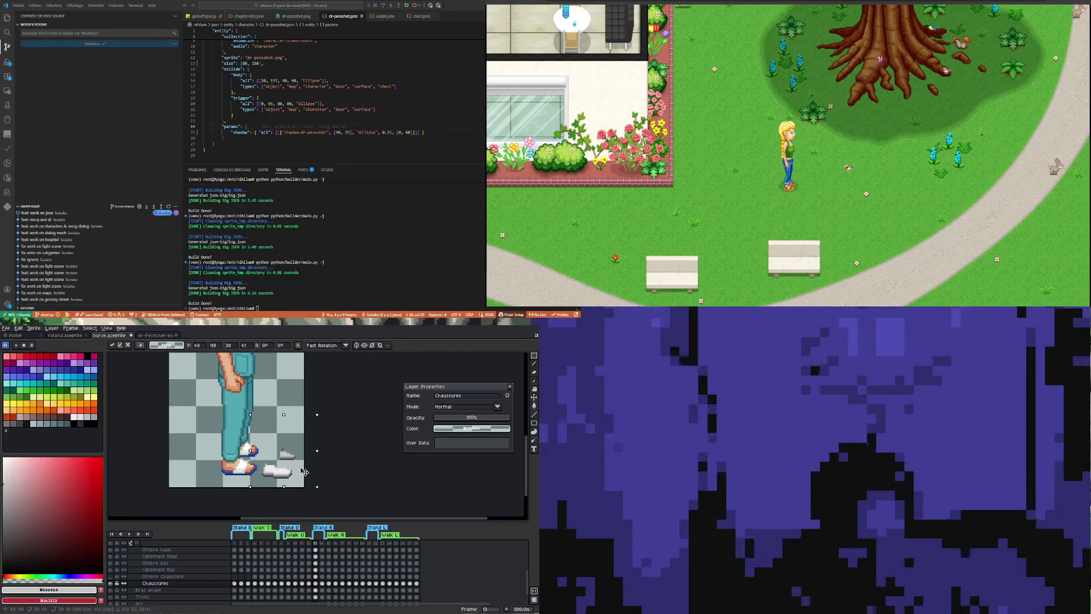
key(Return)
scroll(282, 469, up, 2)
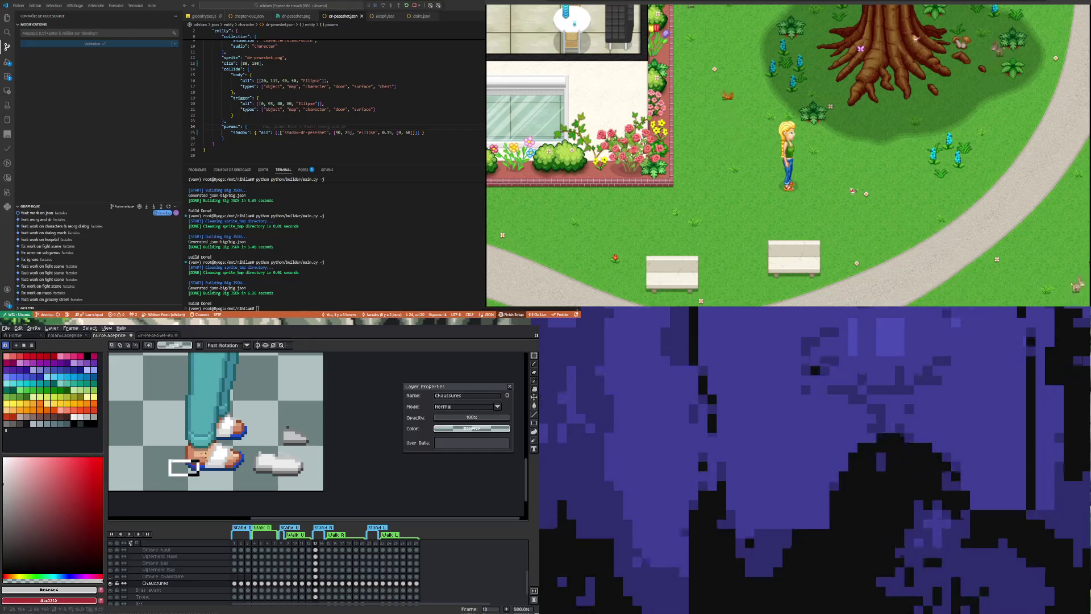
drag(169, 475, 243, 401)
key(Delete)
Move the loose white shoe into place beneath the front foot.
mouse_move(251, 451)
mouse_down()
mouse_move(332, 484)
mouse_move(224, 464)
mouse_up()
key(Return)
key(ctrl+d)
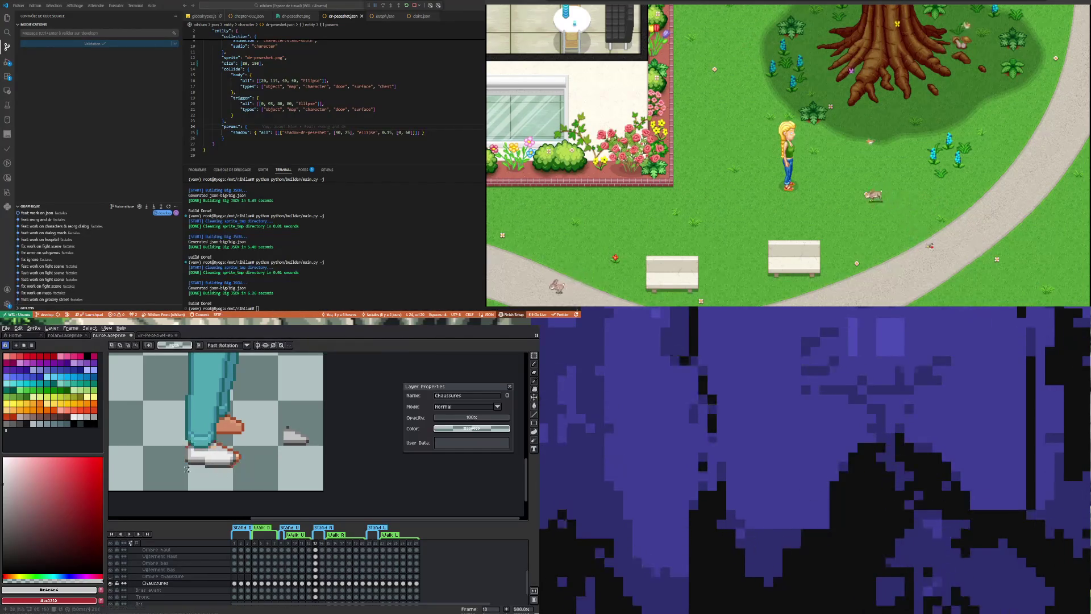
mouse_move(186, 435)
mouse_down()
mouse_move(232, 463)
mouse_move(243, 455)
mouse_up()
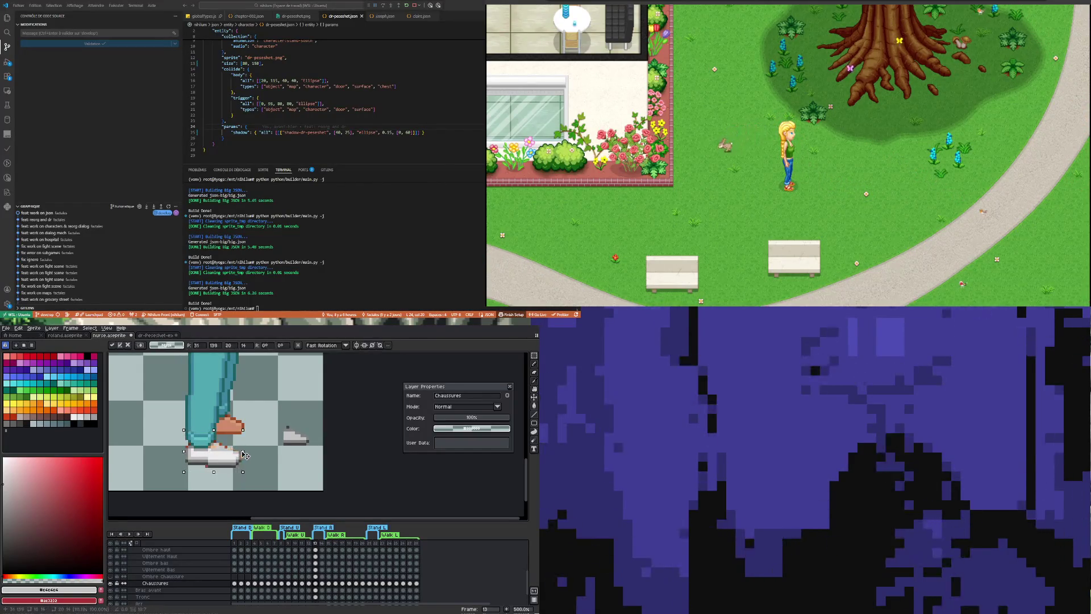
key(ctrl+d)
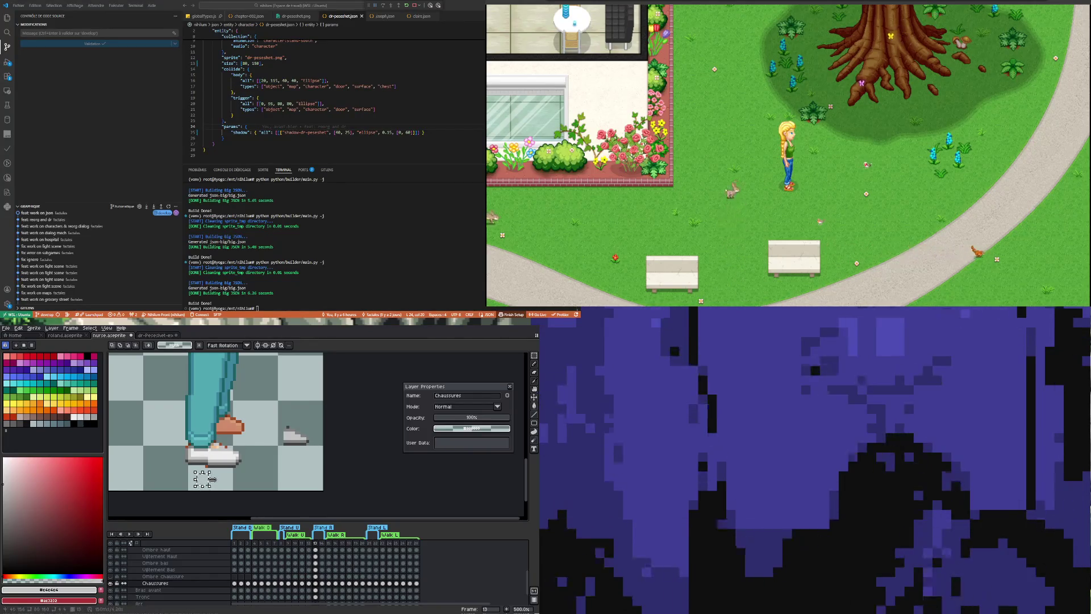
scroll(211, 479, up, 1)
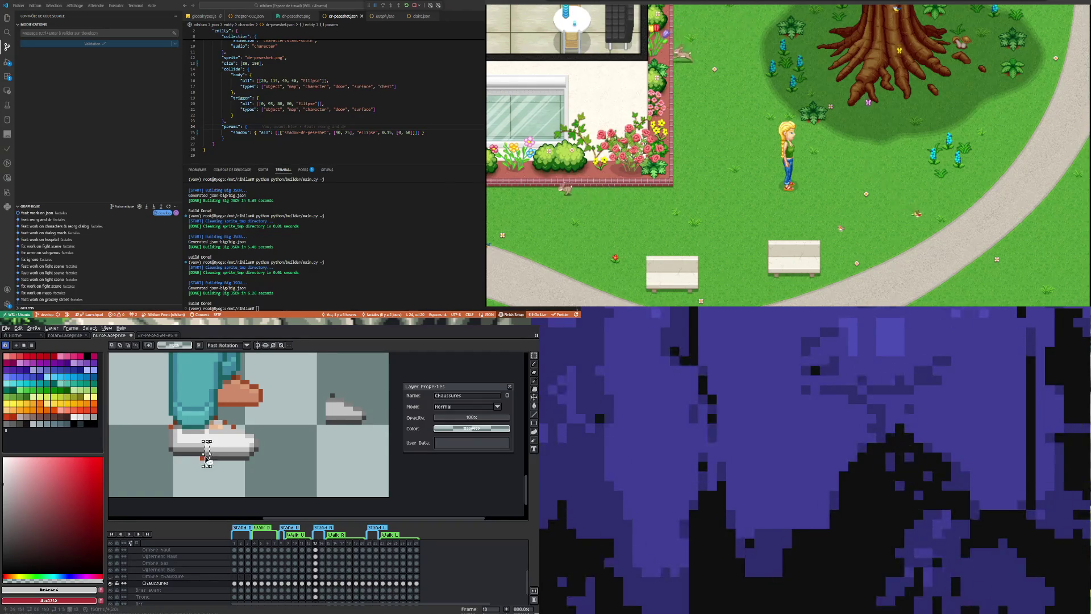
Move the small spare shoe onto the back foot.
click(199, 458)
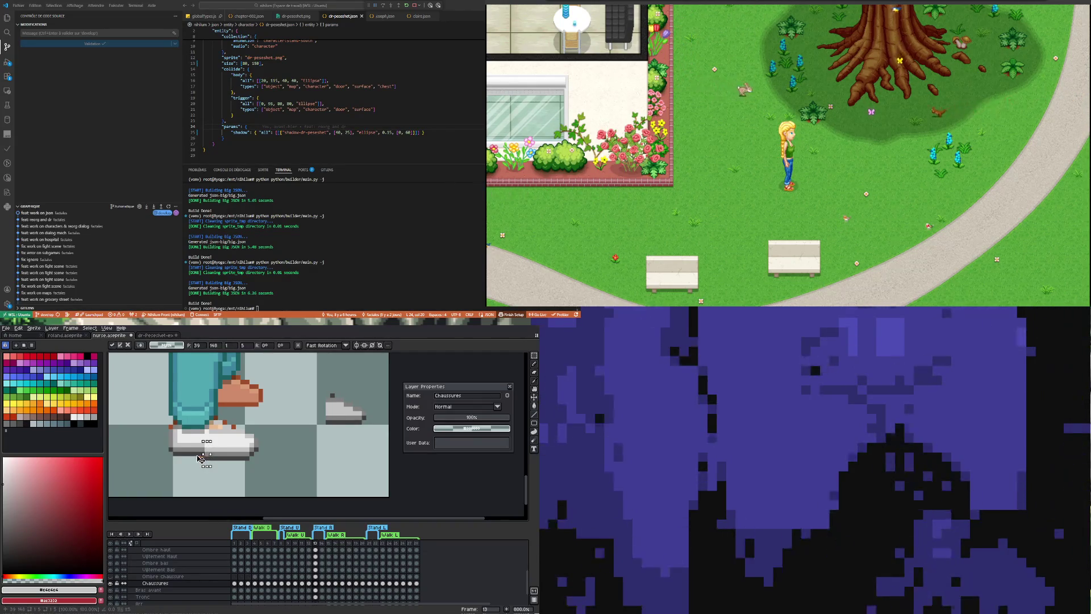
key(ctrl+d)
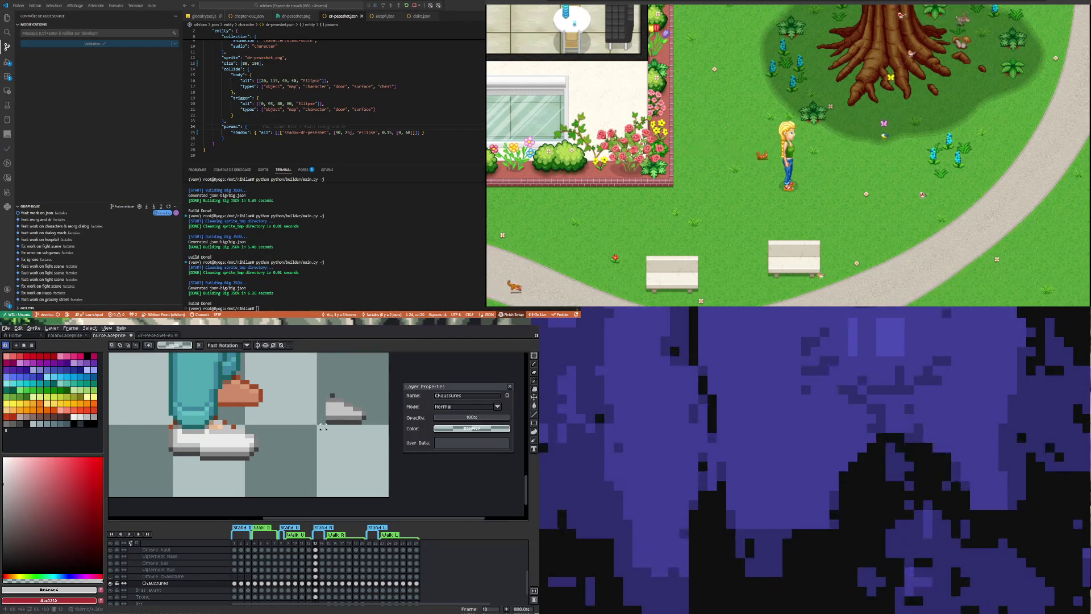
drag(327, 433, 368, 379)
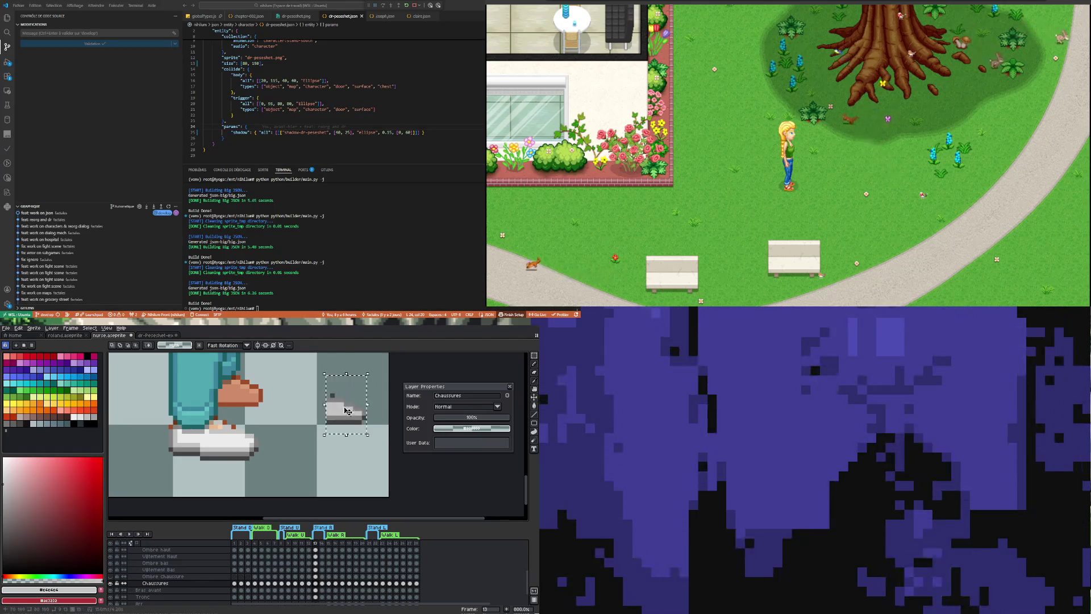
drag(343, 426, 244, 401)
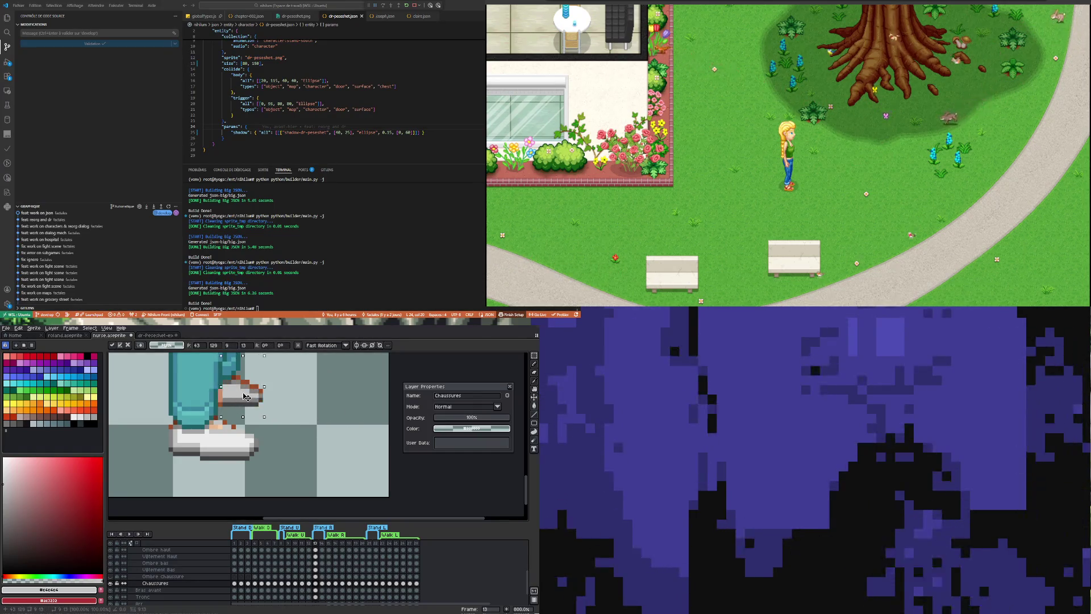
key(Return)
Tilt the back shoe to match the foot and stretch it left over the orange pixels.
drag(223, 375, 267, 407)
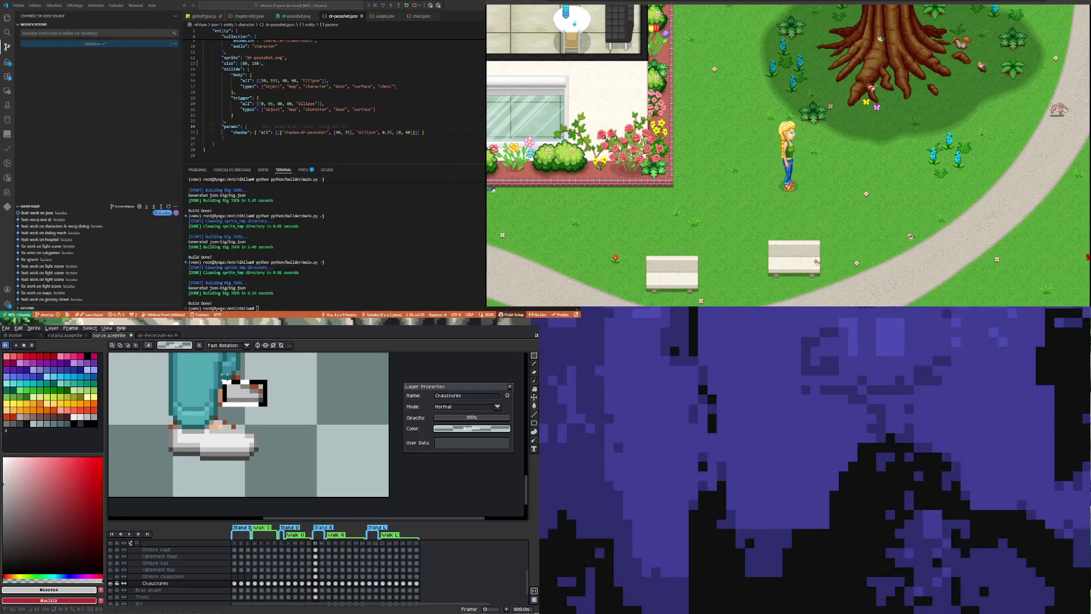
drag(223, 379, 248, 378)
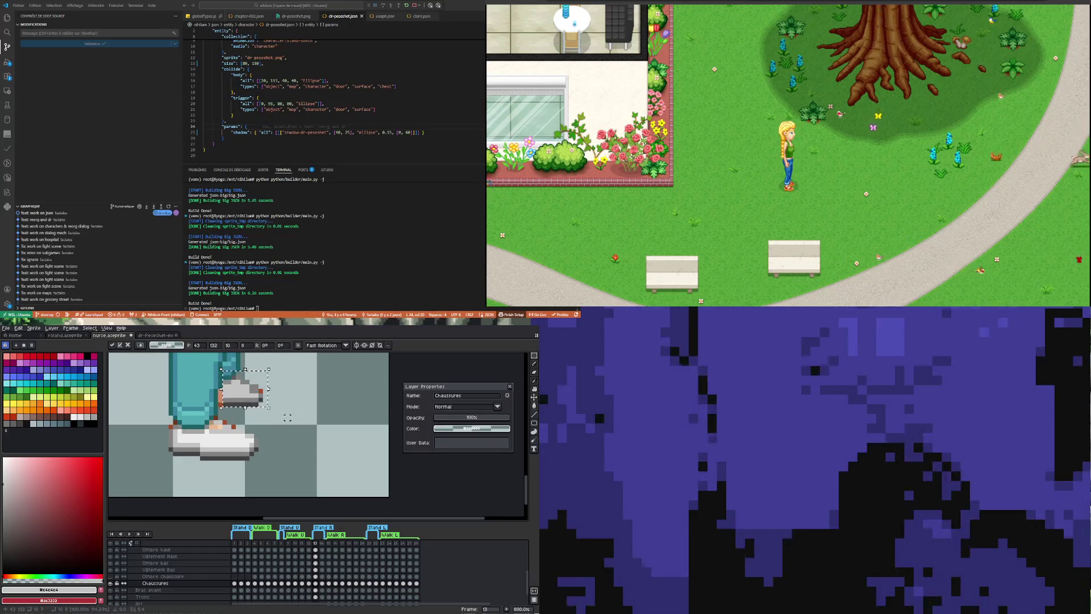
scroll(287, 417, down, 1)
scroll(272, 414, up, 1)
scroll(253, 407, up, 2)
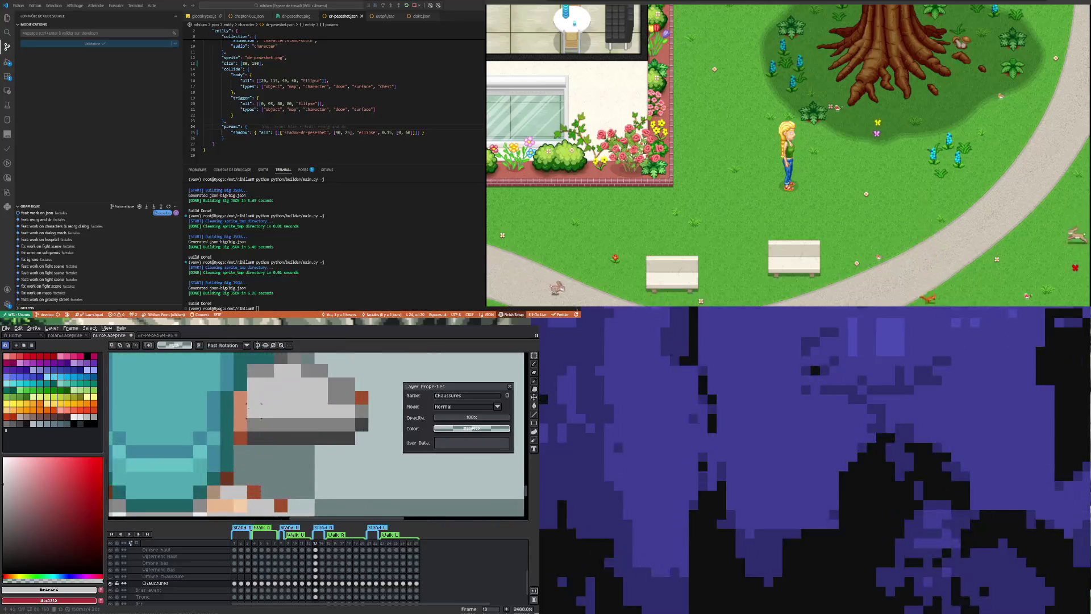
drag(246, 458, 263, 389)
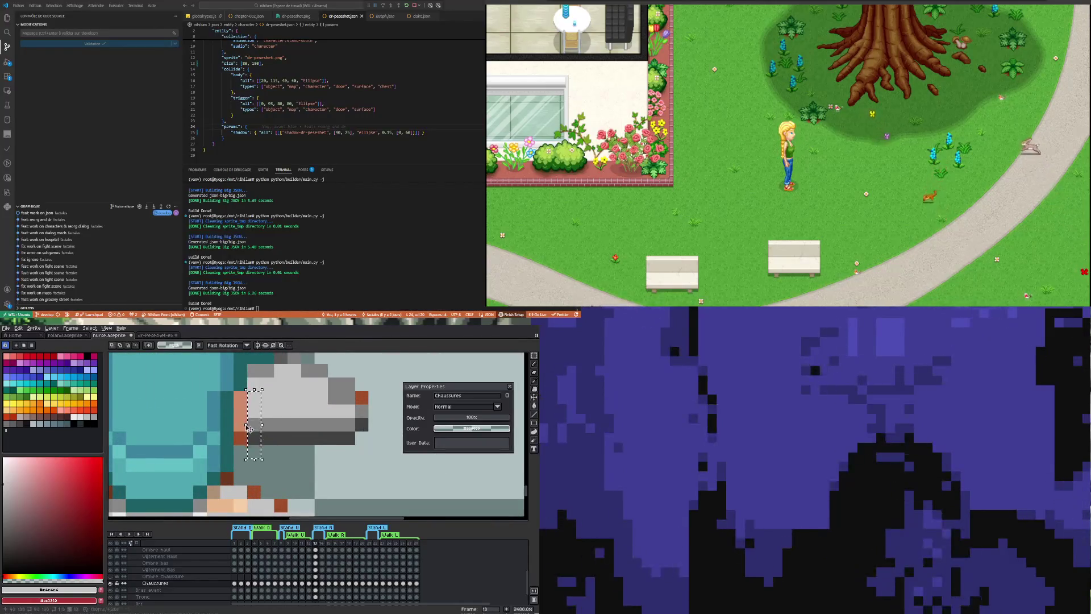
drag(246, 426, 220, 429)
key(ctrl+d)
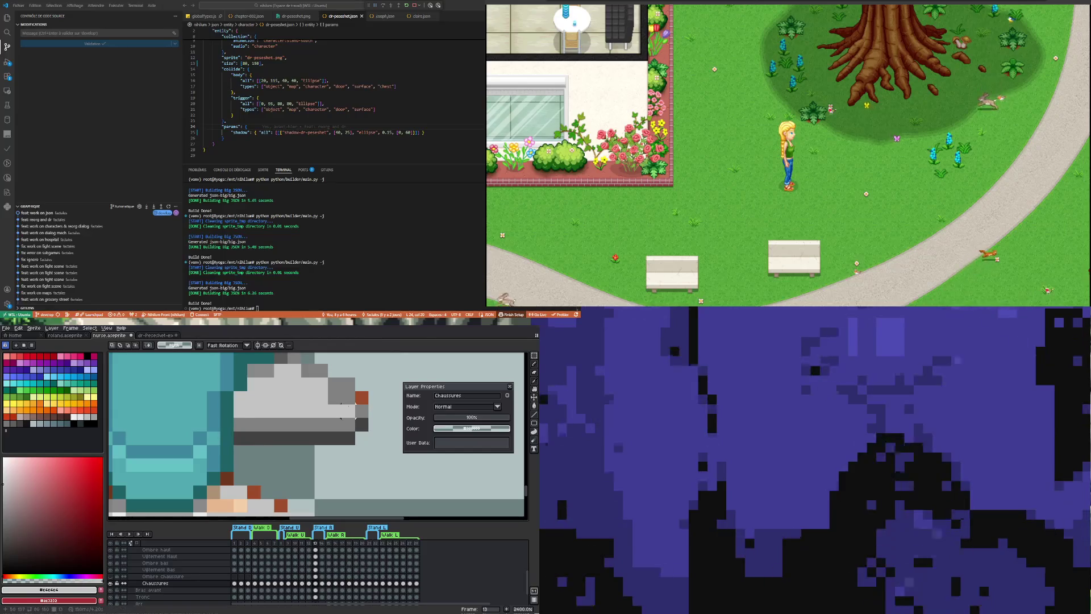
Repaint the stray orange shoe pixel in sampled dark grey.
key(i)
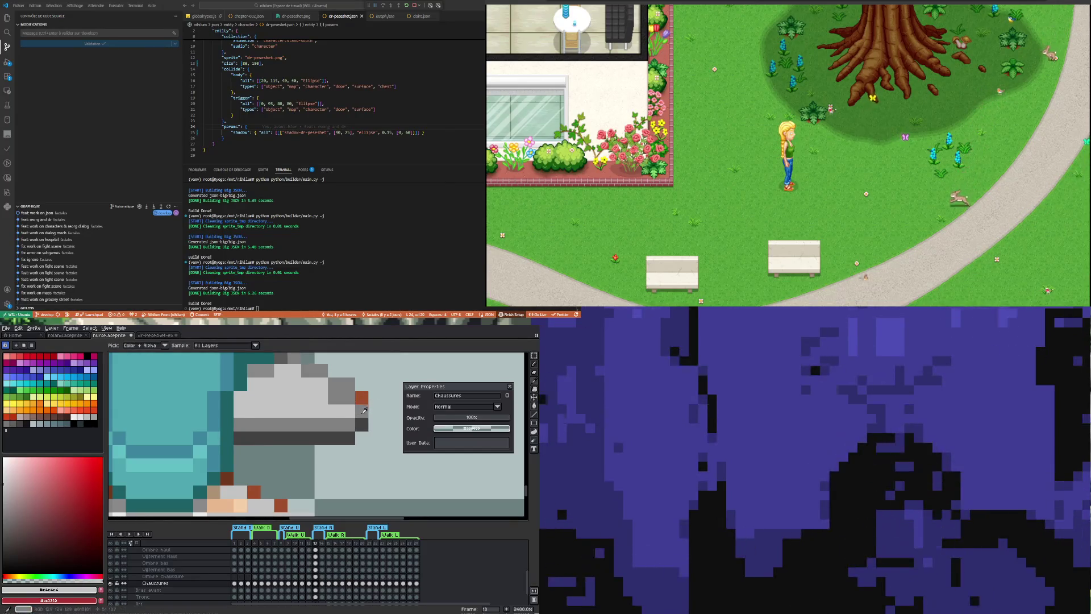
click(364, 410)
key(b)
click(362, 397)
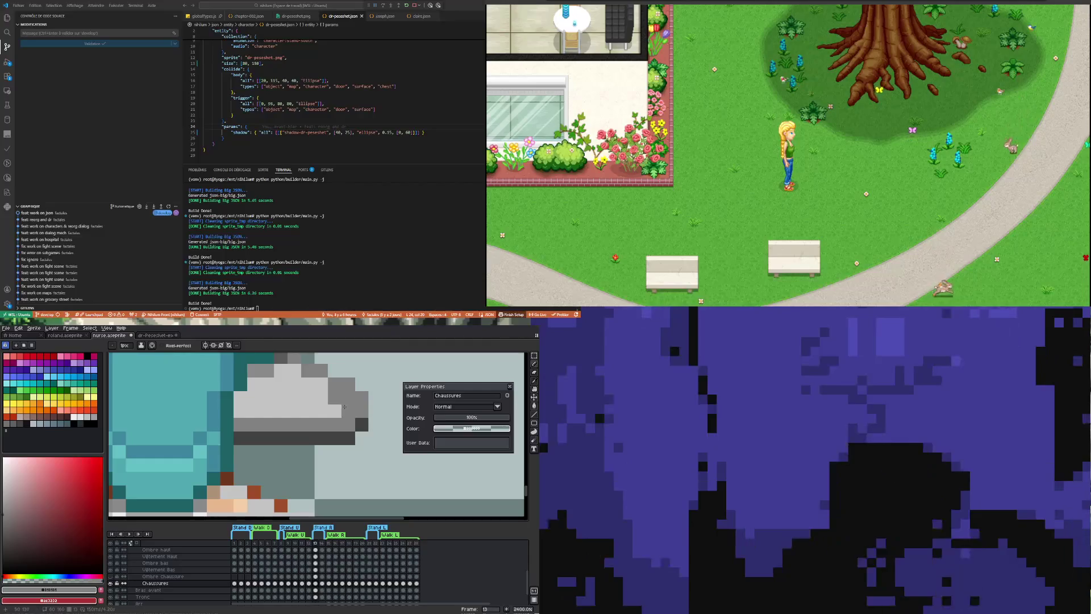
alt+click(336, 398)
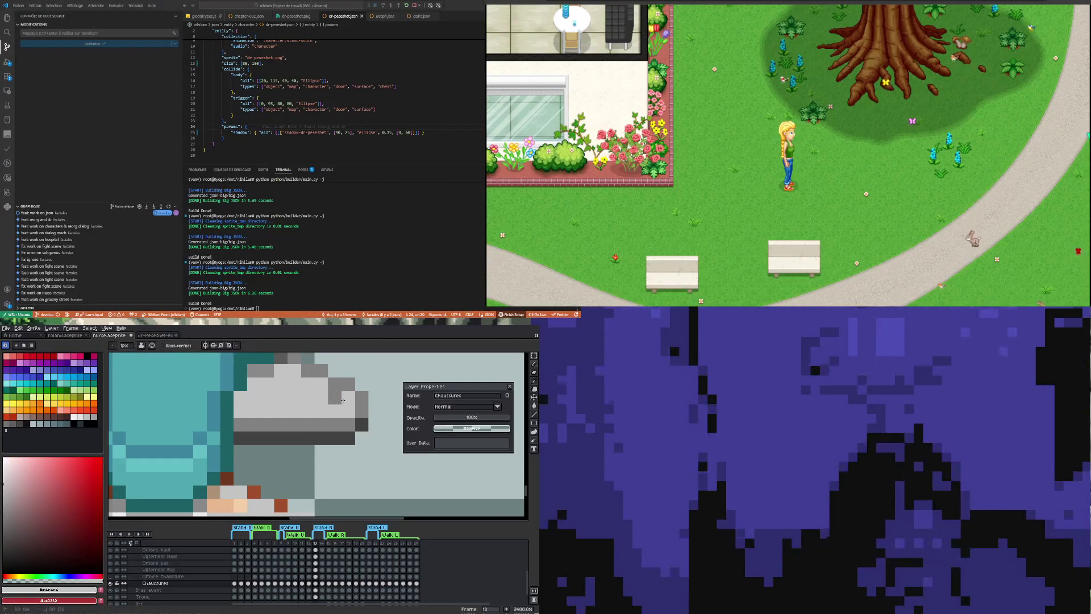
scroll(318, 402, down, 4)
scroll(270, 425, up, 2)
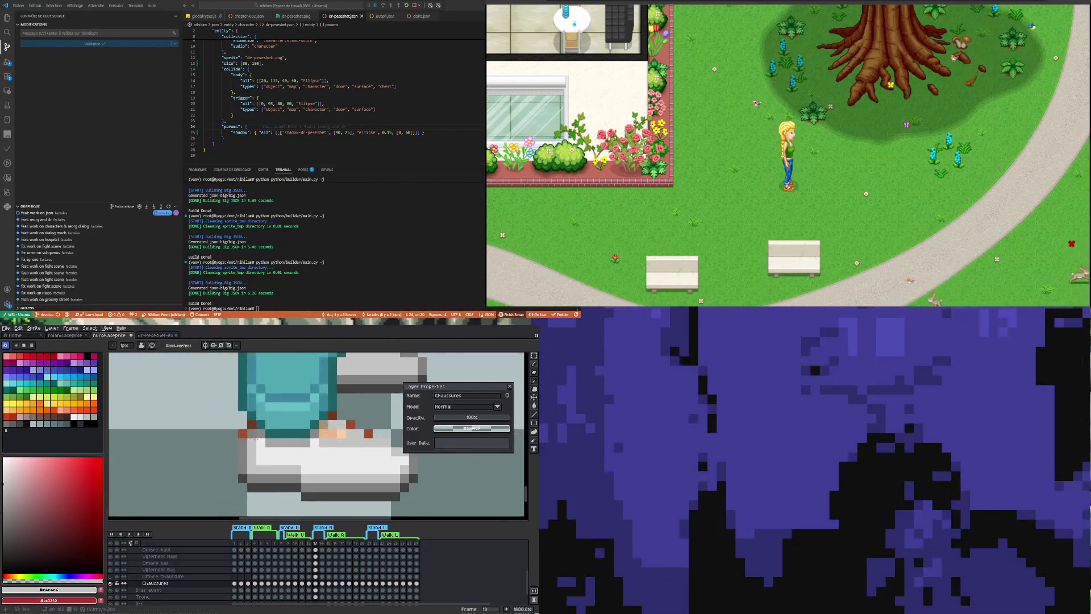
key(i)
click(248, 447)
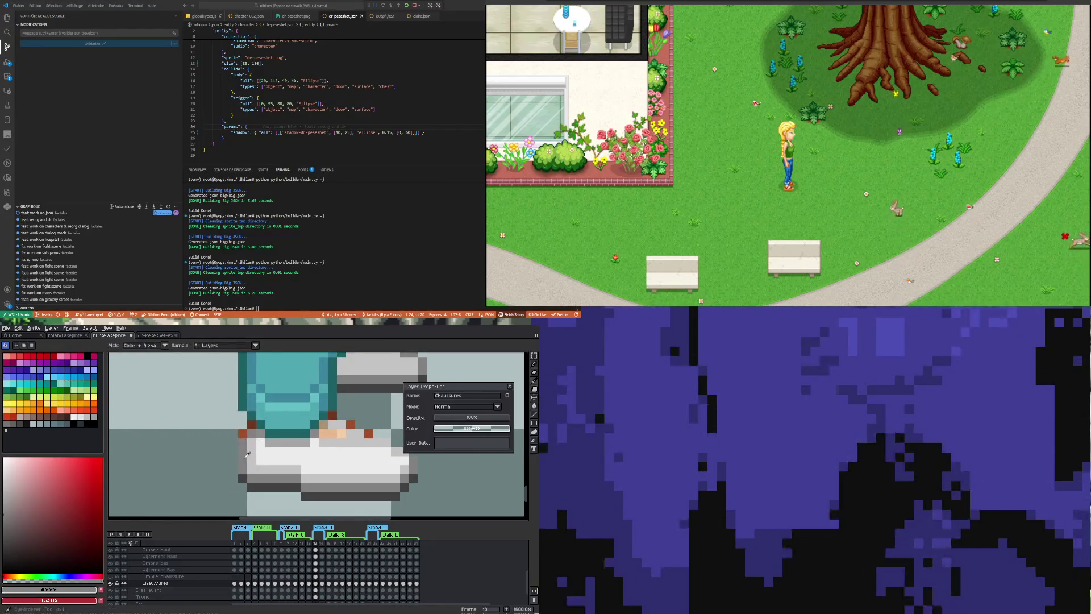
key(b)
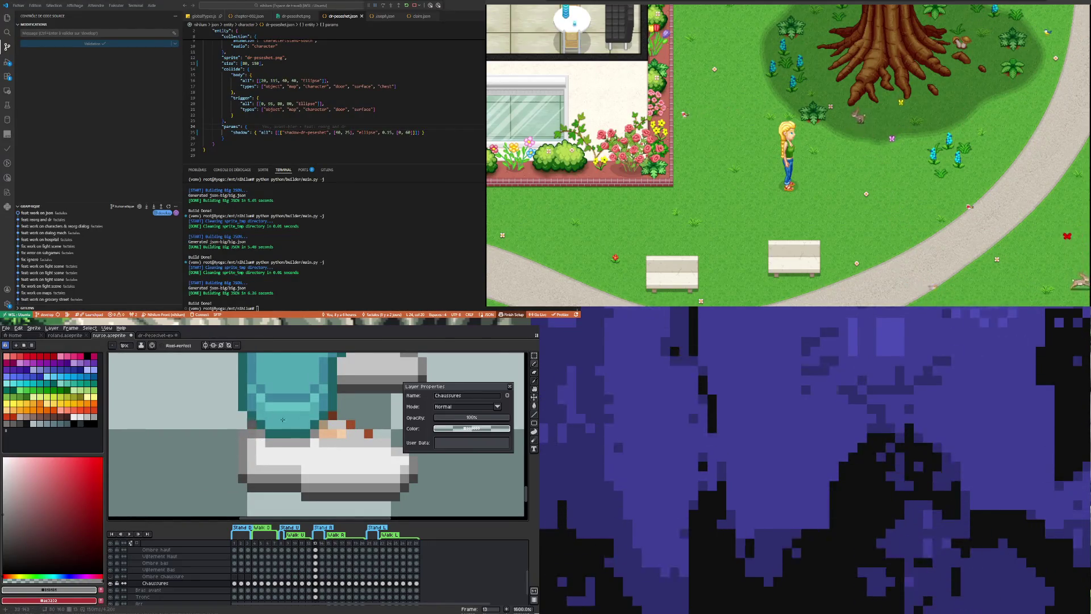
scroll(348, 428, down, 1)
scroll(344, 428, down, 1)
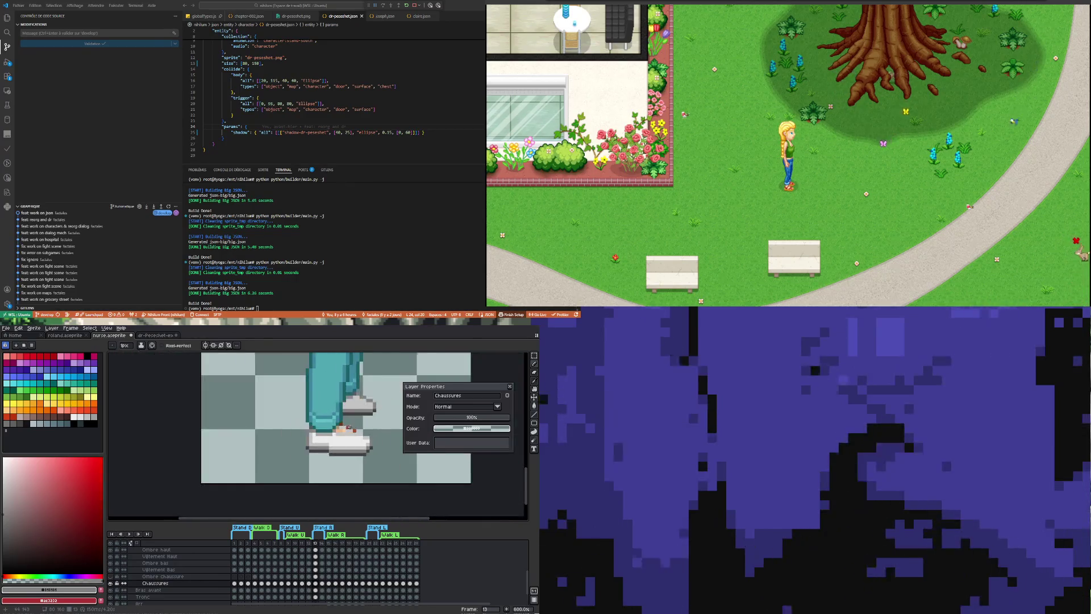
scroll(342, 427, up, 2)
Repaint the stray red shoe pixels in sampled light grey.
key(i)
click(362, 436)
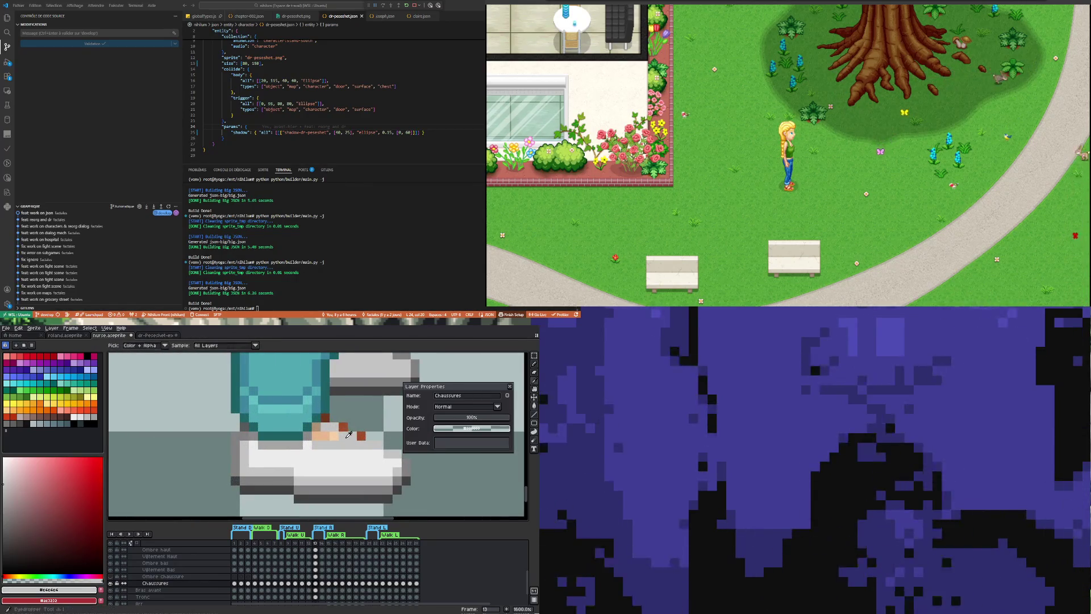
key(b)
click(360, 436)
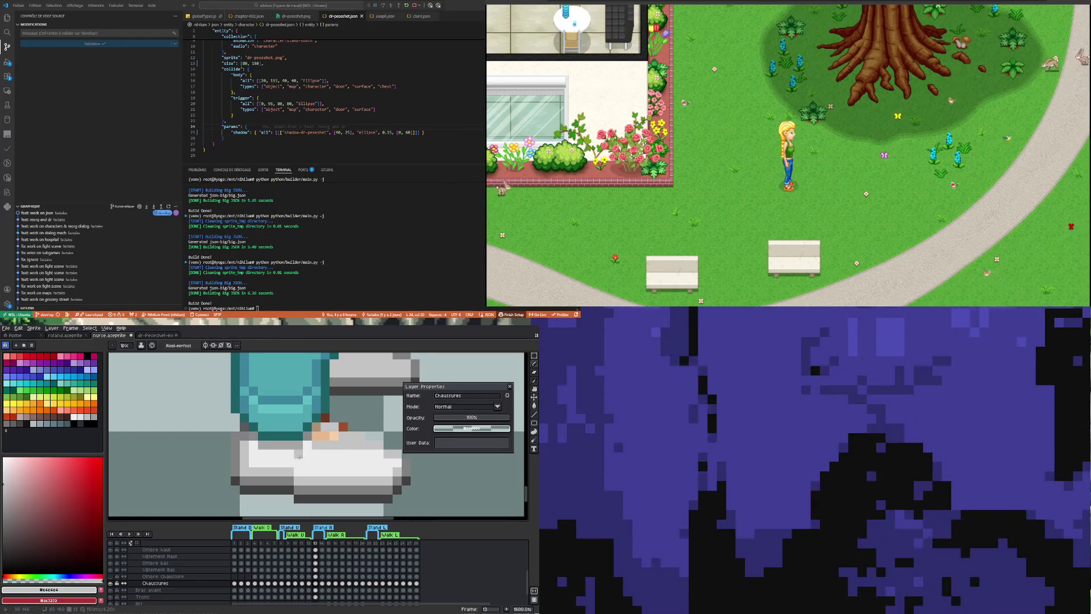
click(341, 426)
click(324, 420)
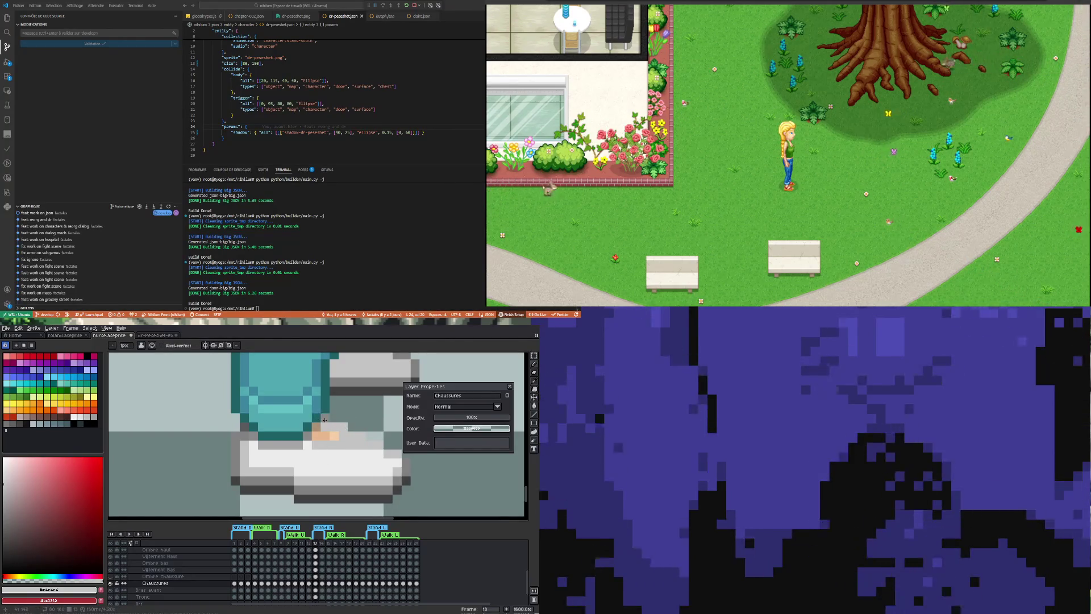
scroll(276, 447, down, 1)
scroll(288, 446, up, 1)
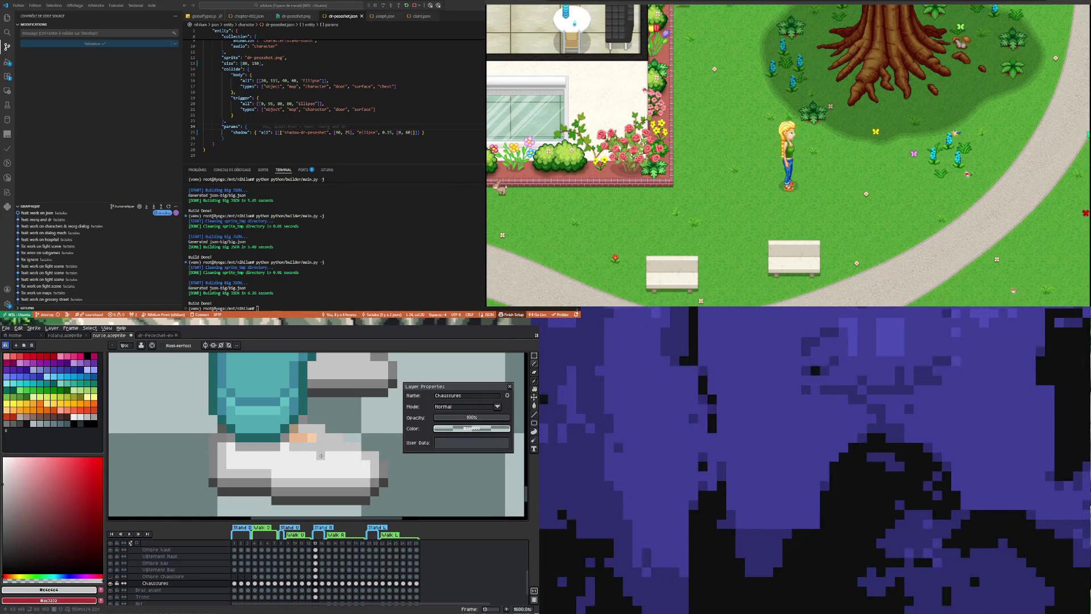
scroll(321, 455, down, 3)
scroll(345, 447, up, 1)
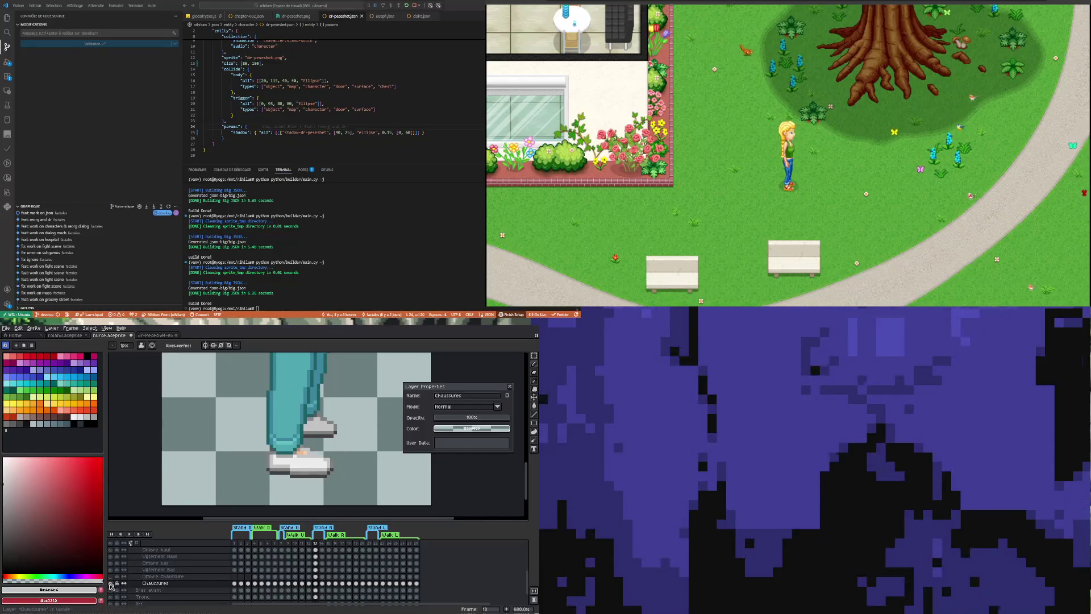
Toggle the Chaussures layer's visibility to compare the shoes against the bare feet.
click(114, 584)
click(114, 585)
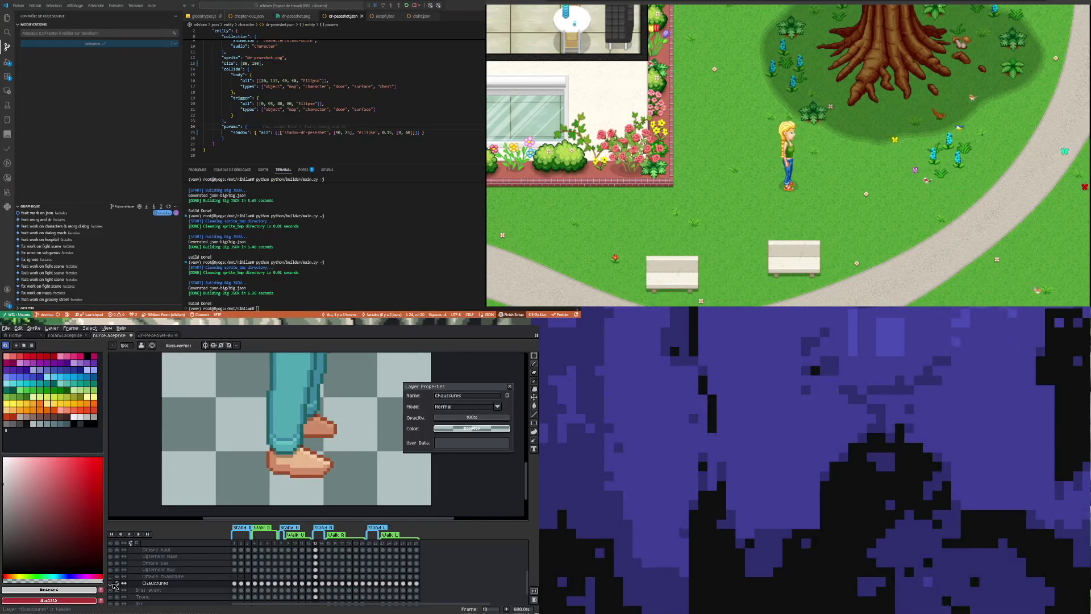
click(114, 585)
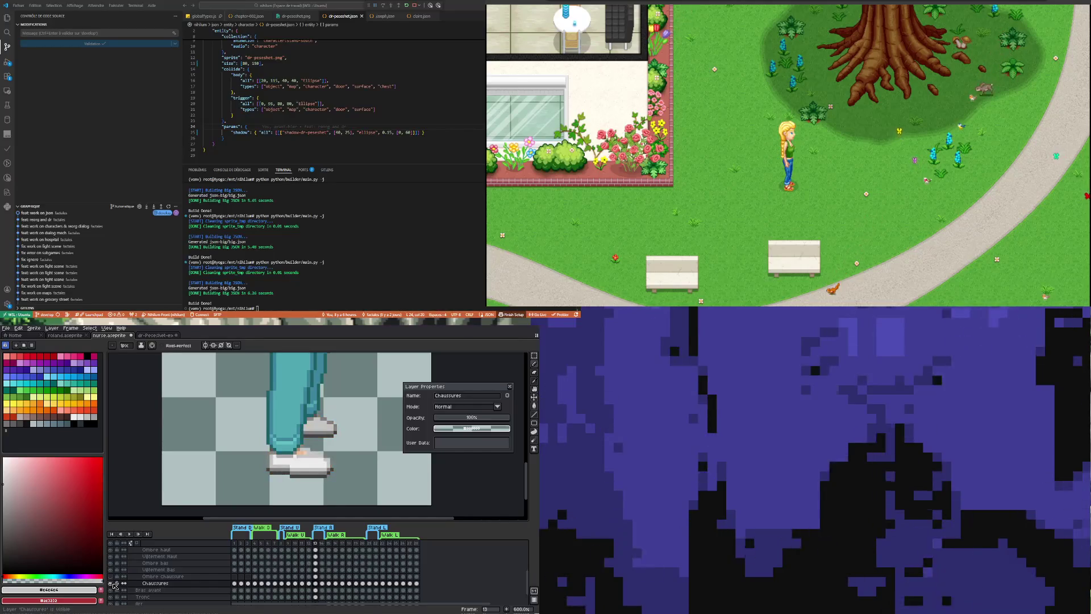
click(115, 584)
scroll(264, 451, down, 1)
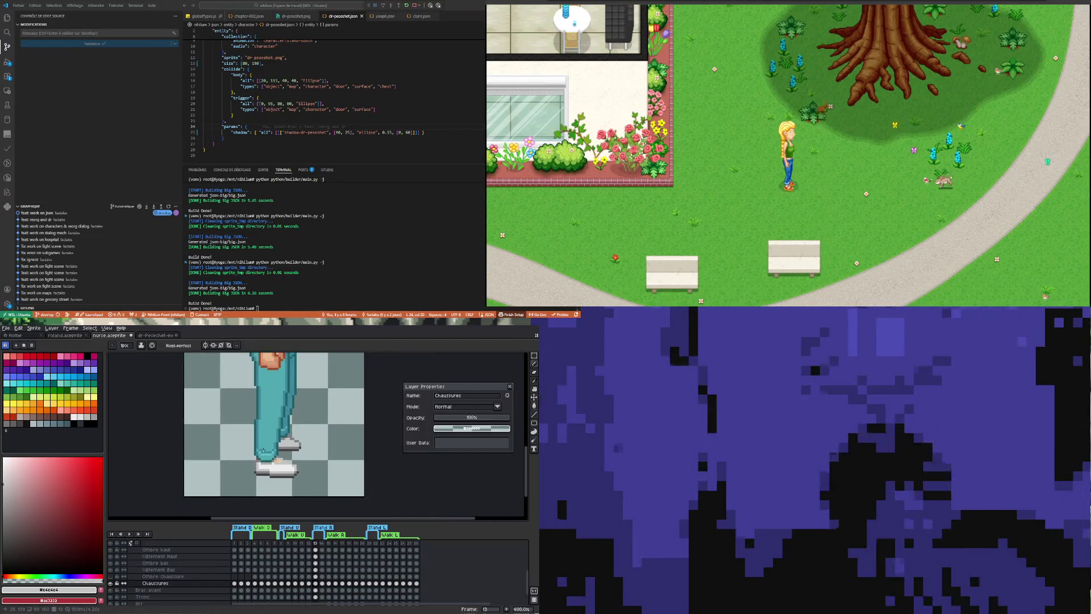
scroll(255, 466, down, 1)
scroll(255, 469, down, 2)
scroll(255, 474, up, 1)
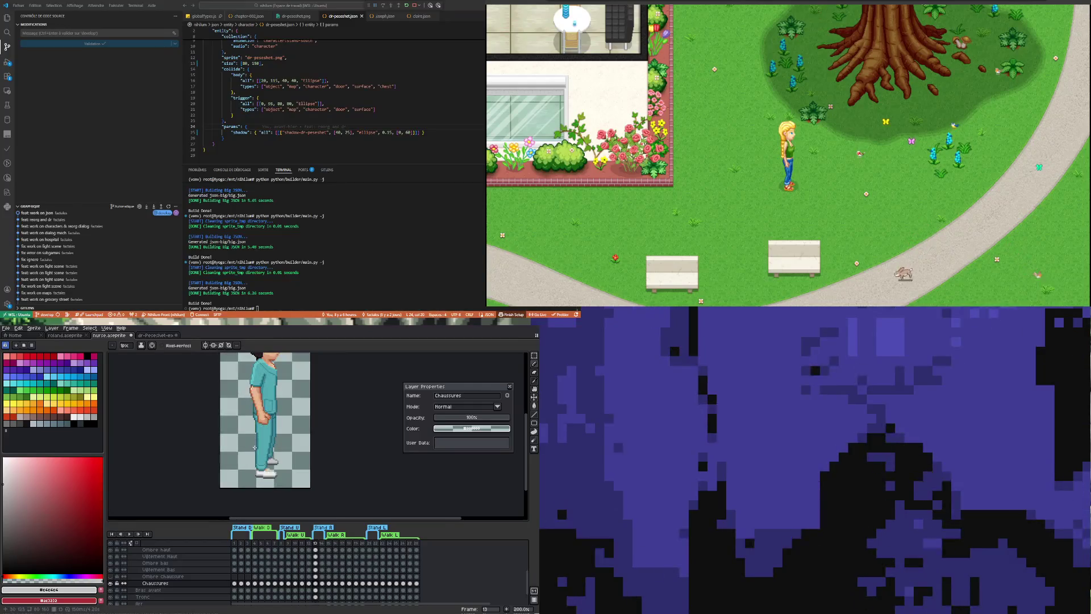
scroll(253, 479, up, 1)
scroll(265, 469, up, 1)
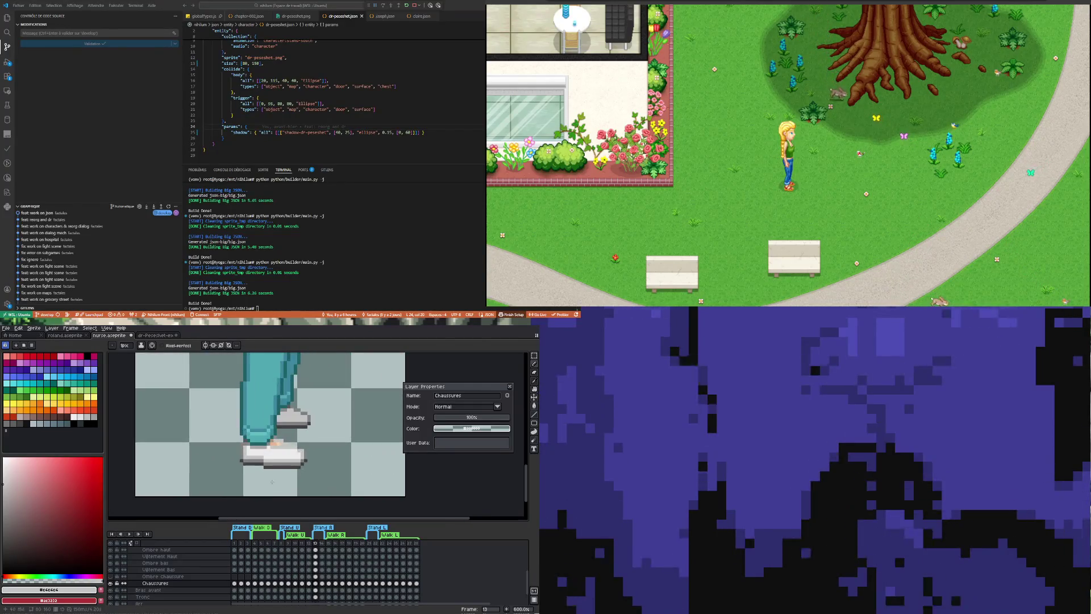
scroll(291, 442, up, 1)
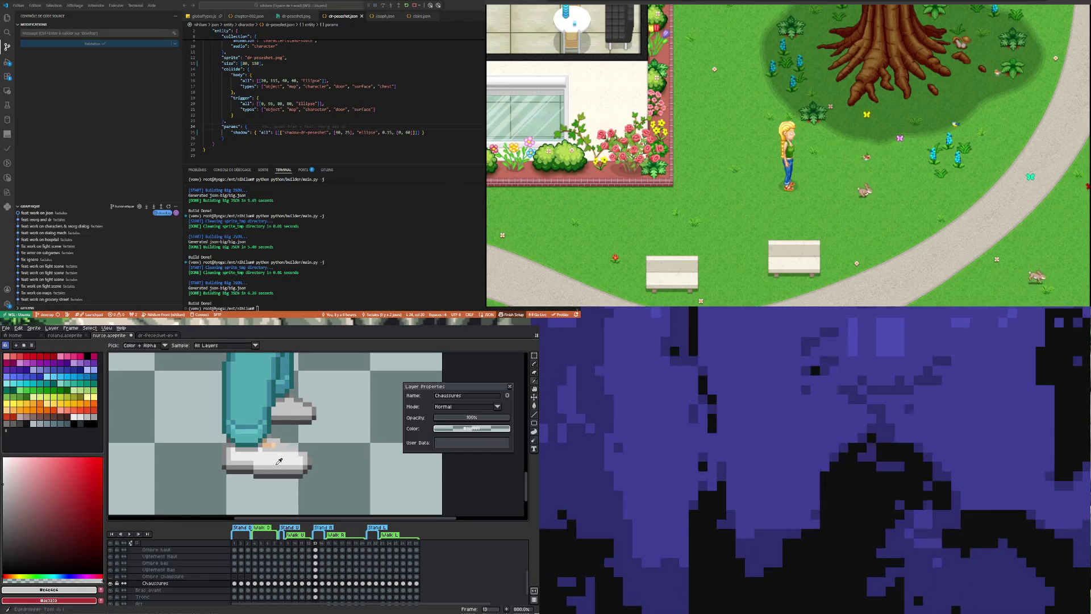
scroll(279, 454, up, 1)
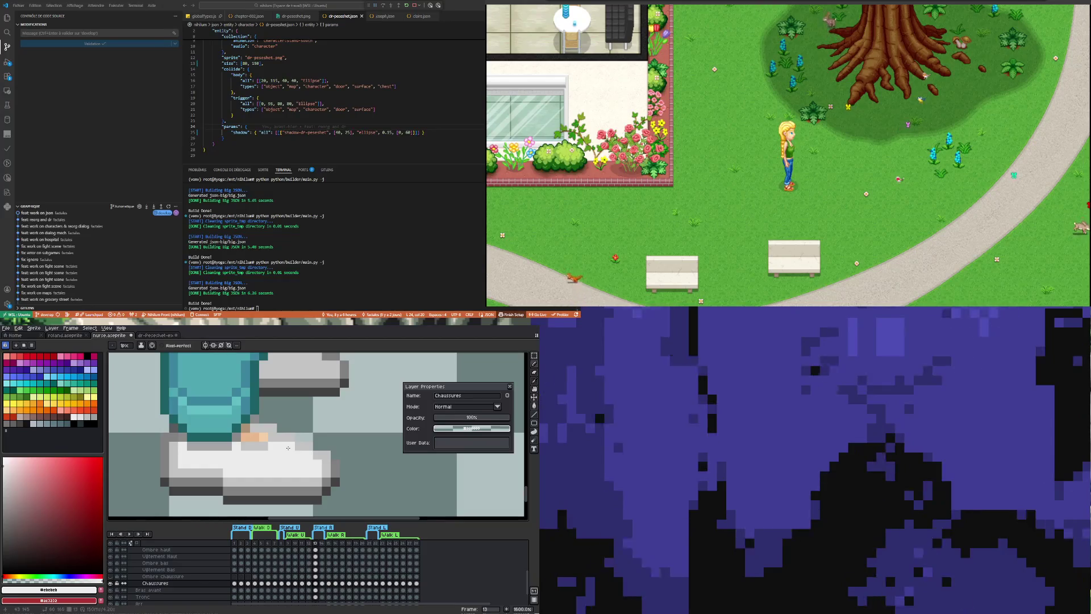
scroll(289, 447, down, 1)
scroll(284, 477, down, 1)
scroll(283, 471, up, 2)
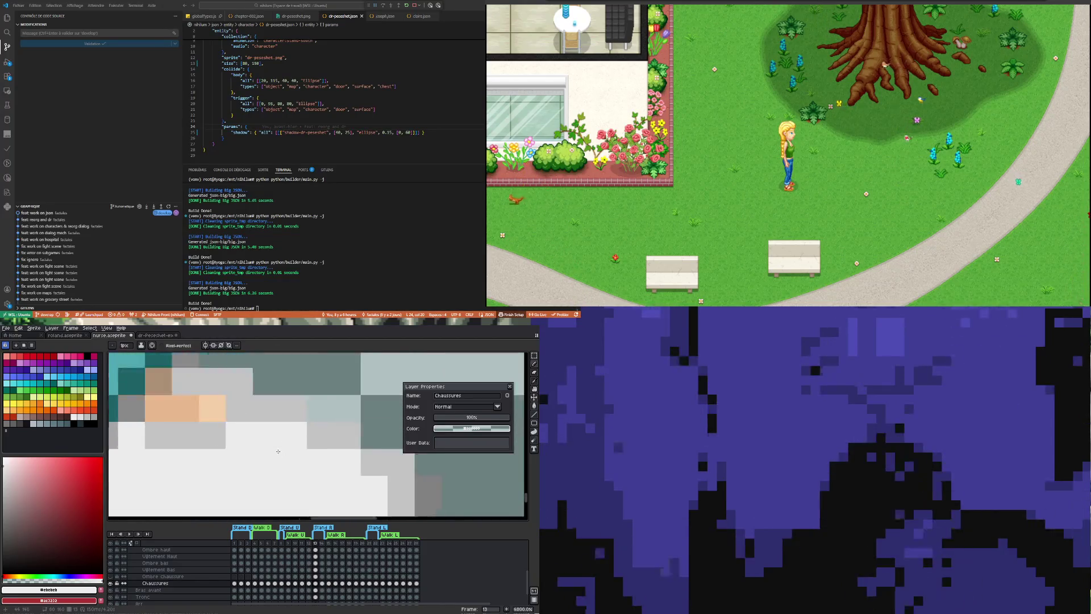
scroll(270, 456, up, 1)
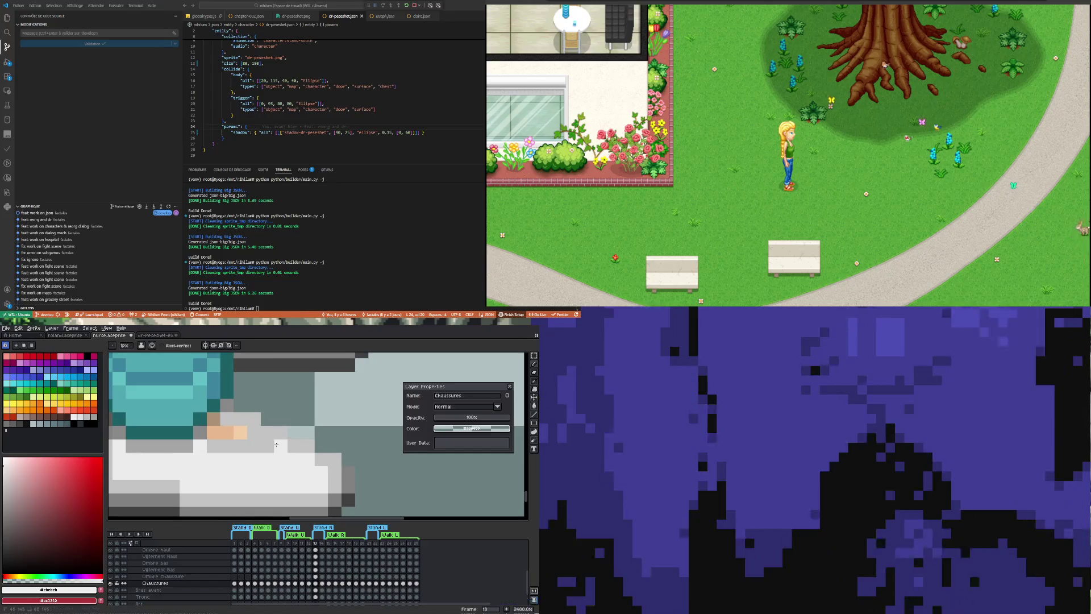
scroll(266, 445, down, 2)
scroll(260, 452, up, 1)
scroll(253, 462, up, 1)
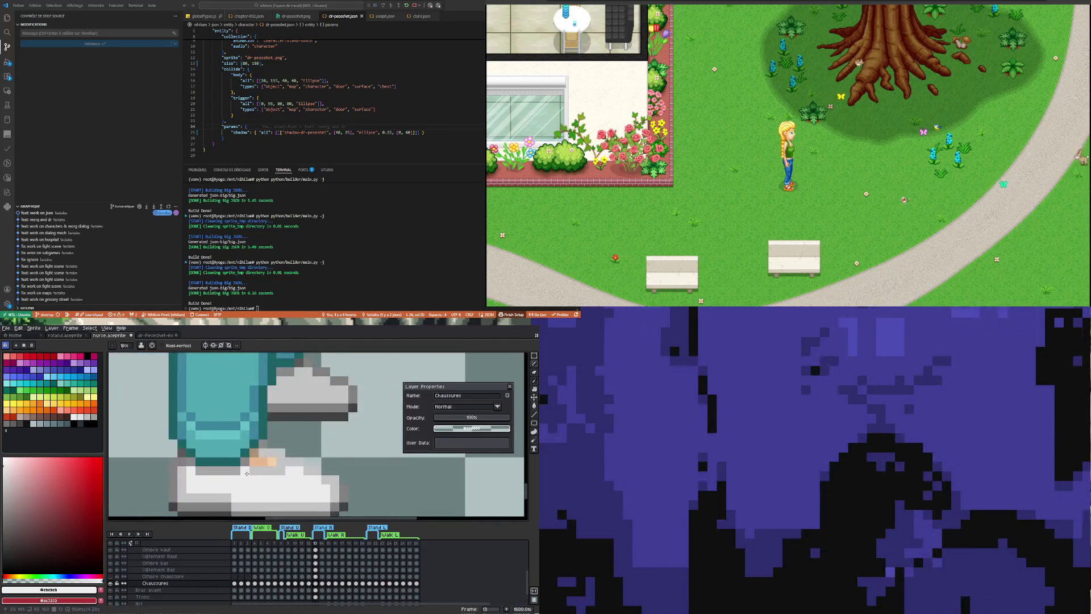
scroll(246, 474, up, 1)
scroll(251, 470, down, 2)
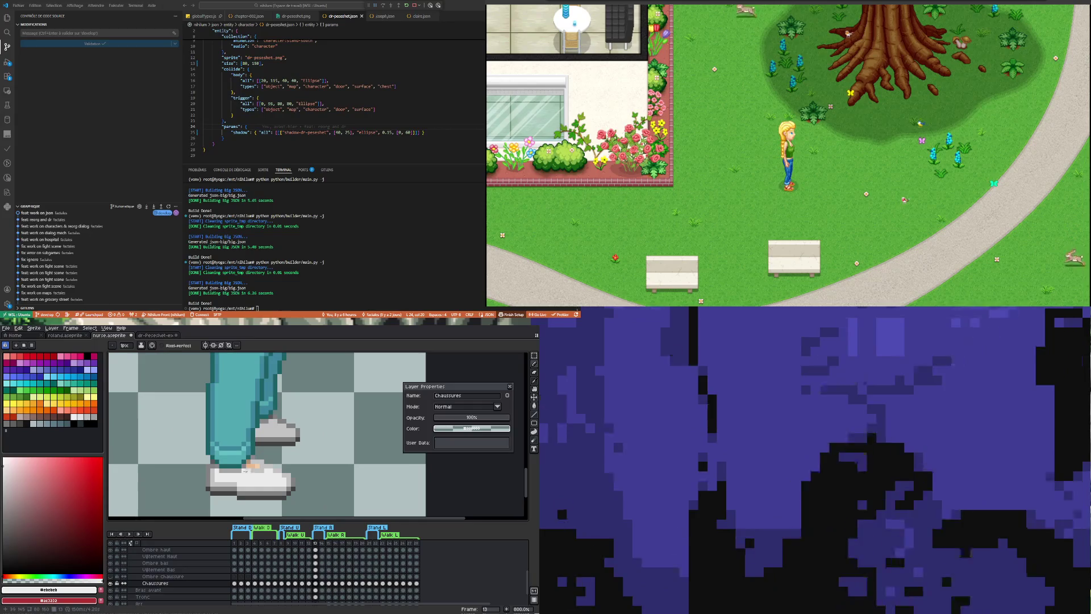
scroll(253, 466, down, 1)
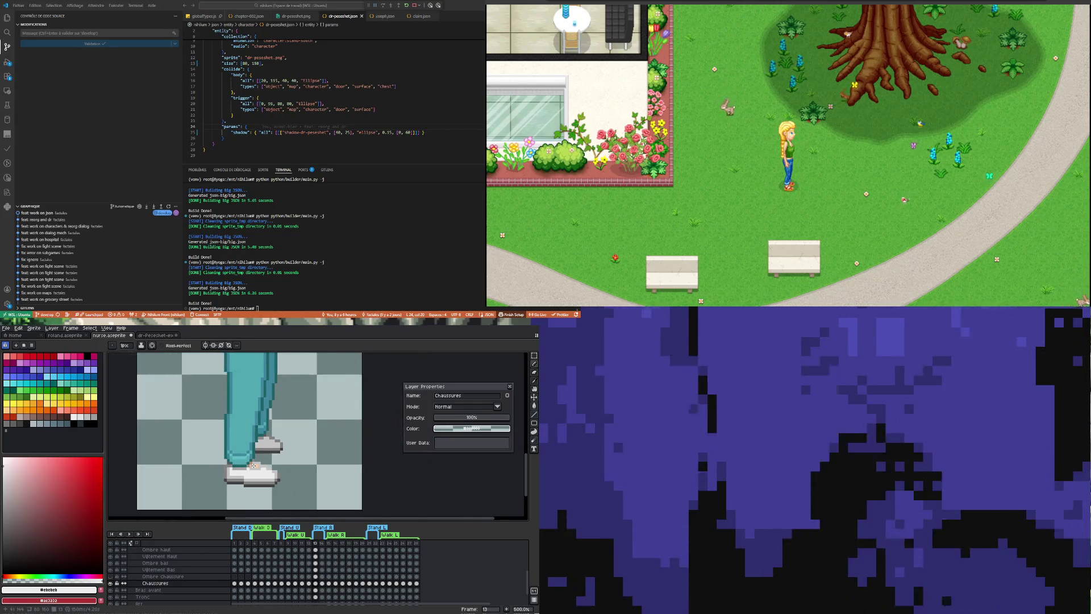
scroll(253, 466, up, 1)
Marquee-select the lower leg and white shoes for copying.
key(m)
key(shift+q)
drag(196, 502, 303, 377)
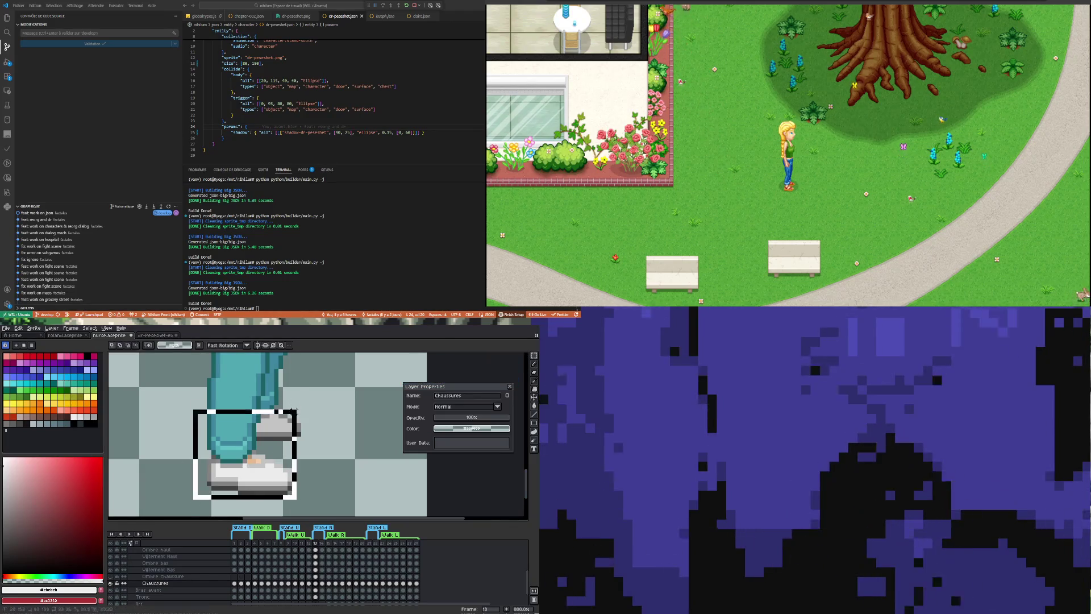
scroll(300, 388, down, 1)
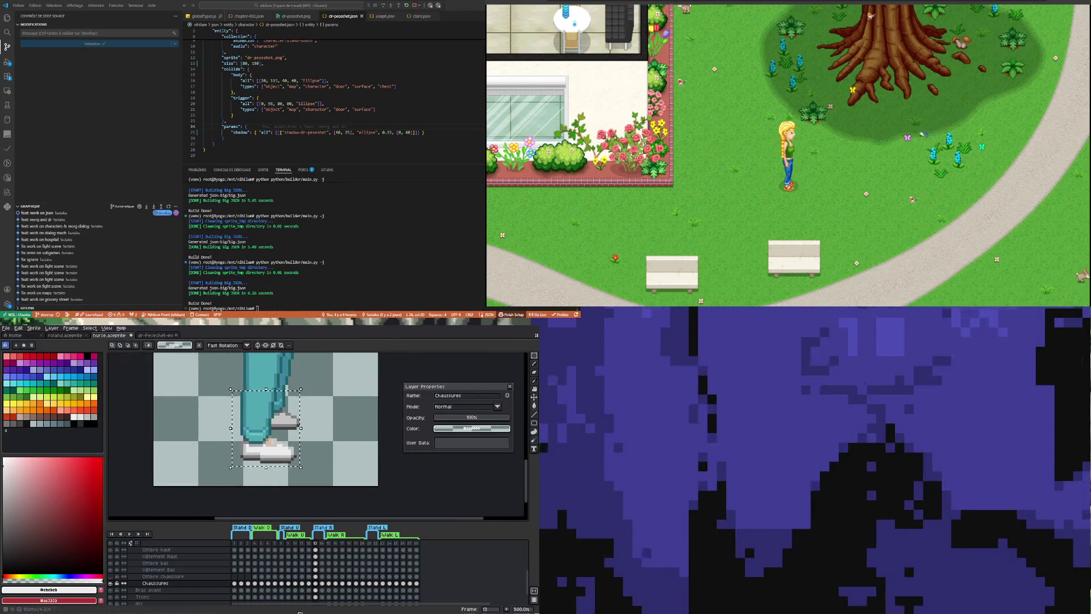
Paste the copied white shoes into walk frame 14 and commit them in place.
click(324, 584)
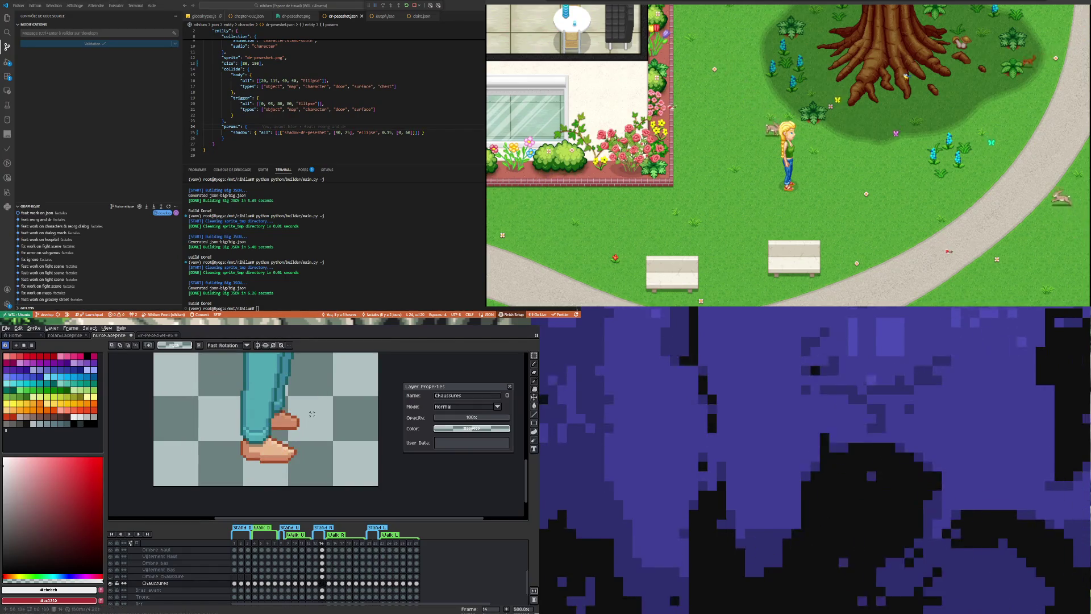
key(ctrl+v)
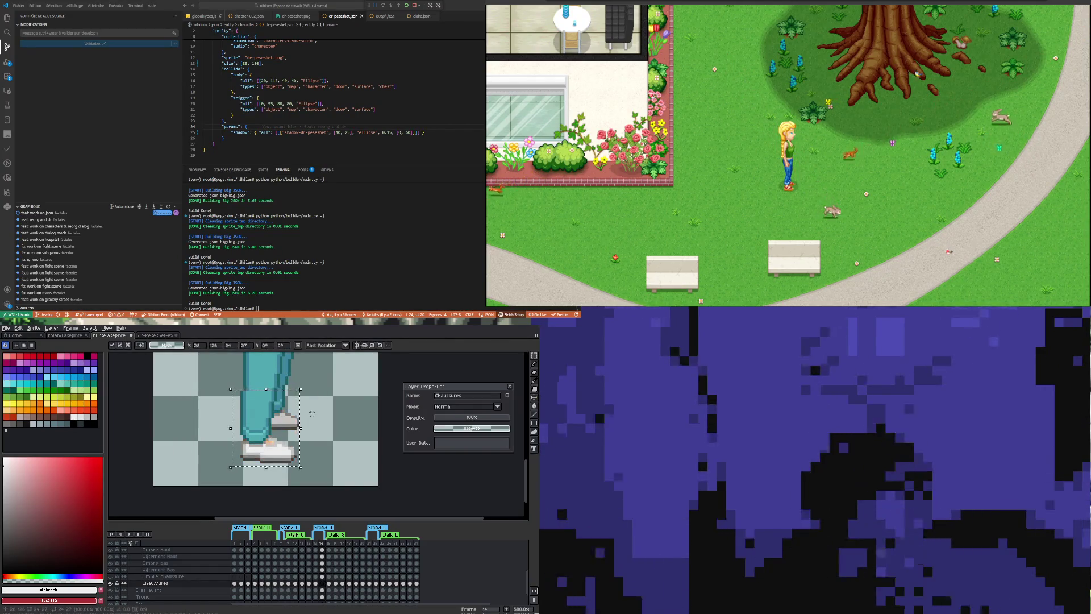
key(Return)
scroll(314, 418, down, 1)
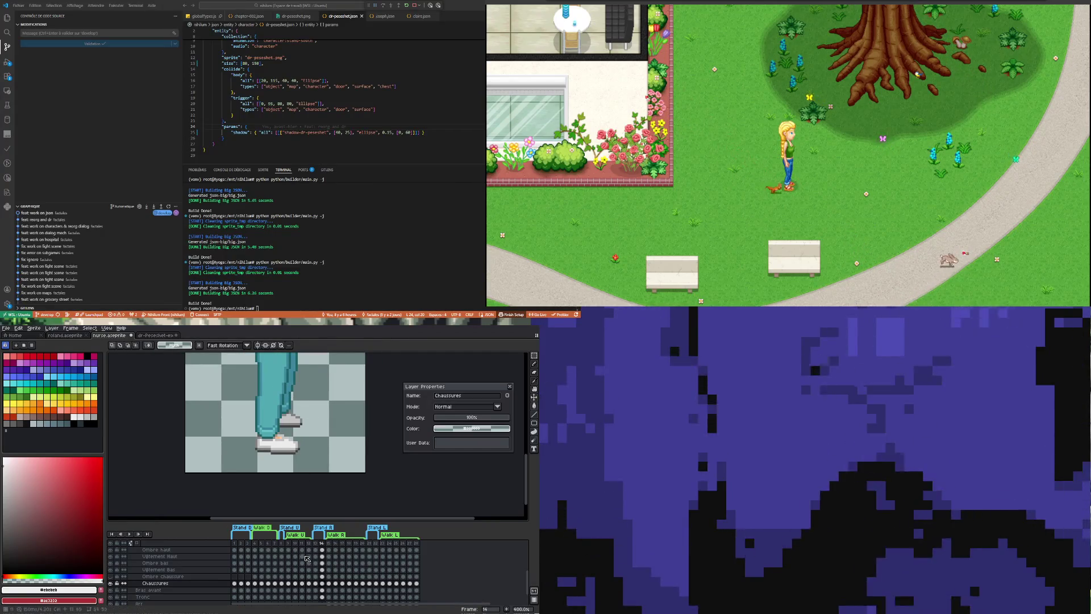
Copy the white shoes from frame 13 into frame 15 and move them left of the feet.
click(331, 585)
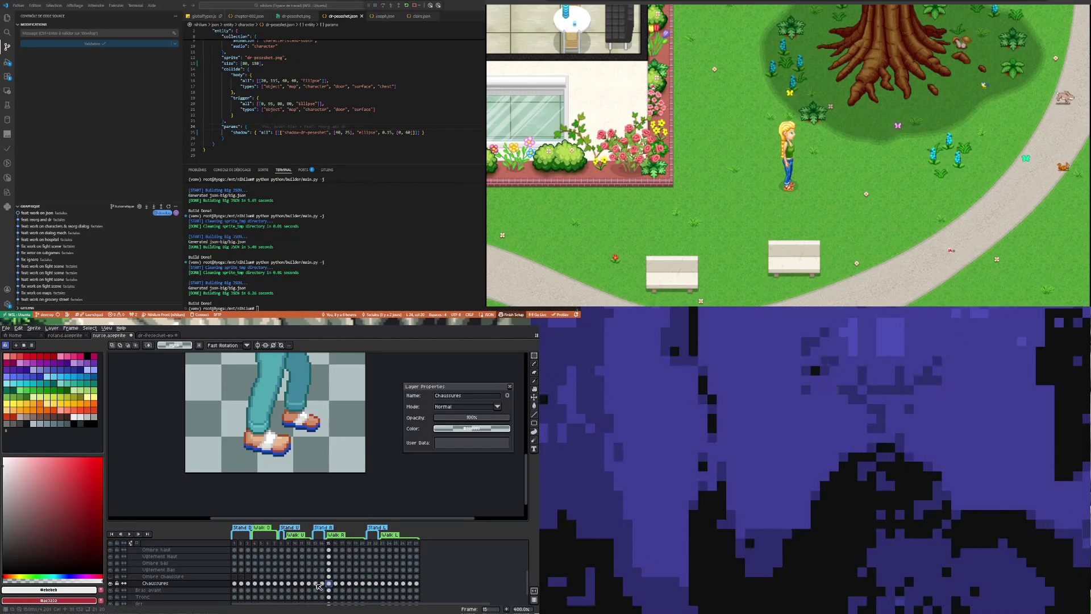
click(317, 585)
drag(309, 394, 324, 367)
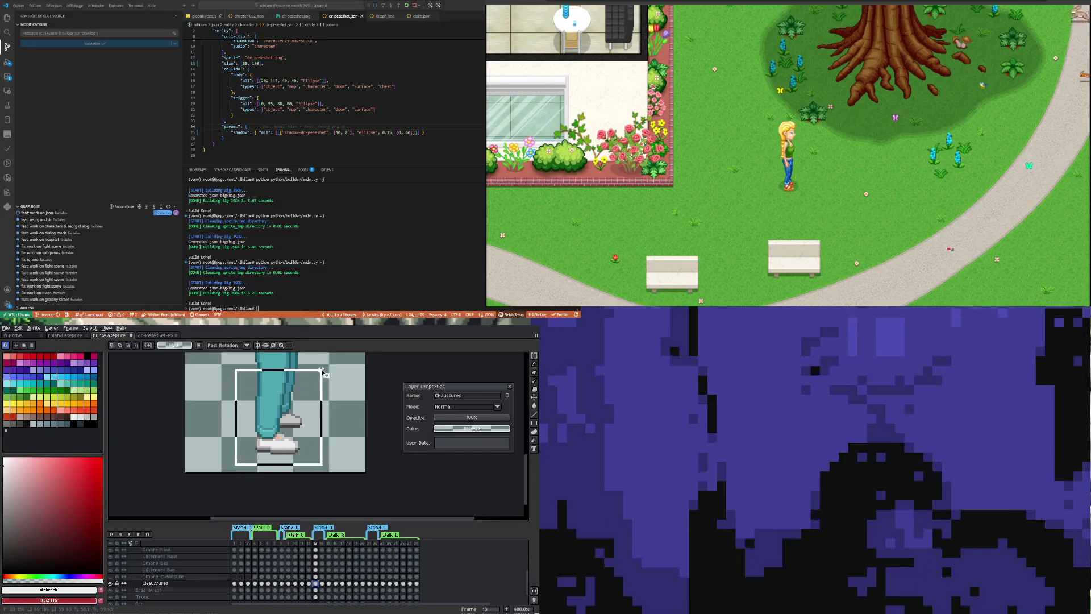
click(331, 584)
drag(309, 455, 241, 455)
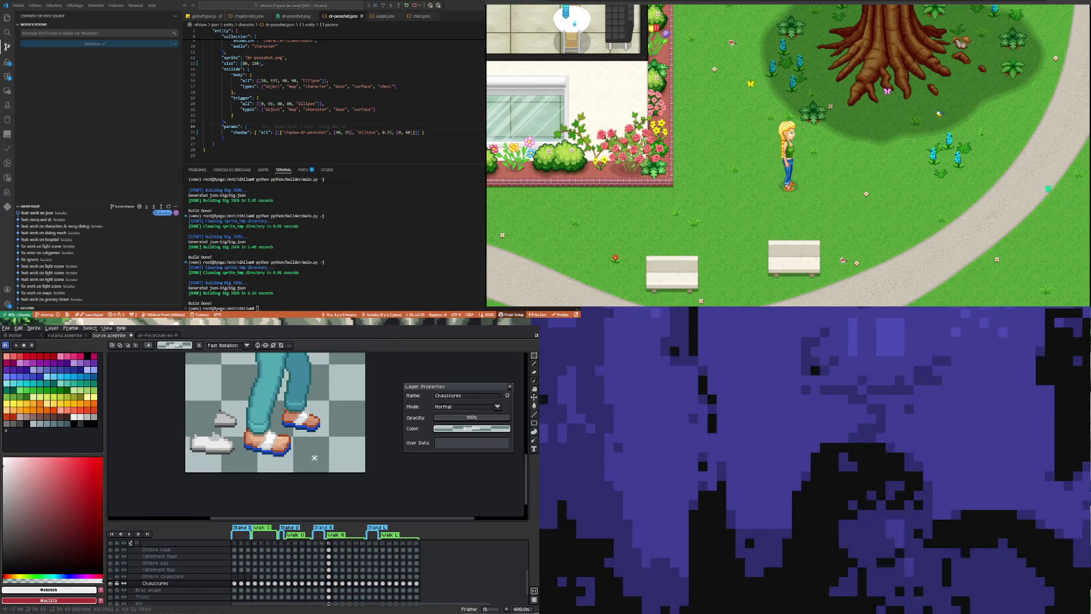
key(Return)
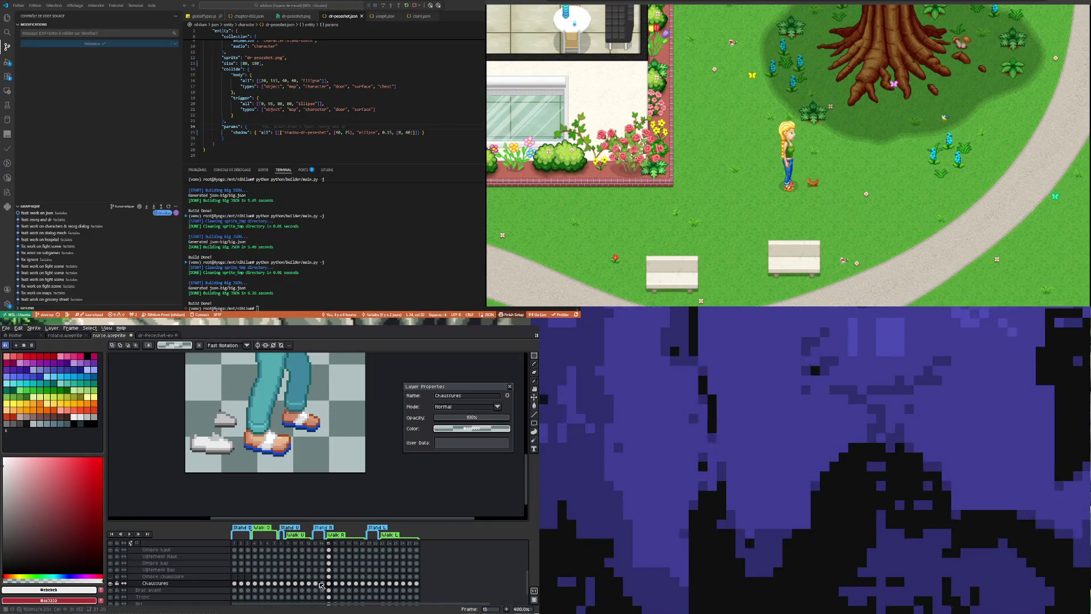
Review frames 13 and 15 zoomed out, then switch to the other character sprite.
click(316, 585)
scroll(288, 415, up, 1)
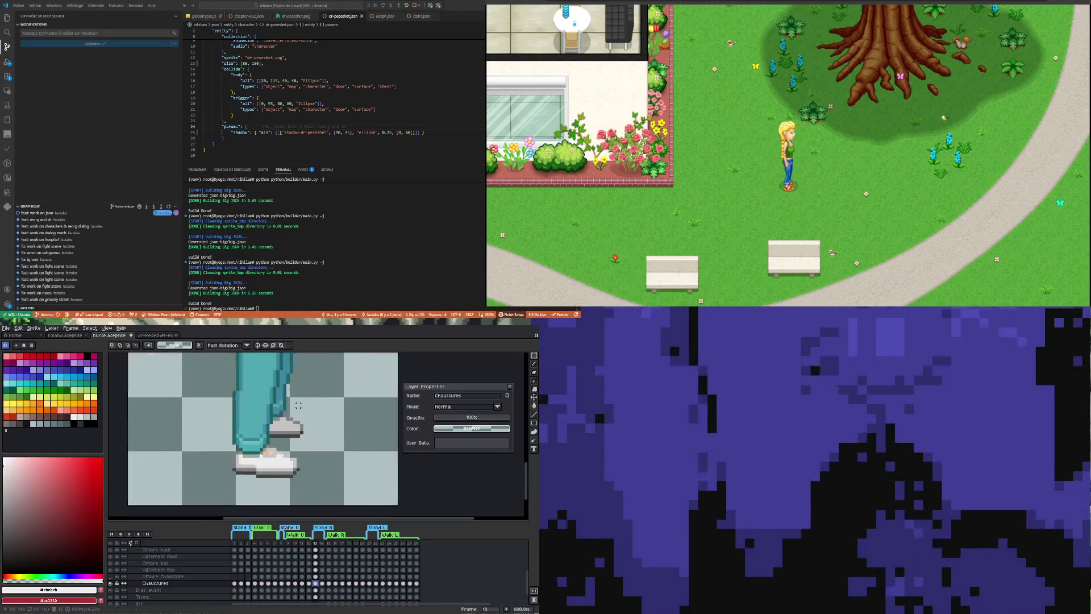
scroll(289, 415, up, 1)
scroll(288, 416, up, 1)
key(i)
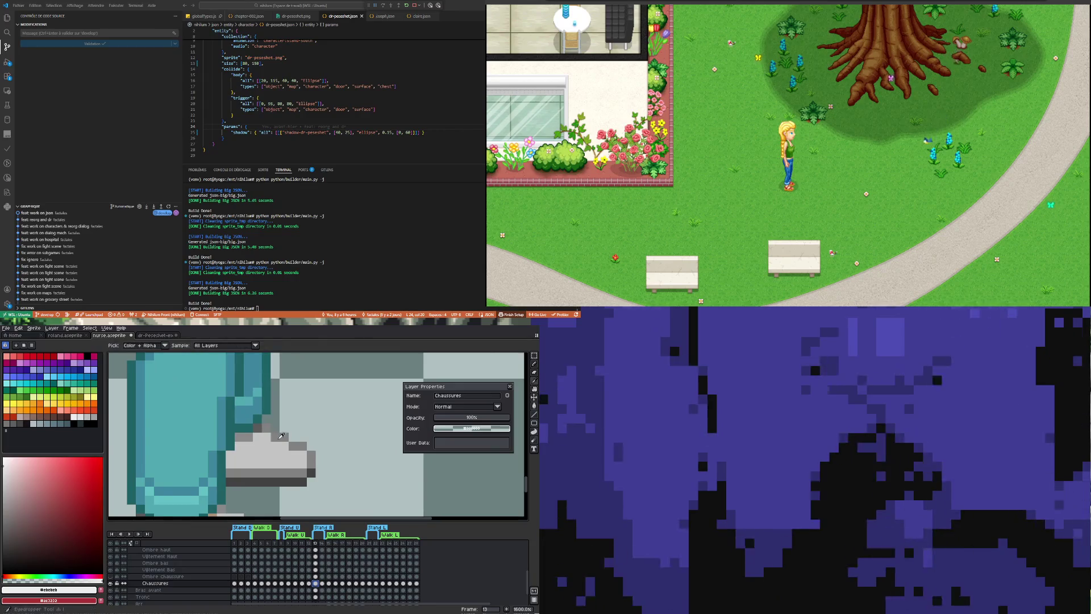
key(b)
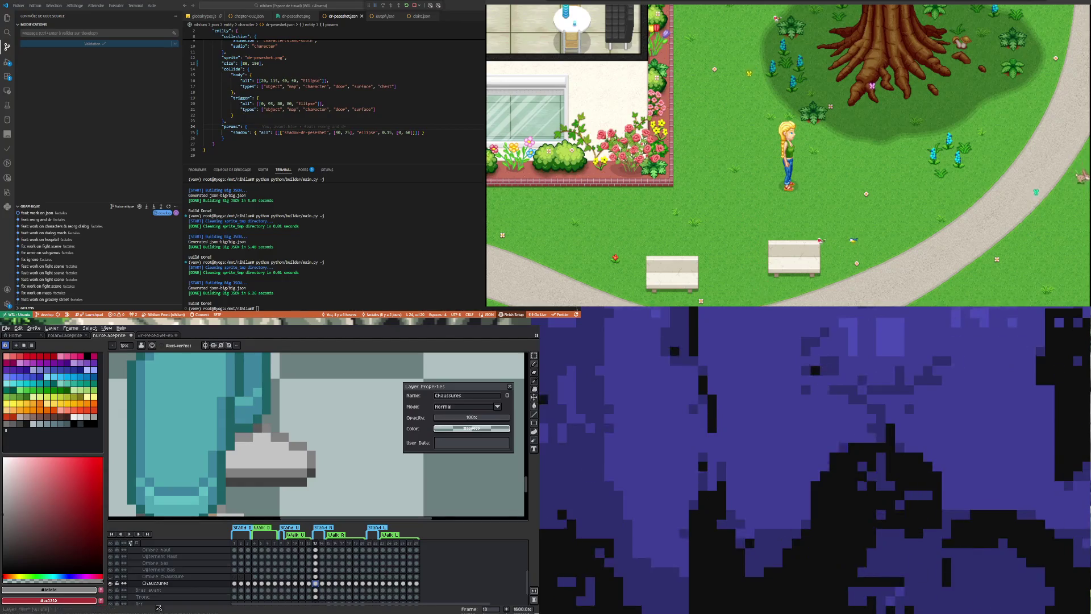
key(minus)
key(minus)
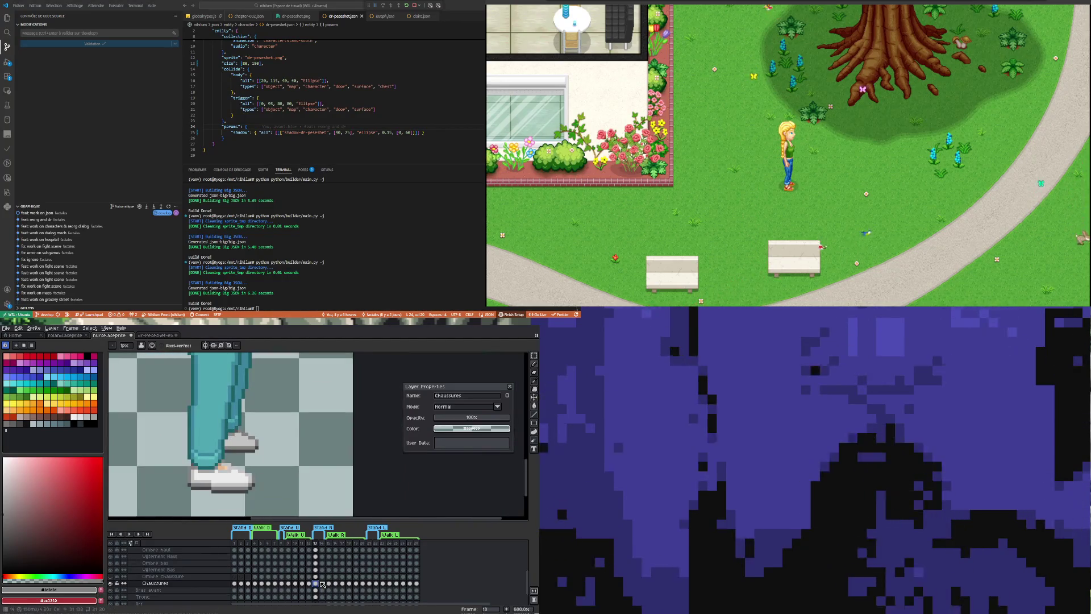
click(330, 584)
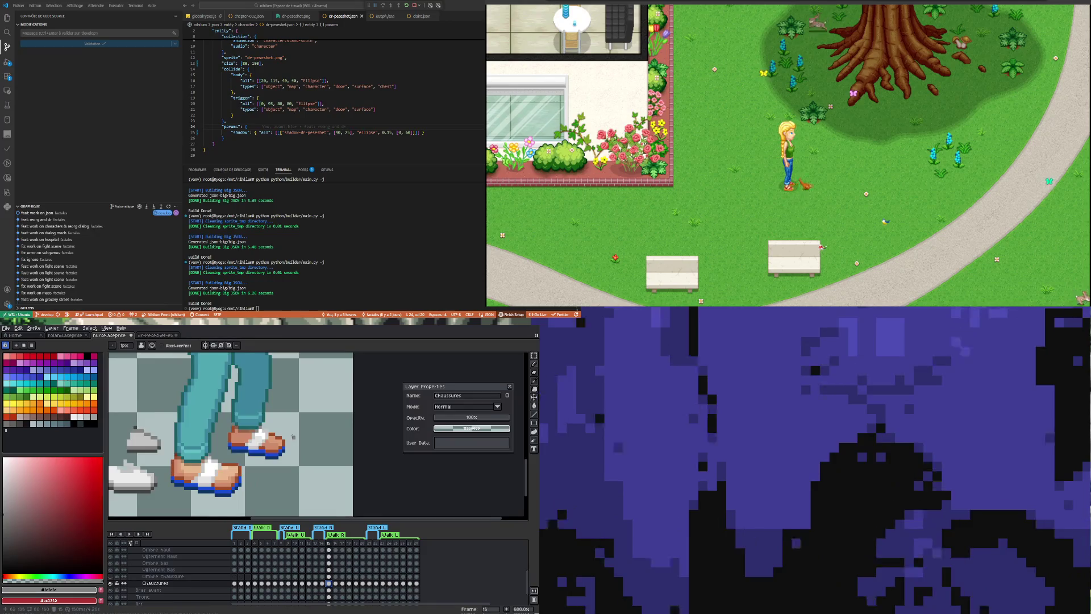
scroll(293, 436, down, 1)
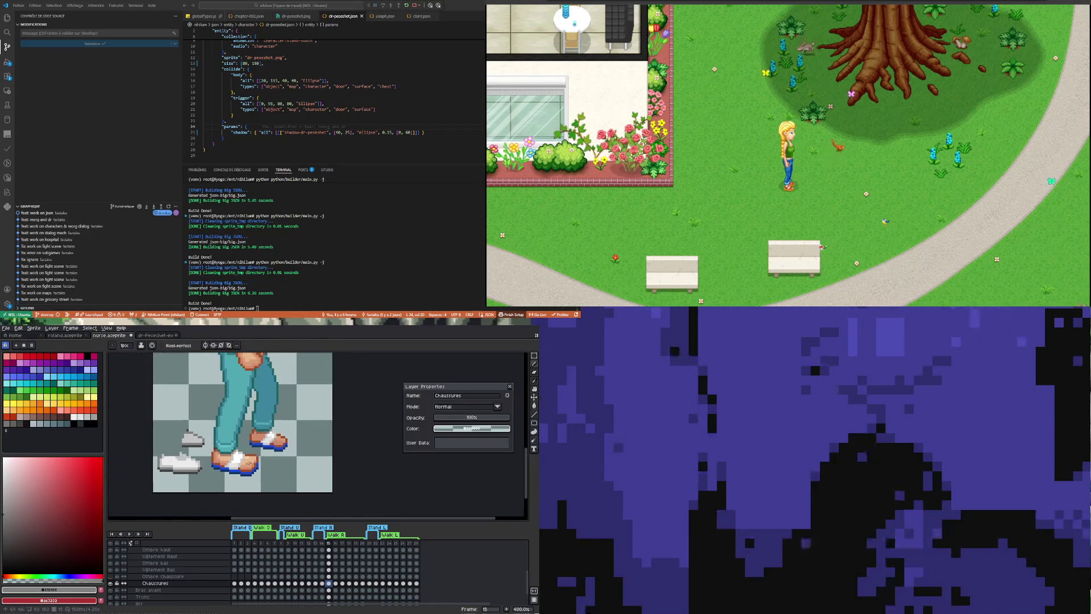
click(534, 365)
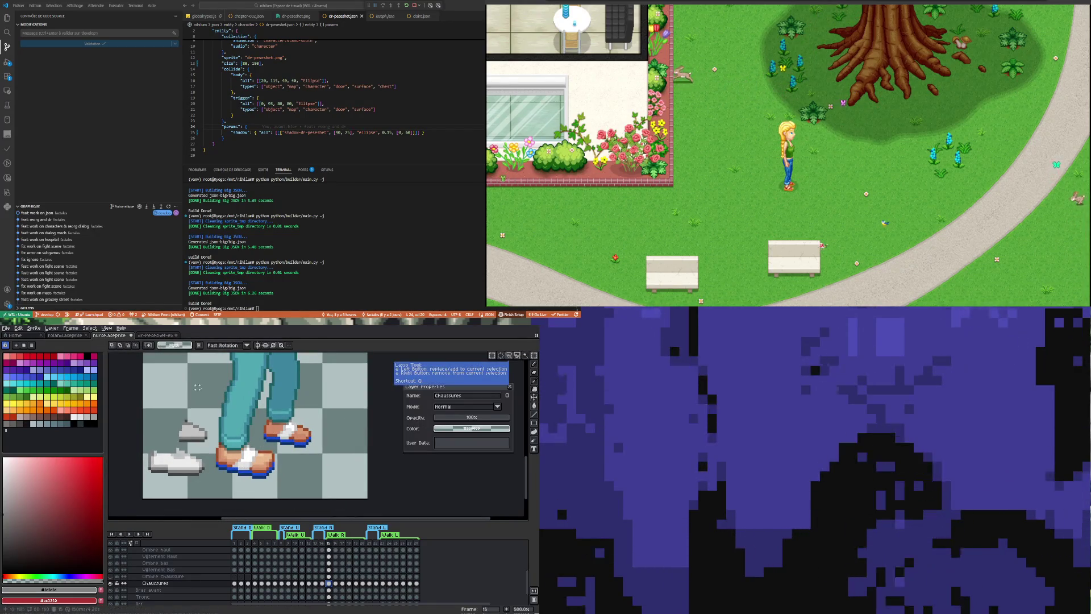
key(ctrl+Tab)
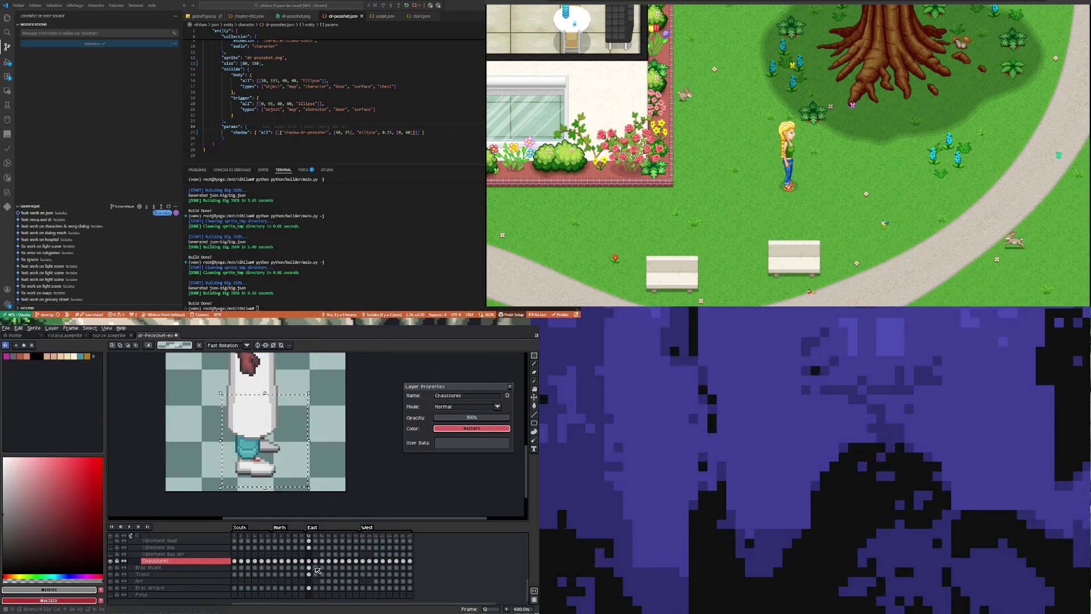
Browse the other sprite's walking poses and return to the walking character sprite.
click(316, 562)
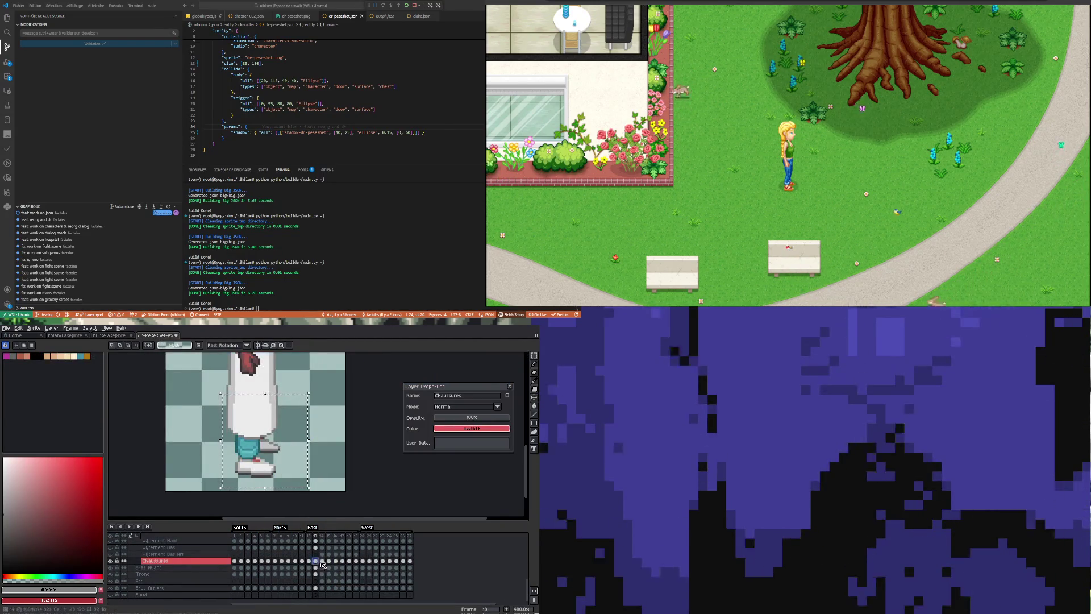
key(Right)
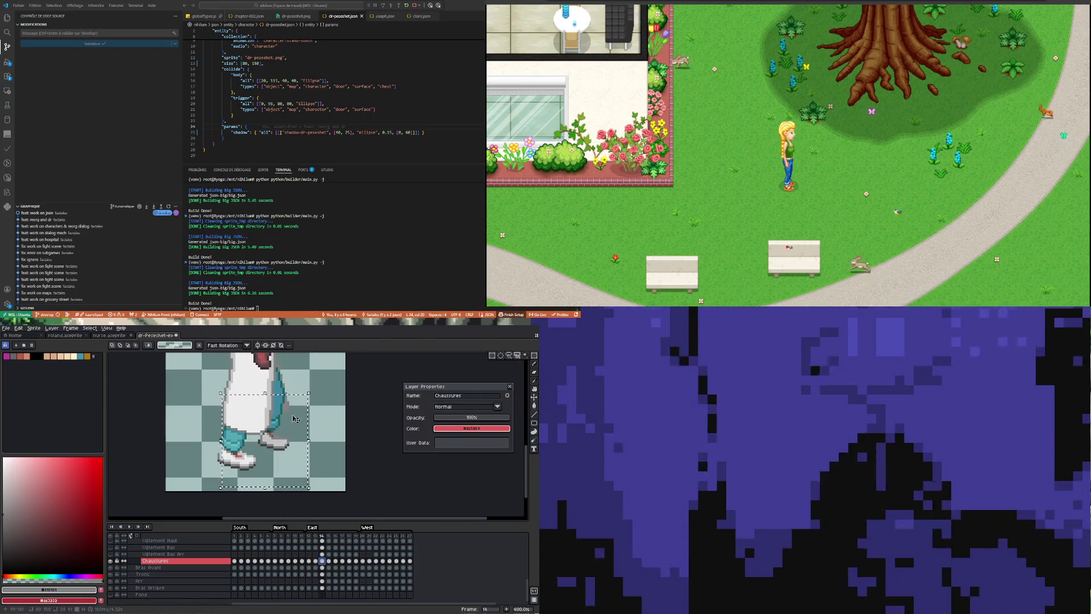
click(218, 474)
key(ctrl+z)
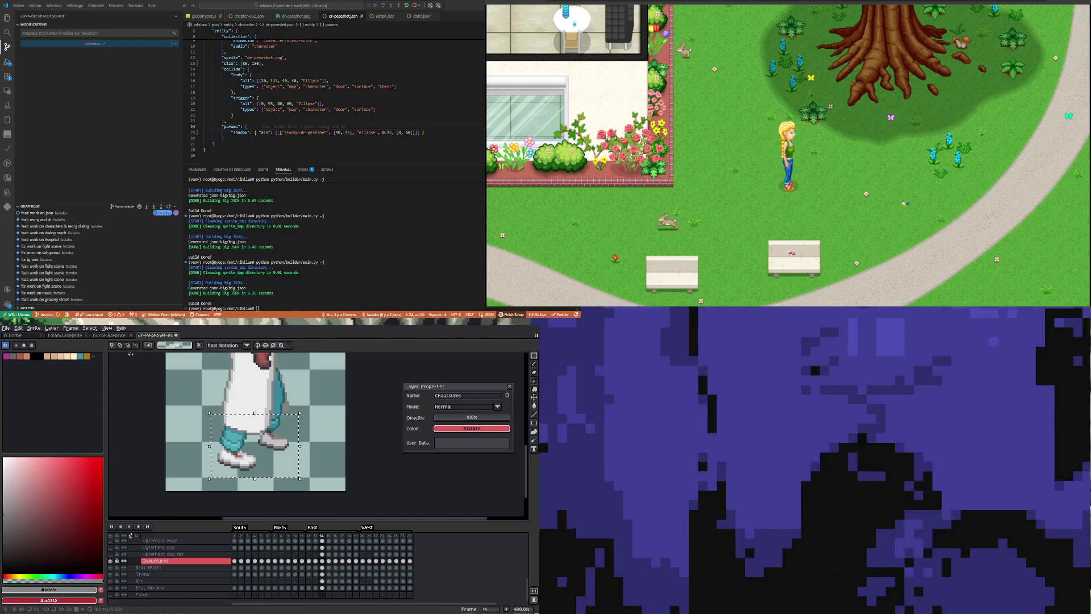
key(ctrl+Tab)
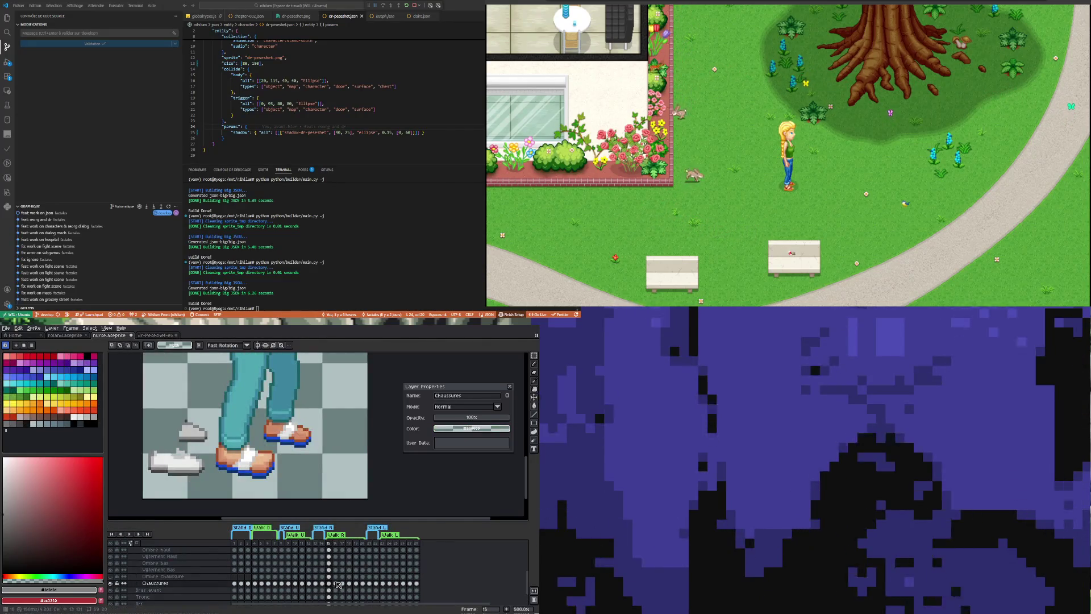
Land on walk frame 15 of nurse.aseprite and begin selecting the spare grey shoe.
click(336, 584)
key(Left)
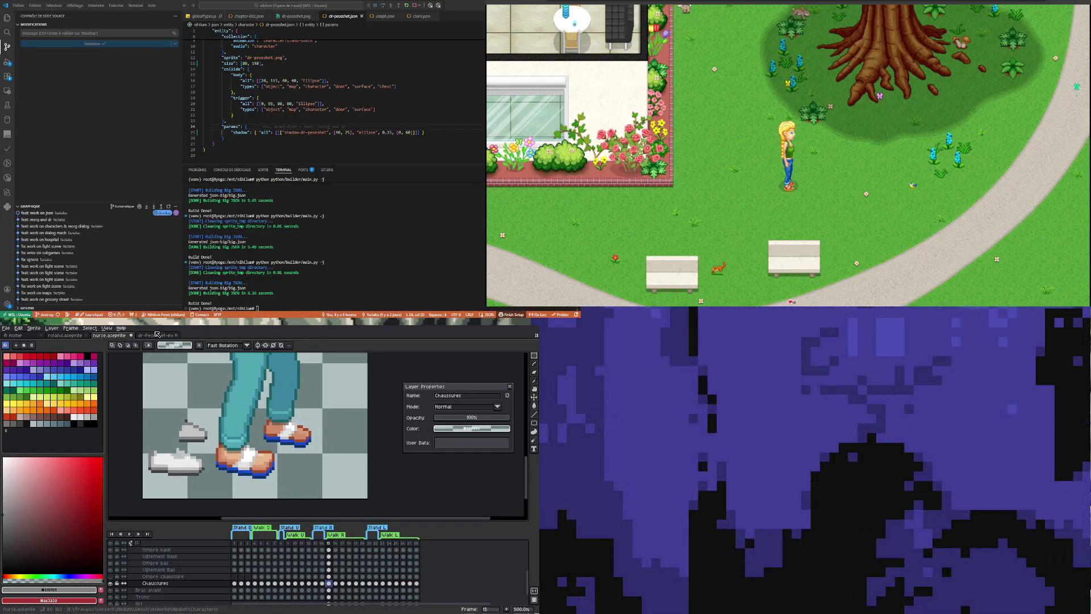
key(ctrl+Tab)
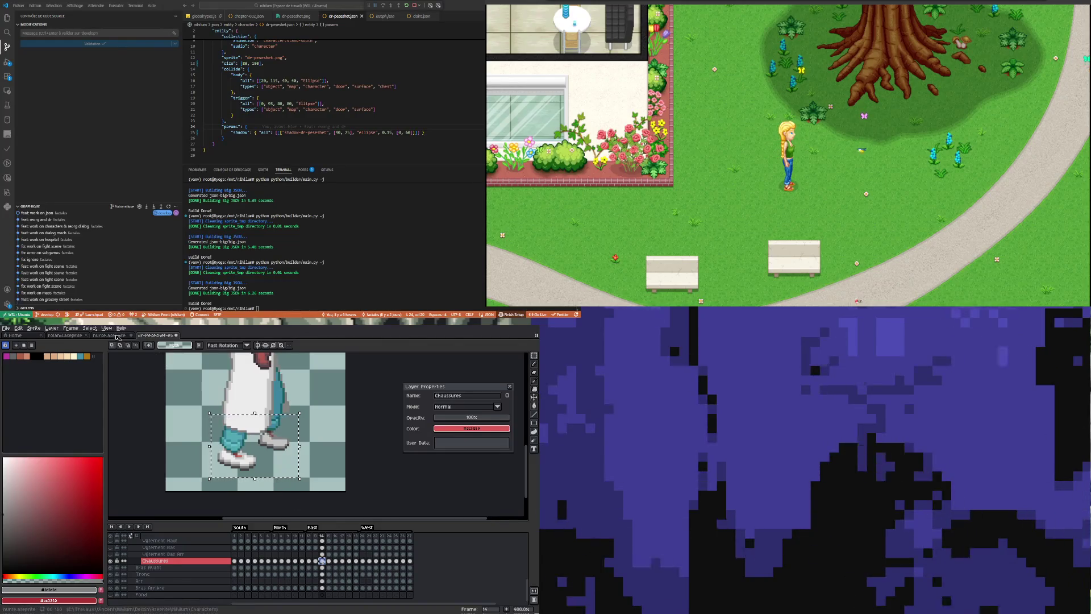
key(ctrl+shift+Tab)
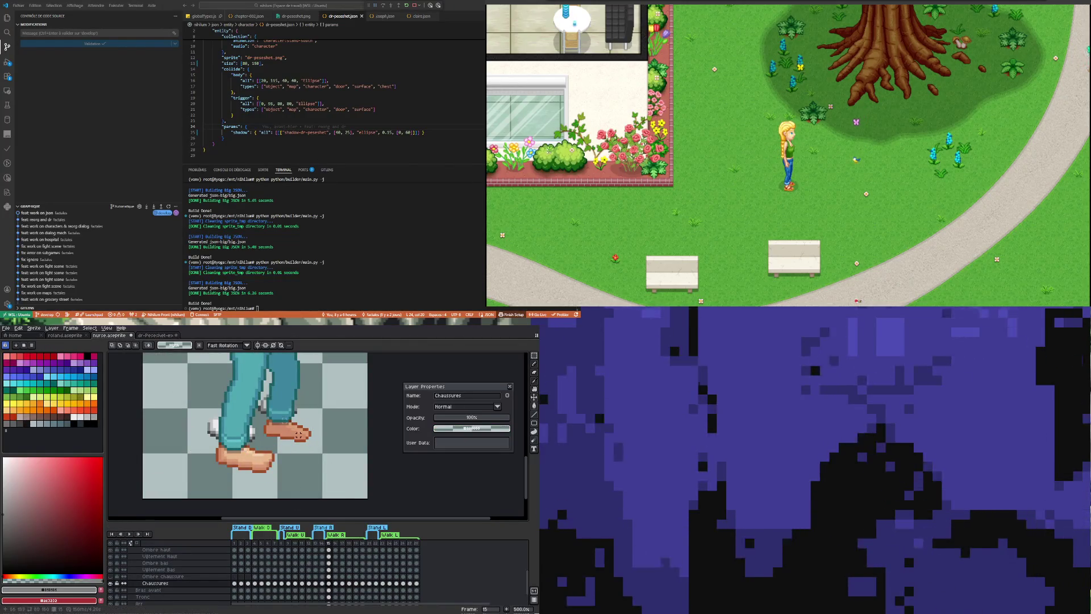
click(535, 354)
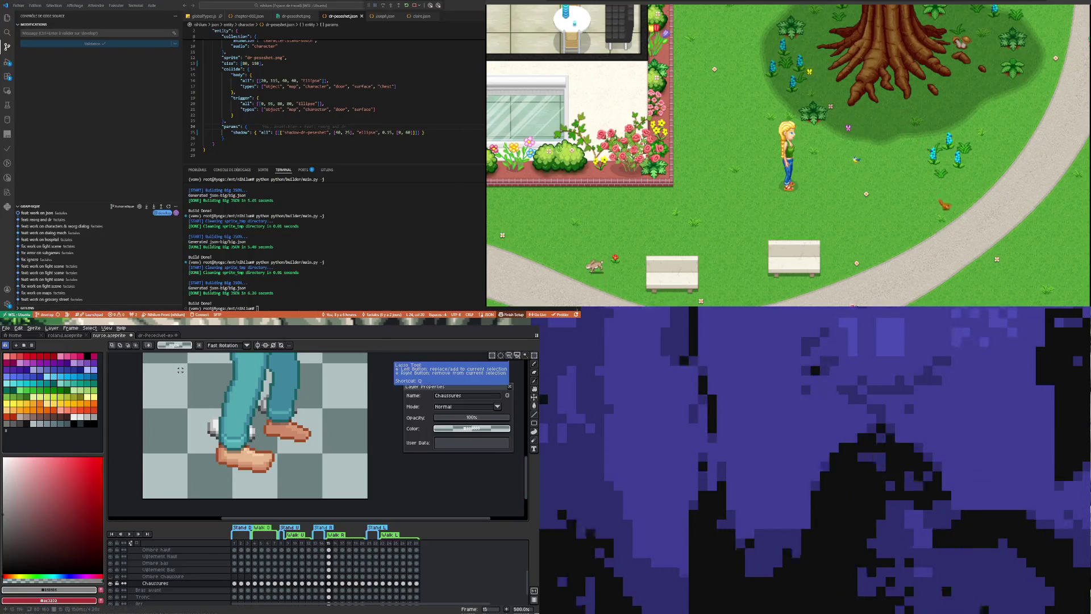
Move the spare grey shoe over the orange front foot and commit it.
drag(179, 367, 315, 469)
mouse_move(222, 426)
mouse_down()
mouse_move(189, 486)
mouse_move(246, 476)
mouse_up()
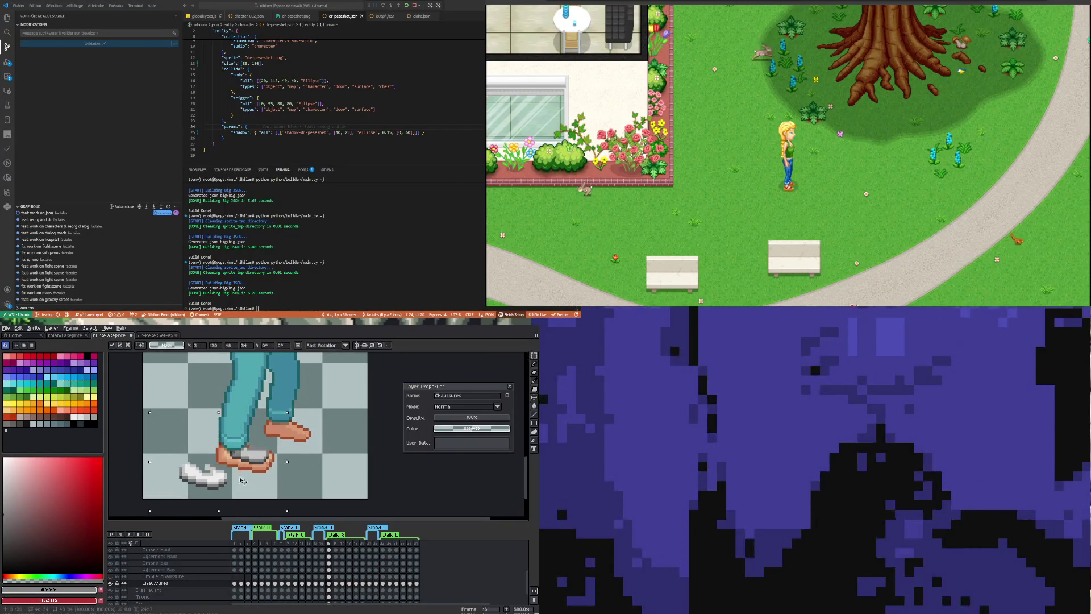
key(ctrl+z)
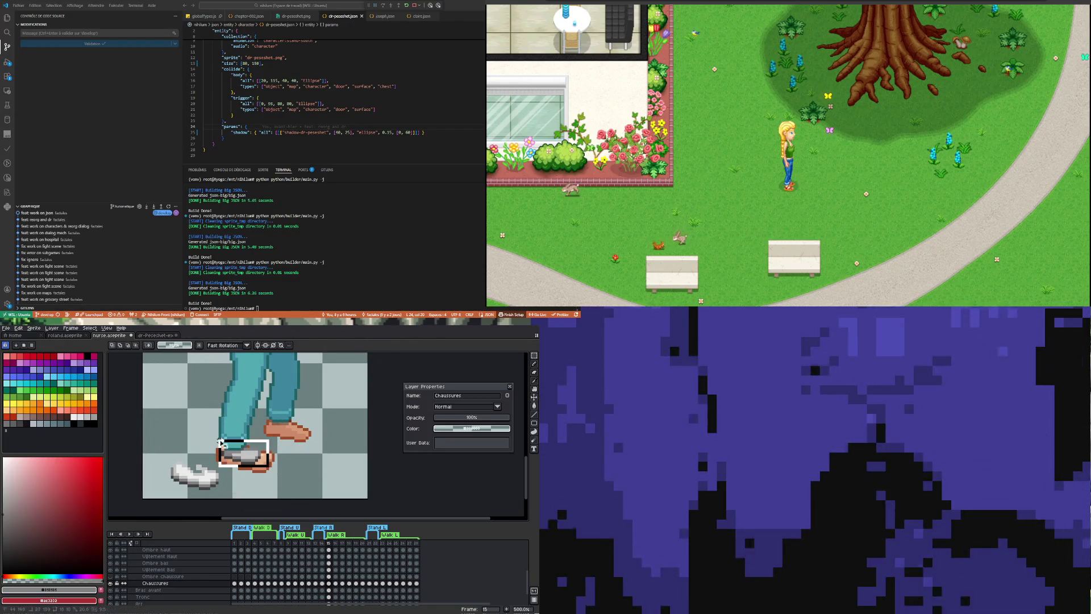
drag(253, 461, 342, 412)
mouse_move(160, 493)
mouse_down()
mouse_move(231, 445)
mouse_move(251, 464)
mouse_up()
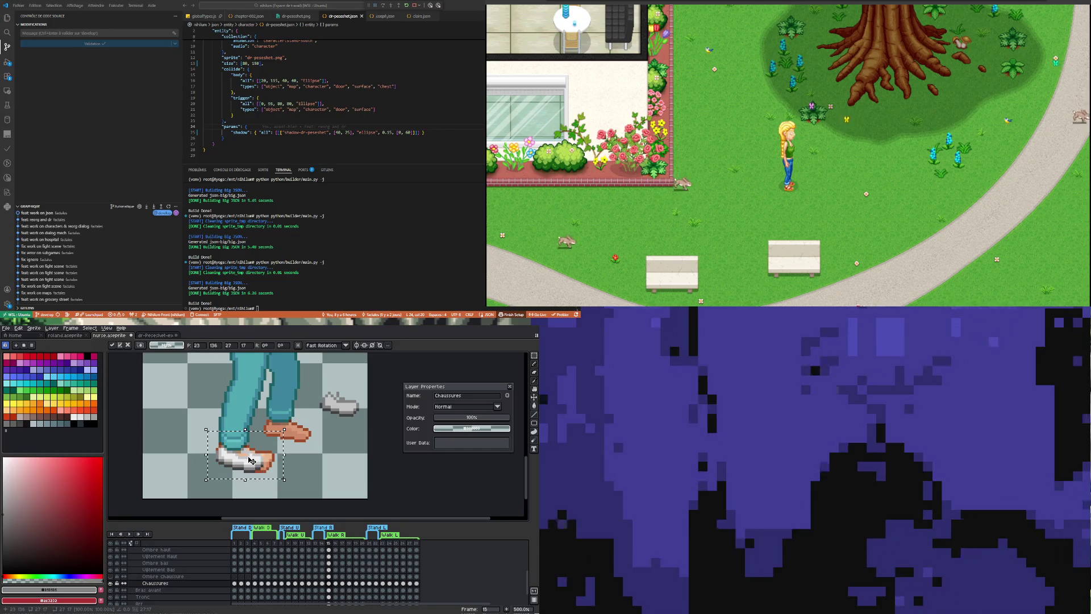
key(ctrl+d)
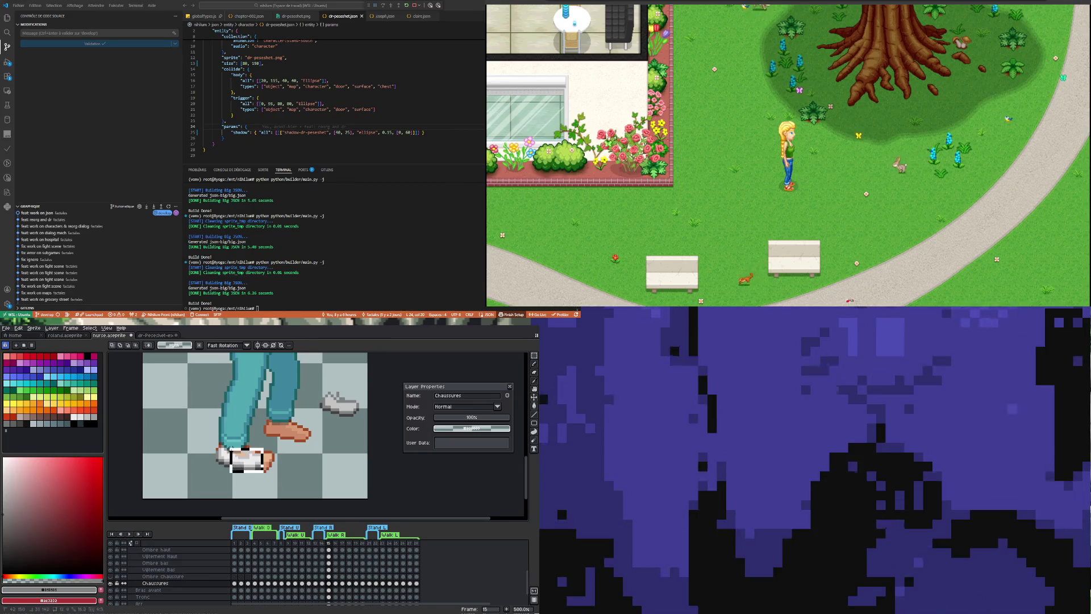
Stretch the lower shoe taller to fit the front foot and apply the transform.
click(256, 460)
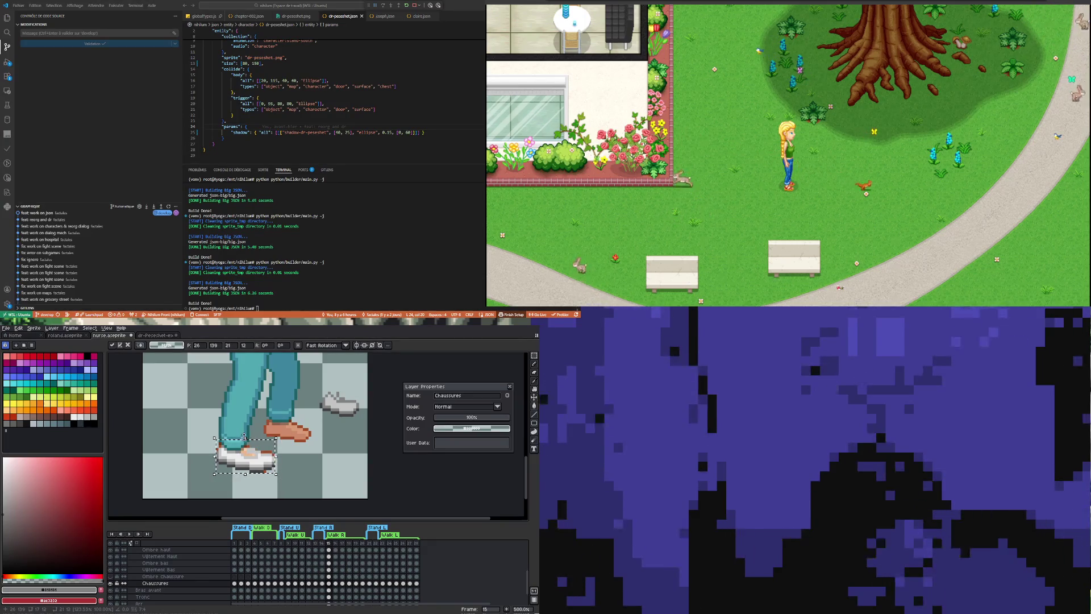
drag(247, 439, 249, 433)
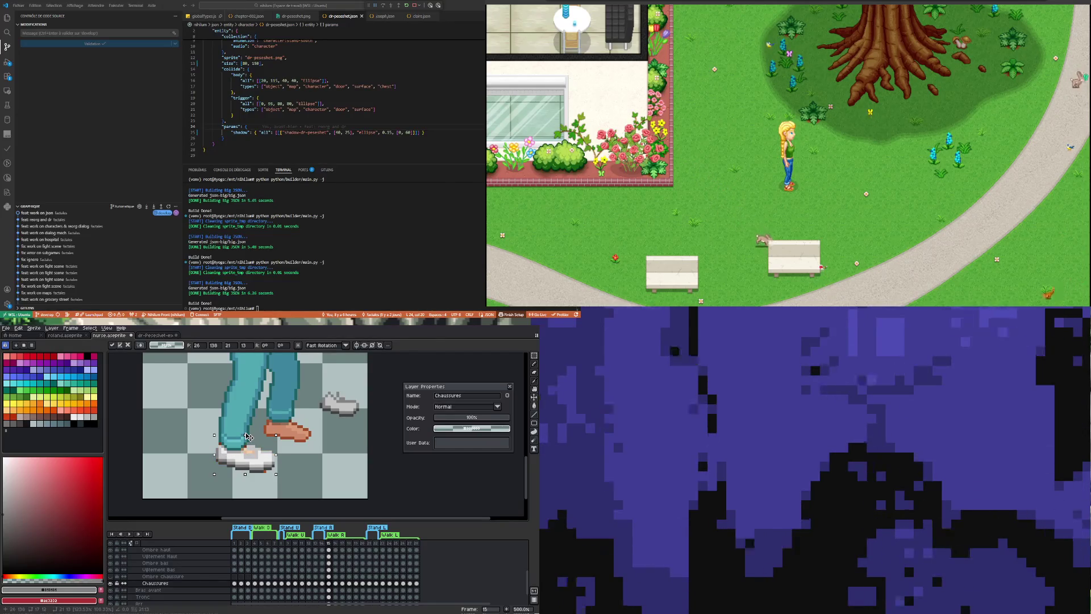
key(Return)
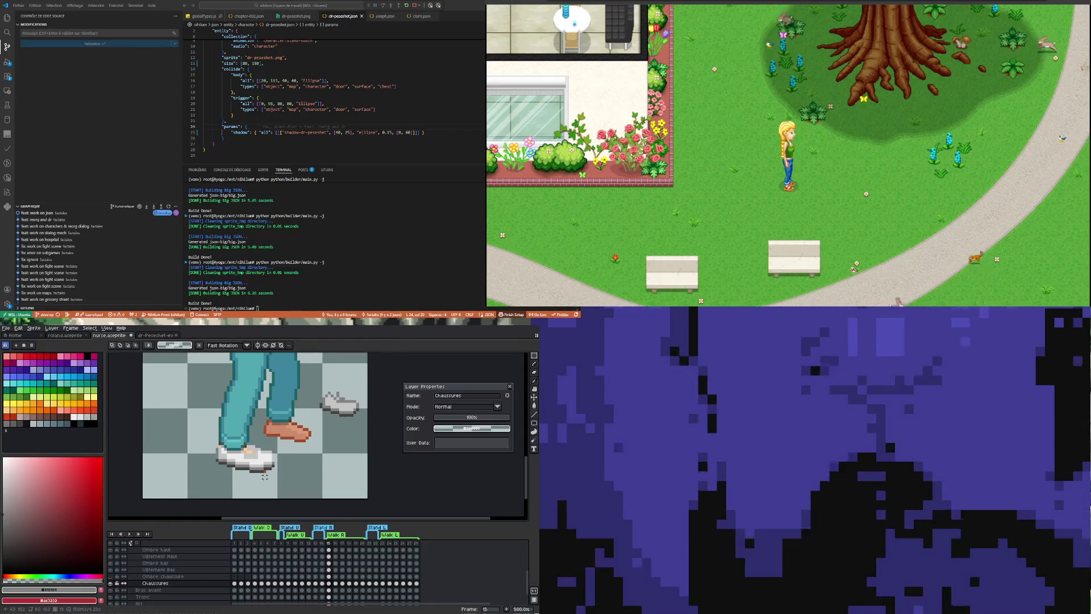
scroll(289, 470, up, 1)
scroll(281, 427, down, 2)
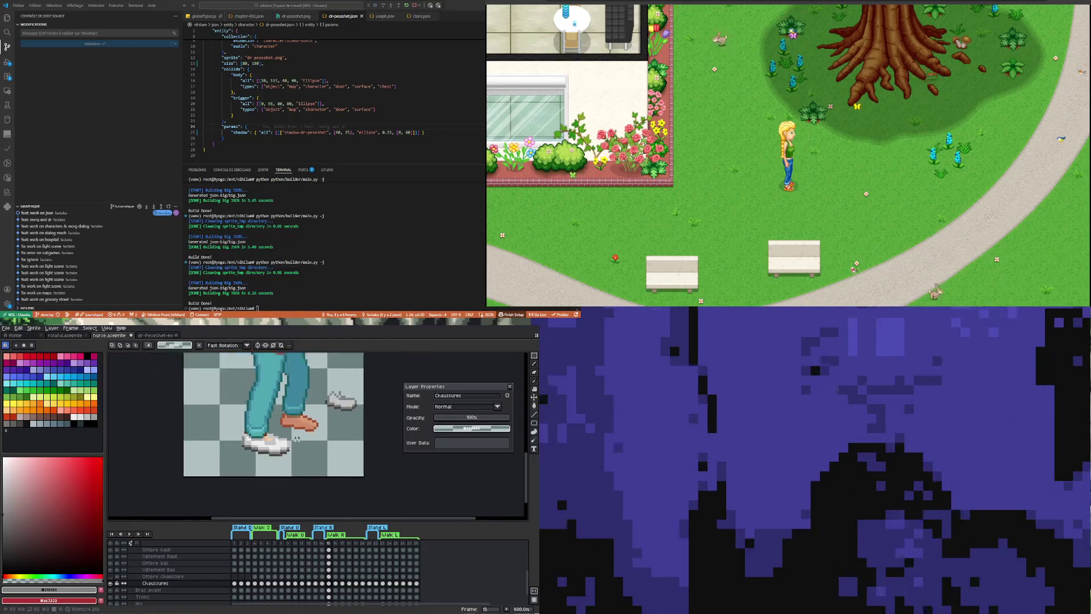
scroll(325, 417, up, 1)
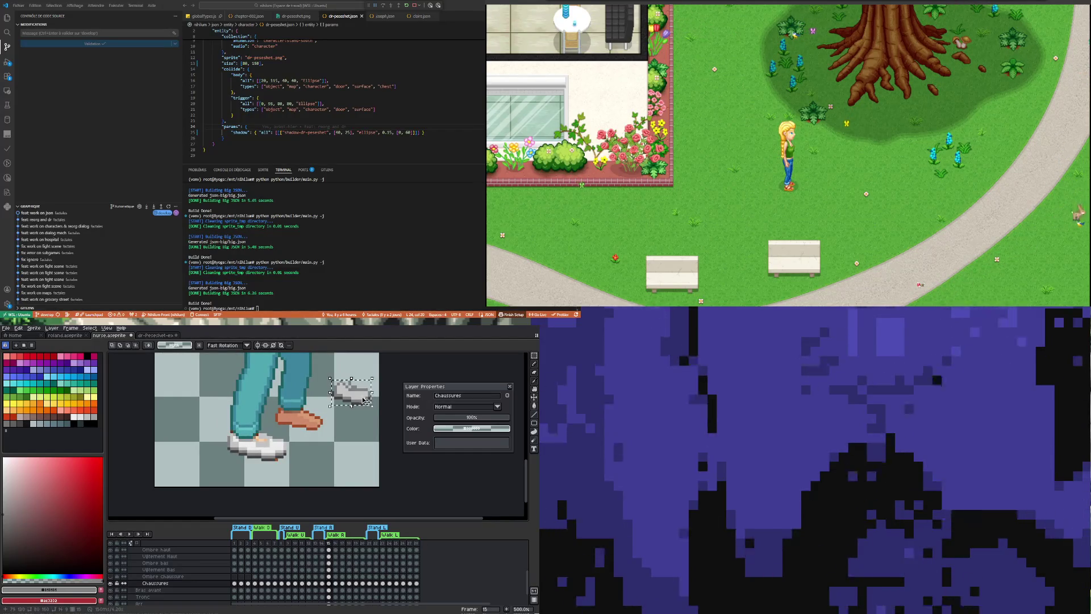
Drag the upper grey shoe down onto the back foot, nudge it into place and deselect.
drag(365, 401, 311, 422)
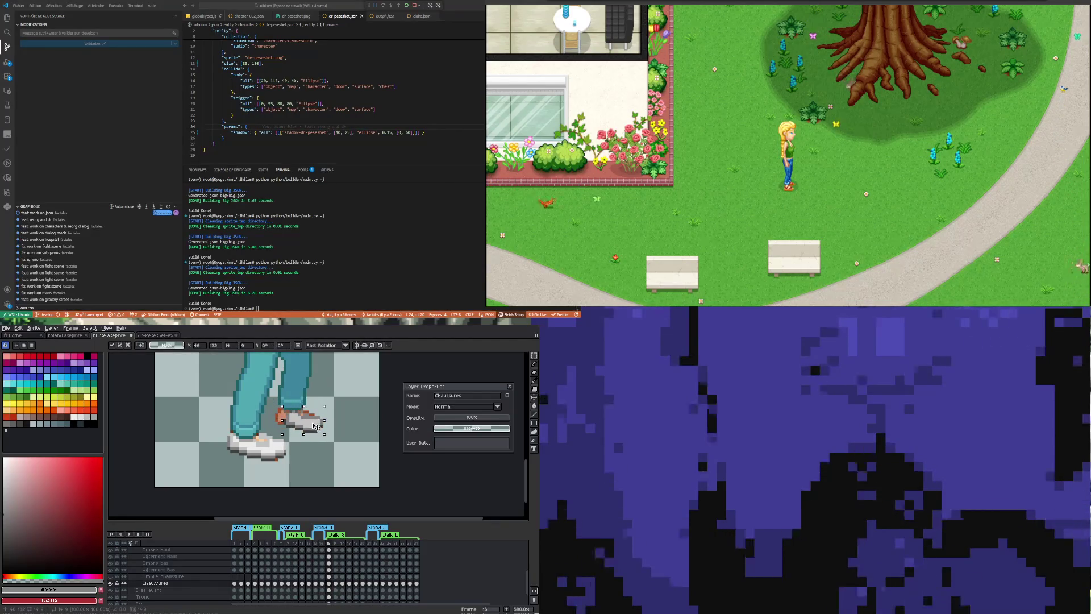
drag(316, 424, 312, 424)
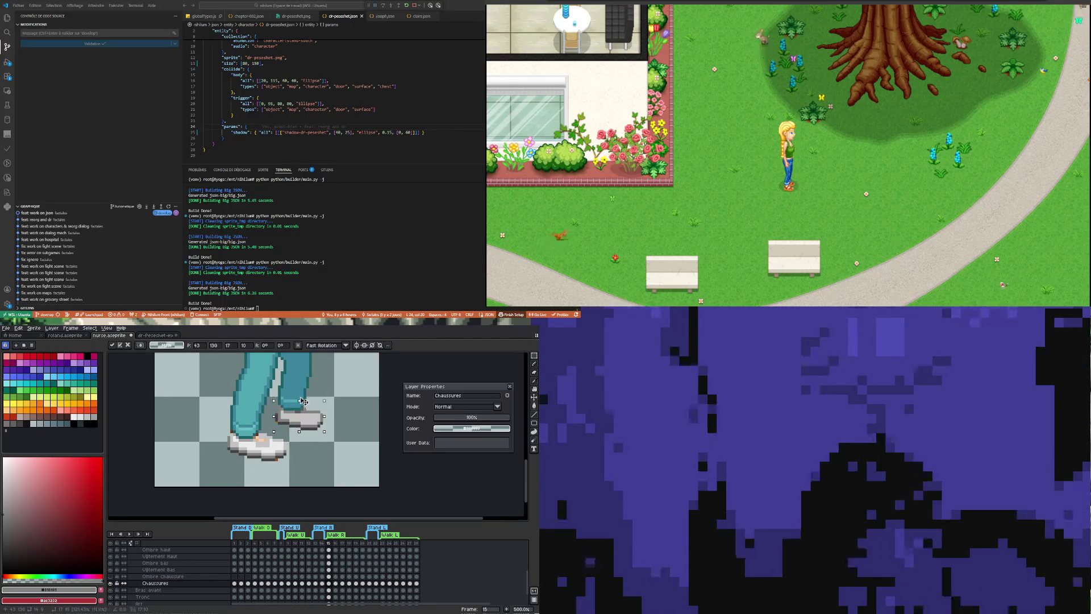
click(338, 391)
scroll(273, 436, down, 1)
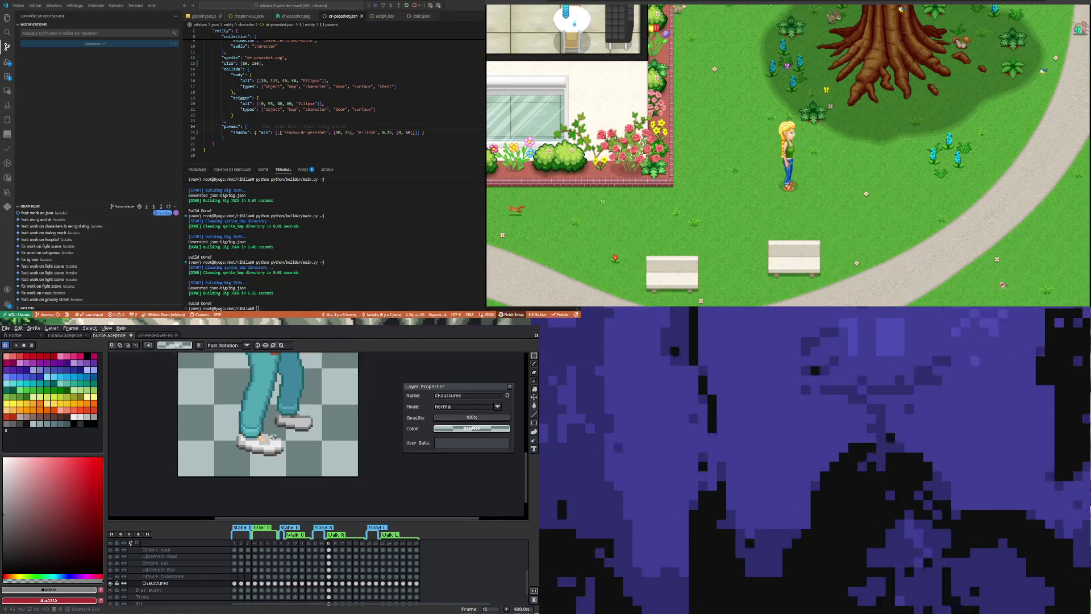
scroll(271, 436, up, 1)
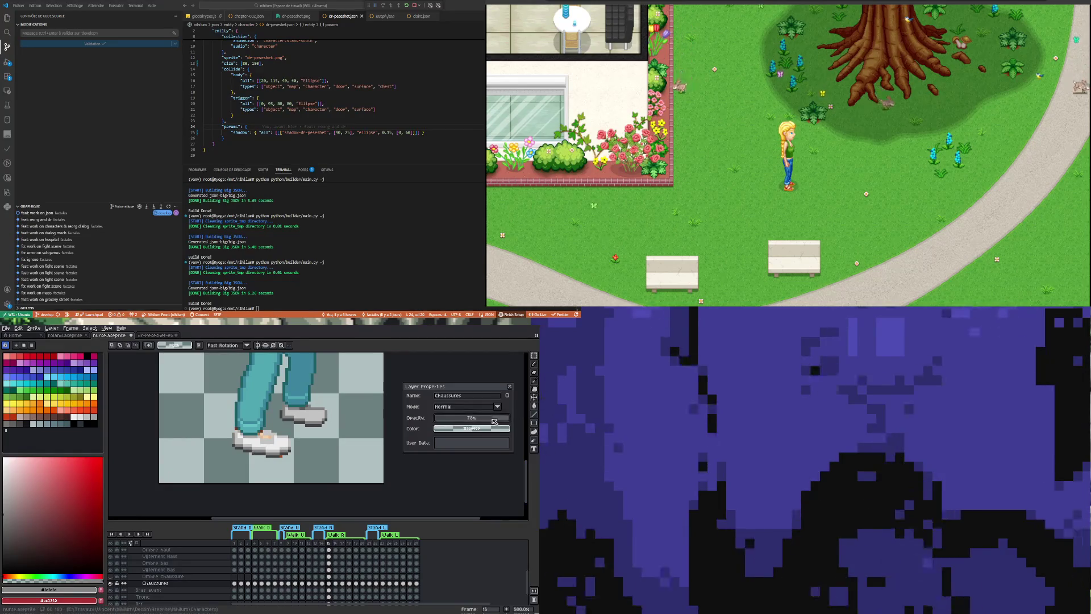
scroll(287, 418, up, 2)
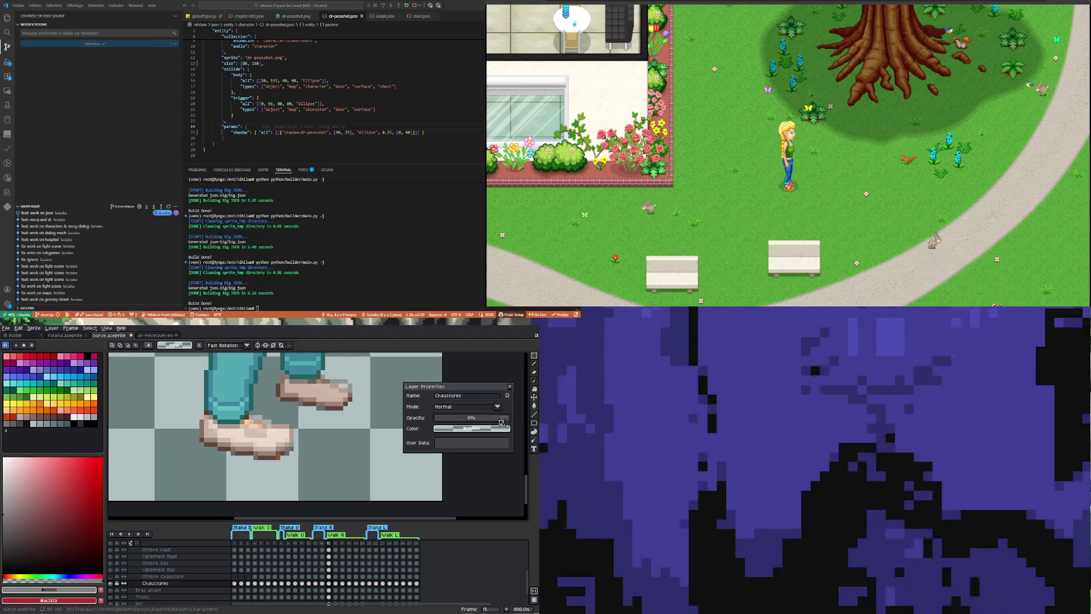
Lower the Chaussures layer opacity to compare, then restore it to 100%.
drag(471, 418, 512, 417)
scroll(298, 444, up, 1)
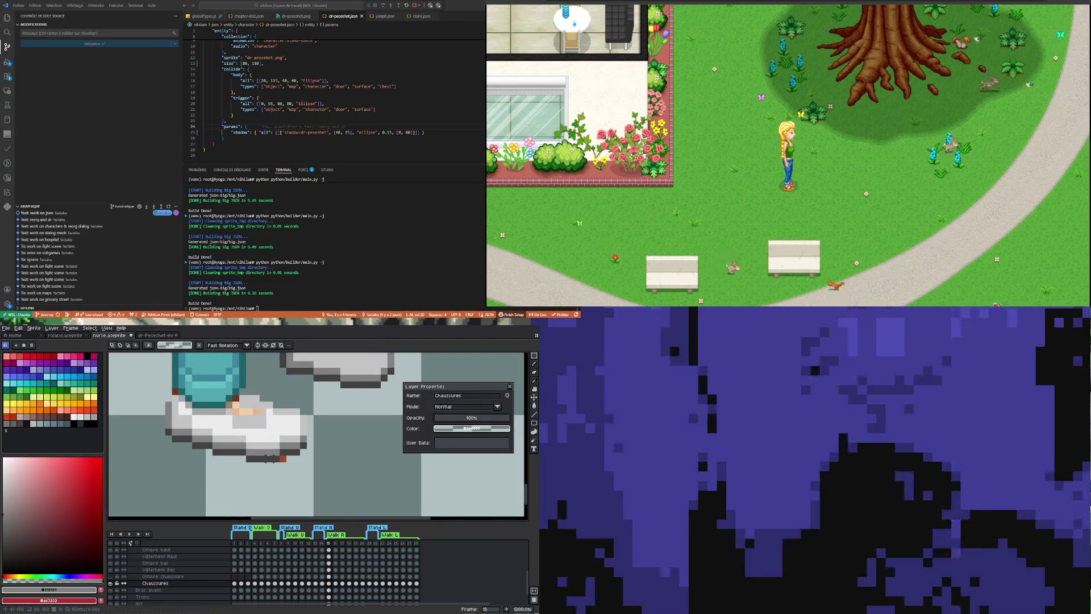
key(i)
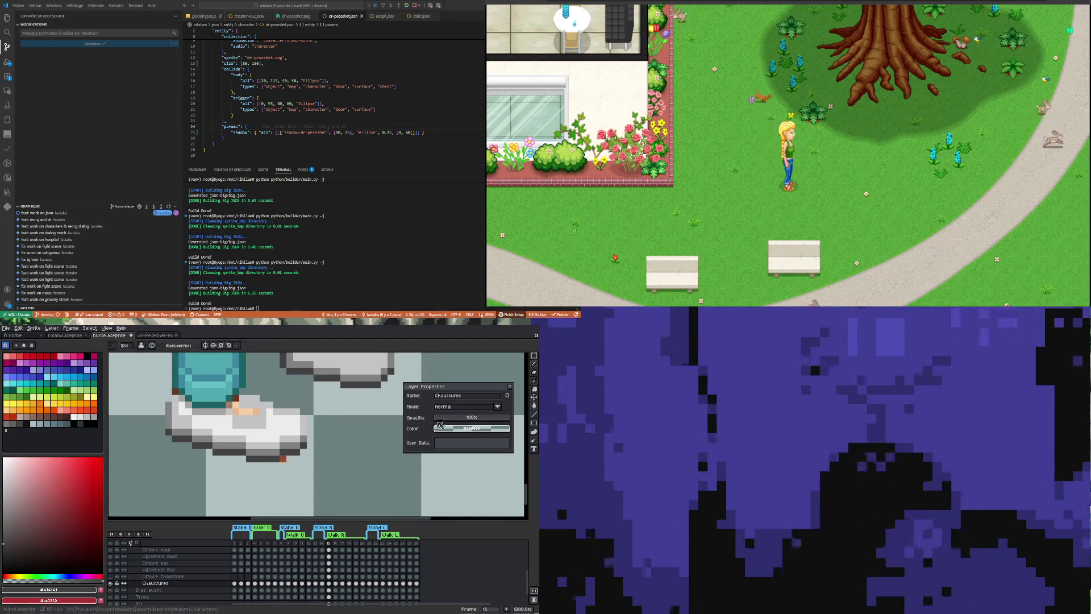
click(501, 418)
drag(501, 418, 489, 418)
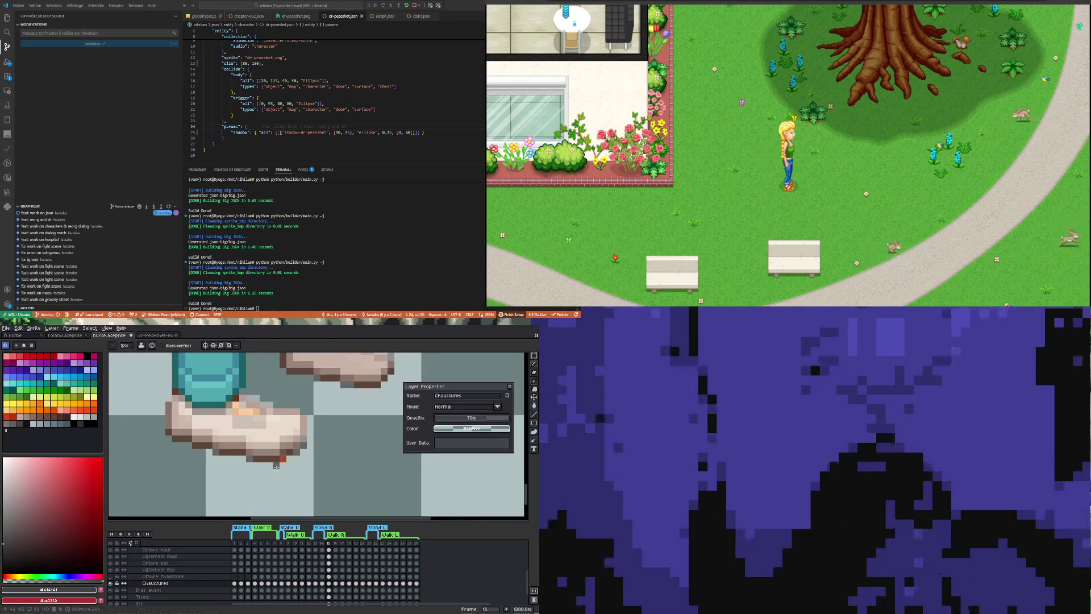
scroll(353, 431, down, 2)
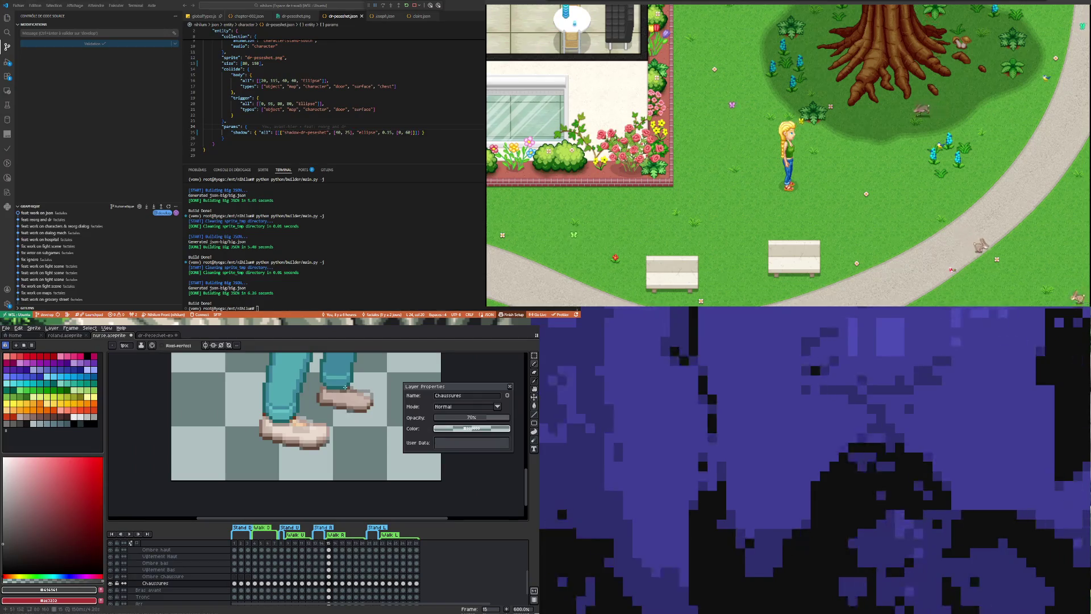
scroll(331, 397, up, 2)
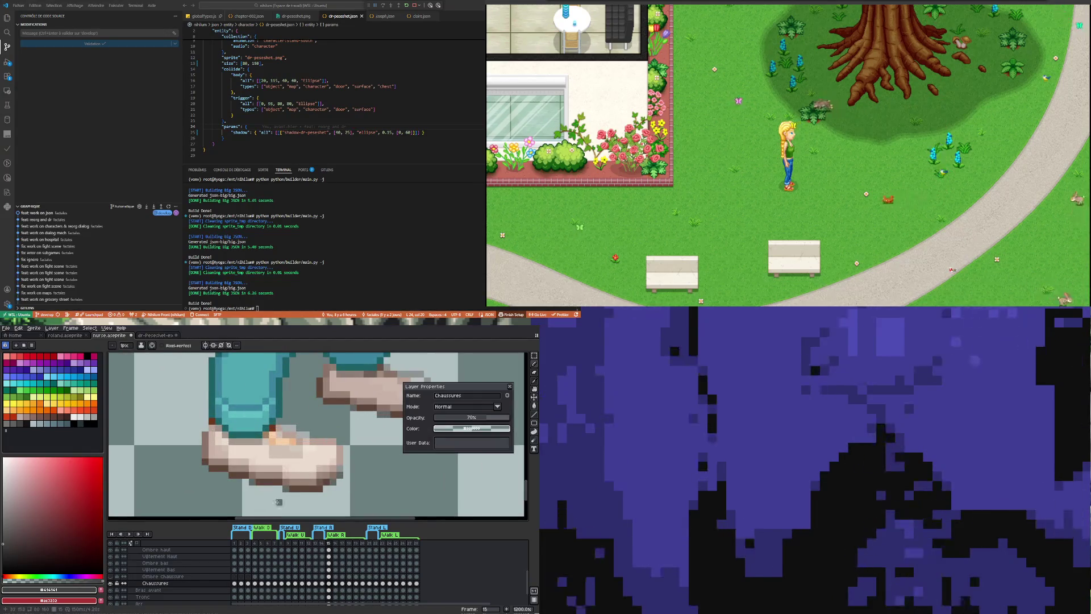
scroll(278, 495, up, 2)
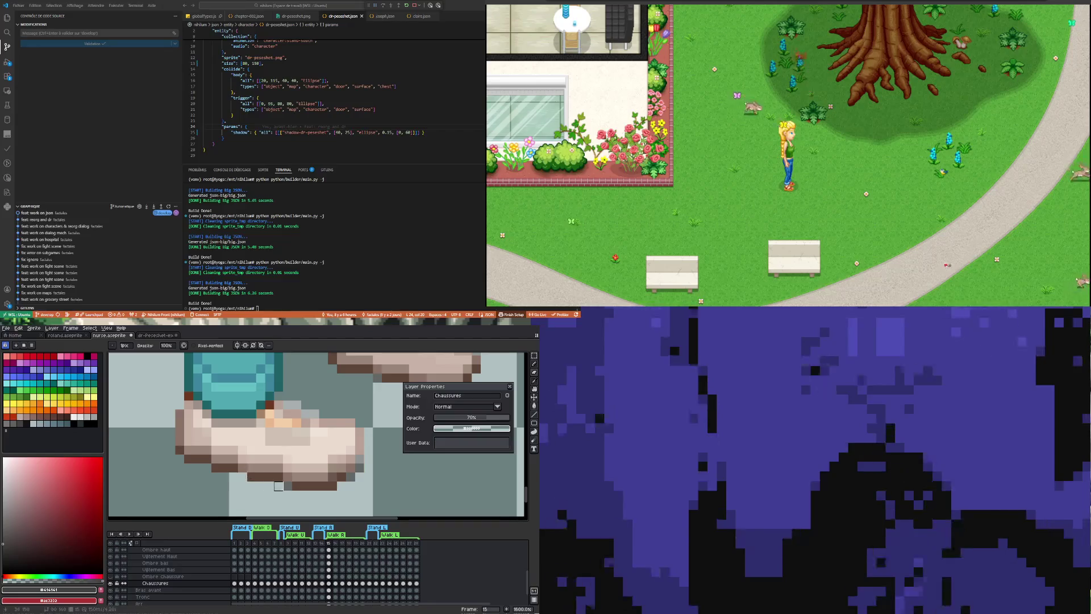
scroll(279, 467, down, 1)
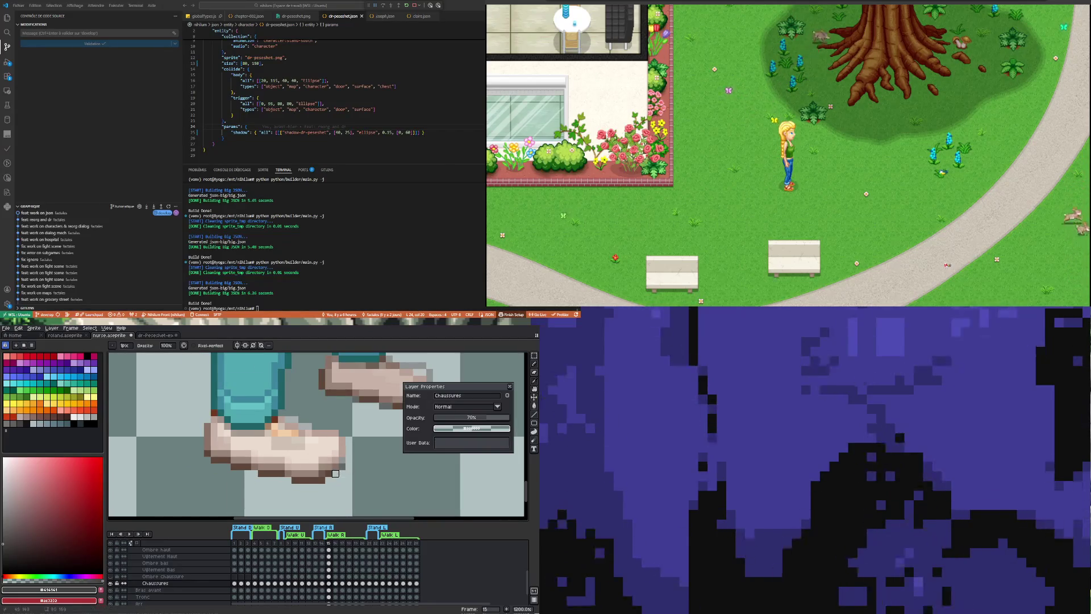
scroll(320, 469, down, 1)
scroll(320, 469, up, 2)
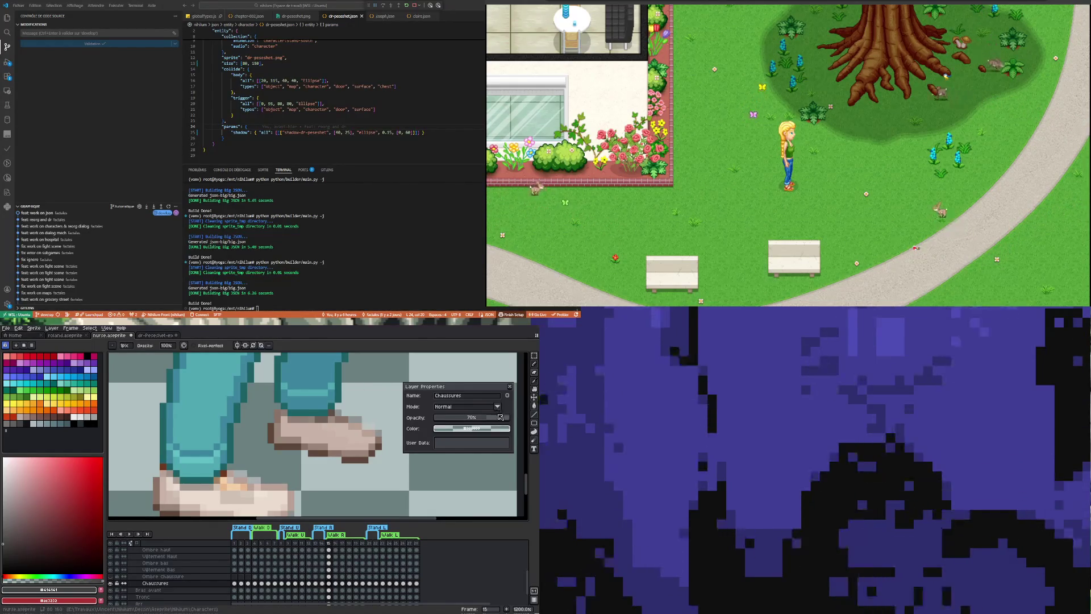
drag(473, 417, 520, 420)
scroll(300, 403, down, 2)
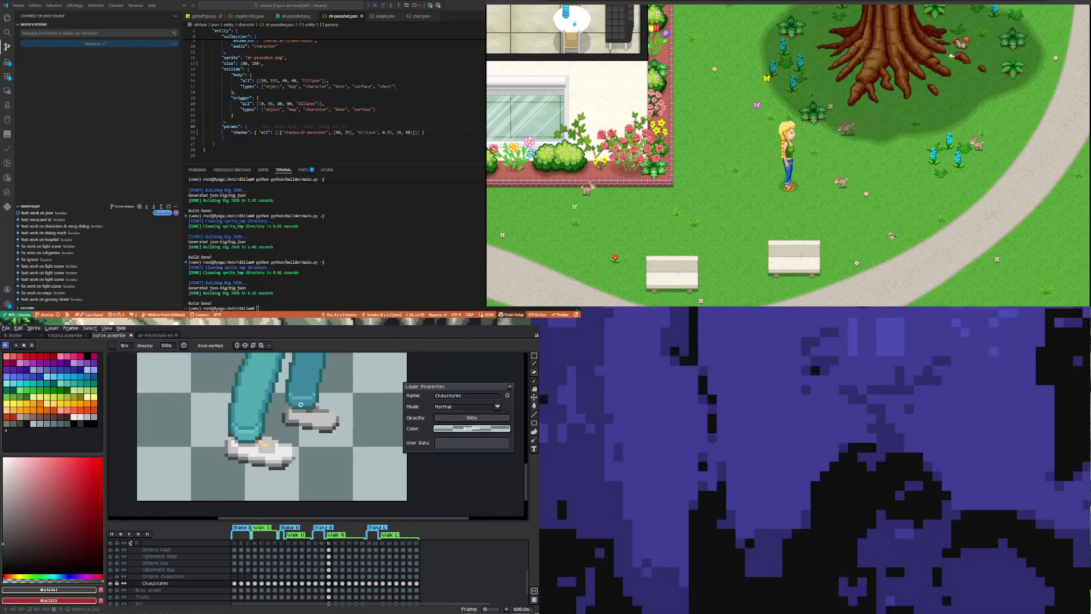
scroll(254, 489, up, 1)
scroll(255, 488, up, 1)
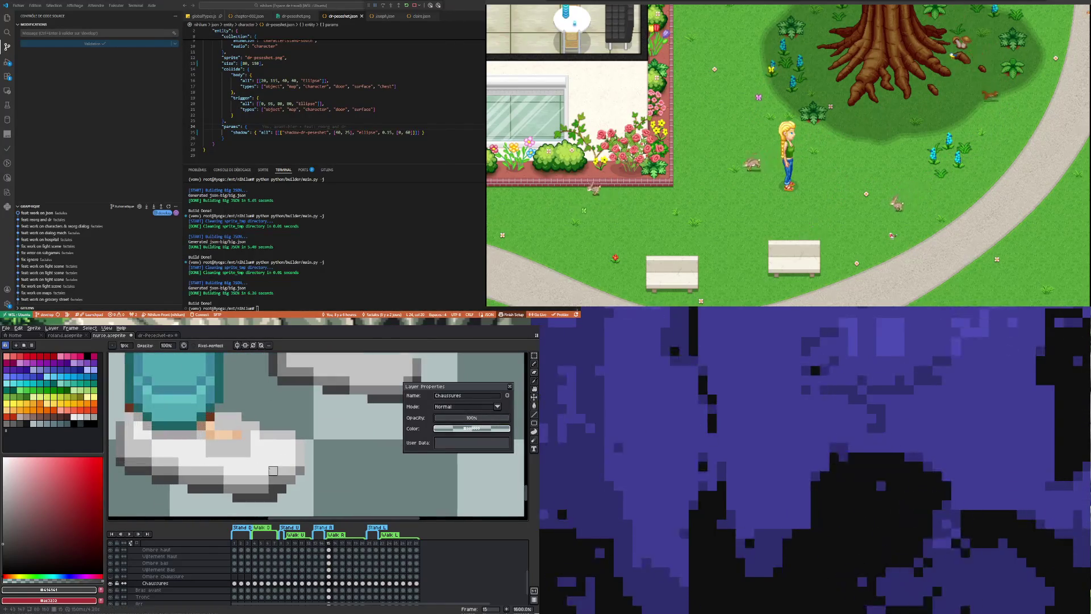
Shade the white shoes with greys sampled from the shoe, alternating eyedropper and pencil.
key(i)
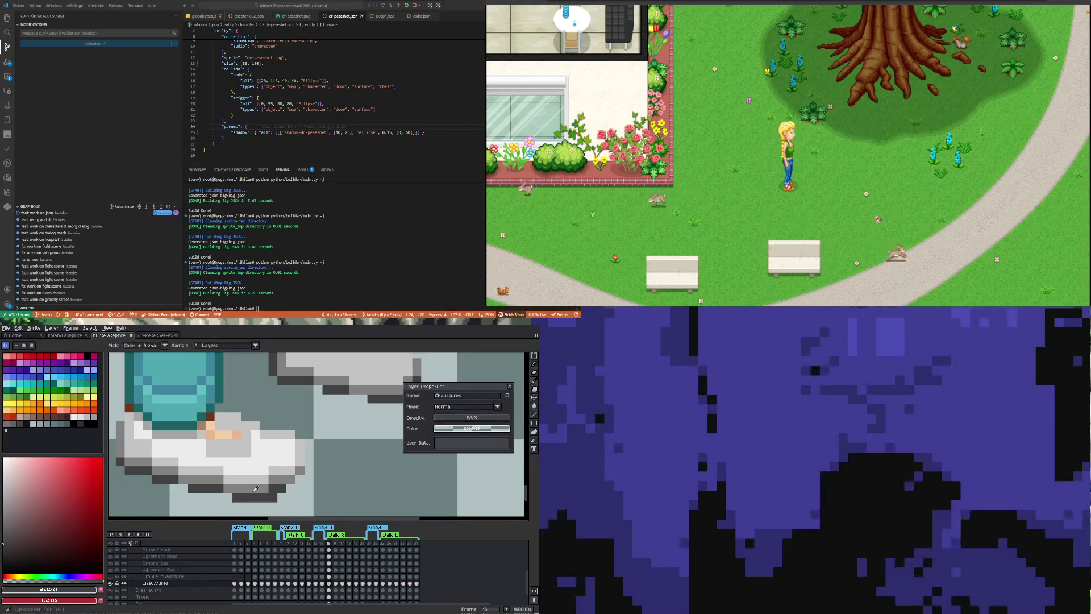
key(b)
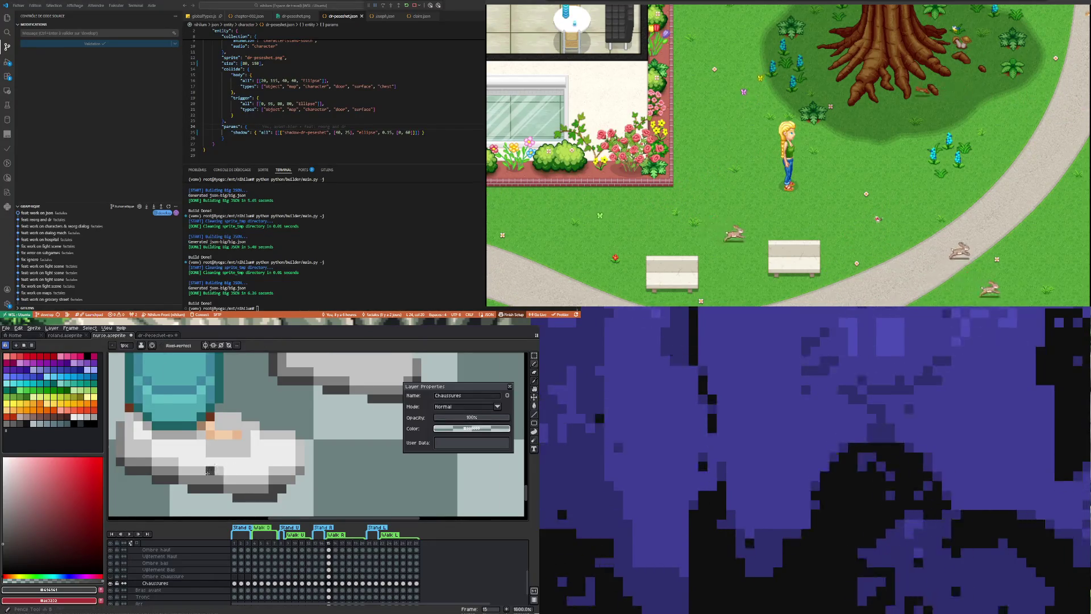
scroll(187, 480, down, 1)
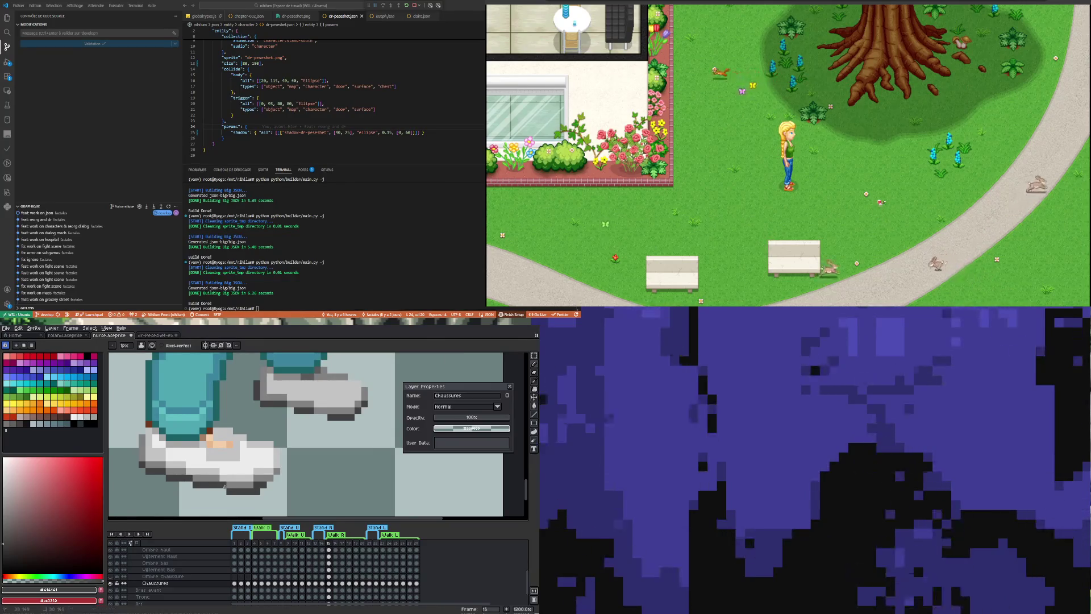
scroll(225, 486, up, 1)
scroll(281, 443, up, 1)
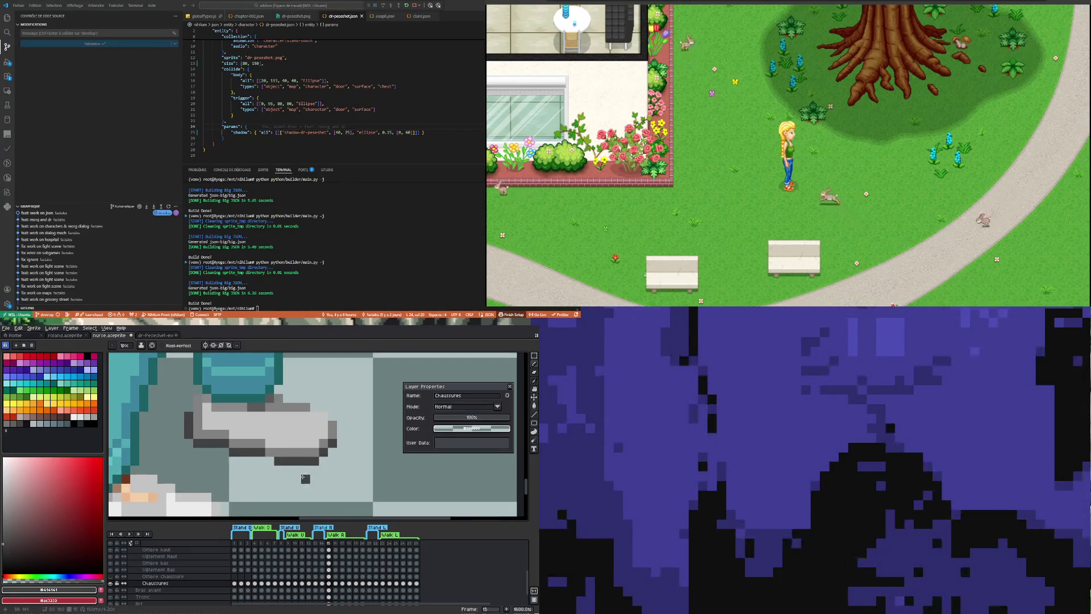
scroll(281, 450, down, 1)
scroll(286, 444, up, 3)
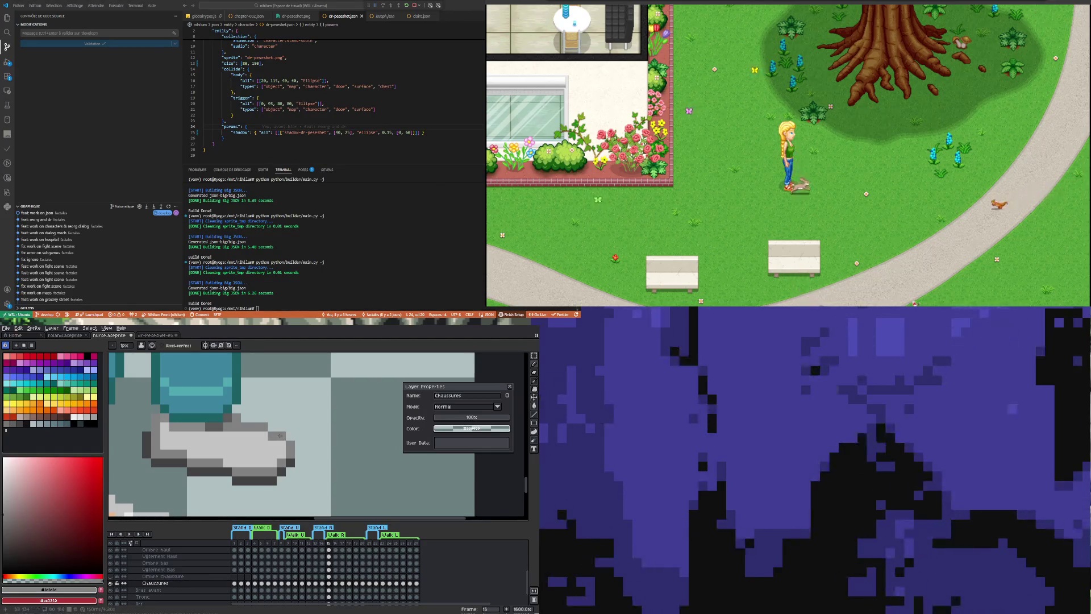
scroll(280, 436, down, 3)
scroll(206, 448, up, 2)
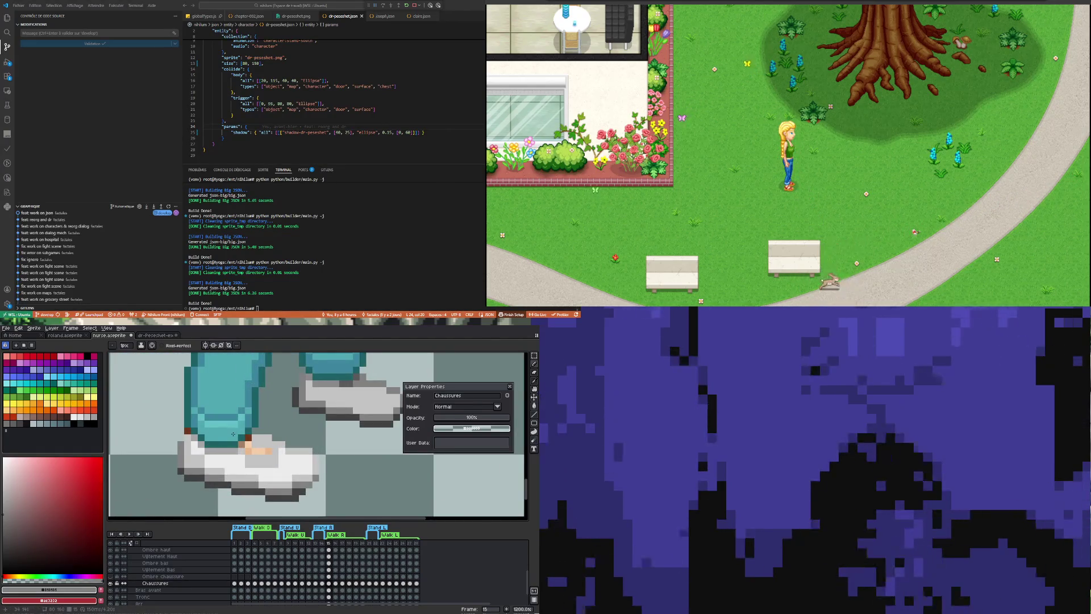
scroll(233, 433, down, 3)
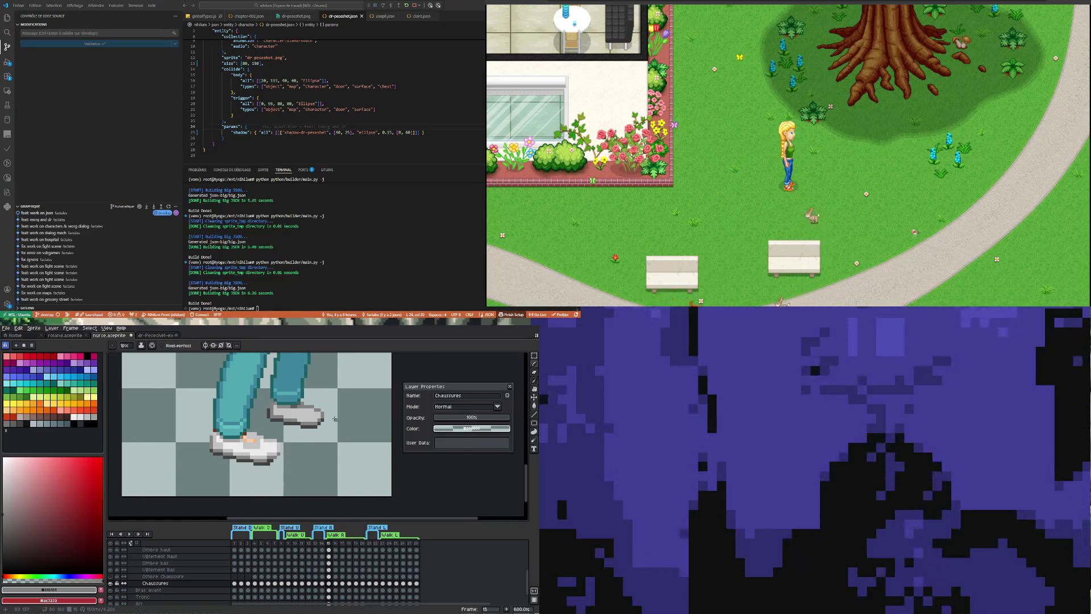
scroll(335, 420, up, 3)
scroll(279, 423, down, 3)
scroll(256, 430, up, 3)
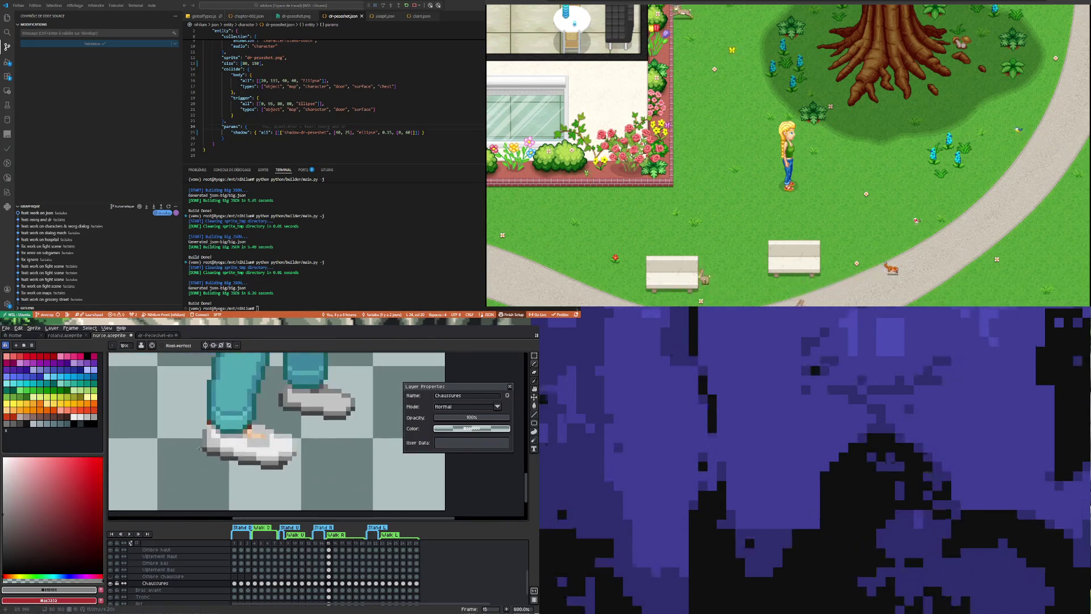
scroll(231, 439, down, 1)
key(i)
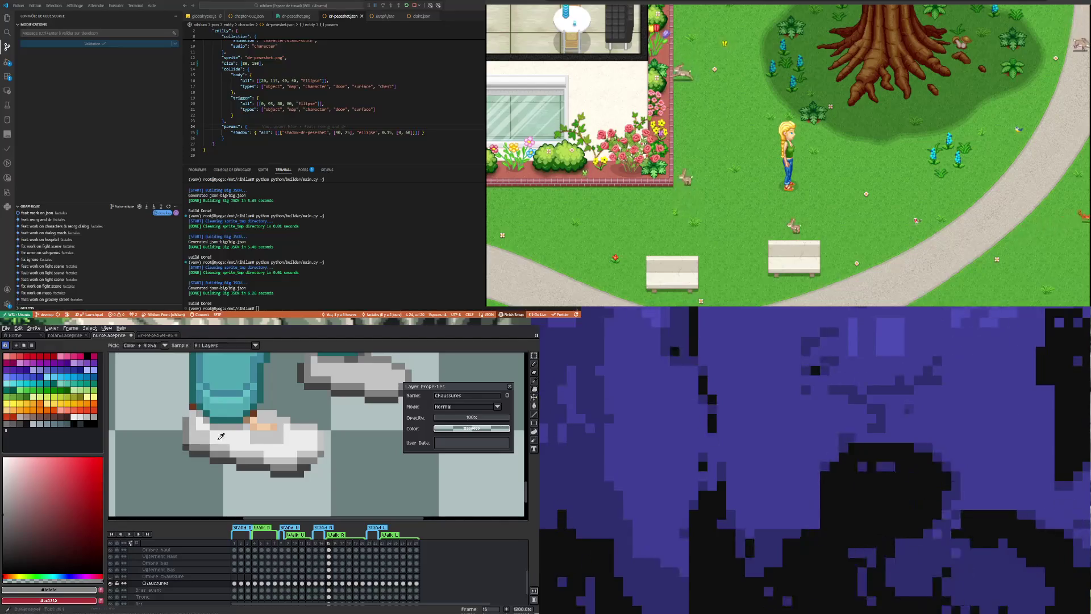
click(225, 431)
key(b)
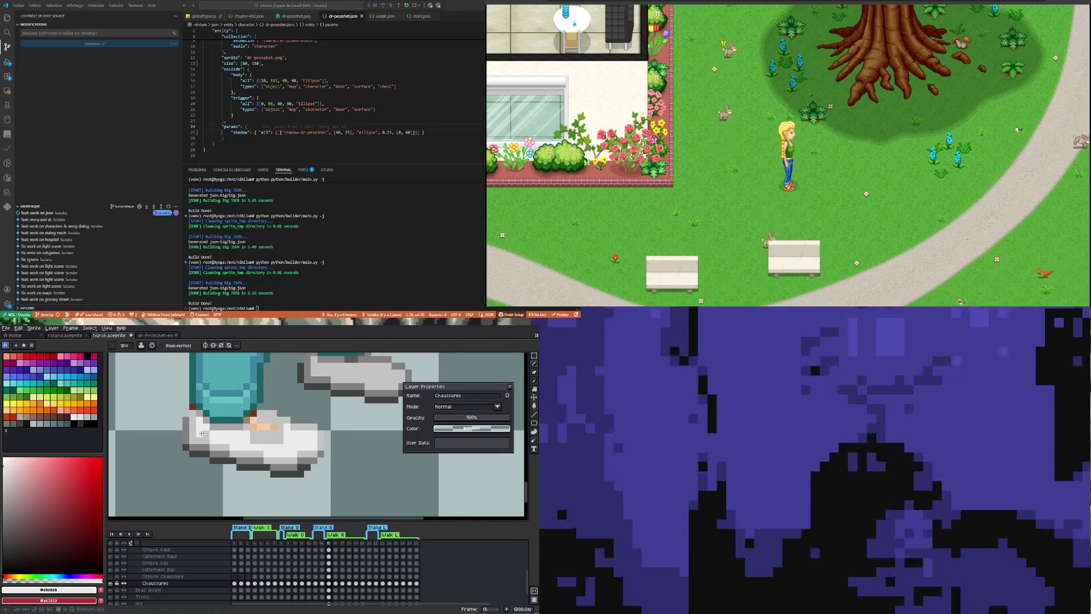
scroll(259, 441, down, 1)
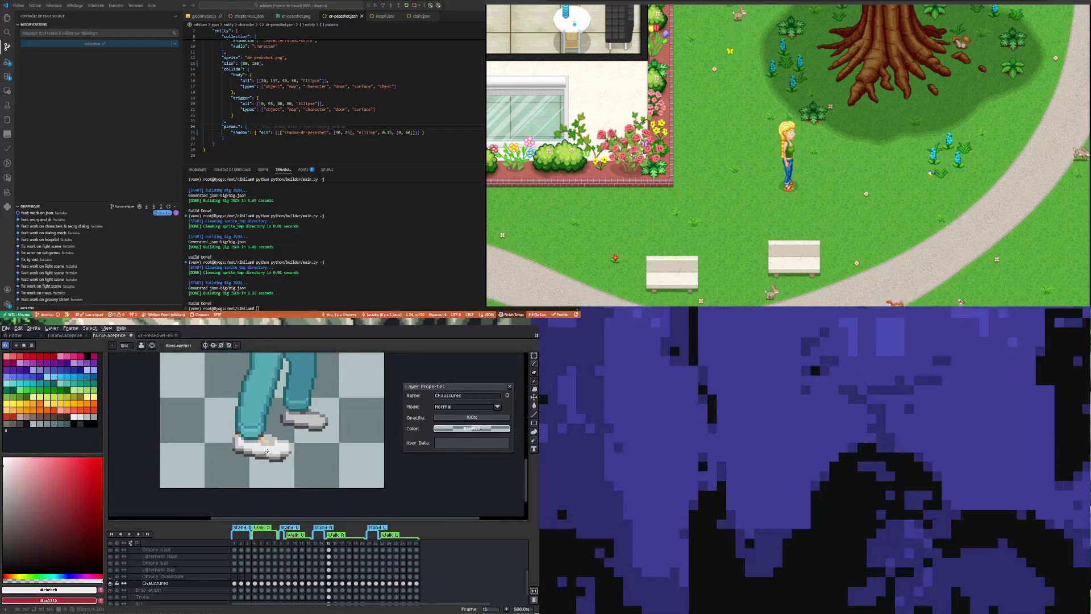
scroll(262, 442, up, 1)
scroll(265, 446, up, 1)
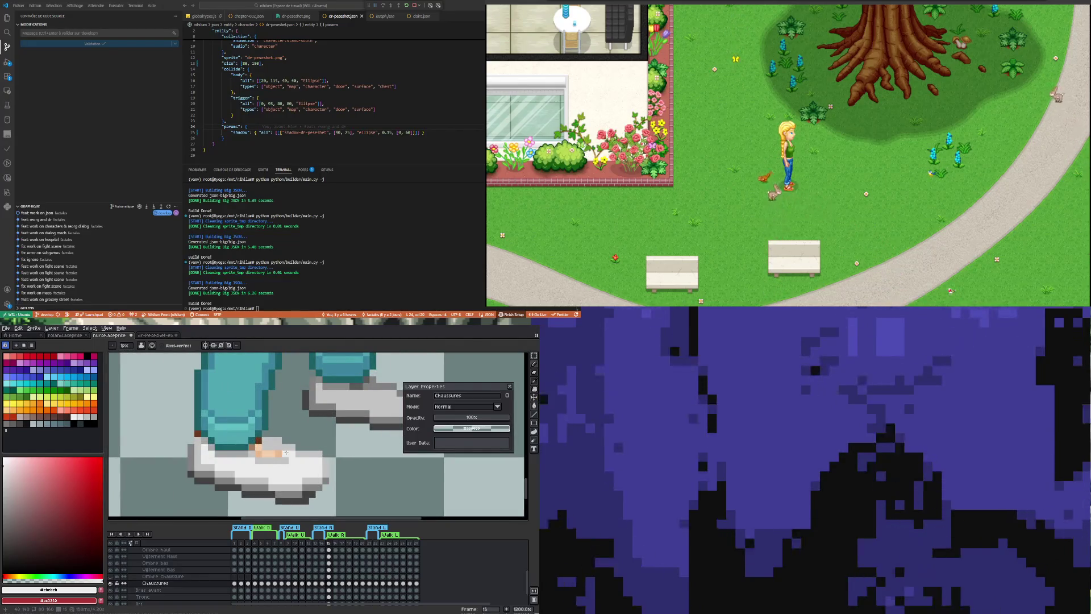
key(i)
click(299, 493)
key(b)
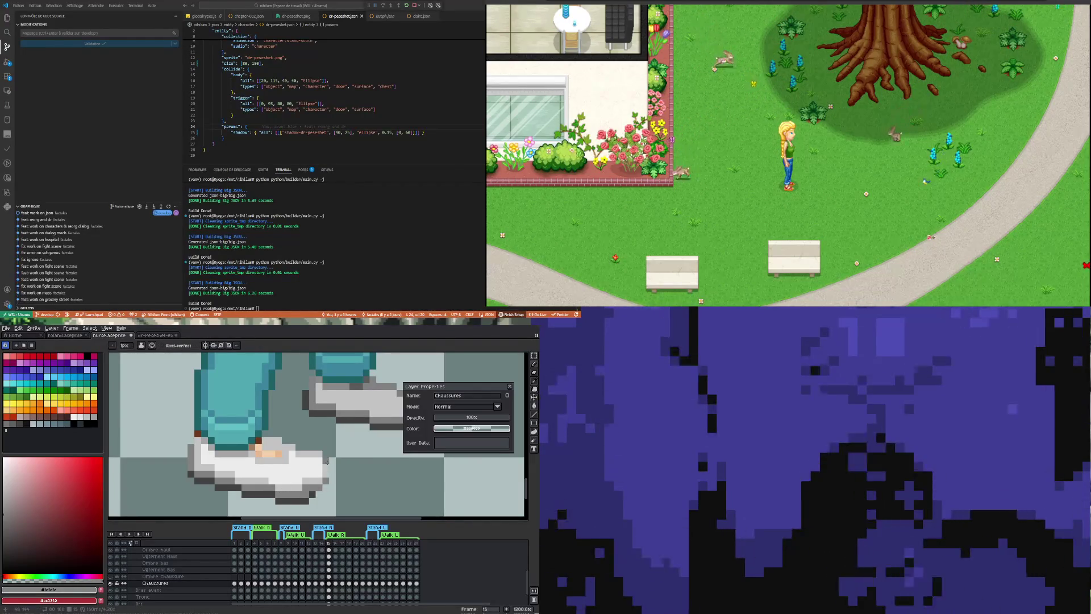
key(i)
click(310, 480)
key(b)
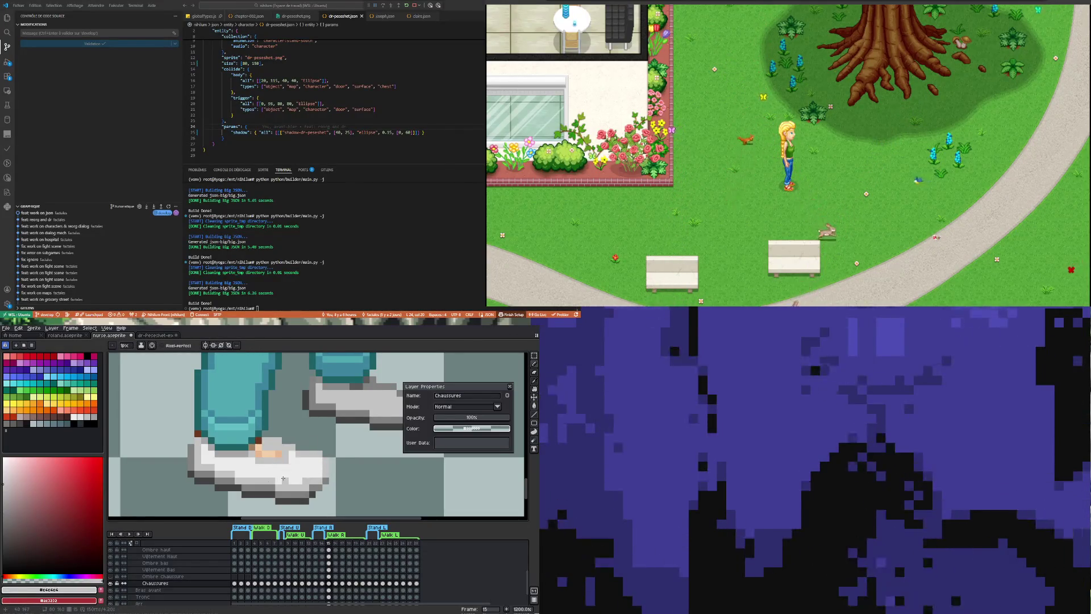
scroll(283, 478, down, 2)
scroll(275, 480, up, 1)
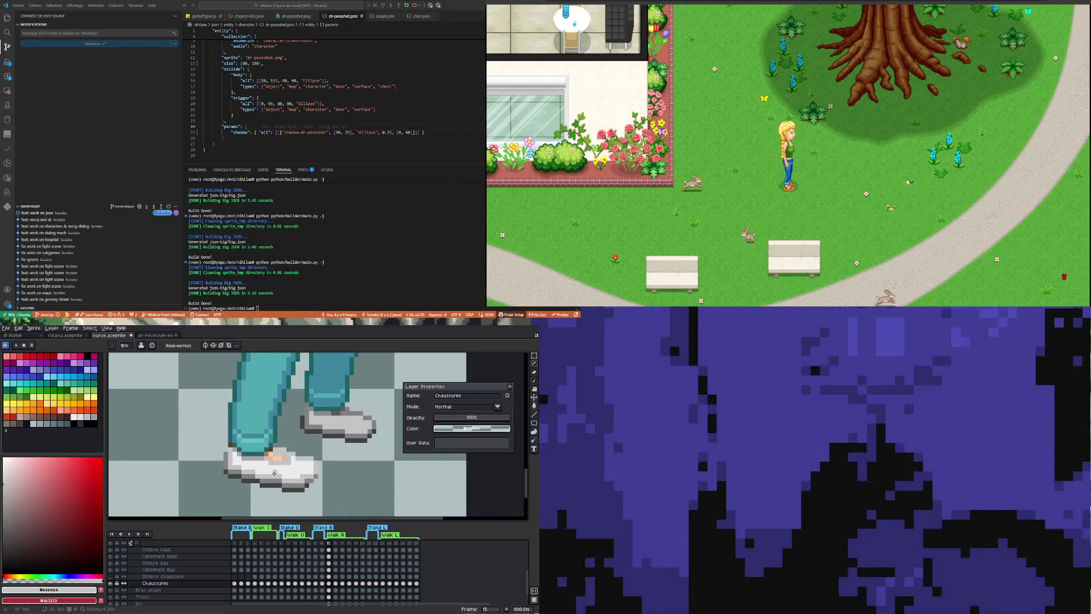
scroll(234, 456, up, 1)
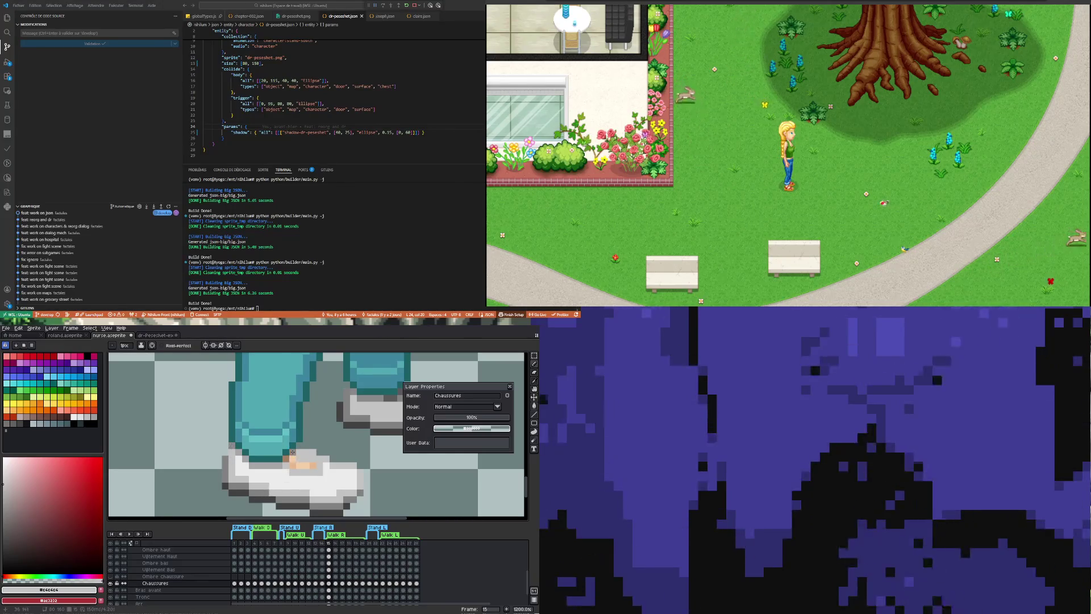
scroll(319, 473, down, 2)
scroll(321, 472, up, 1)
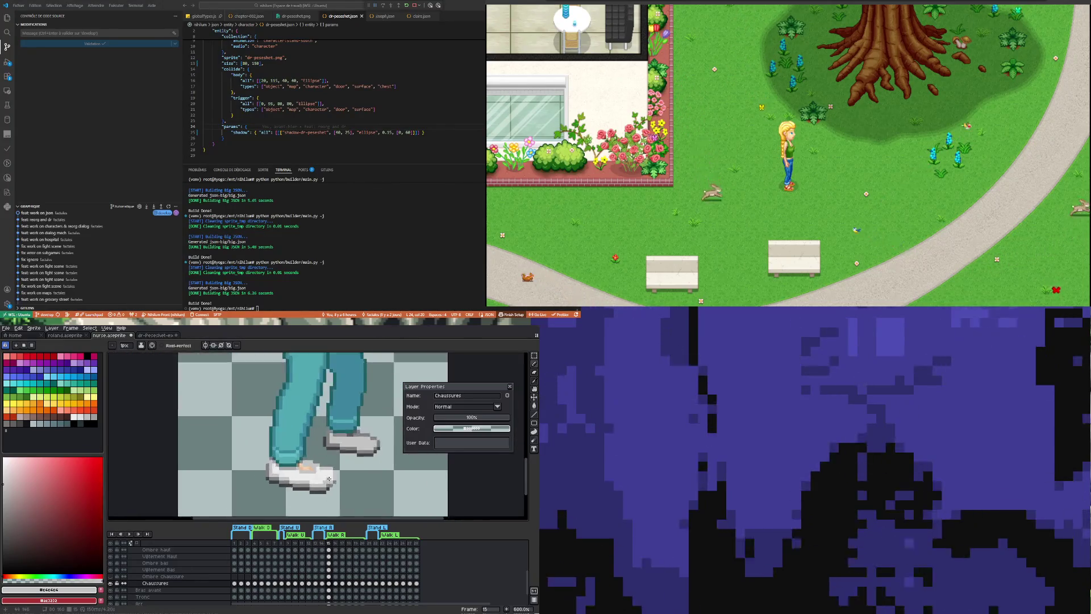
scroll(322, 472, up, 1)
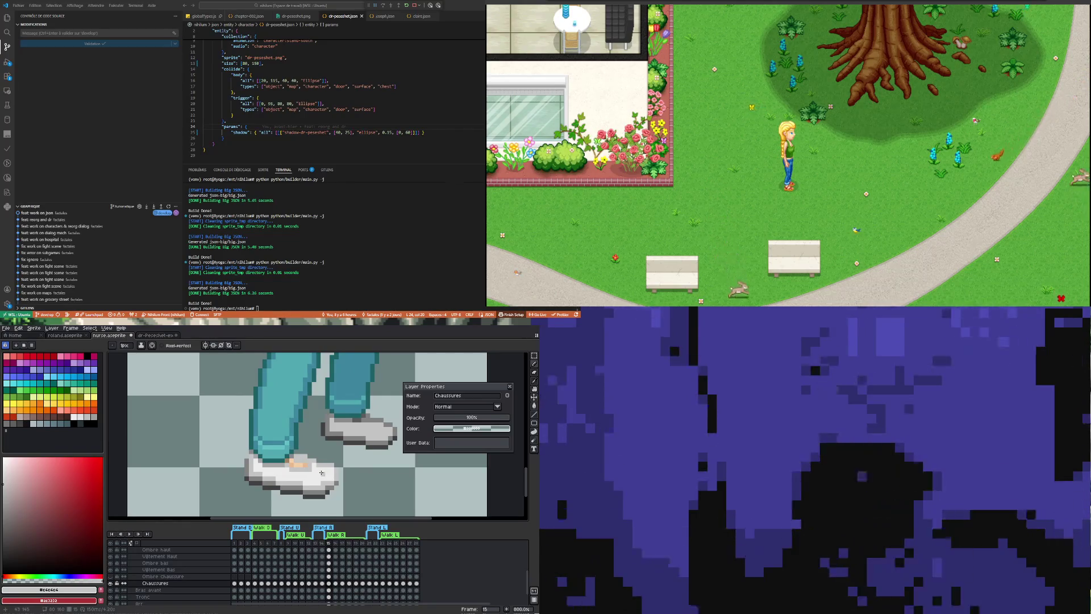
Continue shading with the mid and lighter greys sampled from the shoe.
key(i)
key(b)
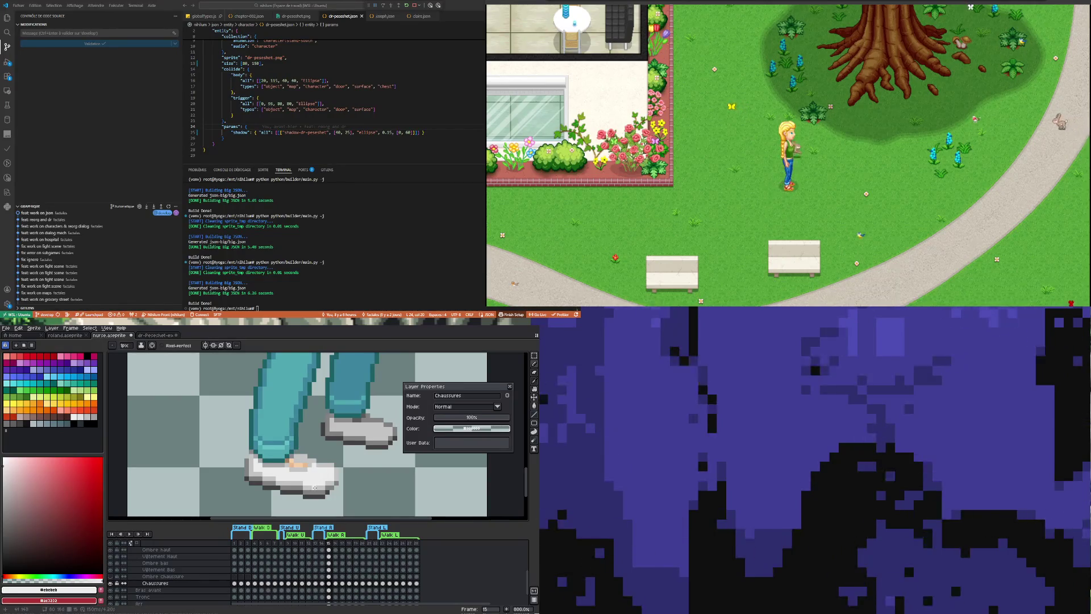
scroll(314, 487, down, 2)
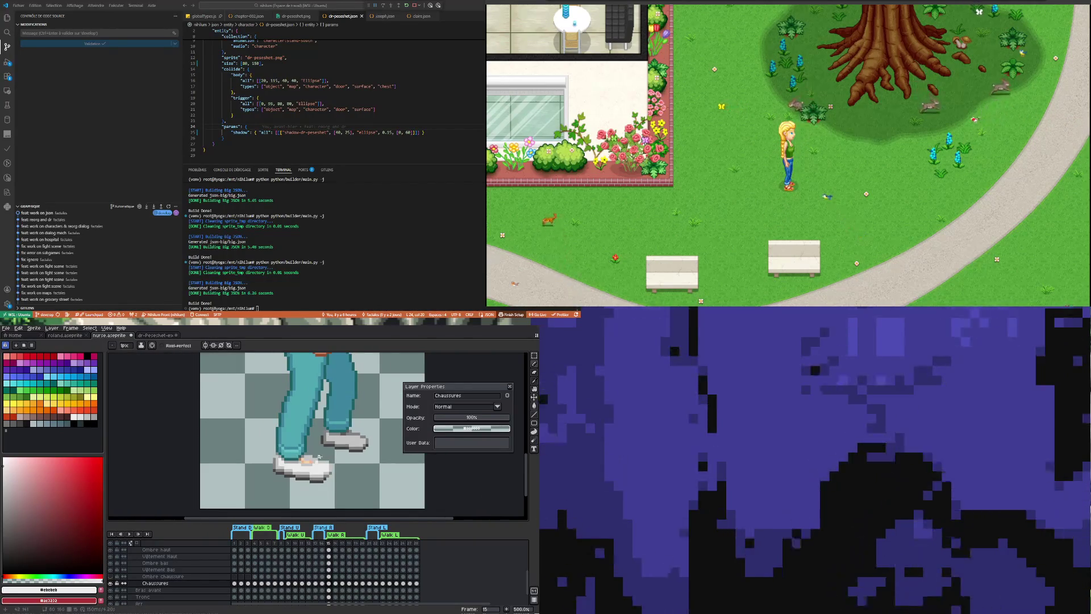
scroll(319, 456, up, 2)
scroll(290, 443, up, 3)
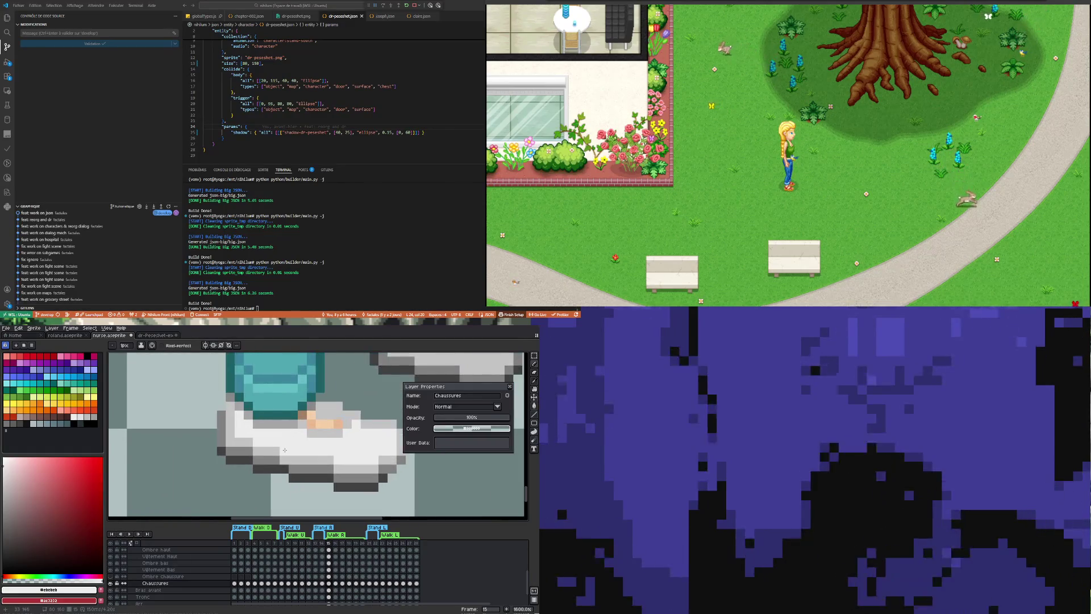
key(i)
click(275, 455)
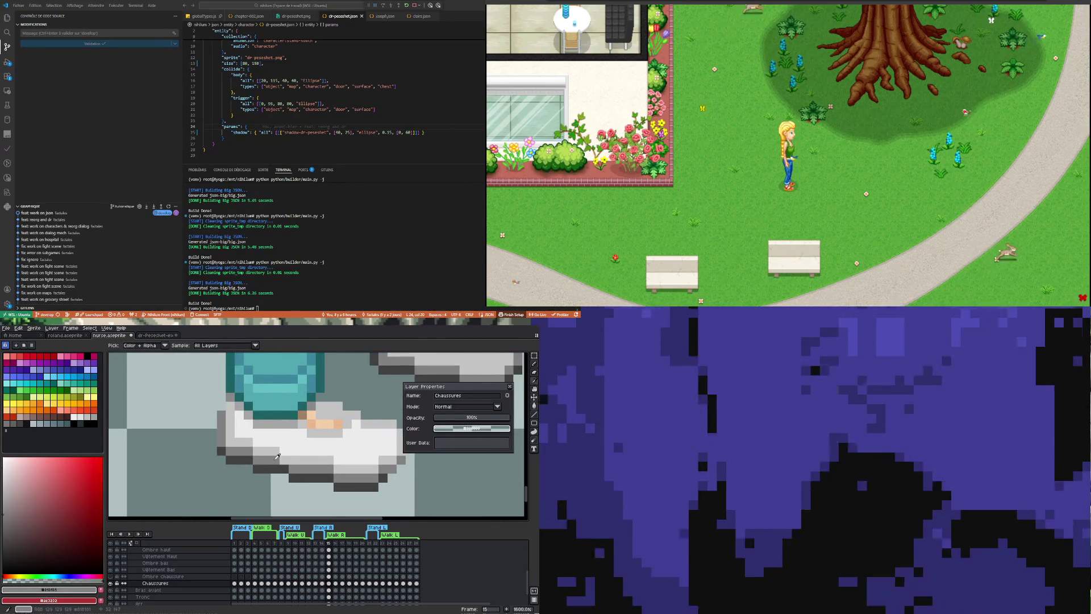
key(b)
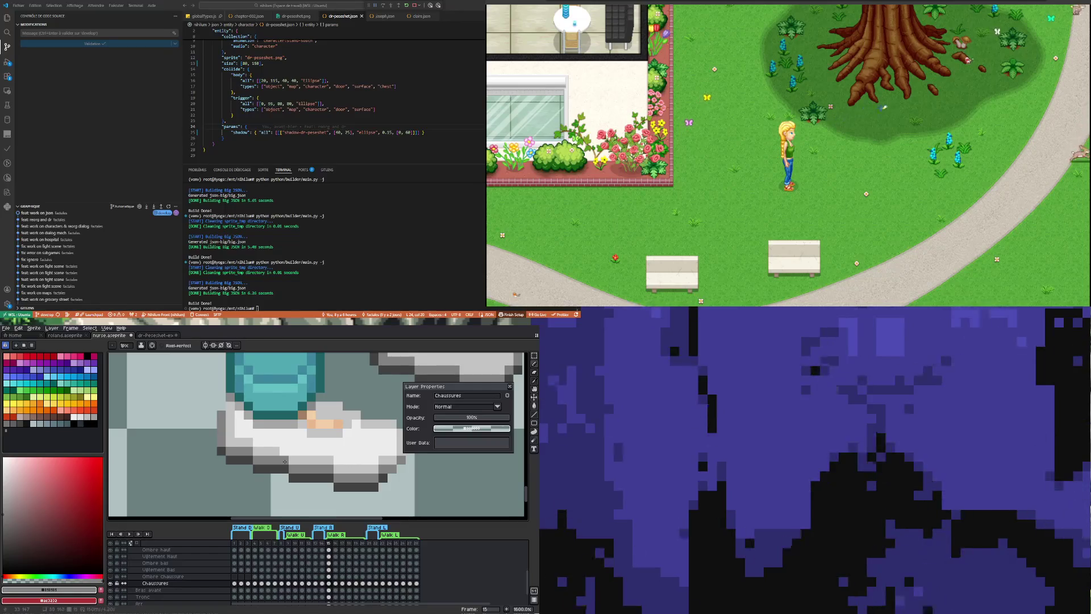
key(i)
click(278, 444)
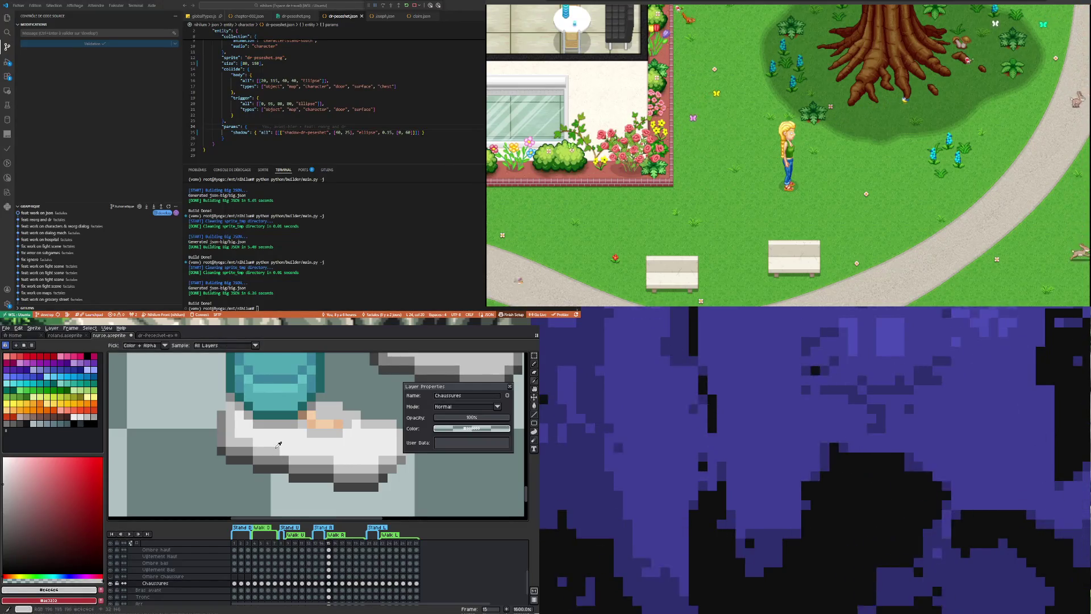
key(b)
scroll(278, 443, down, 2)
scroll(278, 443, down, 2)
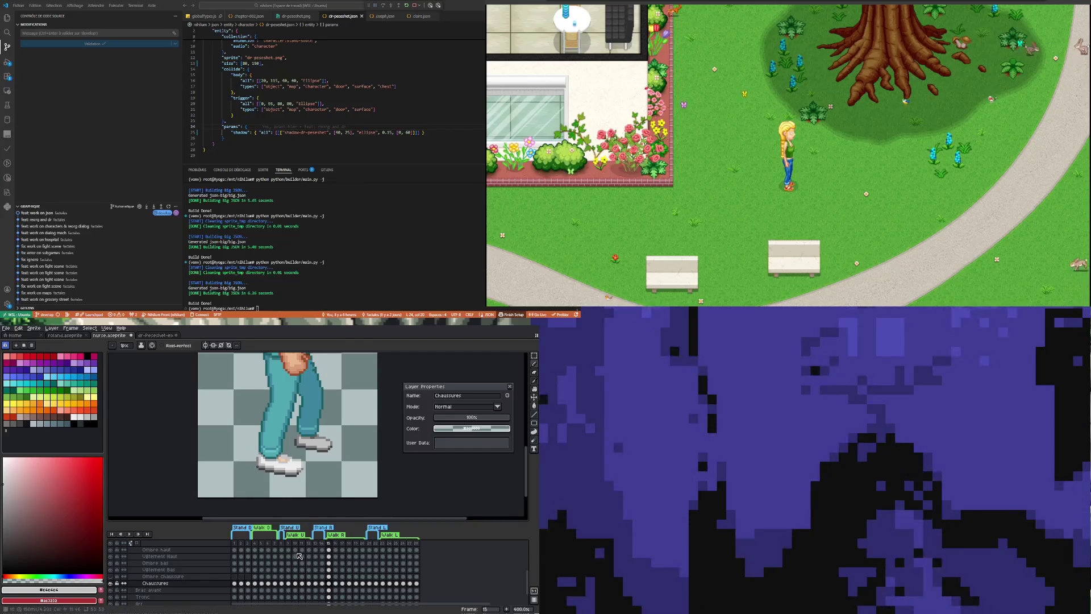
Preview neighbouring frames, eyedrop a grey to touch up the front shoe, and toggle Chaussures to compare.
drag(327, 587, 329, 588)
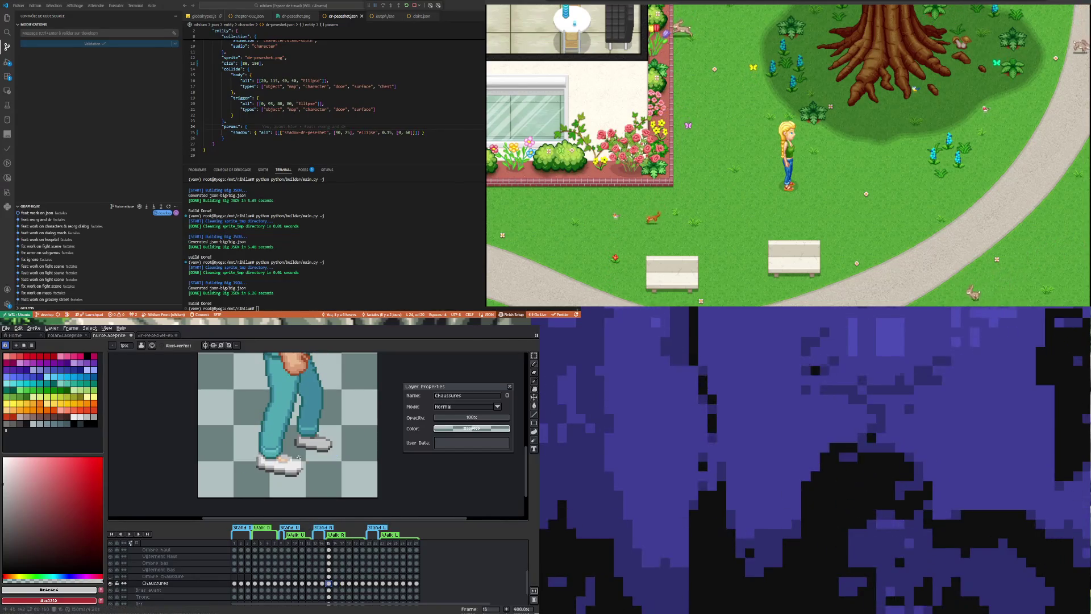
scroll(311, 467, up, 2)
scroll(291, 457, up, 4)
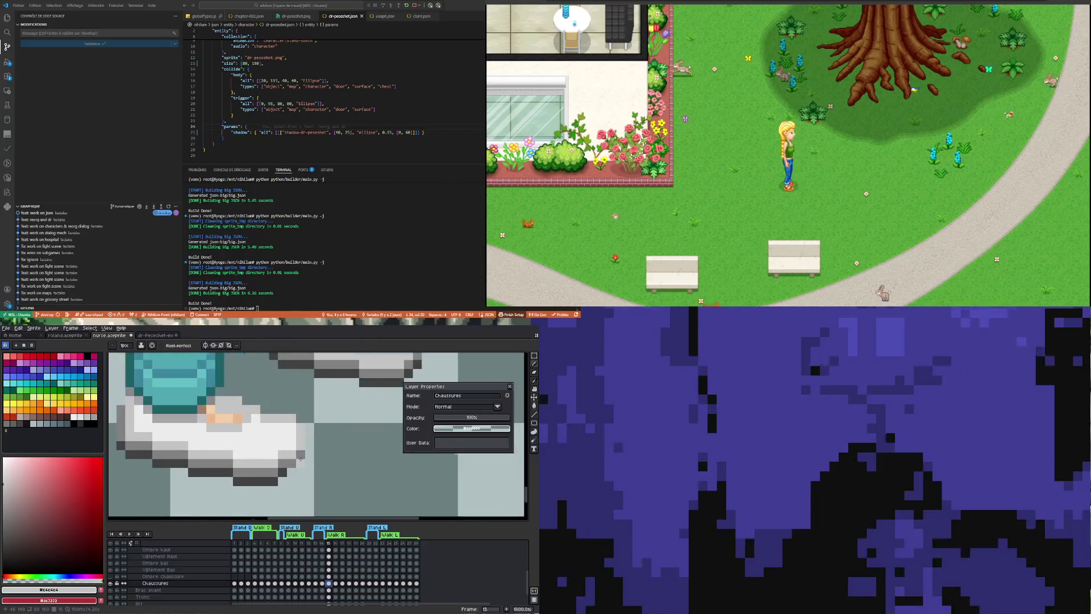
scroll(290, 457, up, 2)
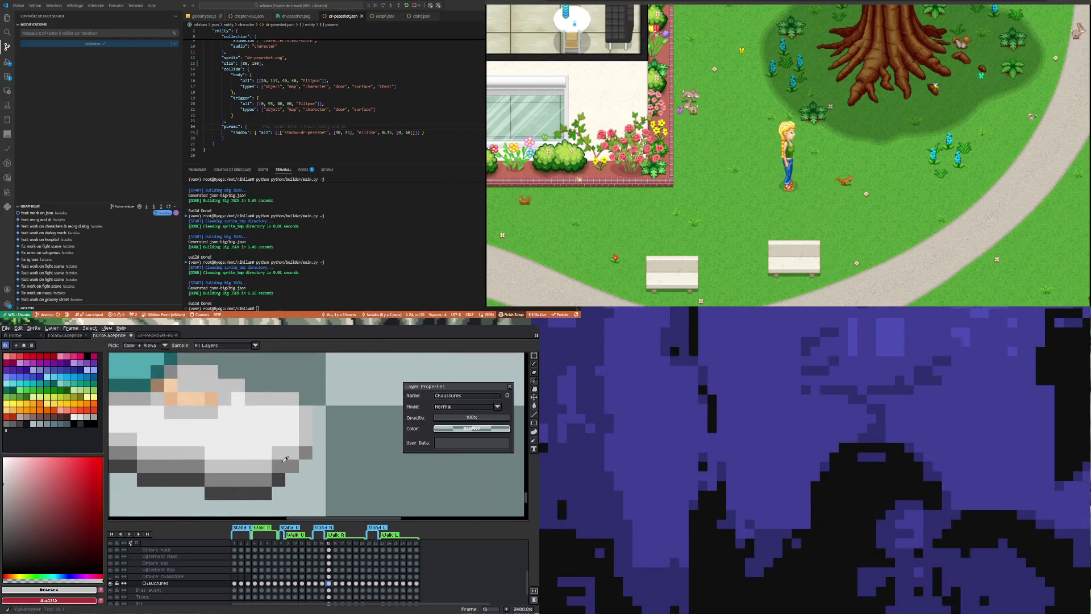
alt+click(277, 477)
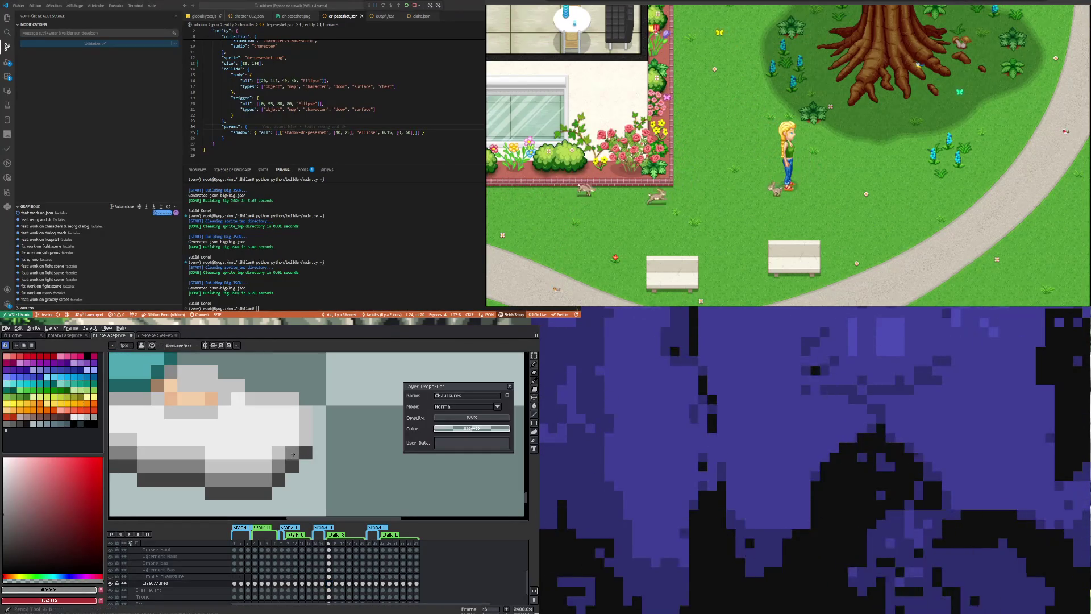
scroll(301, 442, down, 3)
scroll(282, 461, up, 2)
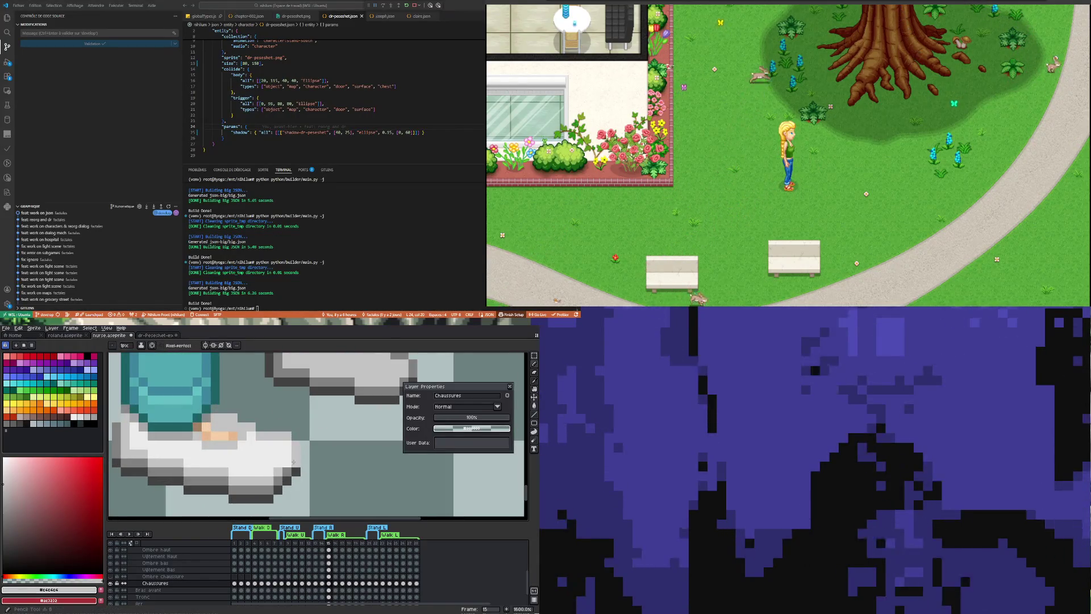
scroll(304, 456, down, 5)
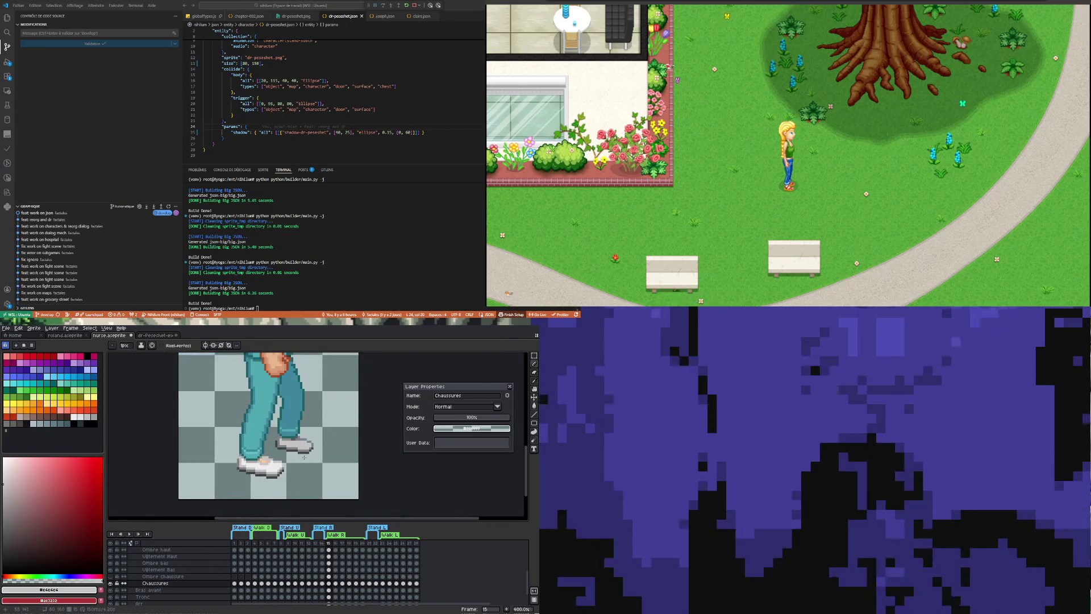
scroll(315, 448, up, 1)
scroll(326, 439, down, 2)
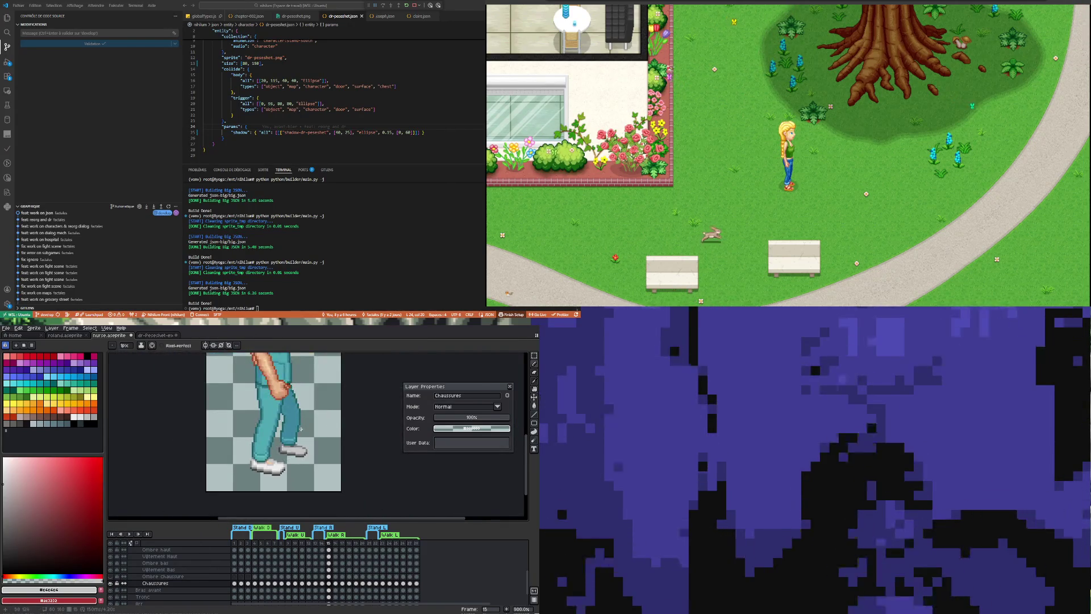
scroll(326, 440, up, 3)
click(112, 584)
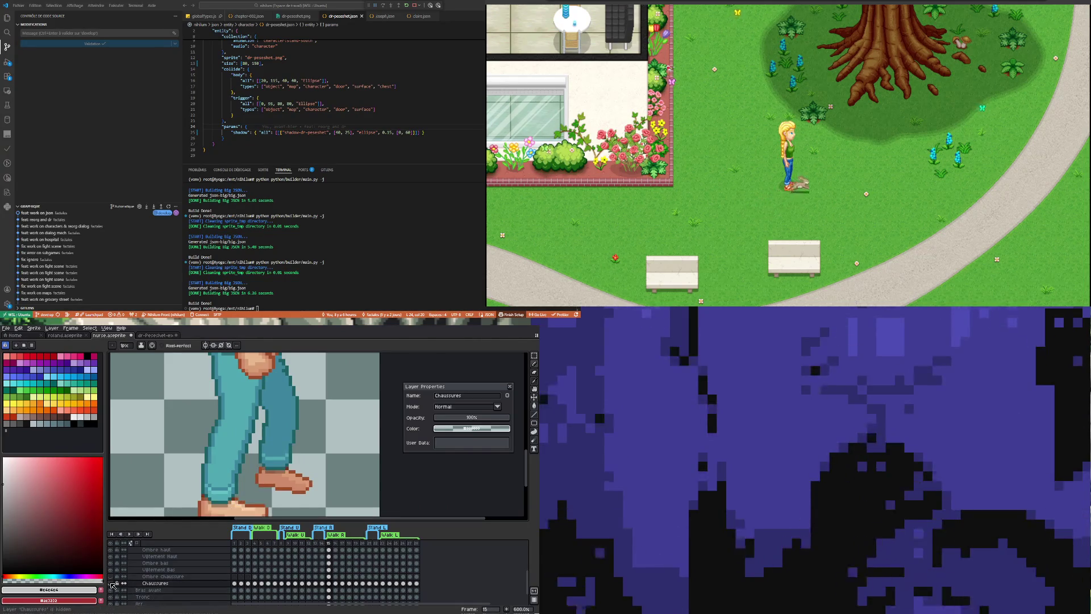
click(323, 584)
Switch to the robed character's next walking pose and reposition the selection down around the feet.
click(331, 584)
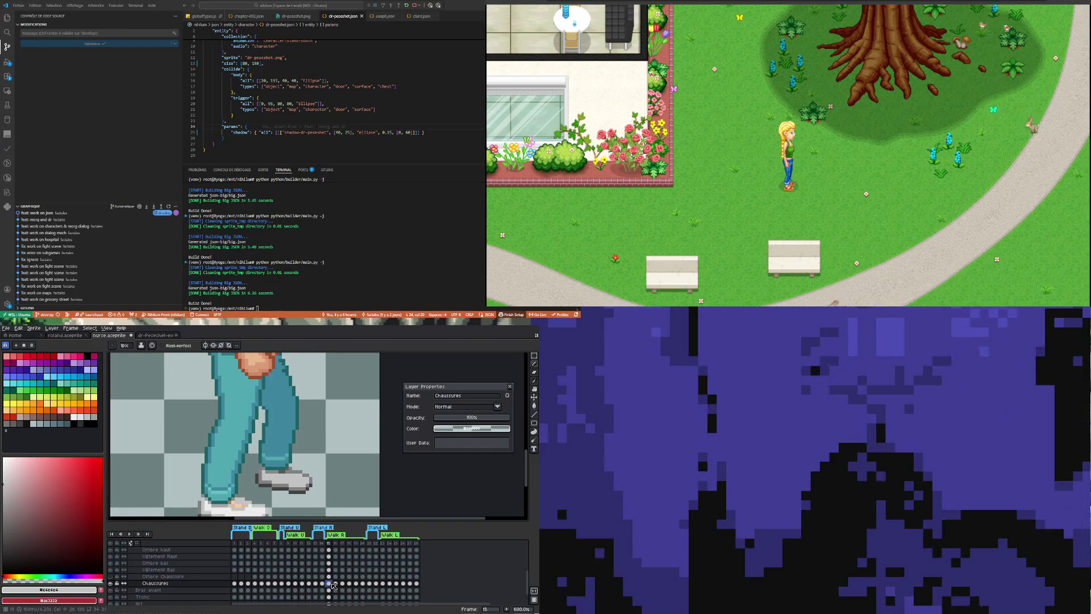
scroll(284, 407, down, 2)
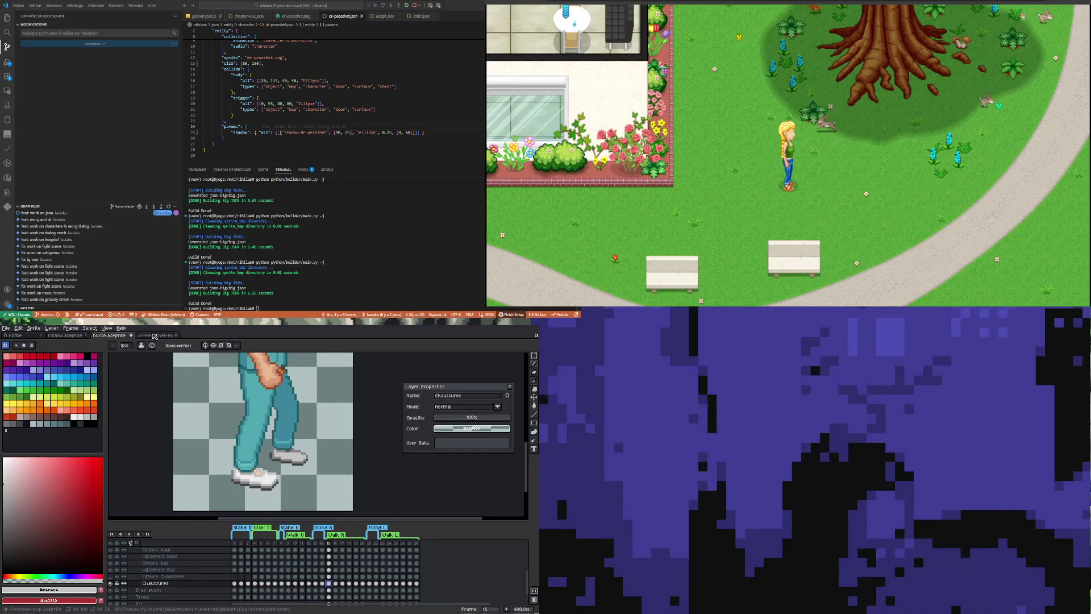
click(154, 335)
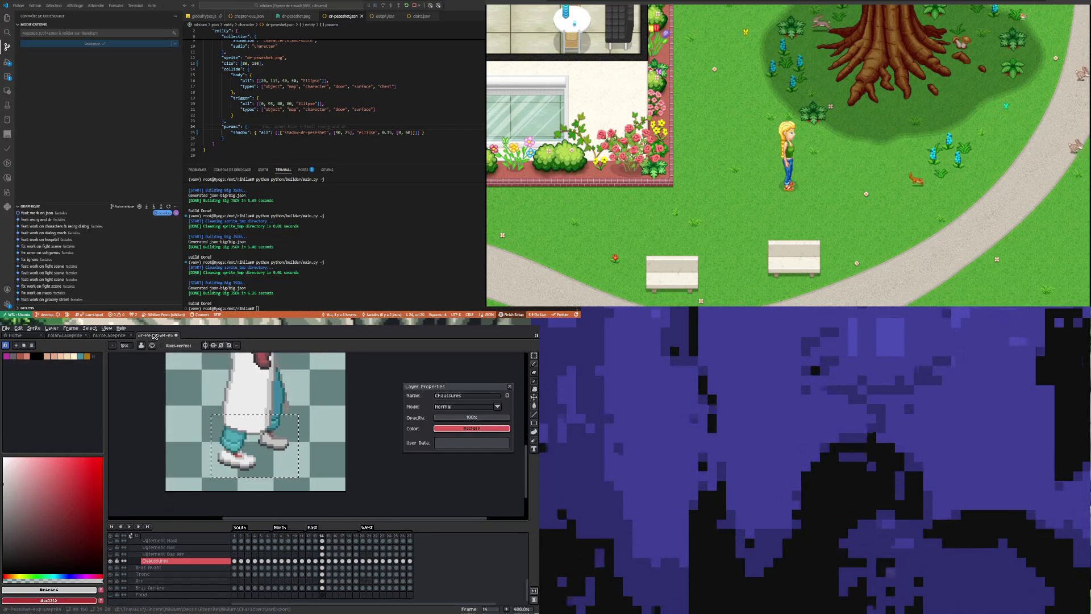
click(330, 562)
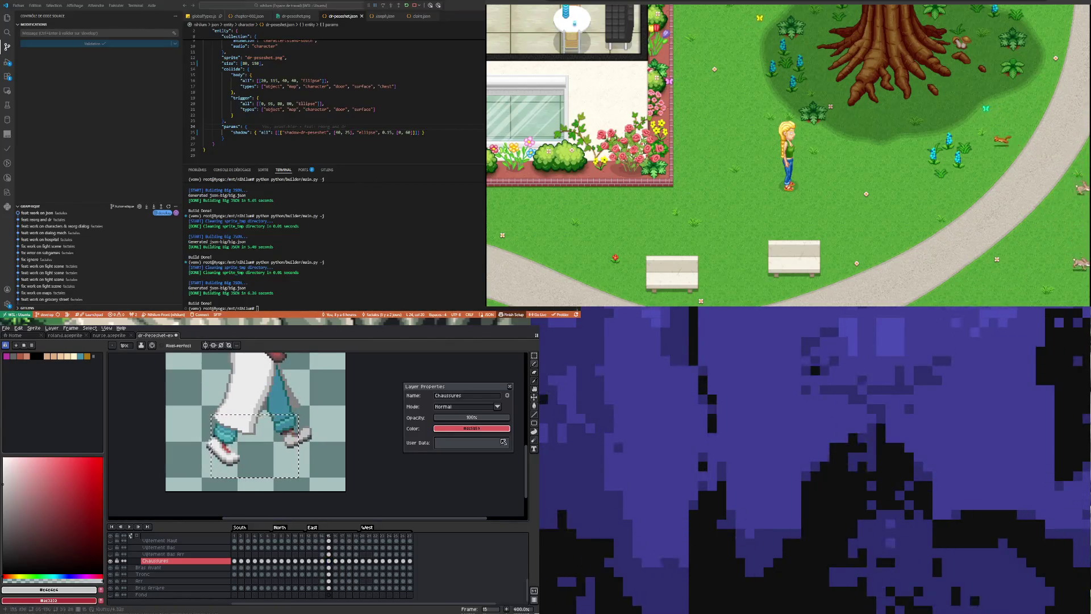
key(v)
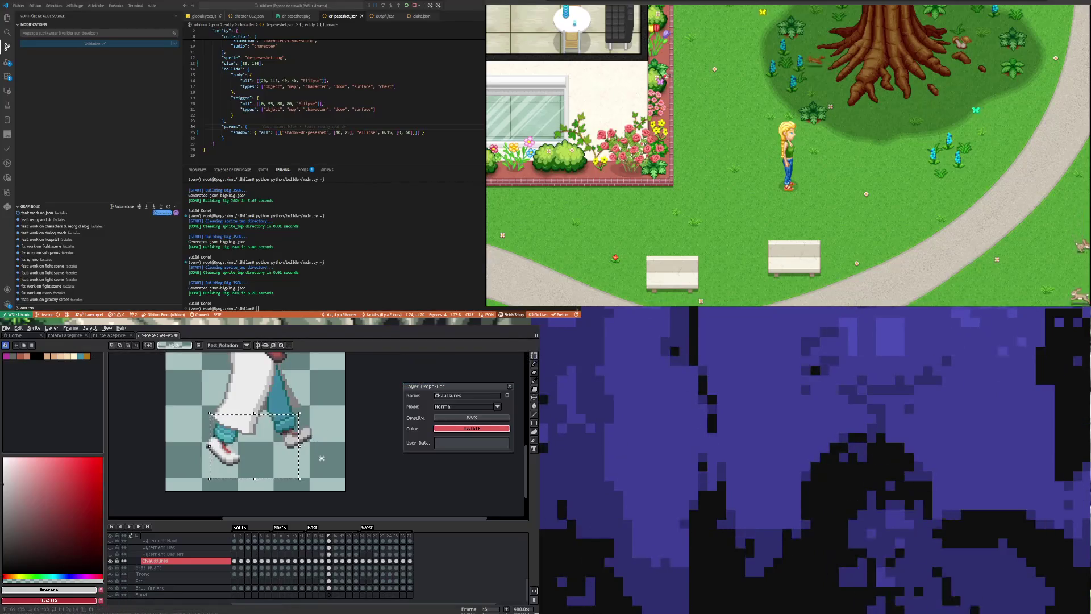
drag(323, 460, 197, 407)
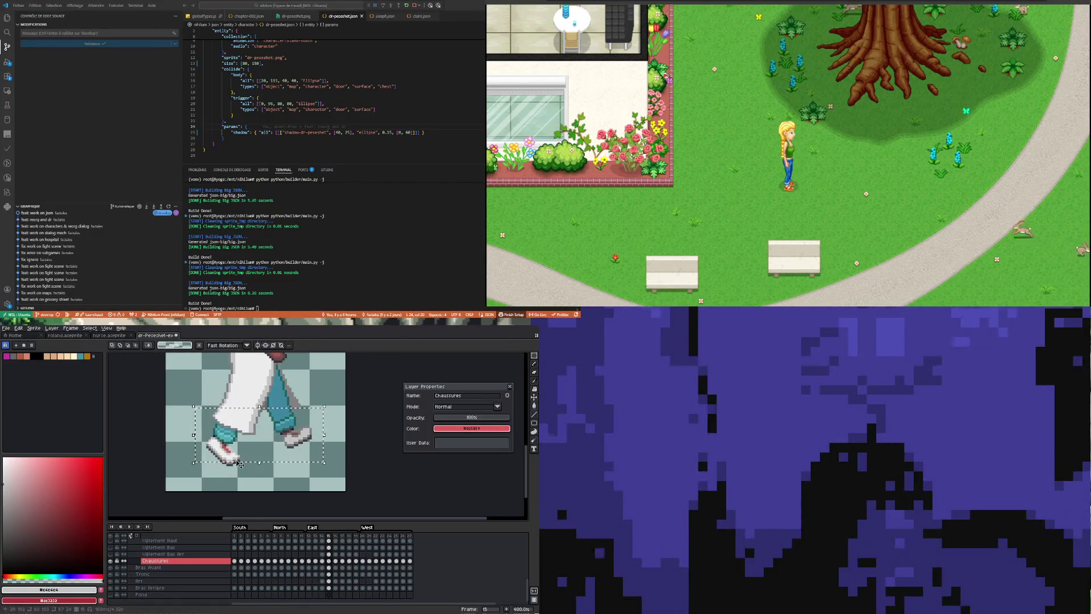
mouse_move(325, 470)
mouse_down()
mouse_move(196, 421)
mouse_move(194, 408)
mouse_up()
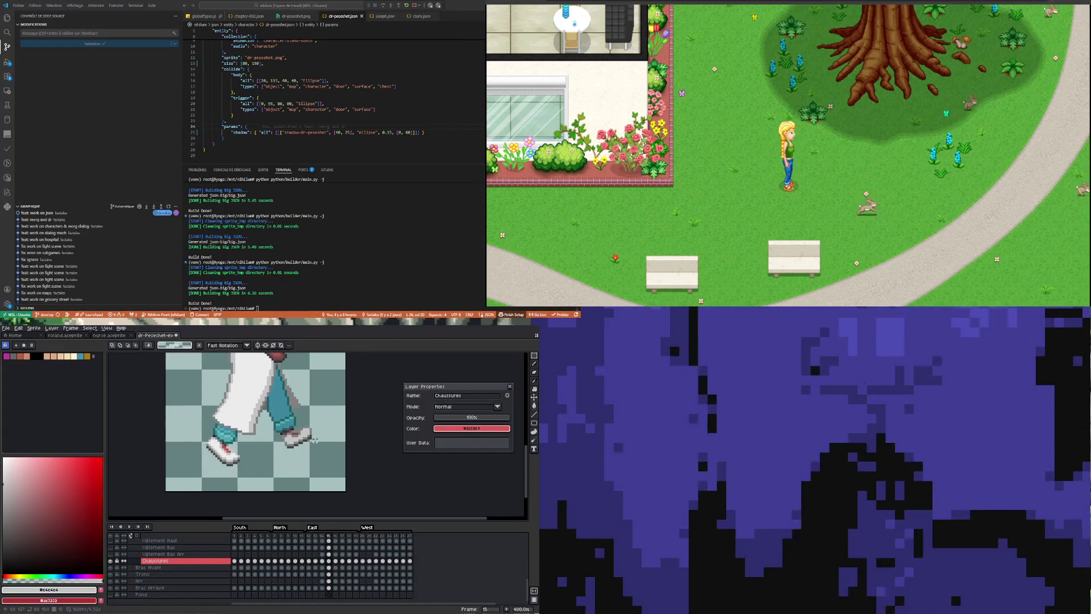
scroll(336, 438, up, 1)
key(ctrl+d)
key(e)
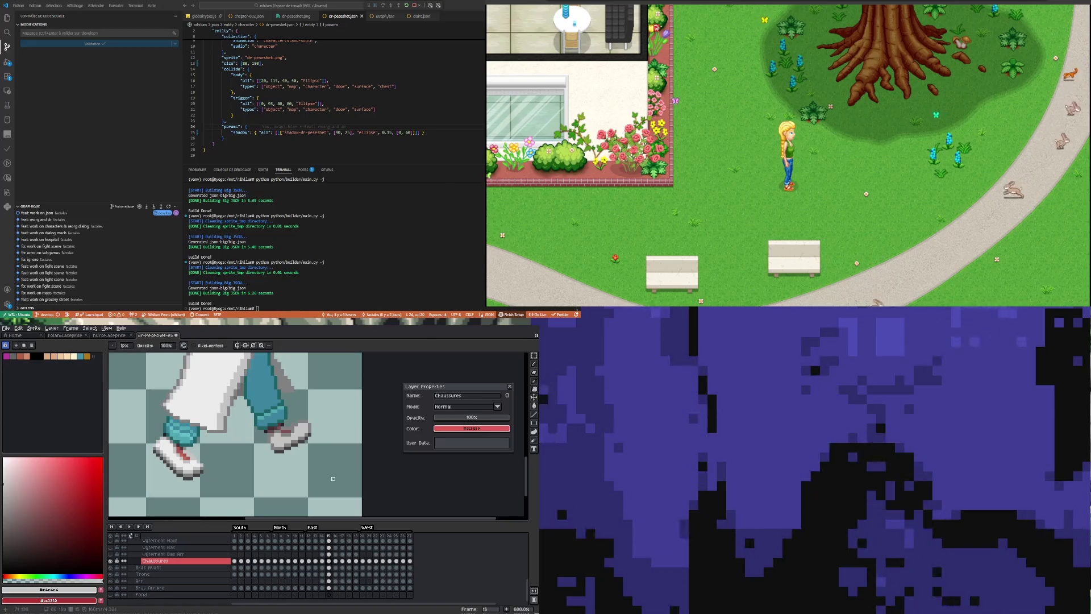
scroll(286, 469, down, 1)
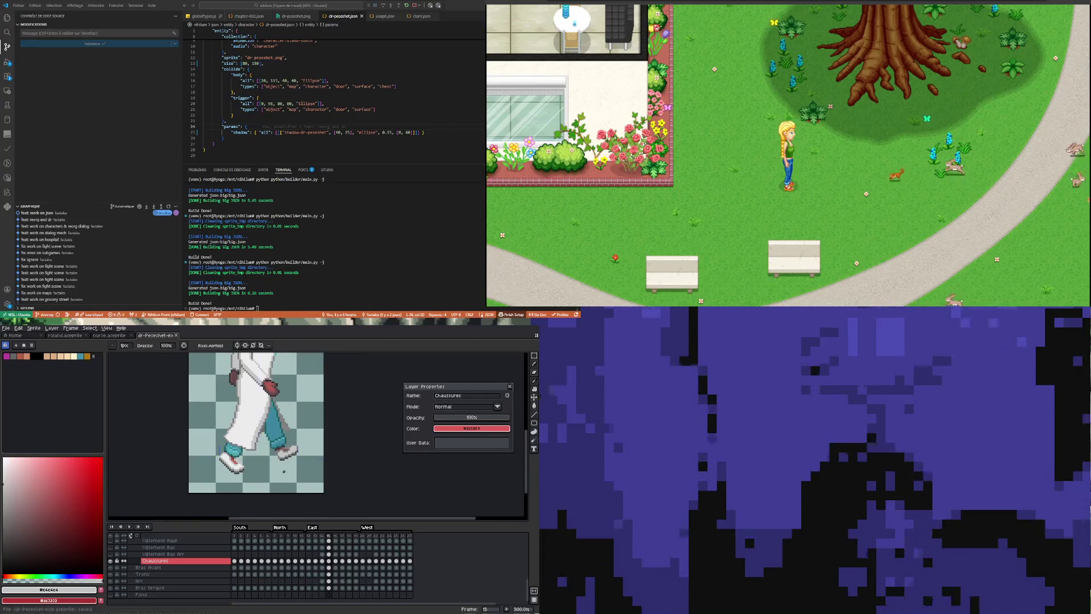
Select the white shoes on both feet with the Magic Wand and Rectangular Marquee.
key(w)
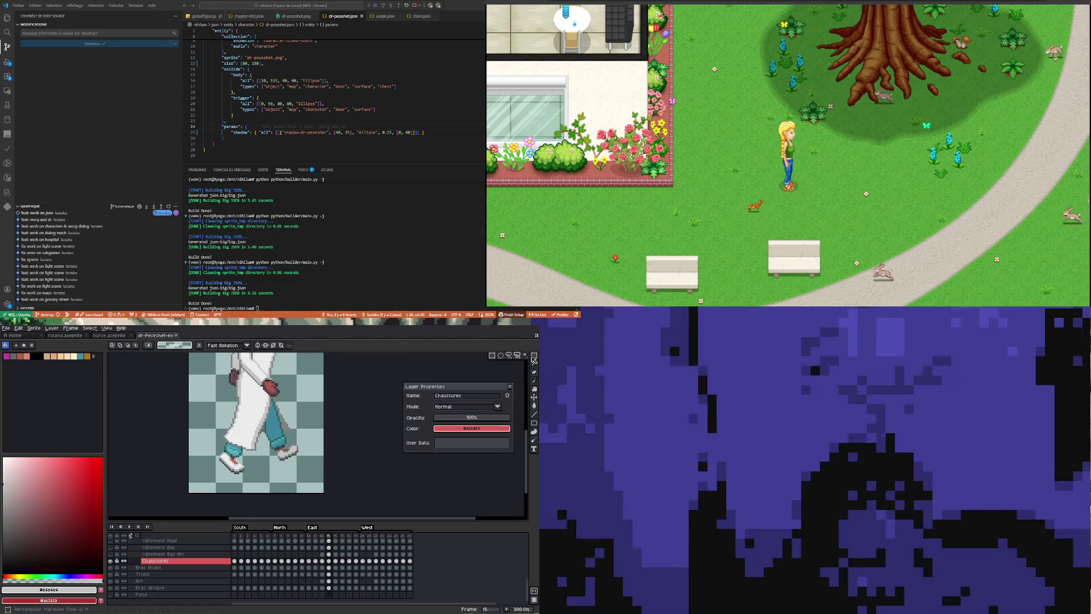
click(302, 473)
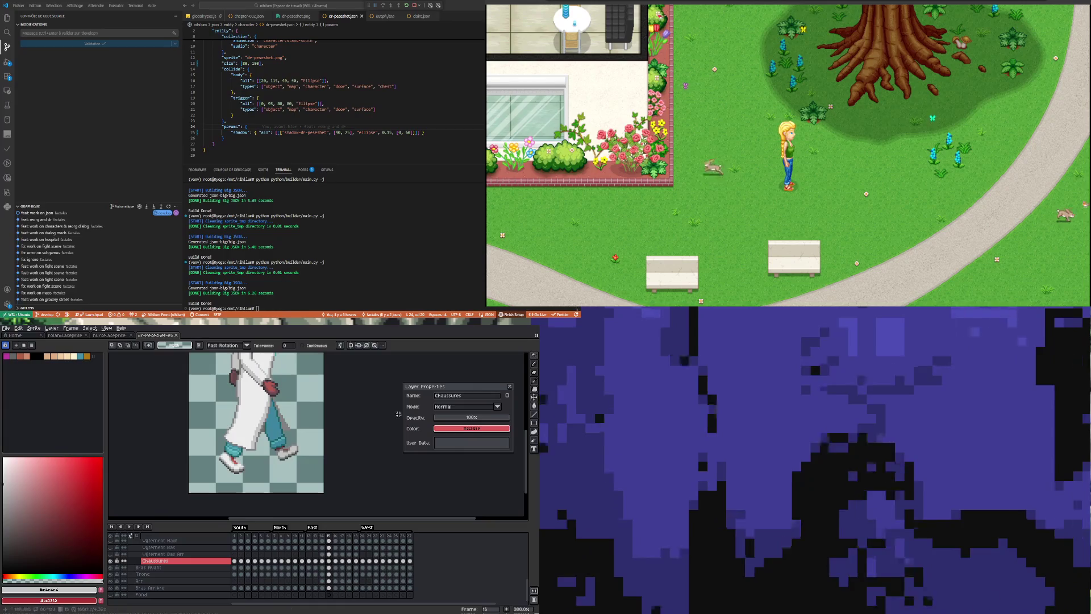
click(493, 355)
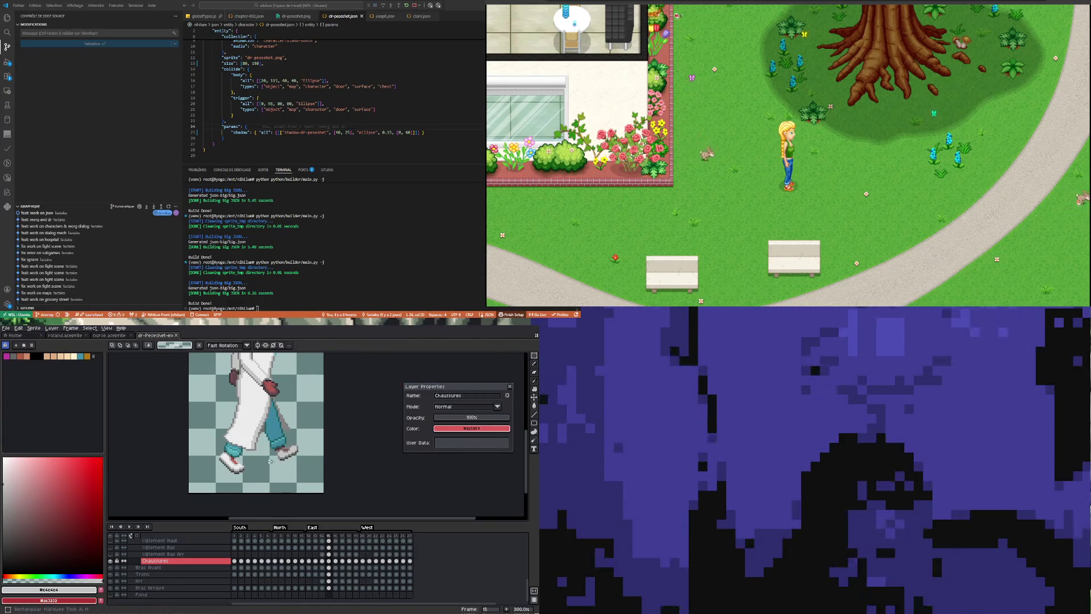
drag(218, 438, 209, 426)
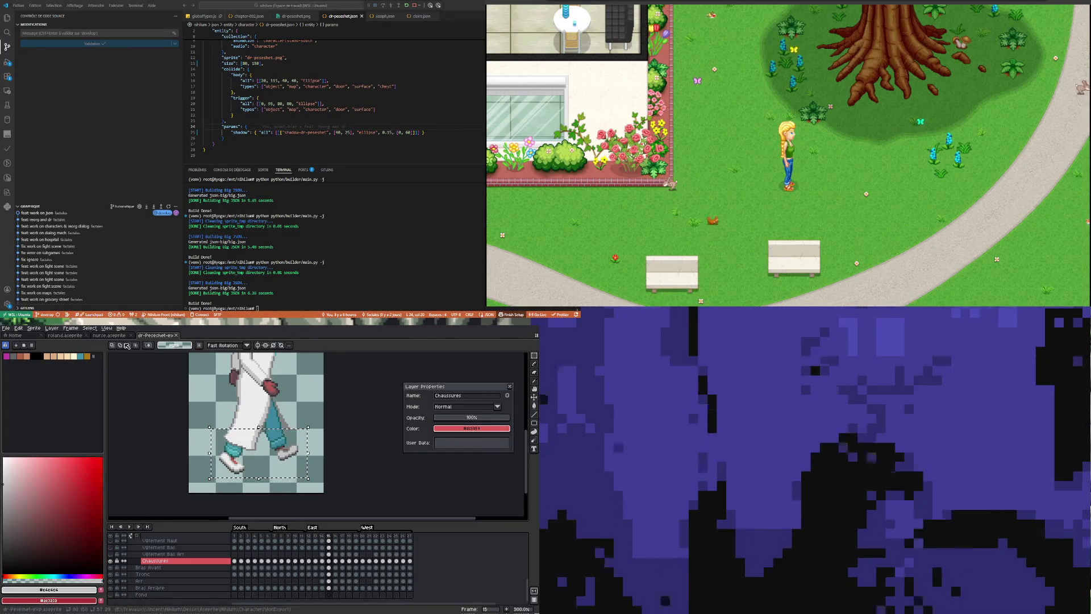
Compare walk frames 13–15 on both sprites, ending on the teal-trousered character's sheet.
click(103, 334)
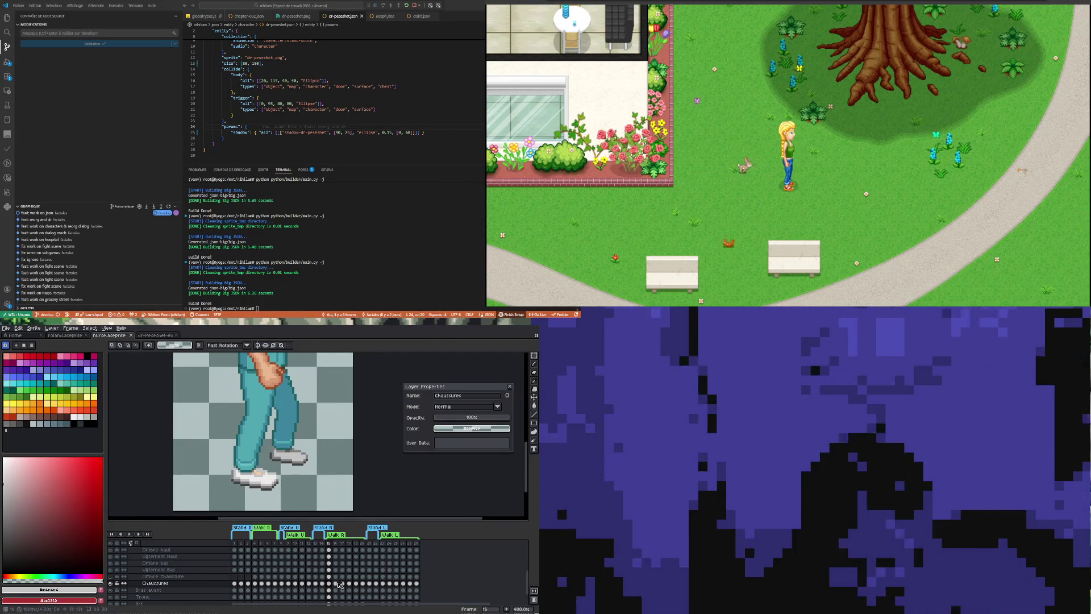
key(ctrl+Tab)
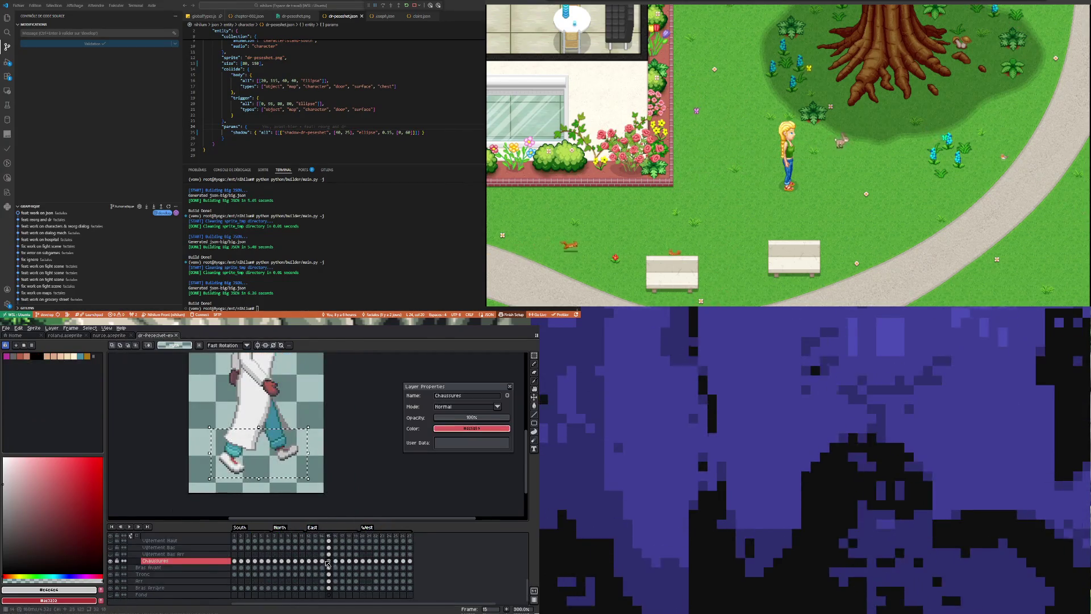
click(322, 561)
click(316, 561)
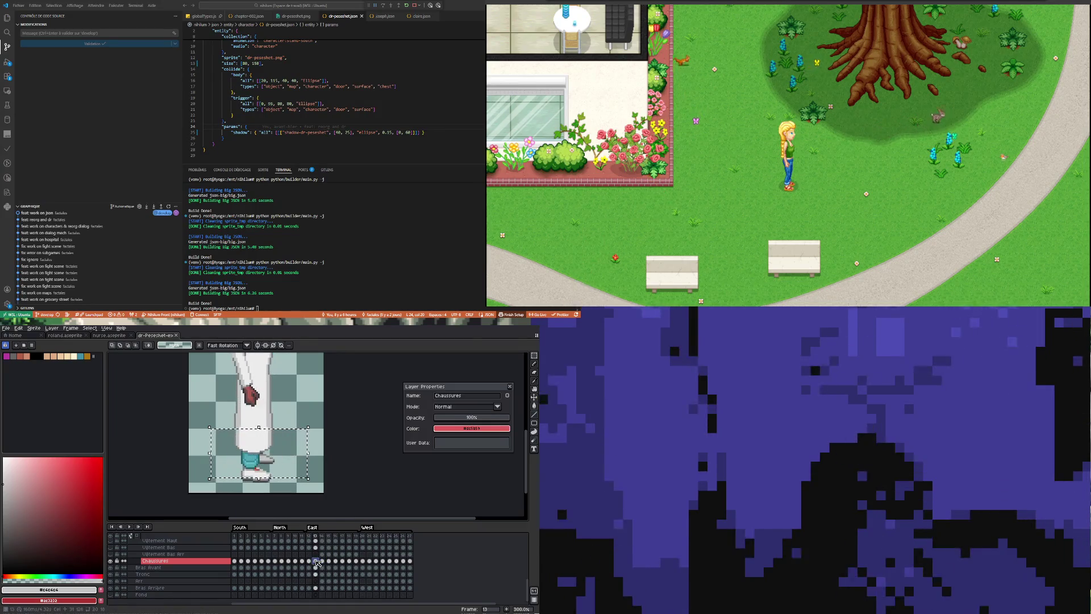
click(323, 562)
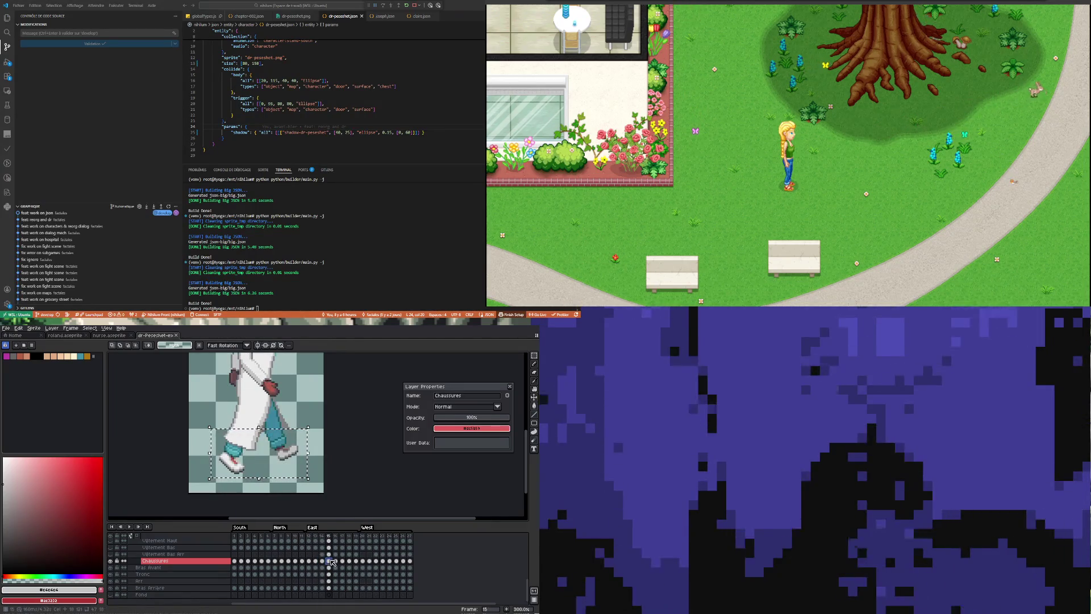
click(115, 337)
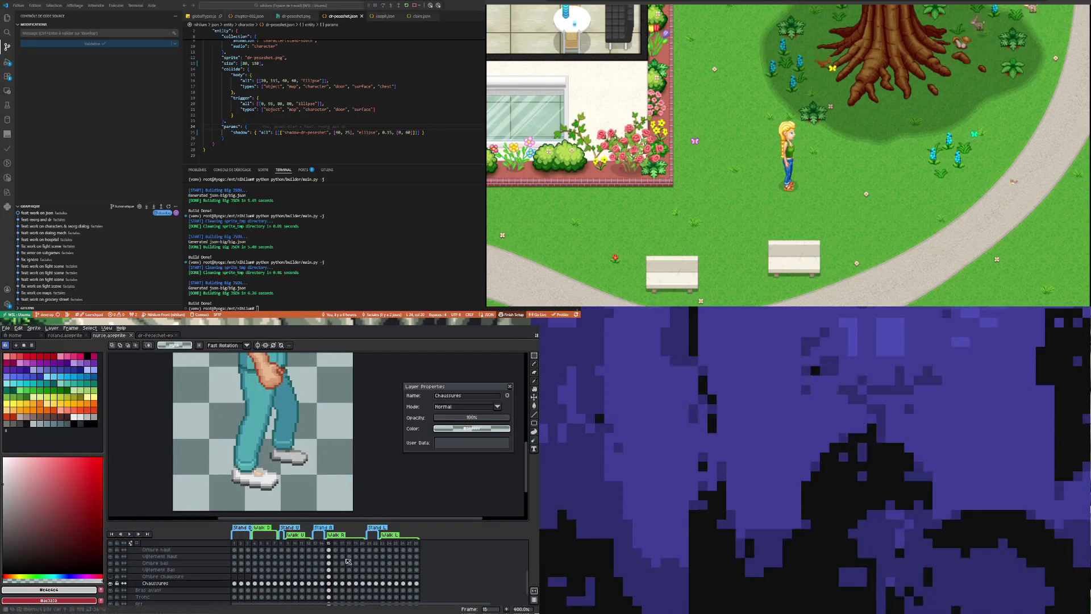
On frame 16, delete the old shoes, paste the white shoes and place one on the back foot.
click(336, 585)
key(Delete)
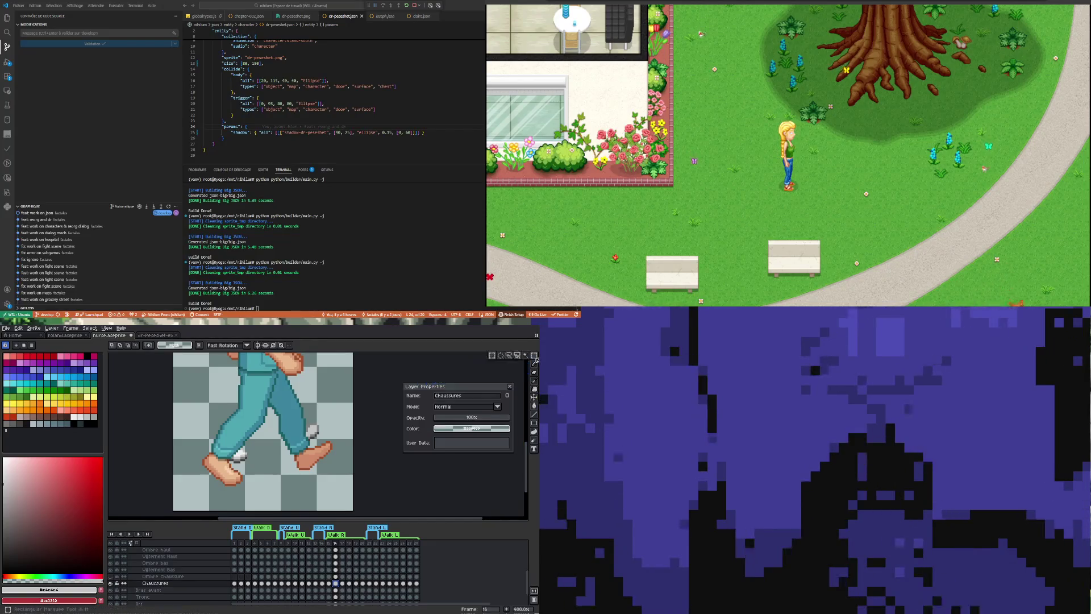
mouse_move(194, 368)
mouse_down()
mouse_move(317, 492)
mouse_move(265, 490)
mouse_up()
key(ctrl+v)
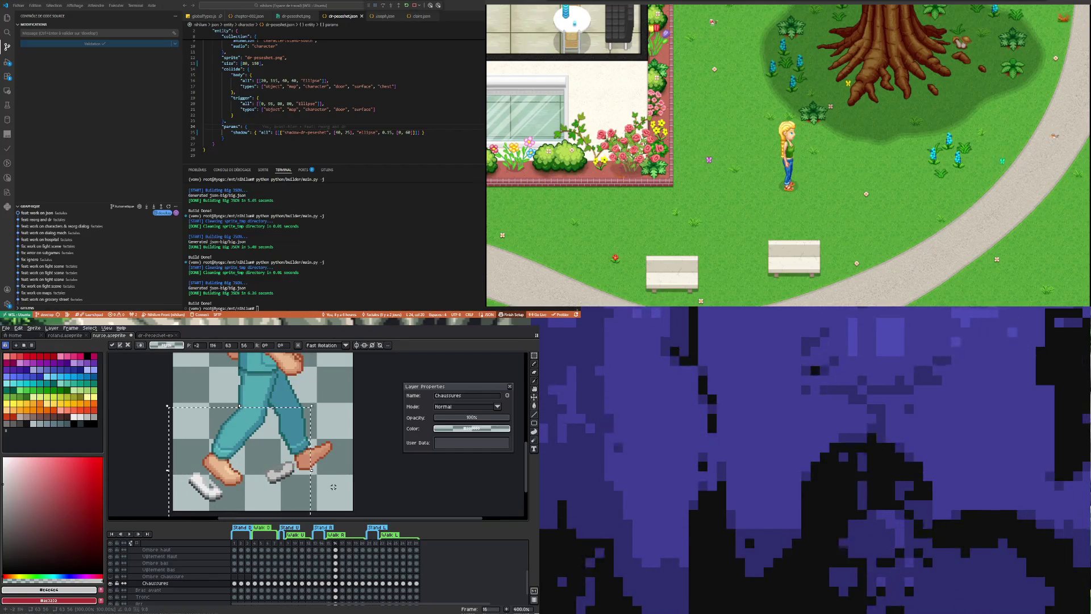
key(Return)
drag(184, 468, 226, 475)
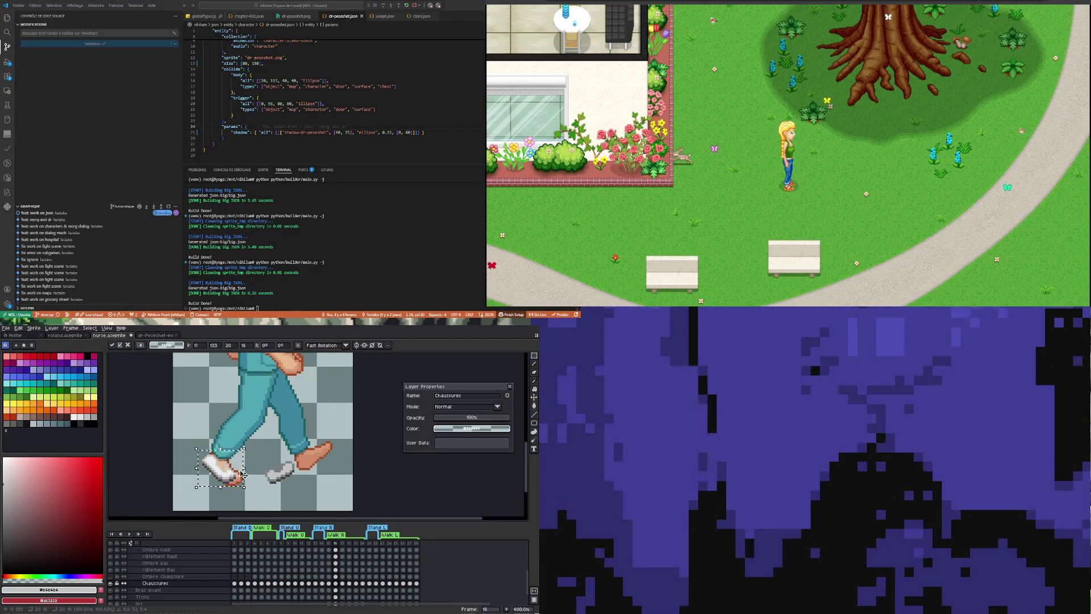
key(Return)
scroll(199, 457, up, 1)
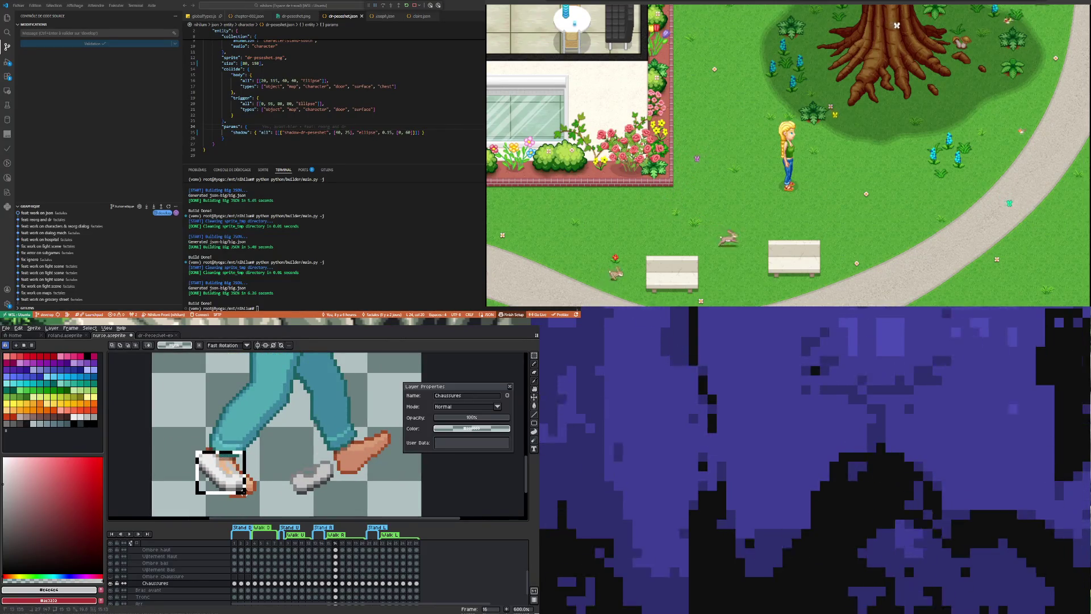
Nudge the back shoe down, then move the grey shoe onto the front foot and commit.
key(ctrl+t)
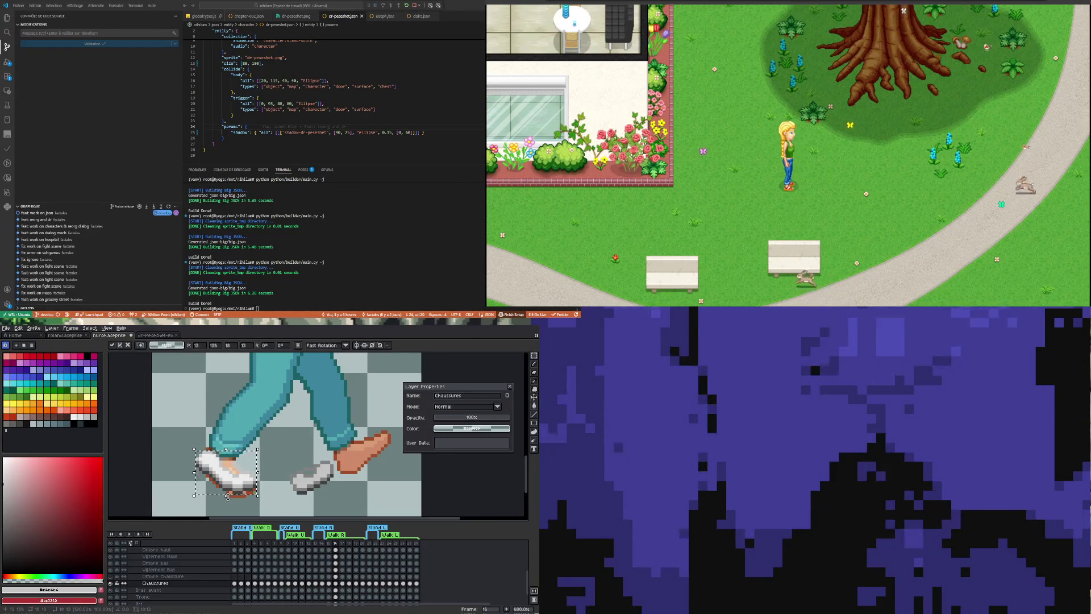
drag(227, 494, 230, 504)
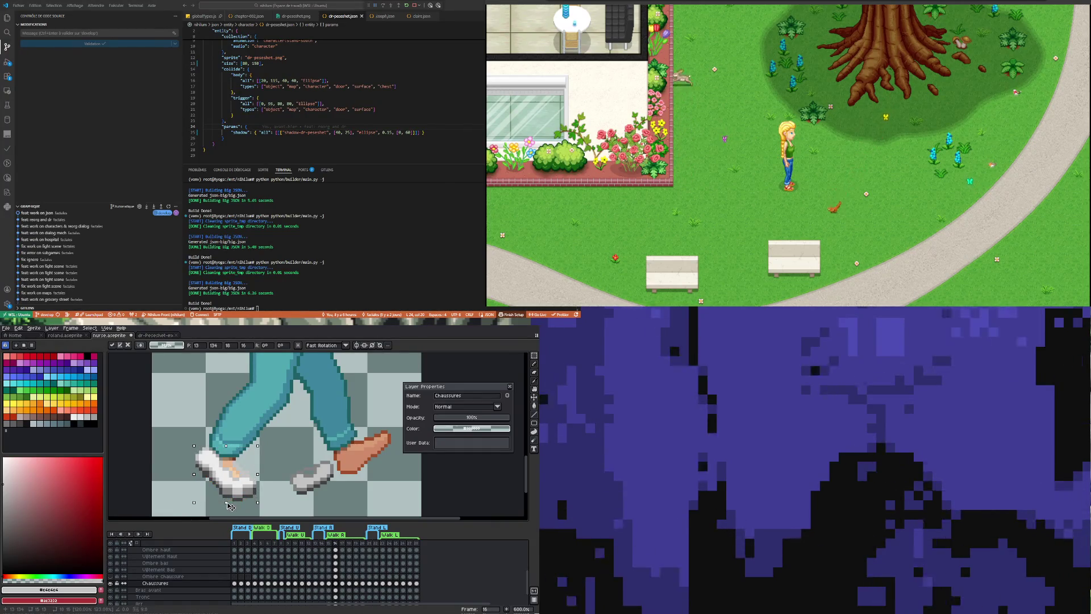
click(275, 449)
mouse_move(291, 459)
mouse_down()
mouse_move(352, 501)
mouse_move(360, 461)
mouse_up()
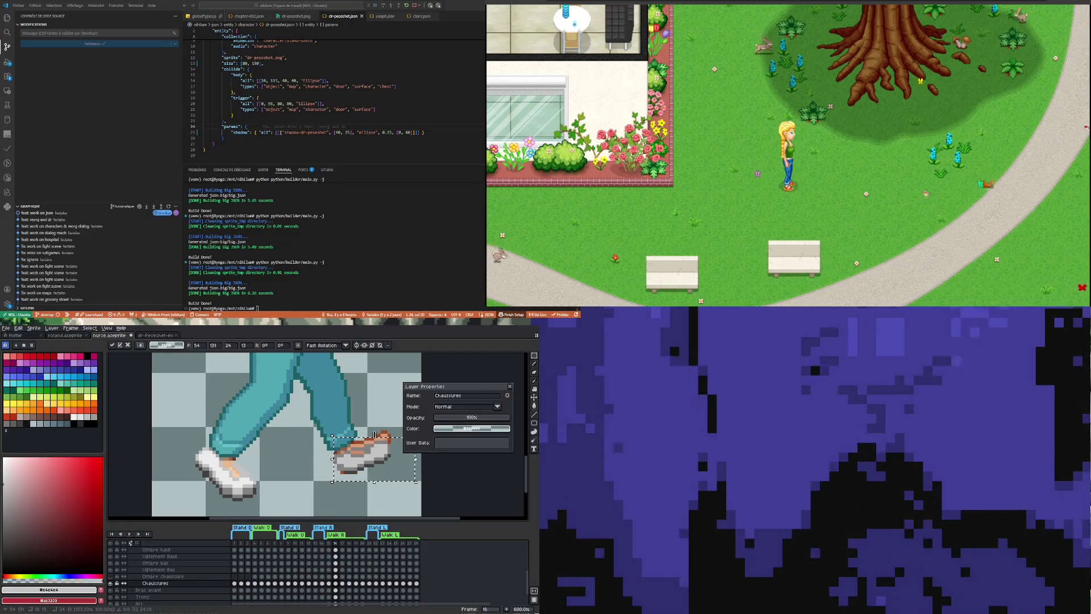
drag(375, 434, 378, 426)
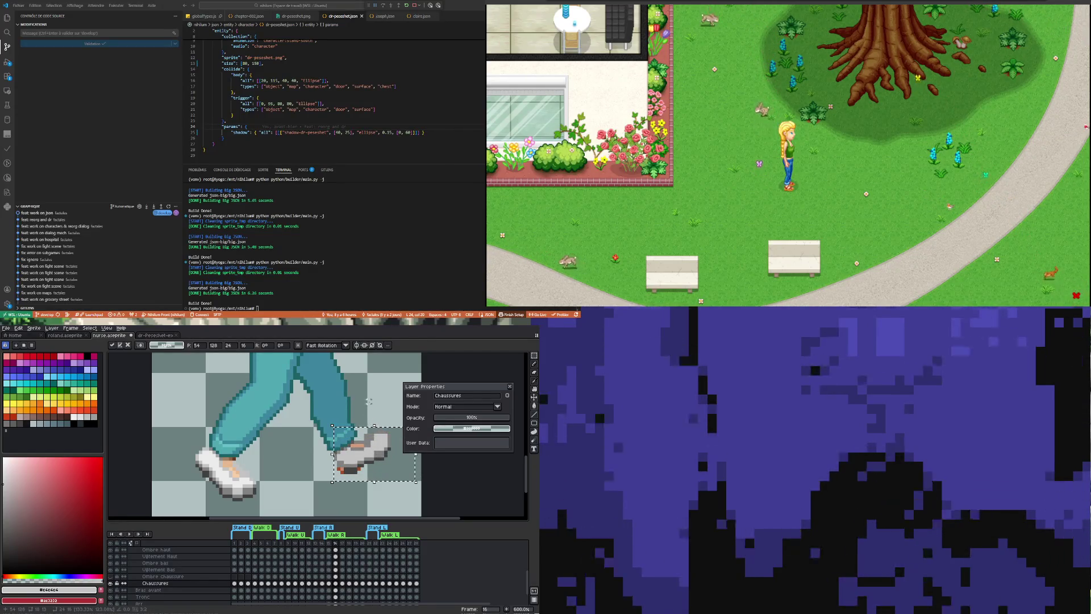
key(ctrl+d)
scroll(368, 401, down, 1)
scroll(263, 496, down, 2)
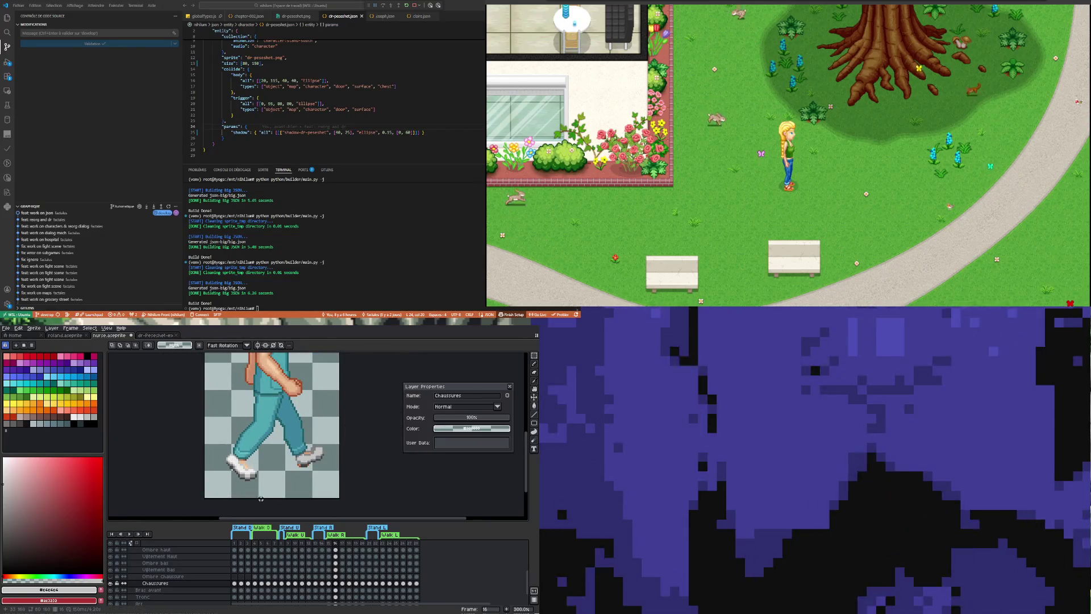
scroll(226, 500, up, 4)
scroll(236, 432, up, 6)
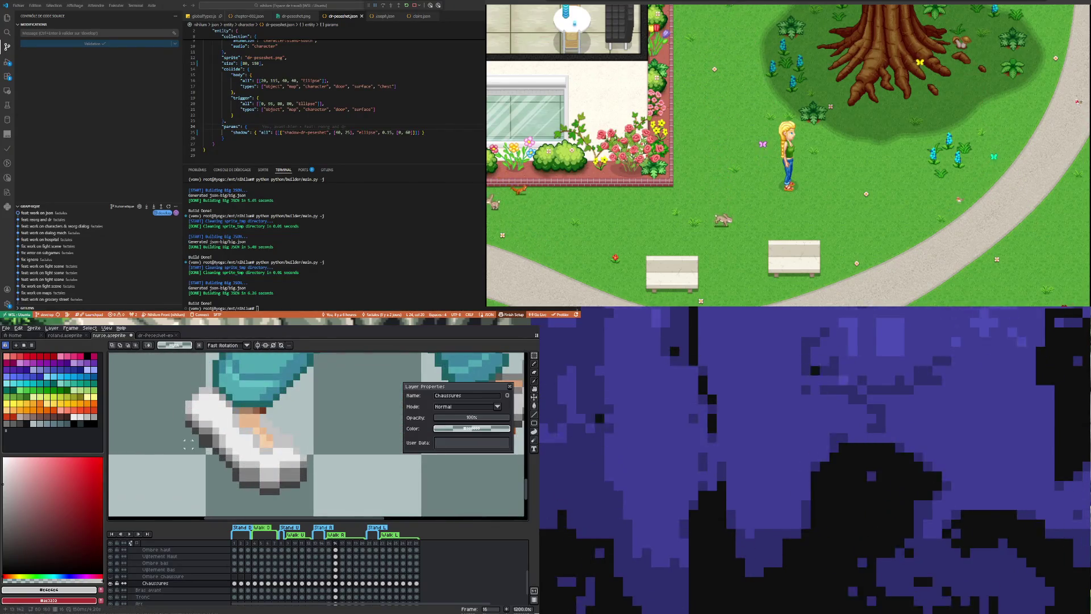
Sample shoe greys with the Eyedropper and repaint shading pixels on the front shoe.
key(b)
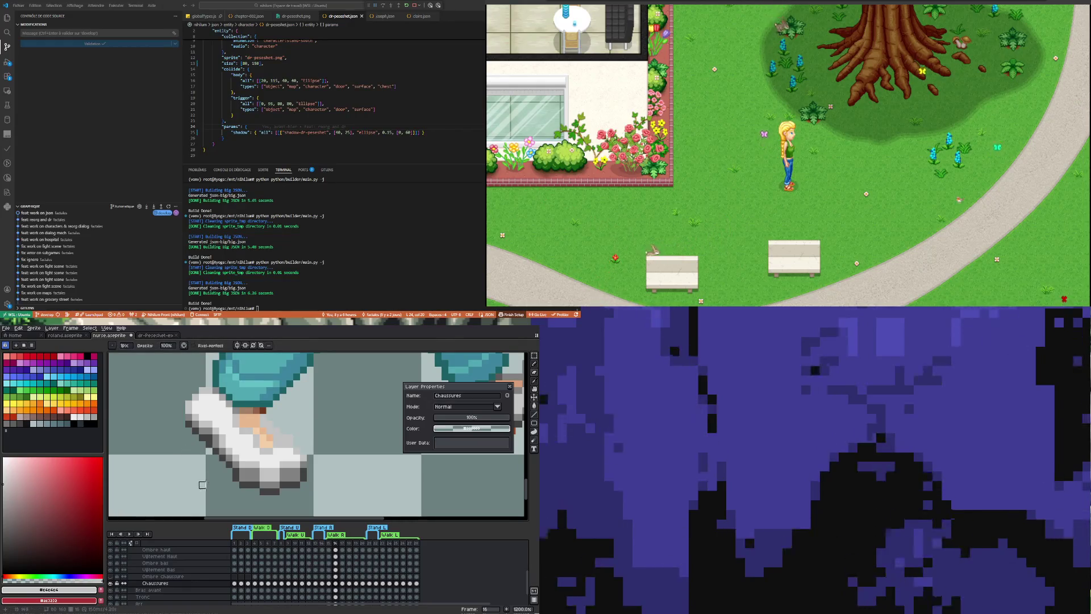
key(i)
click(215, 429)
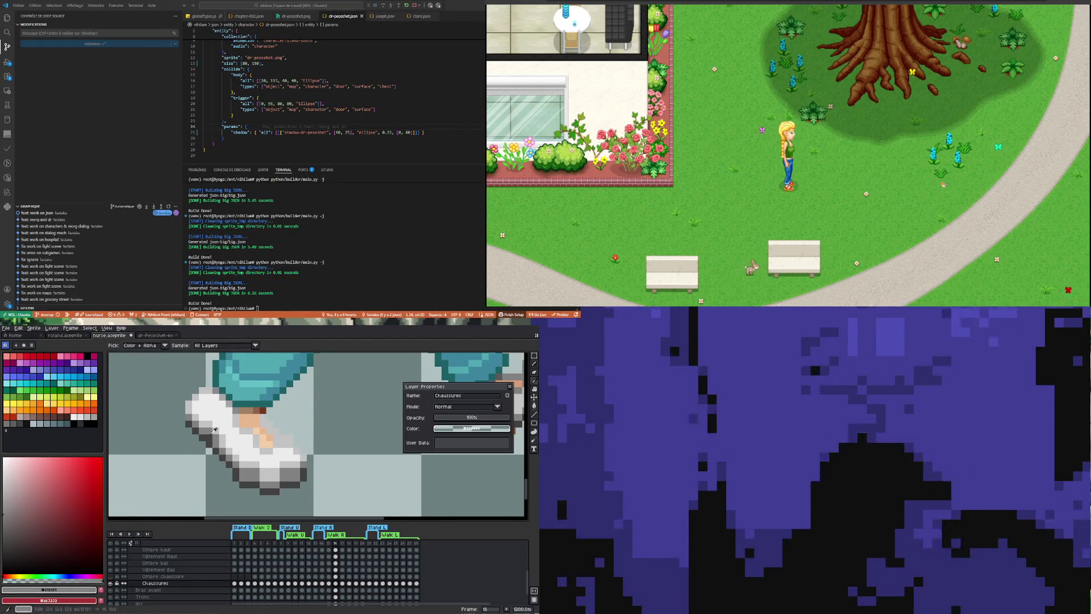
key(b)
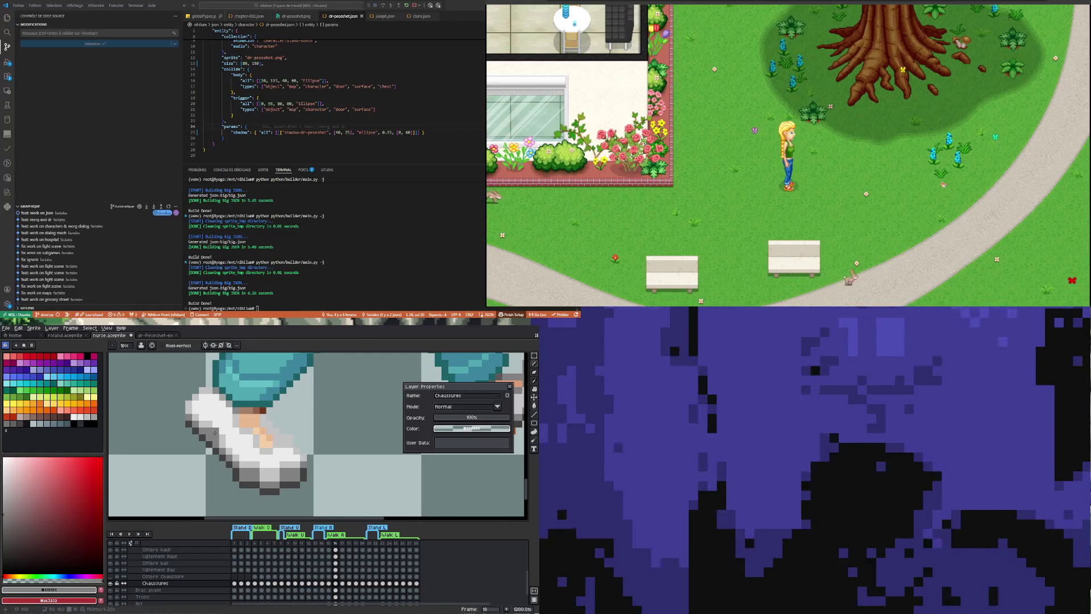
key(i)
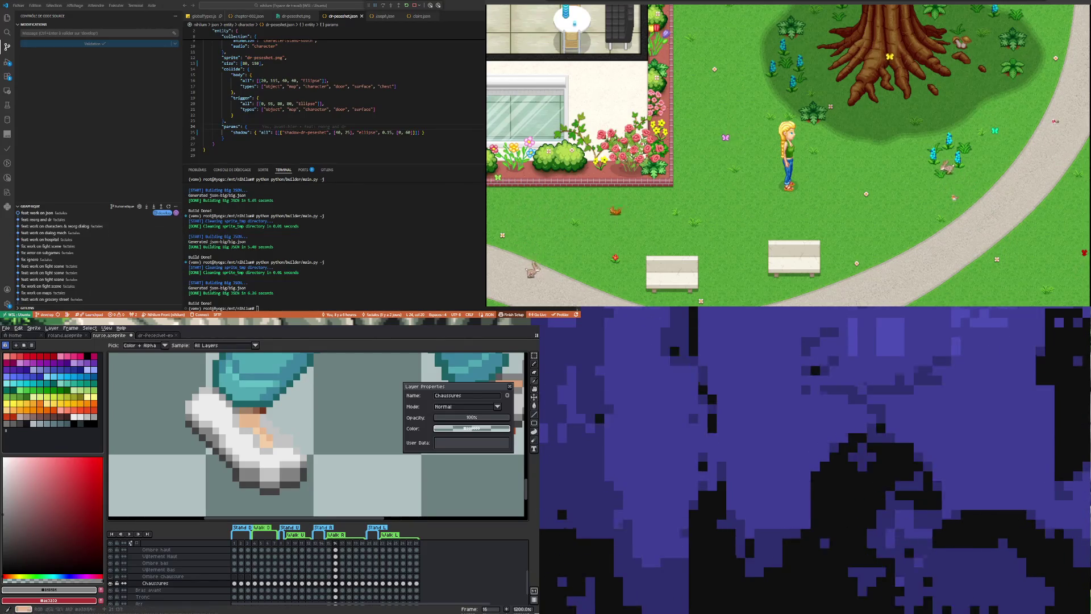
click(194, 443)
key(b)
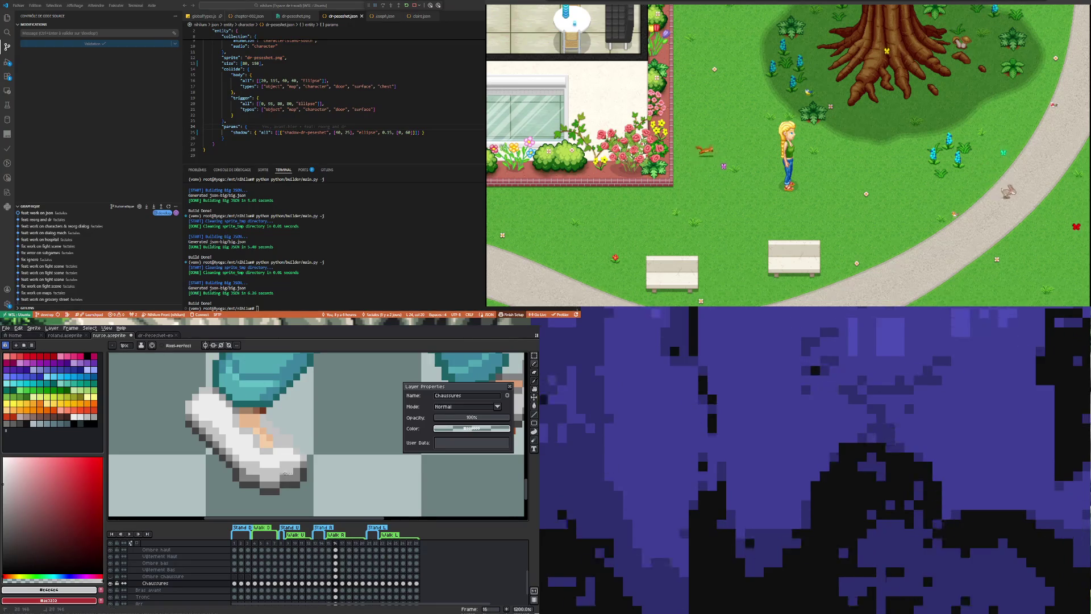
scroll(275, 479, down, 3)
scroll(271, 478, up, 3)
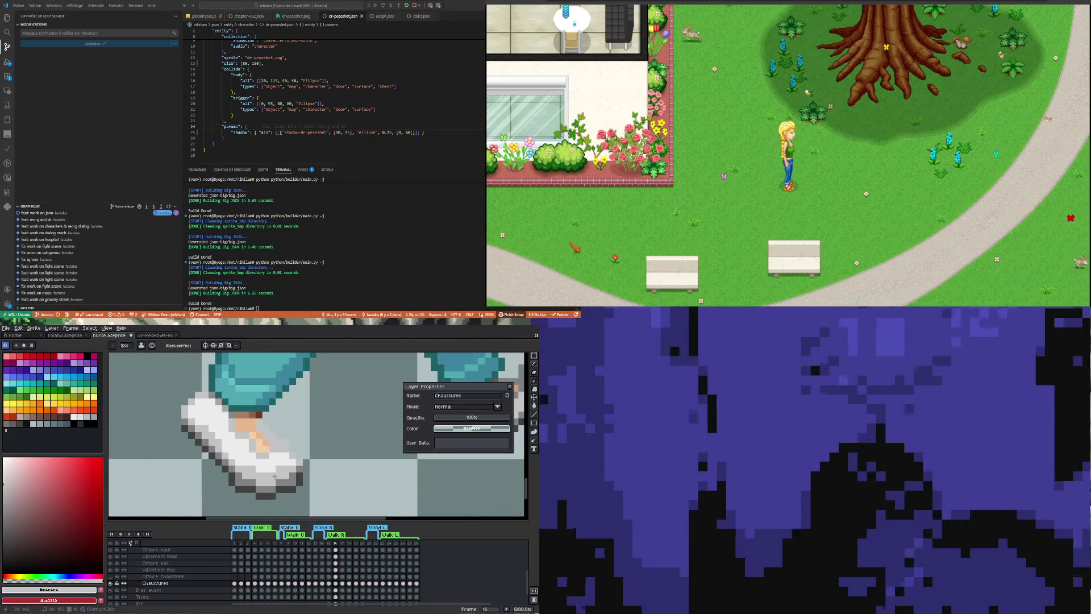
scroll(276, 476, down, 3)
scroll(264, 477, up, 3)
scroll(255, 480, up, 1)
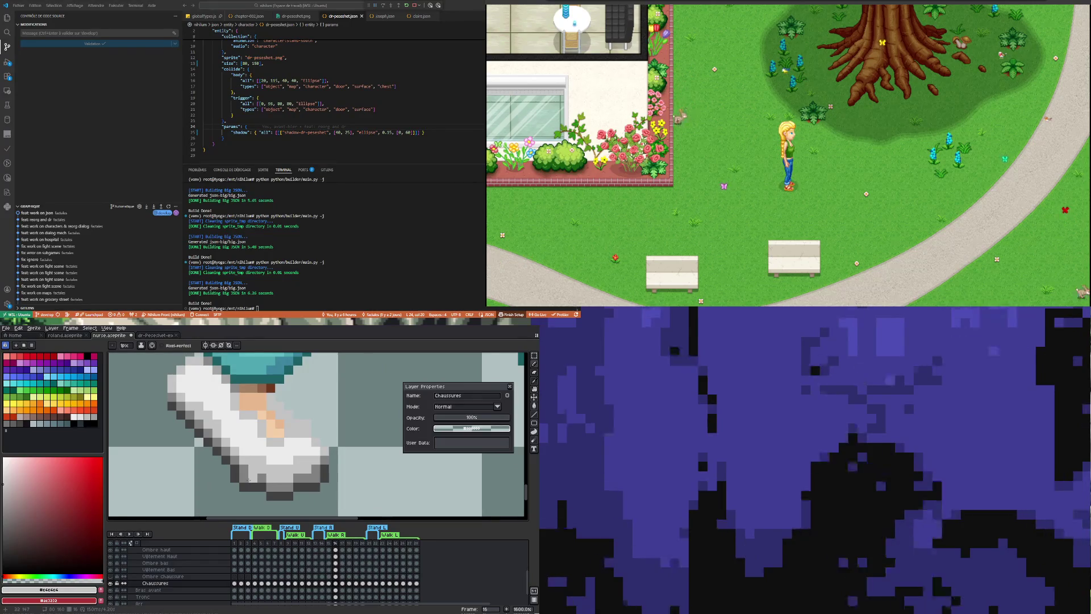
Erase stray pixels on the front shoe and resample a shoe colour for further shading.
key(i)
key(b)
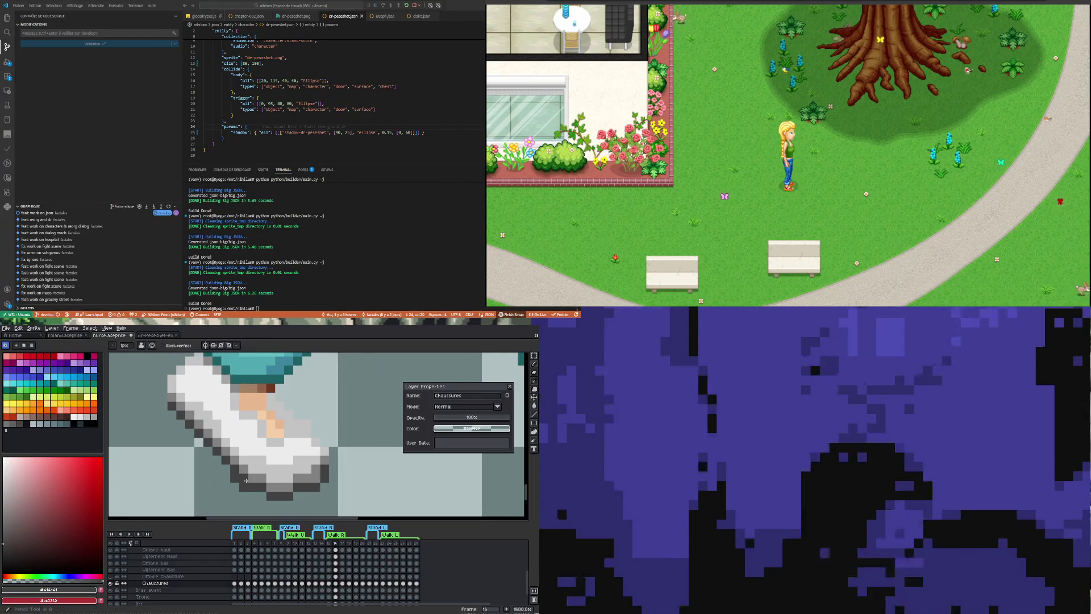
key(e)
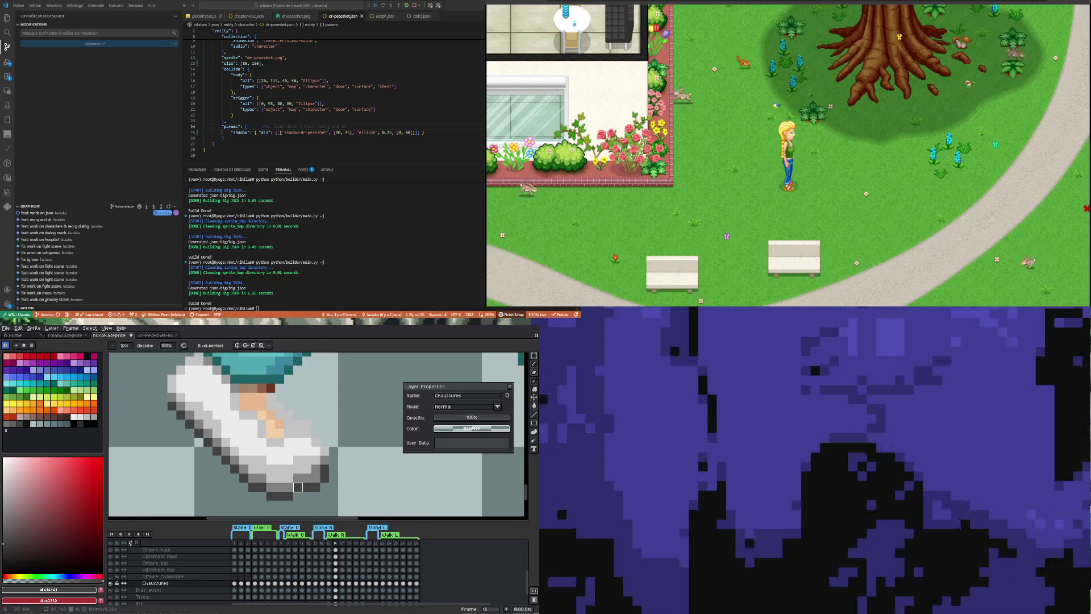
scroll(298, 486, down, 2)
scroll(288, 454, up, 2)
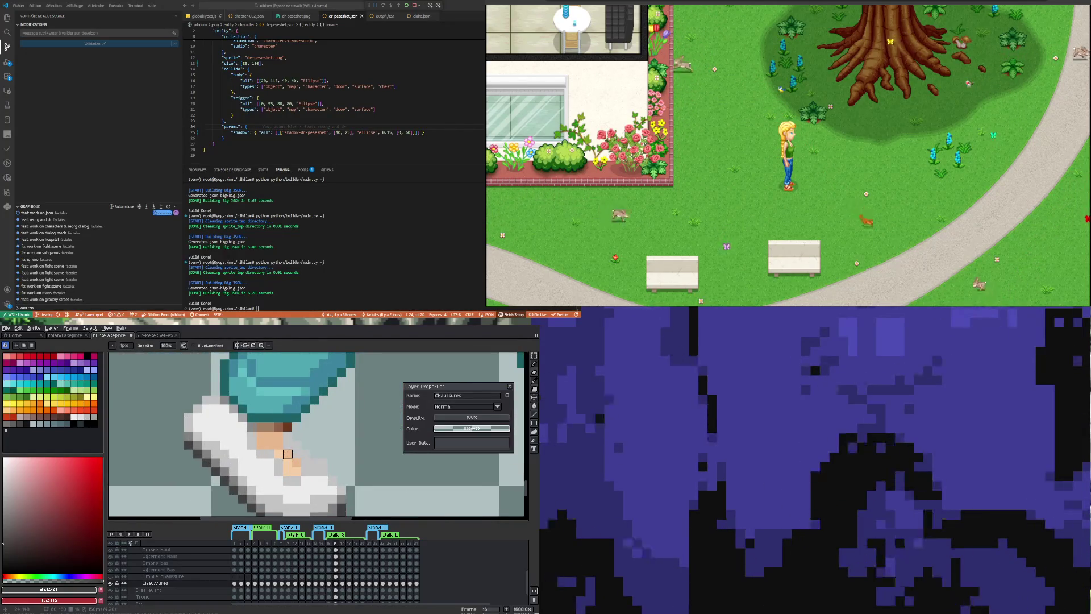
alt+click(273, 457)
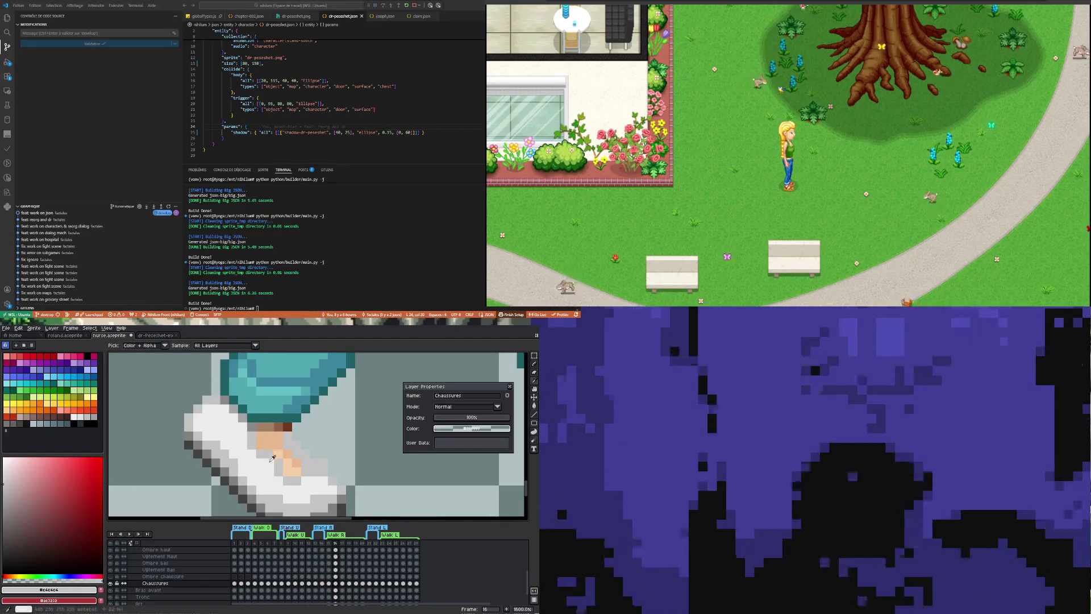
scroll(291, 461, down, 2)
scroll(296, 460, up, 2)
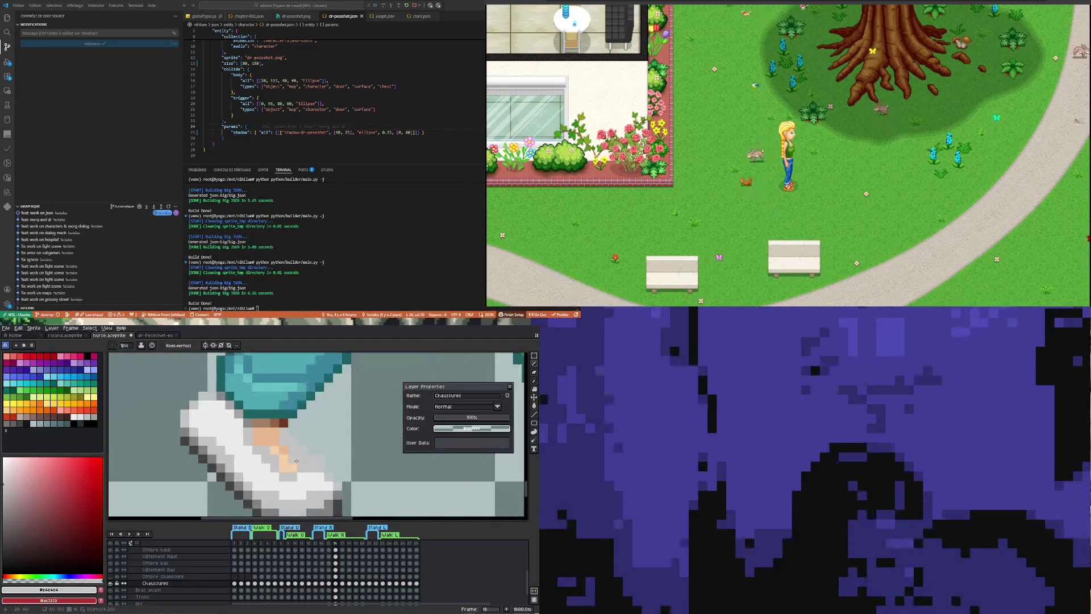
scroll(299, 473, down, 1)
scroll(299, 474, down, 1)
scroll(298, 478, up, 1)
scroll(298, 482, up, 1)
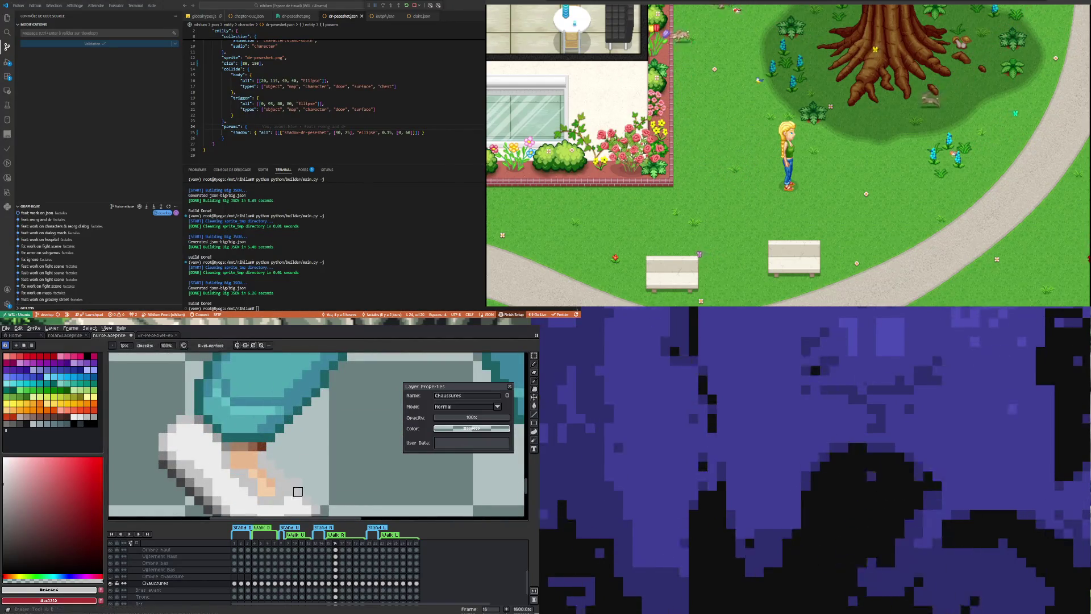
scroll(315, 492, down, 2)
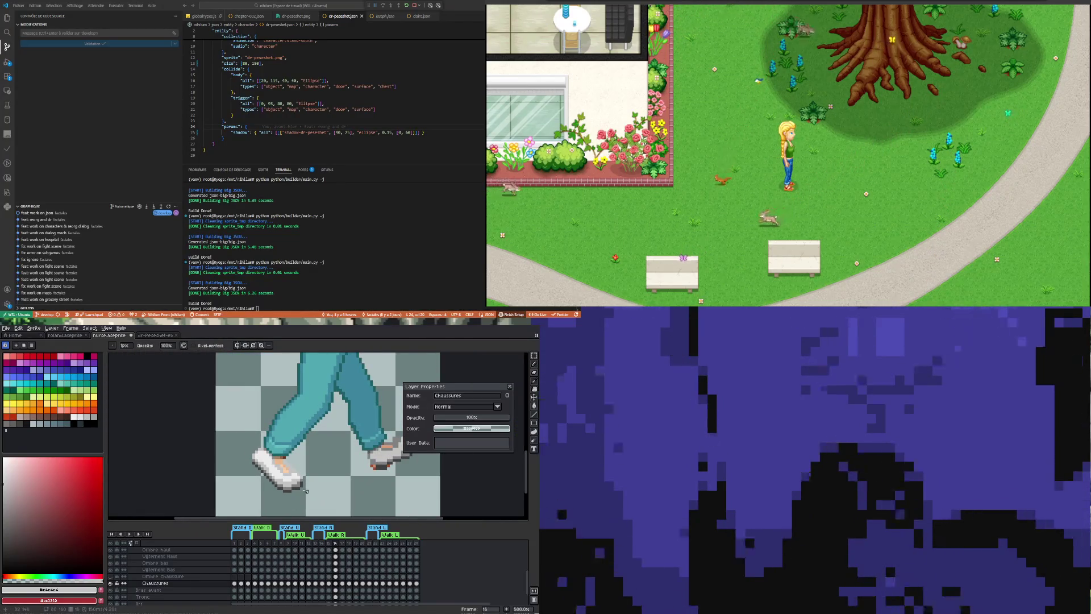
scroll(306, 487, up, 3)
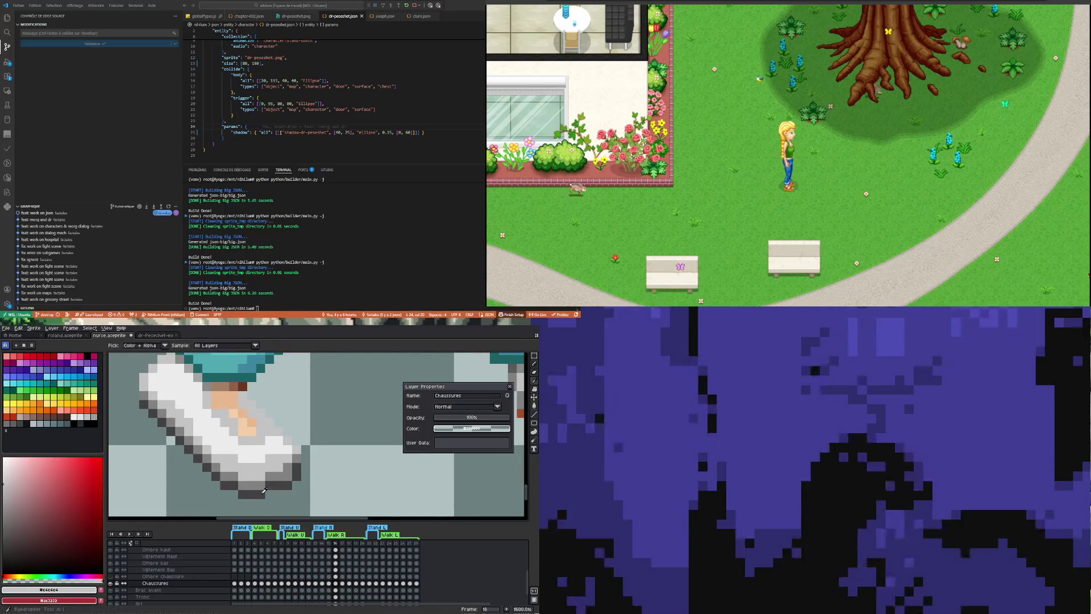
Sample the dark outline and light shoe colours and paint them over the peach on the front shoe.
alt+click(272, 486)
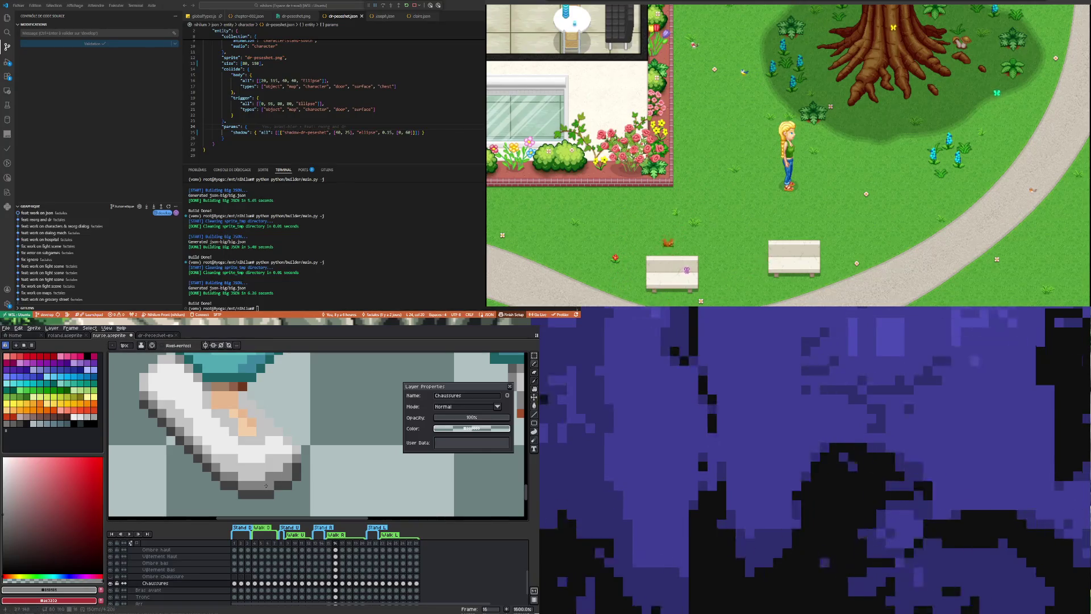
alt+click(269, 470)
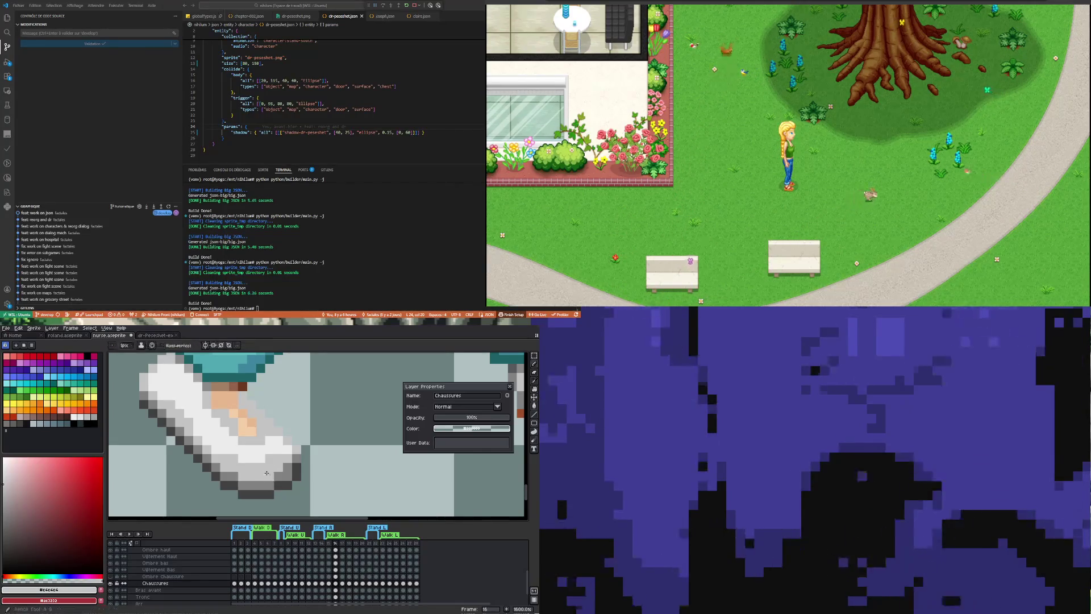
scroll(292, 454, down, 6)
scroll(292, 454, up, 6)
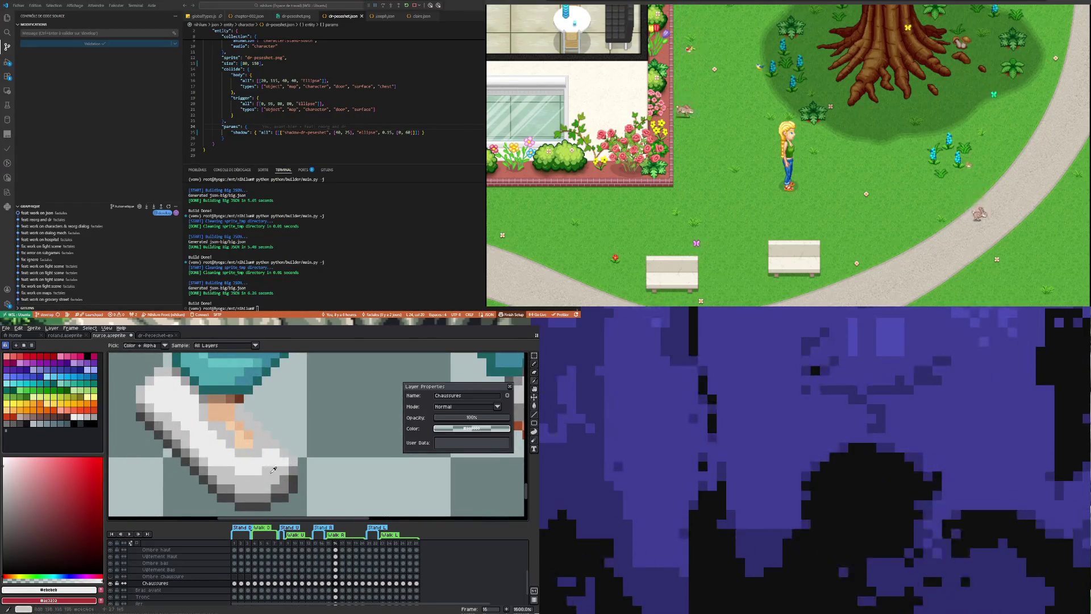
scroll(248, 461, down, 3)
scroll(246, 468, up, 3)
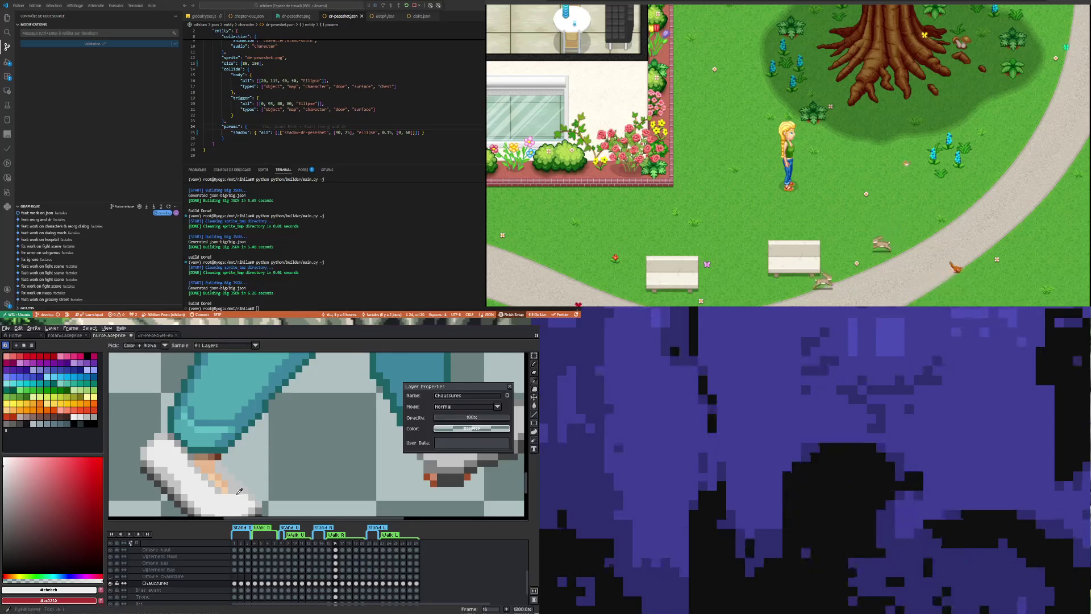
scroll(225, 489, down, 2)
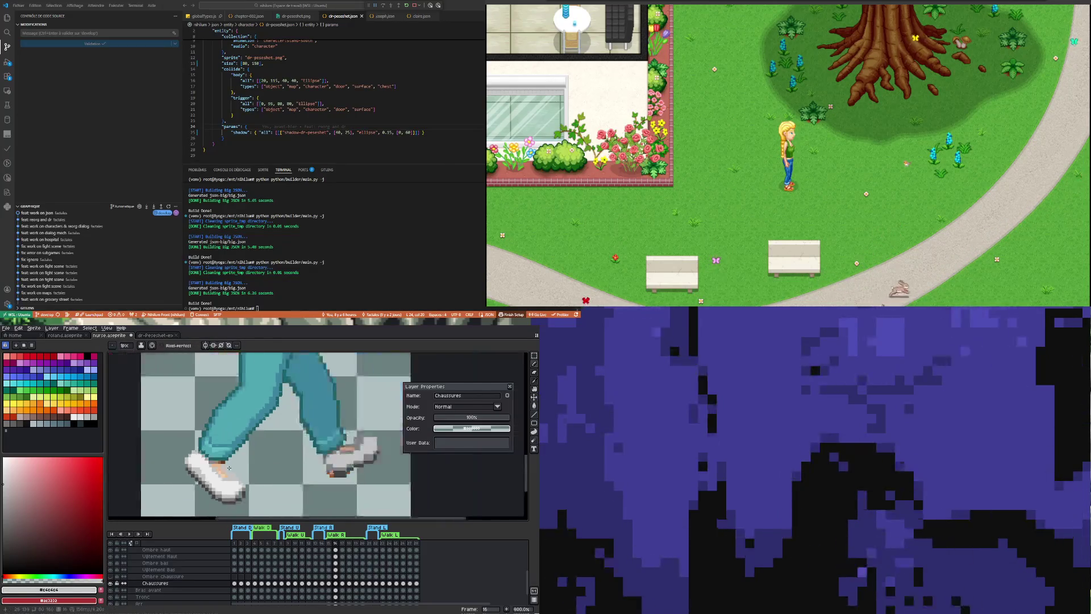
scroll(228, 489, up, 1)
scroll(230, 488, up, 1)
key(i)
key(b)
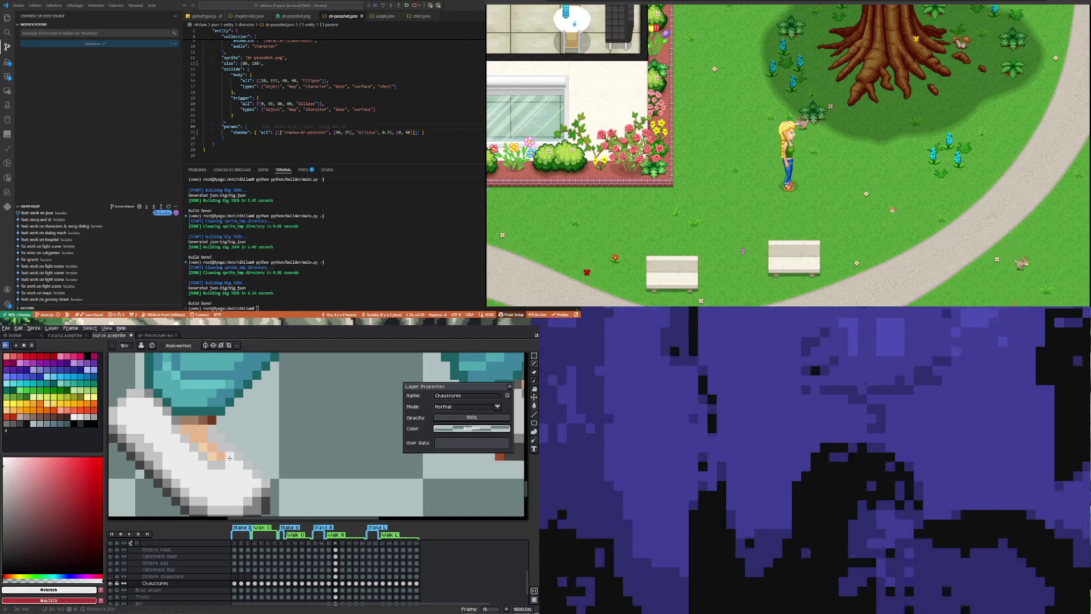
scroll(234, 466, down, 2)
scroll(240, 490, up, 1)
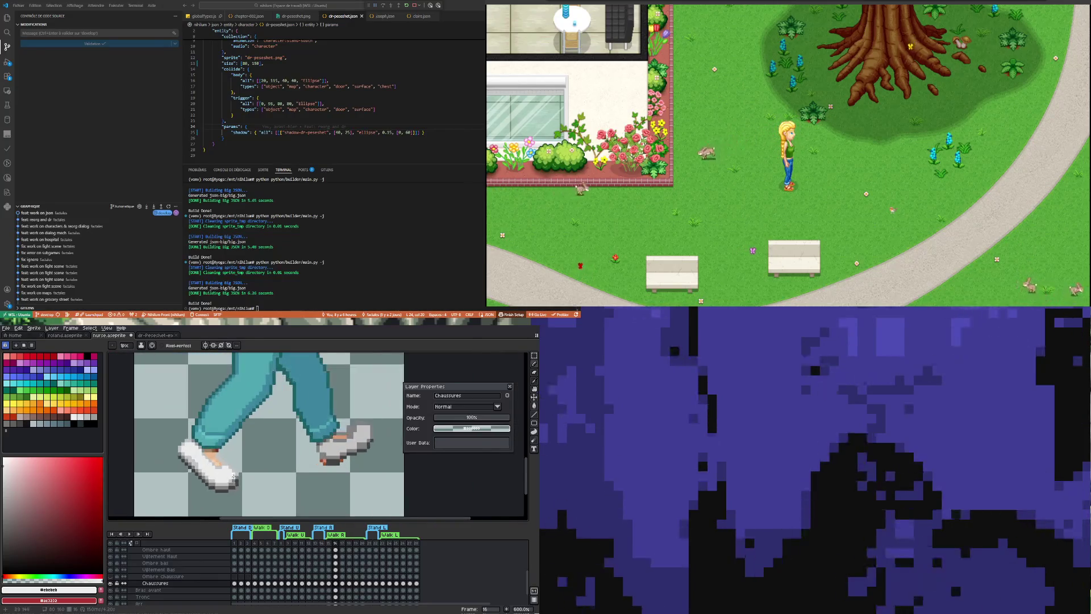
scroll(244, 491, up, 2)
scroll(249, 493, down, 2)
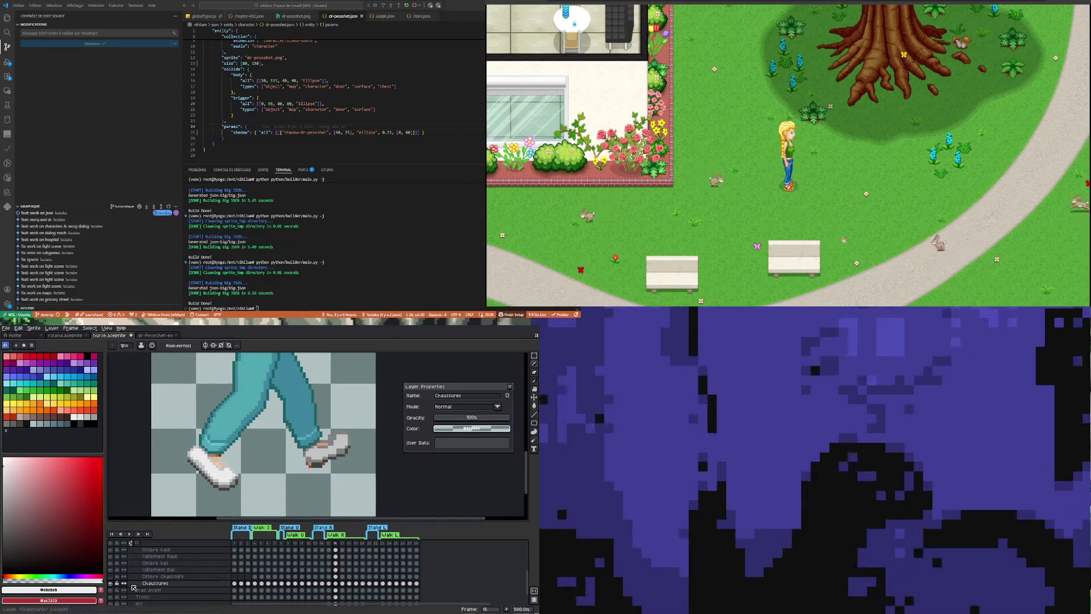
Toggle the Chaussures layer visibility to compare the white shoes against the bare feet.
click(111, 585)
click(112, 585)
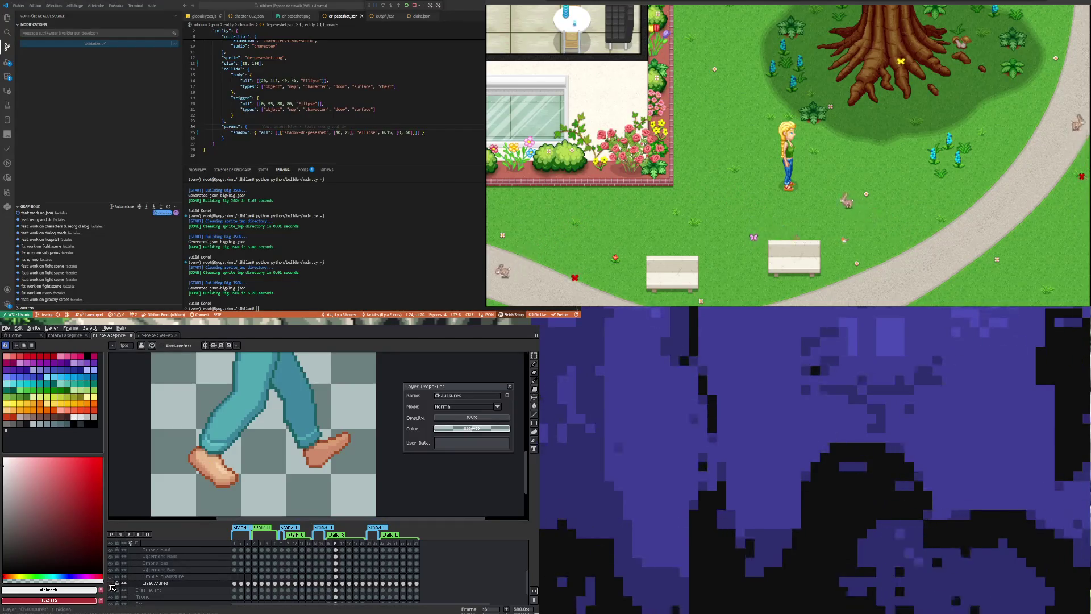
click(112, 584)
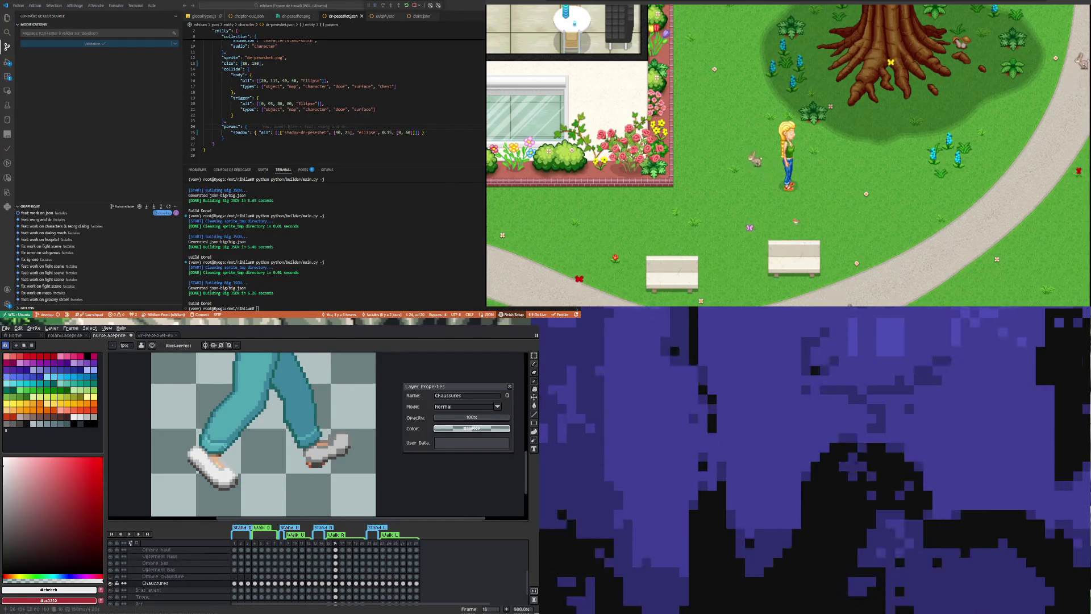
scroll(243, 454, down, 2)
scroll(243, 454, up, 2)
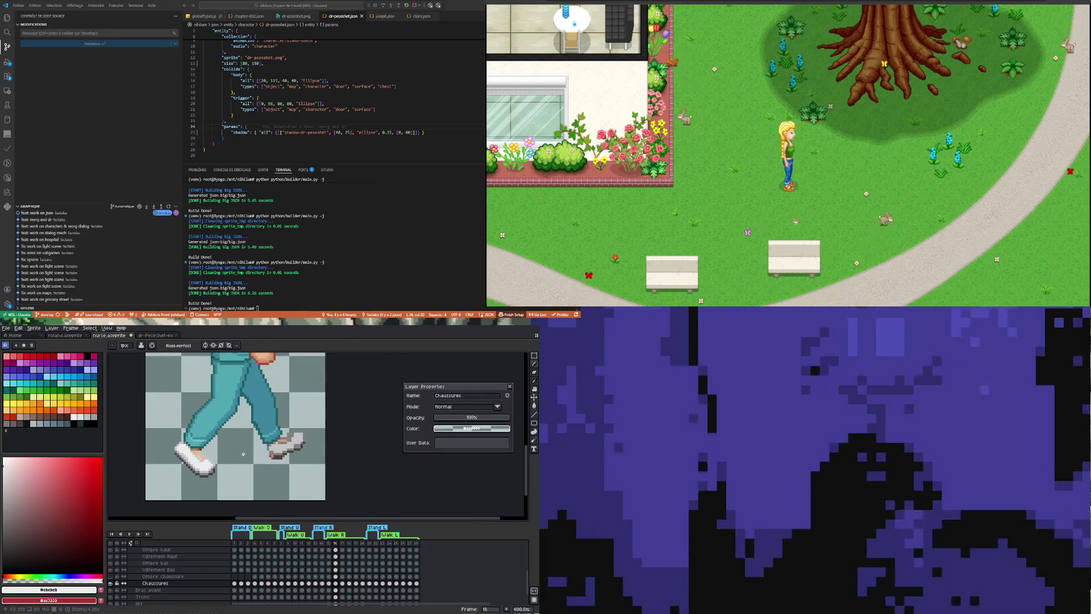
scroll(244, 454, up, 3)
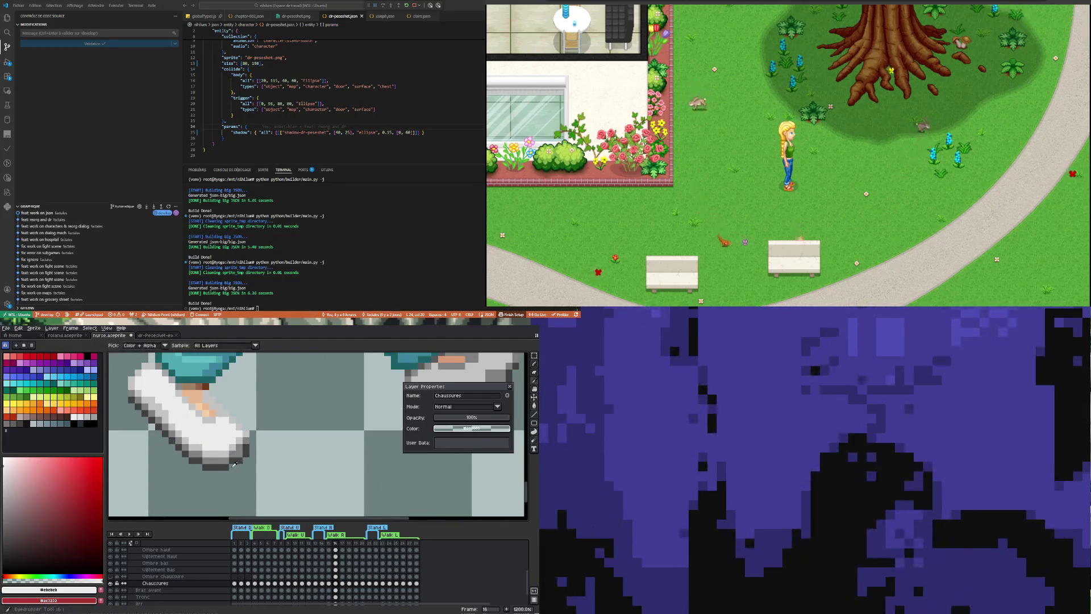
click(115, 584)
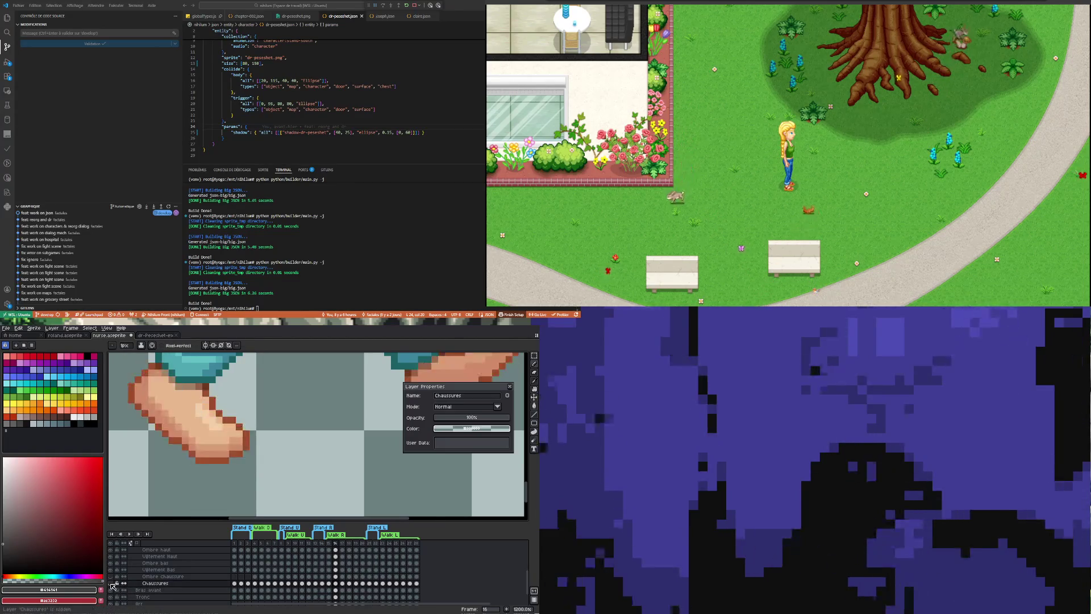
click(113, 585)
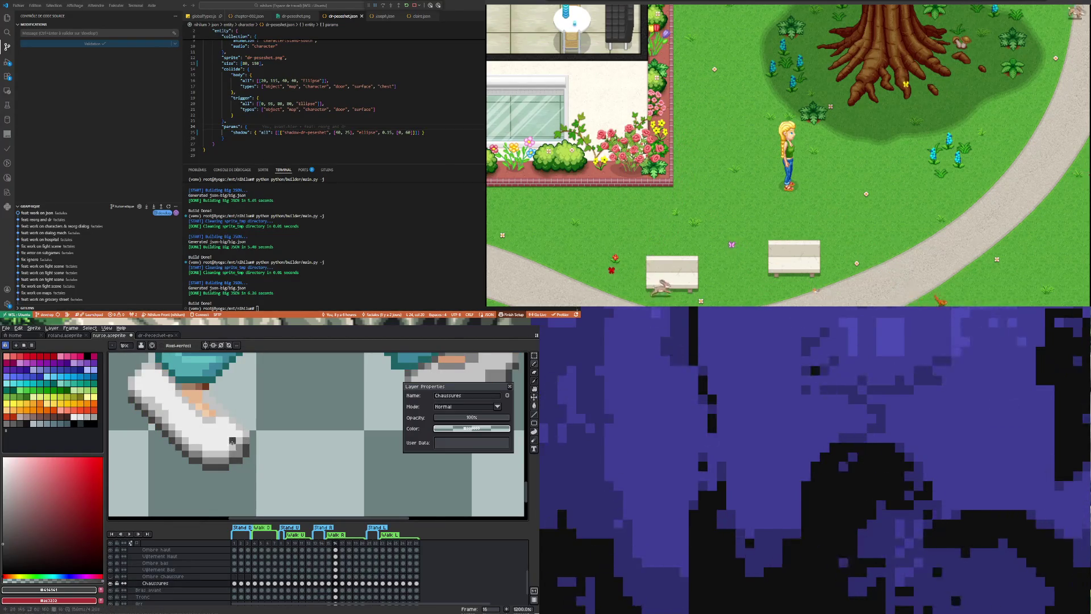
scroll(206, 469, down, 3)
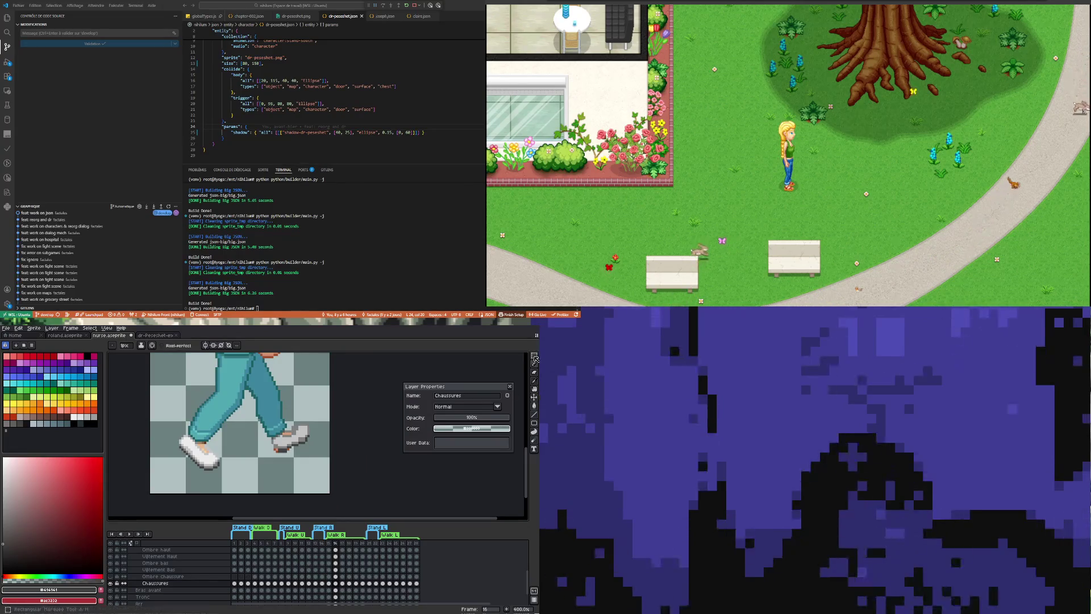
Select the pixels just below the front shoe with the Magic Wand, adjust them and commit.
key(w)
scroll(195, 493, up, 2)
mouse_move(189, 491)
mouse_down()
mouse_move(232, 476)
mouse_move(238, 490)
mouse_up()
key(ctrl+d)
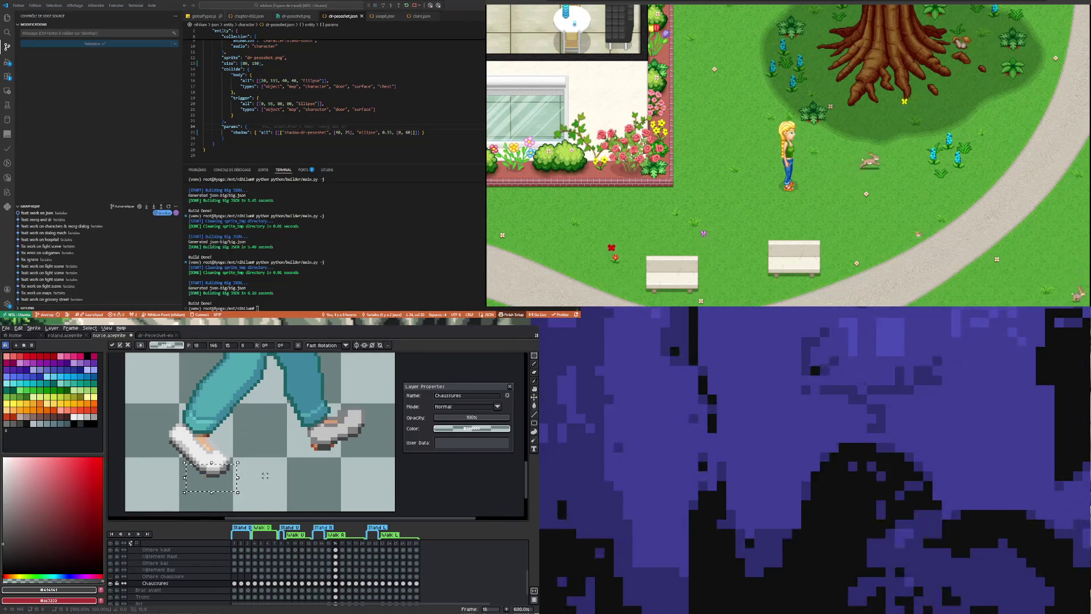
scroll(249, 479, down, 2)
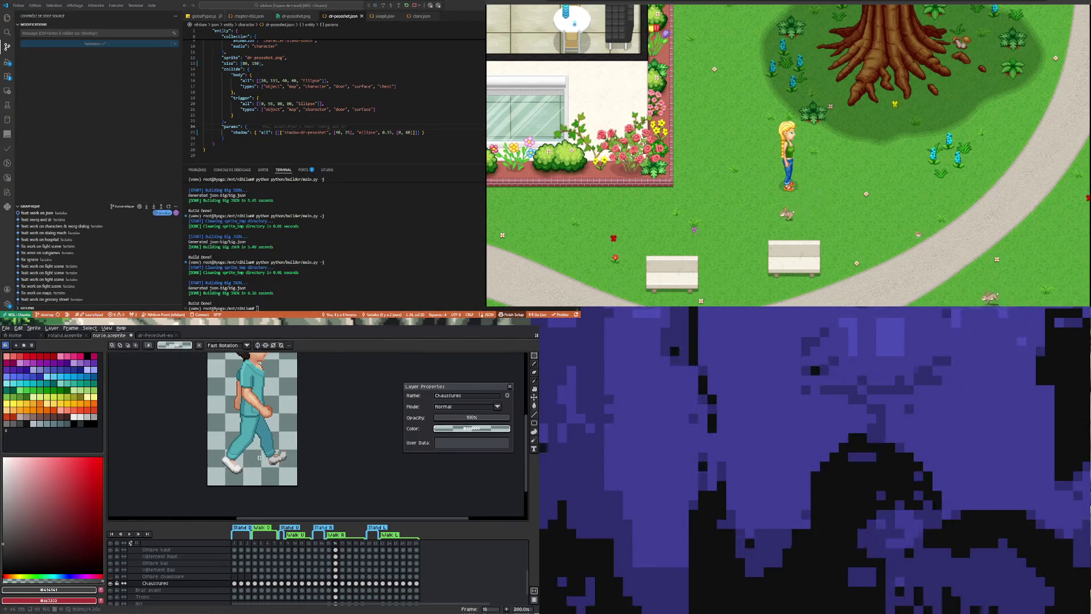
scroll(259, 458, up, 1)
scroll(259, 458, up, 1)
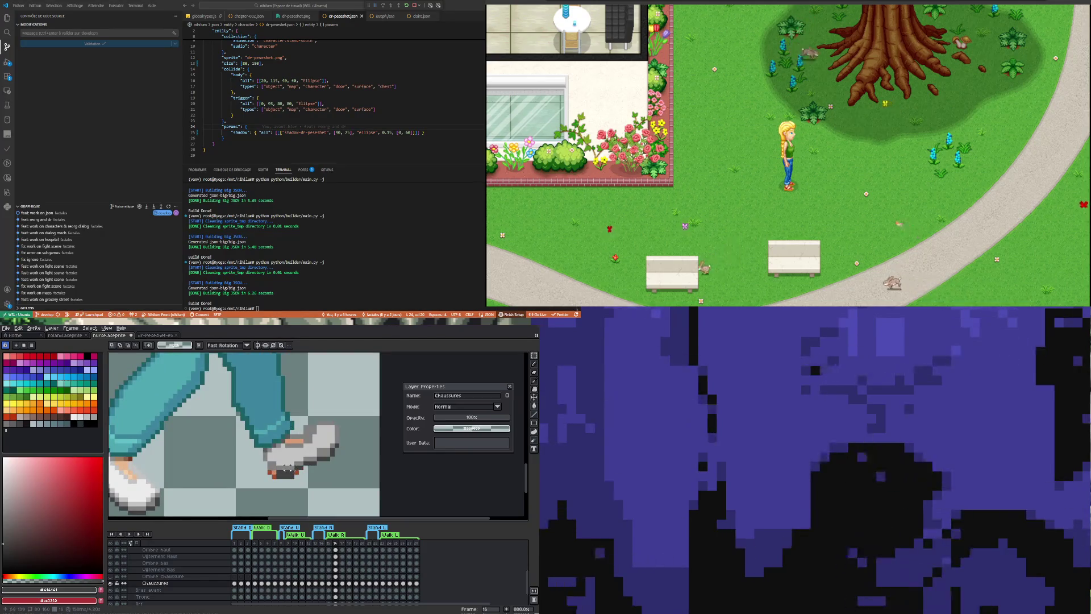
Sample a grey and paint darker pixels along the underside of the back white shoe.
key(i)
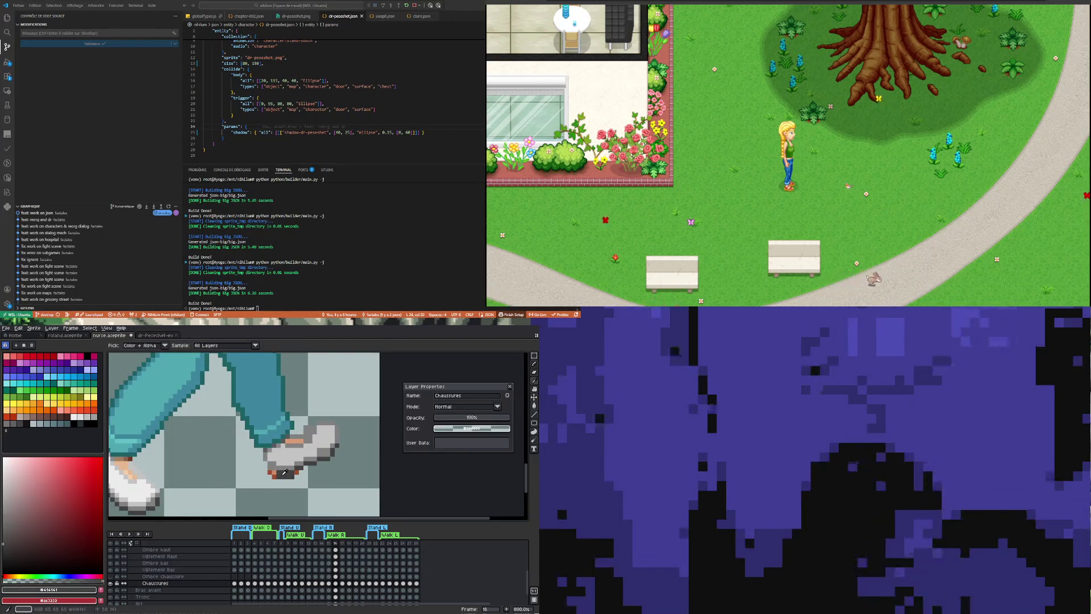
key(b)
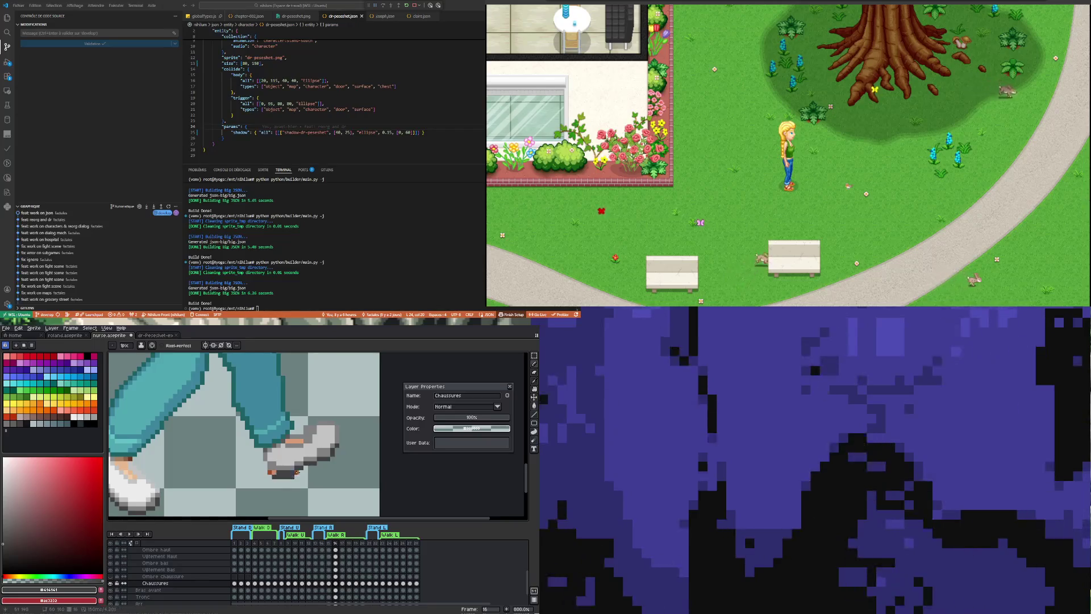
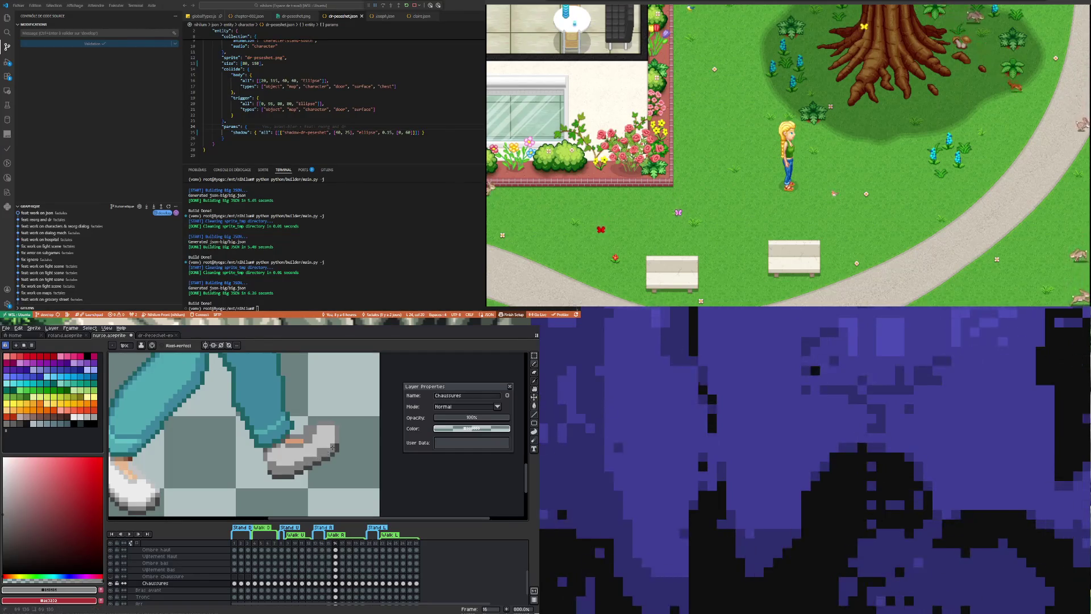
scroll(282, 470, up, 1)
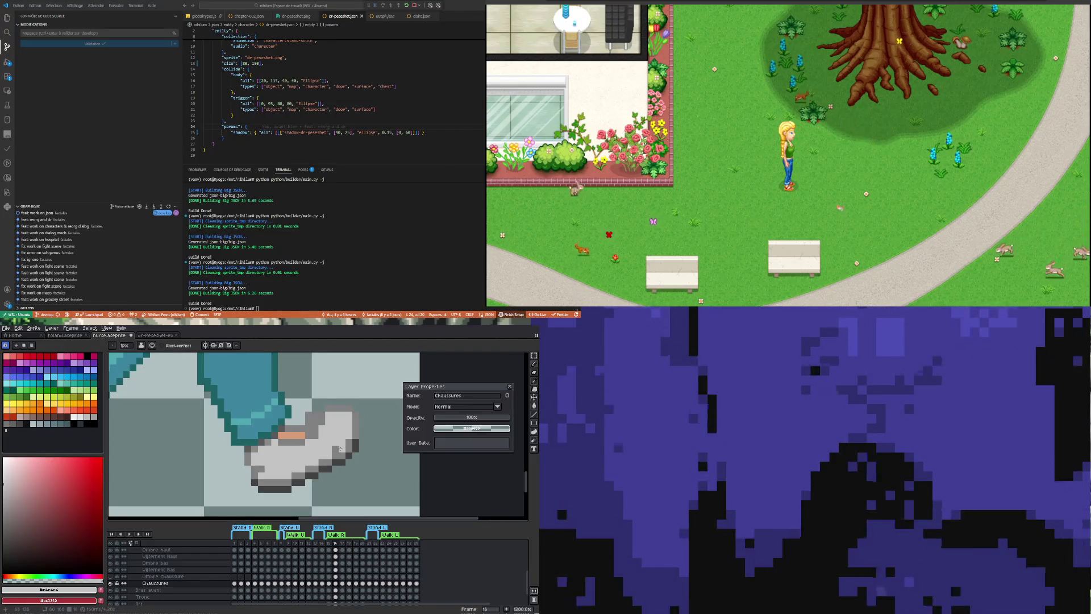
scroll(263, 470, down, 1)
scroll(263, 470, down, 1)
scroll(305, 439, up, 2)
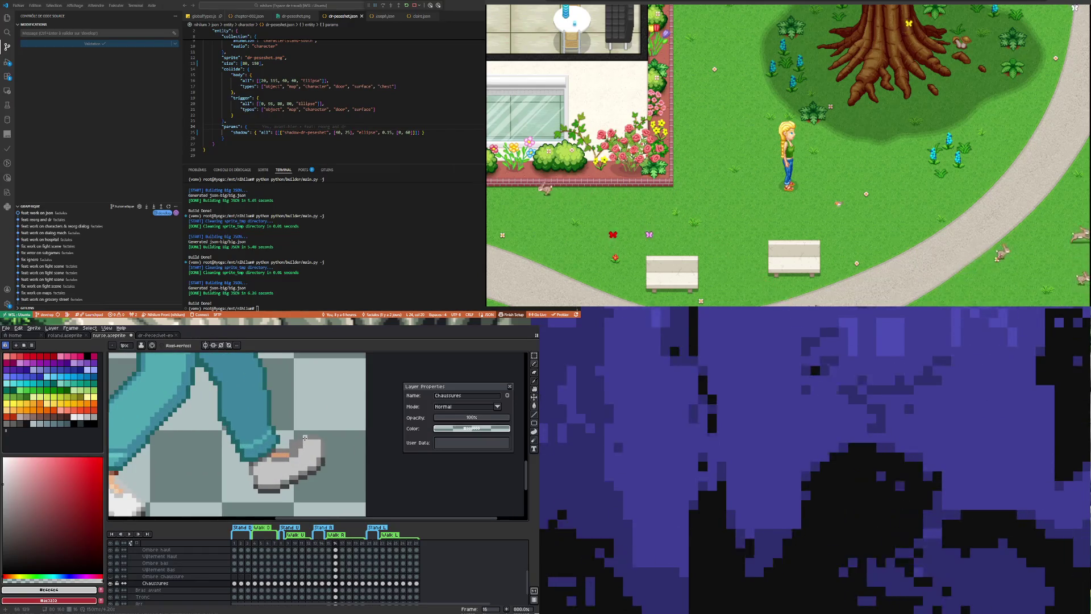
Sample the sneaker grey and paint over the tan pixels on the rear shoe.
key(i)
click(298, 443)
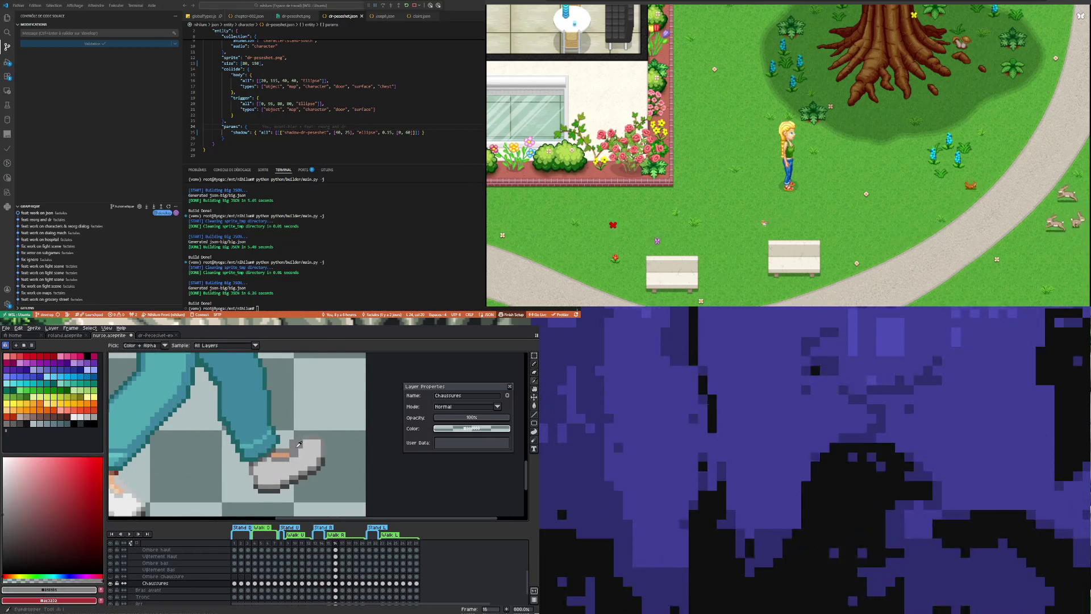
key(b)
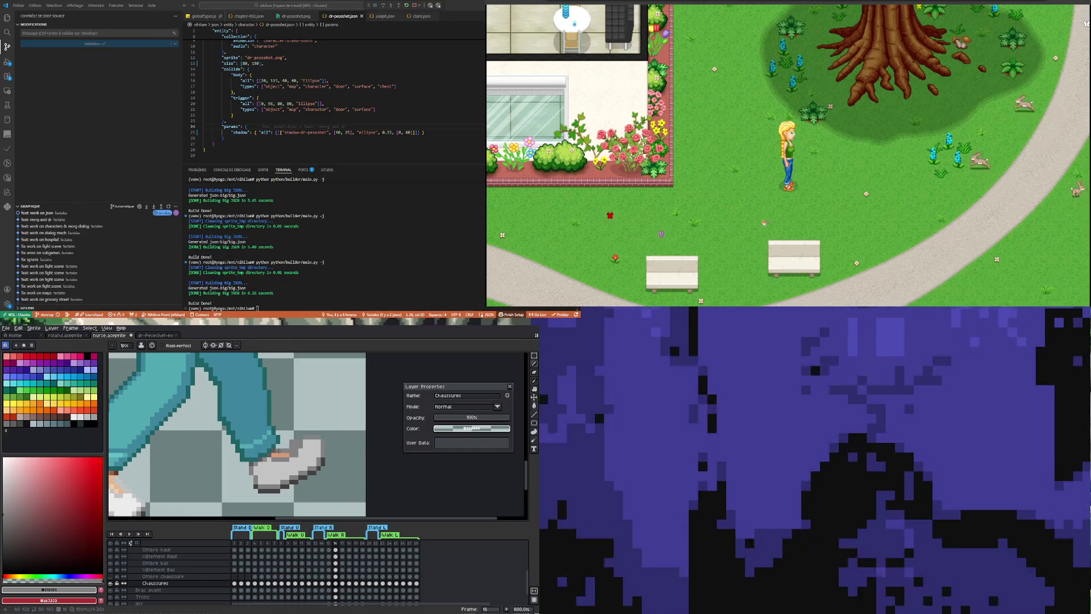
drag(281, 452, 292, 455)
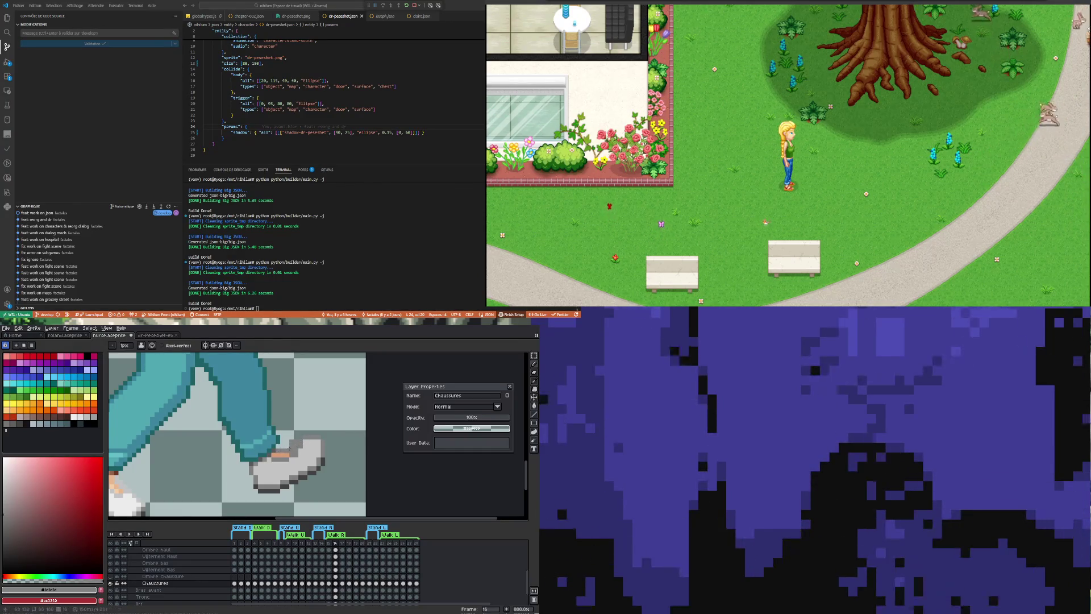
scroll(300, 445, up, 1)
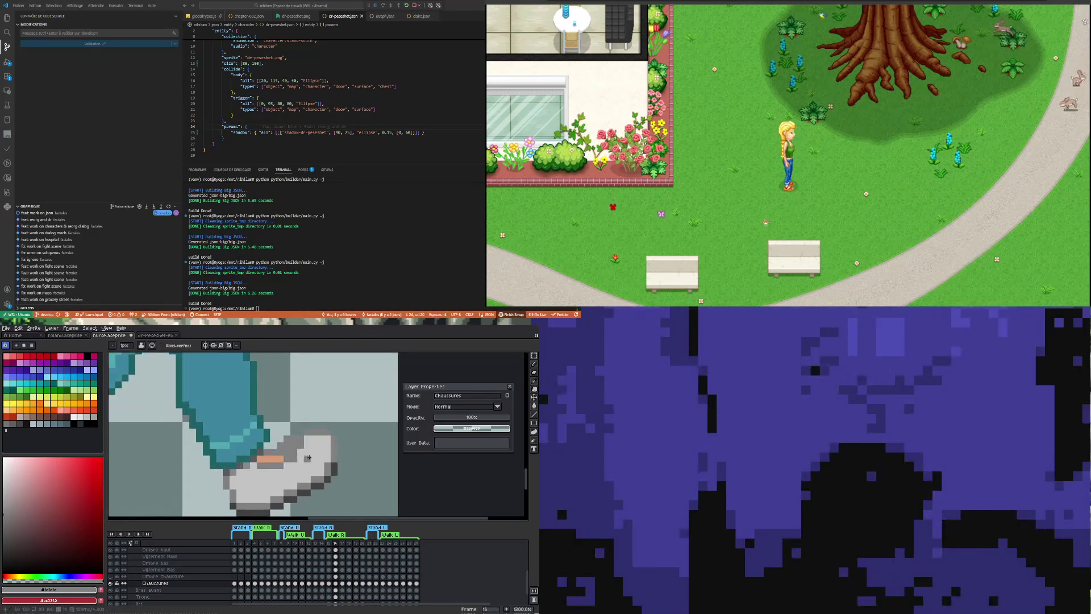
Resample greys from the sneaker and continue pencilling single pixels over the remaining tan spots.
key(i)
click(311, 459)
key(b)
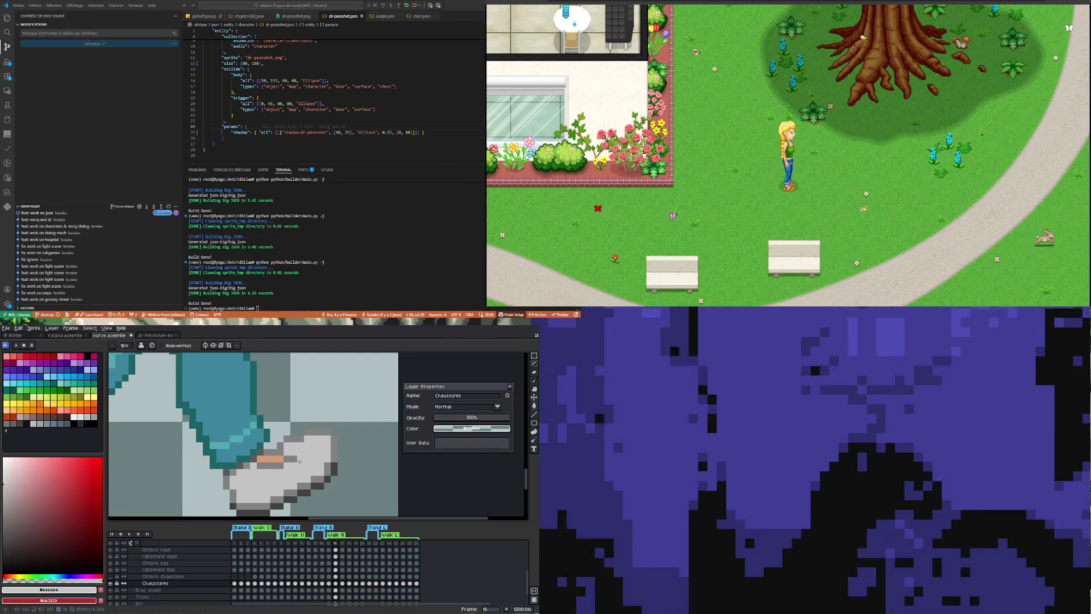
scroll(295, 459, down, 1)
scroll(290, 458, up, 1)
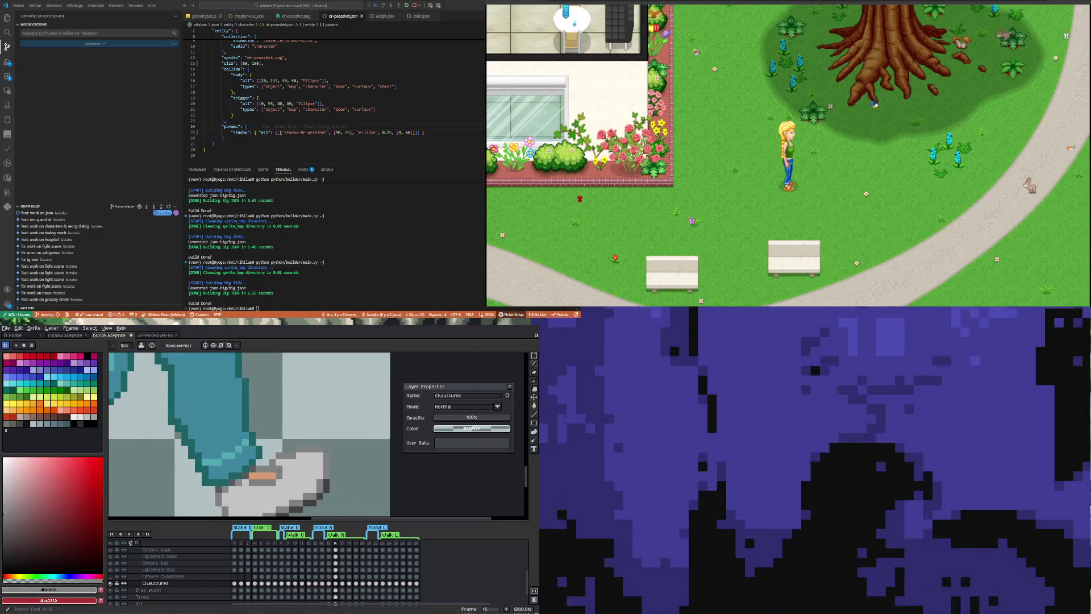
key(b)
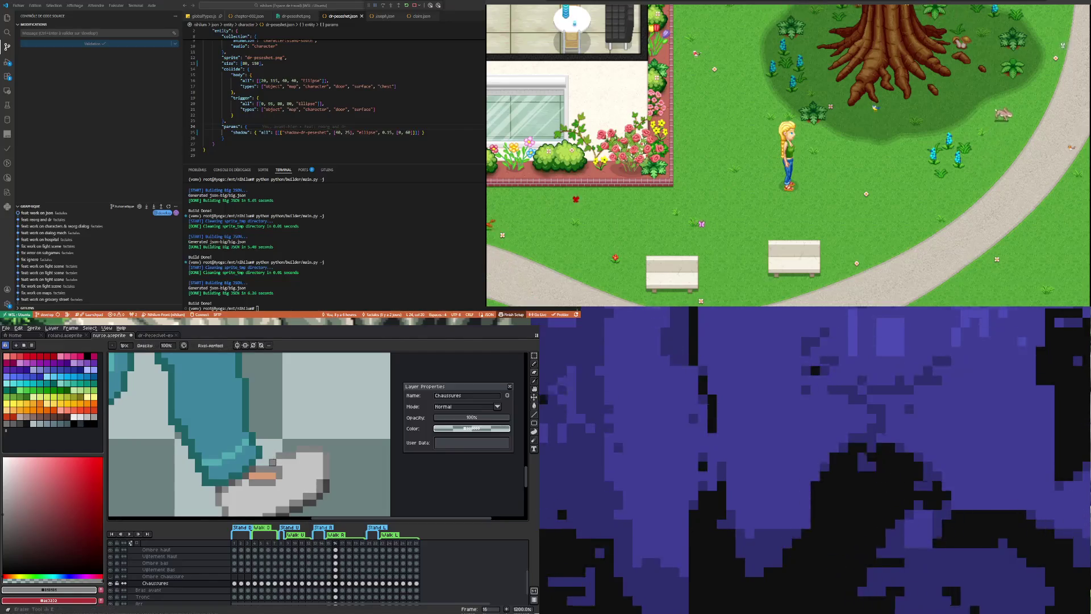
scroll(298, 455, up, 1)
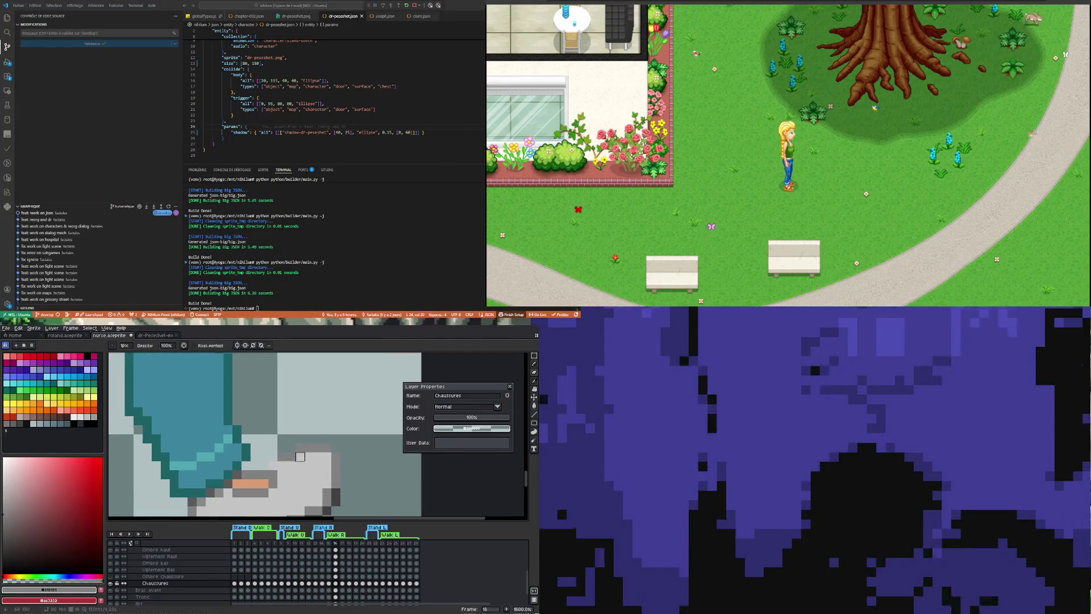
key(i)
key(b)
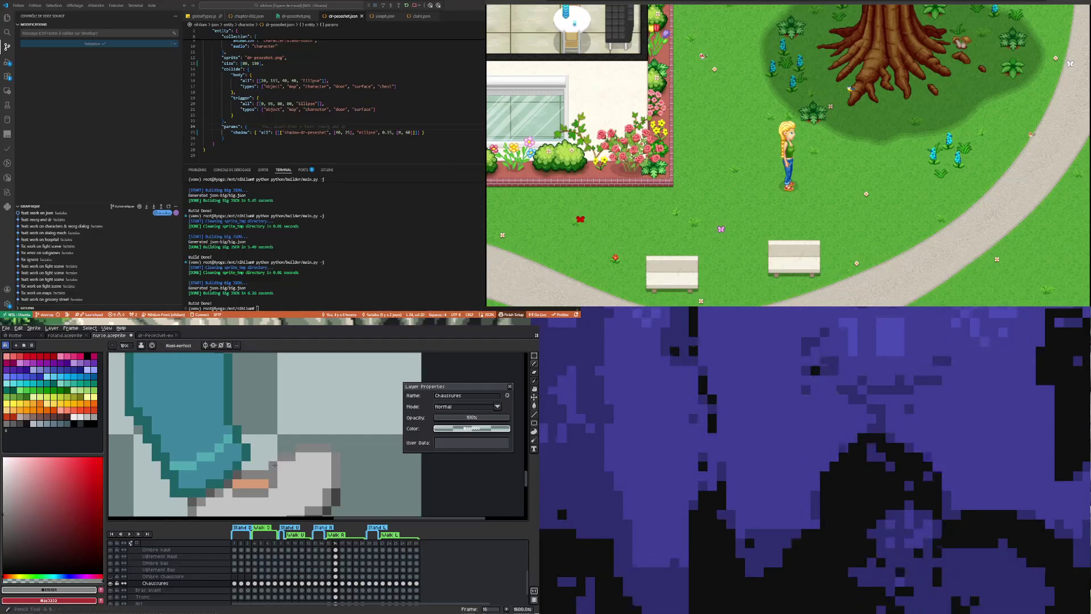
scroll(283, 467, down, 1)
scroll(281, 480, down, 1)
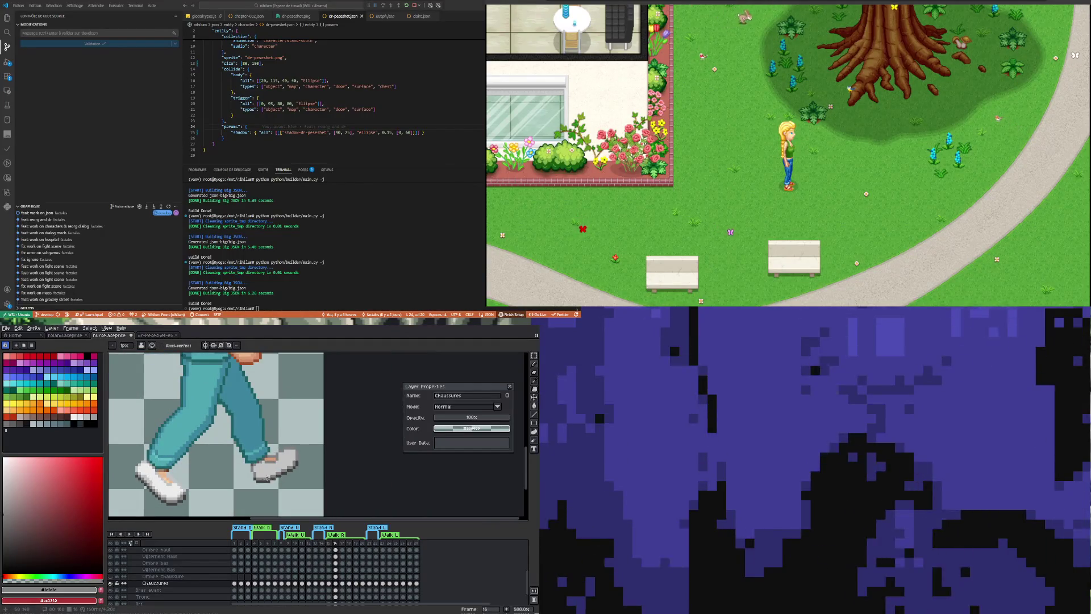
scroll(265, 444, up, 2)
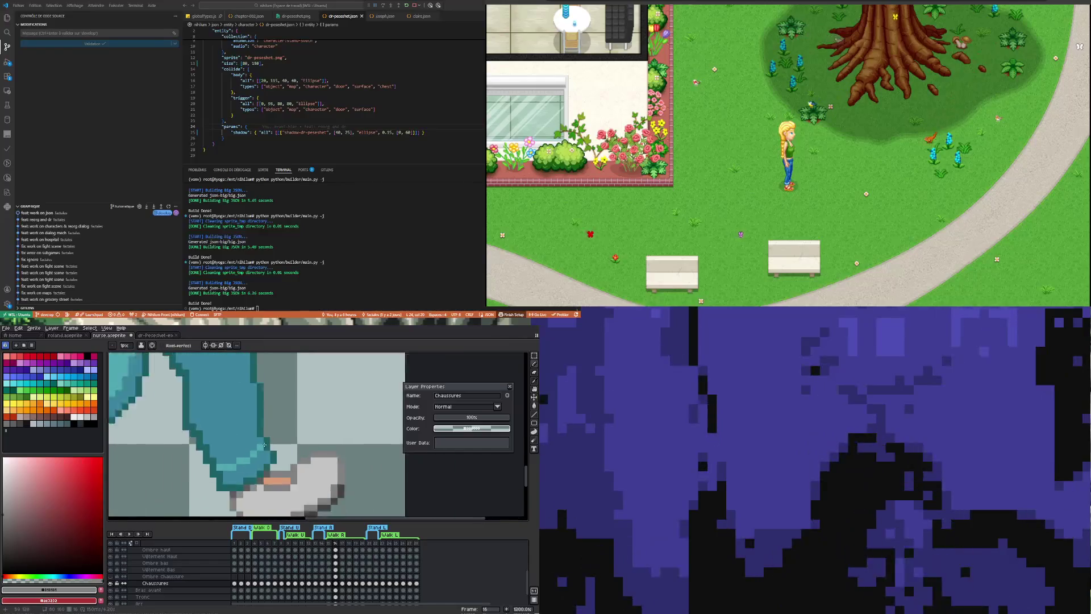
scroll(265, 444, down, 1)
scroll(258, 455, down, 1)
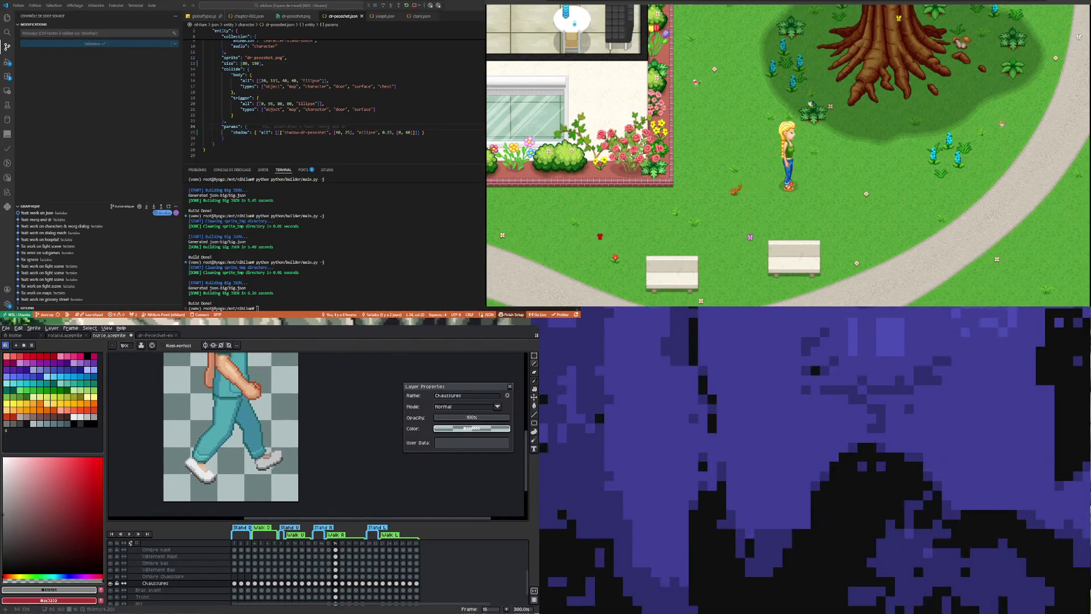
Toggle the Chaussures layer to compare against the foot and sample a different sneaker grey.
click(110, 584)
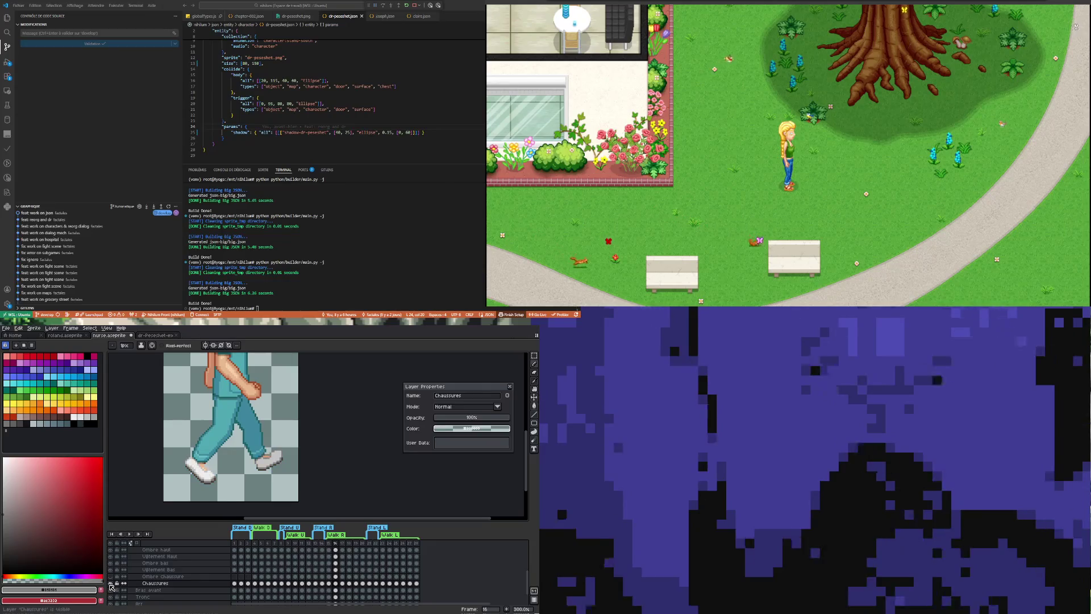
scroll(282, 443, up, 1)
scroll(294, 437, up, 1)
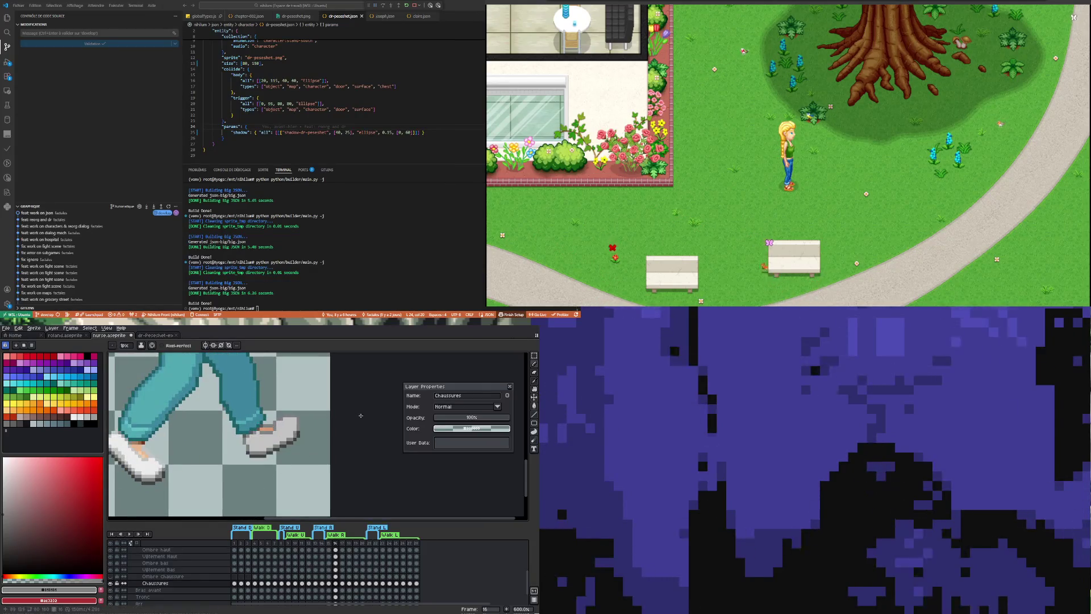
scroll(297, 433, up, 1)
key(i)
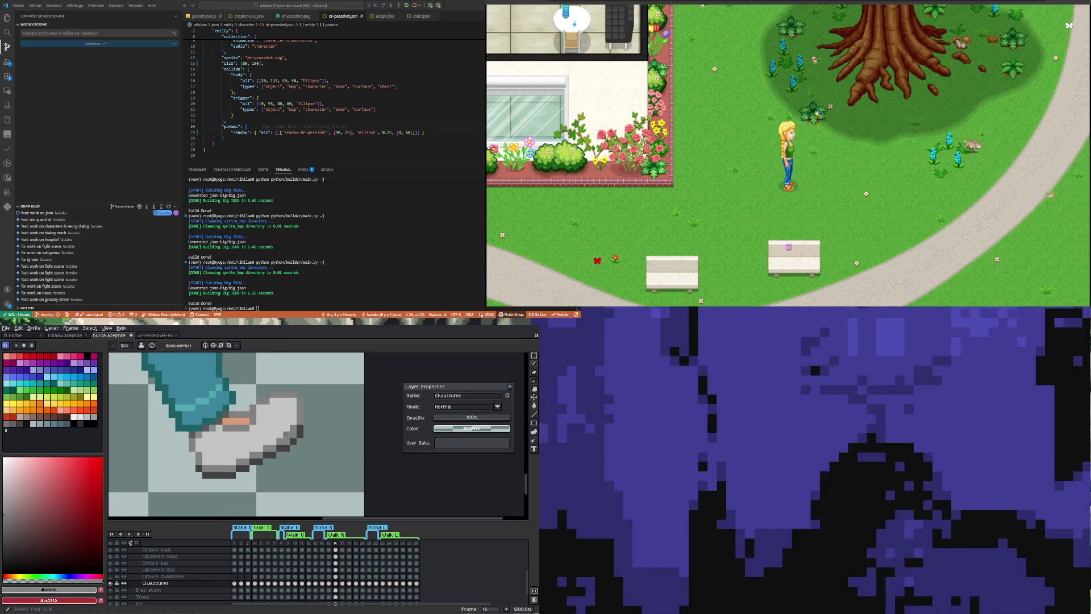
click(283, 445)
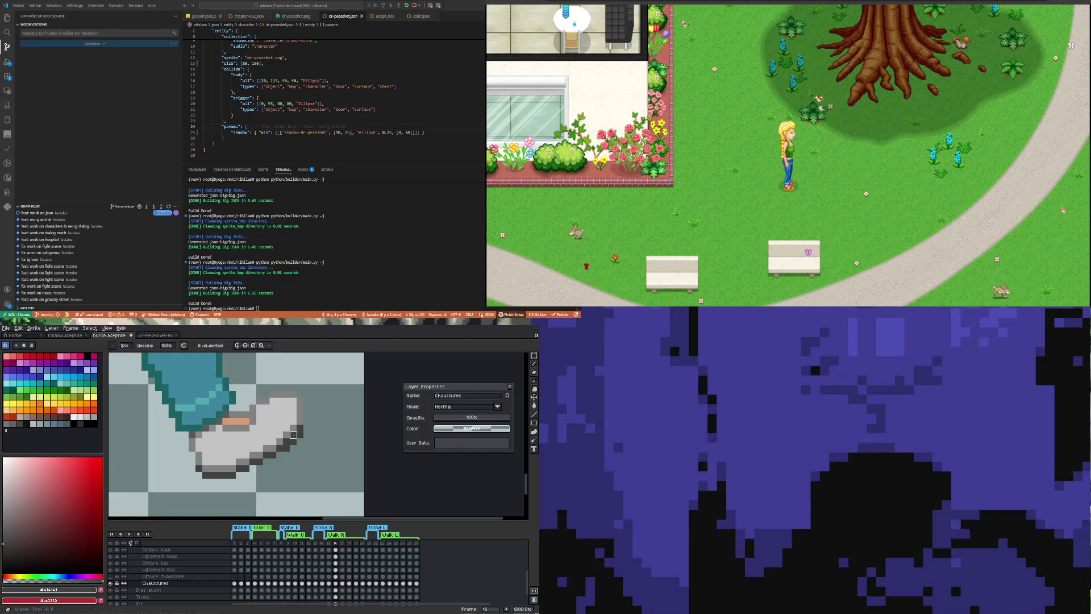
scroll(299, 434, down, 2)
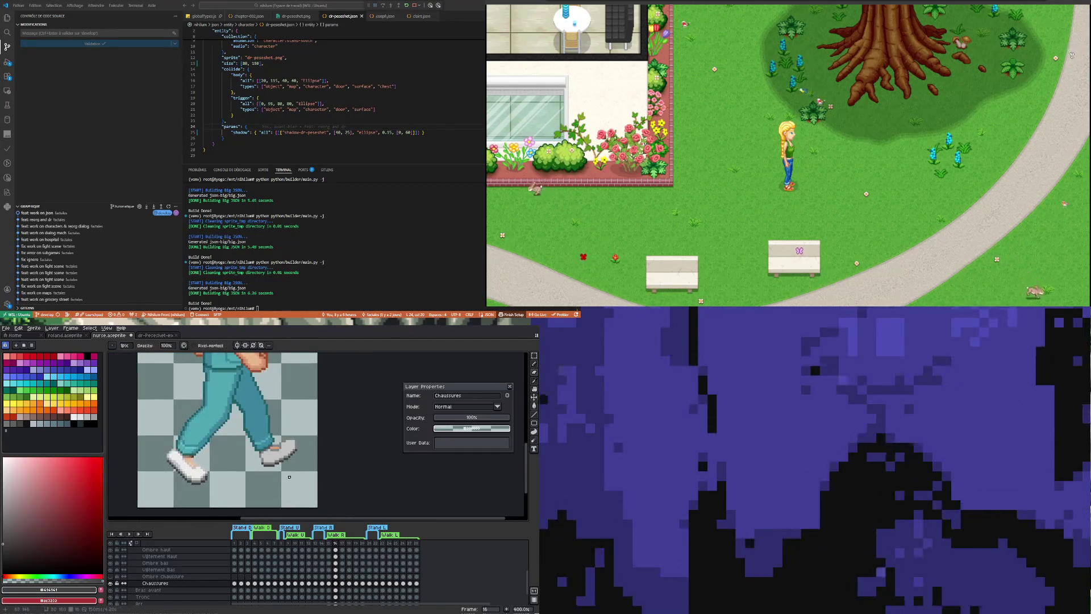
scroll(289, 477, up, 3)
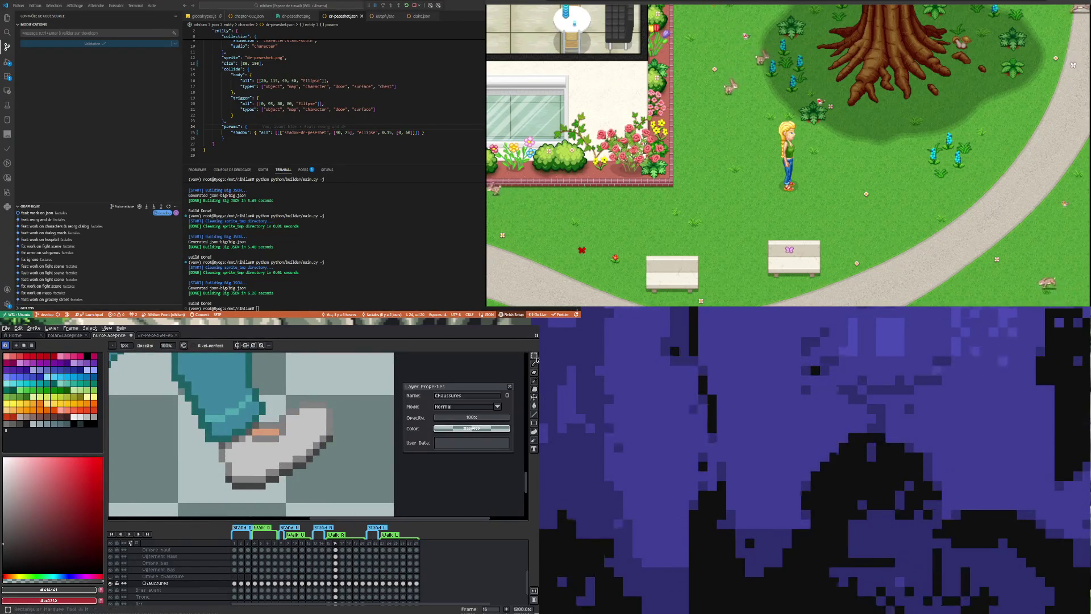
Marquee the lower sneaker, clear the selection, and take the sneaker grey as drawing colour.
click(535, 357)
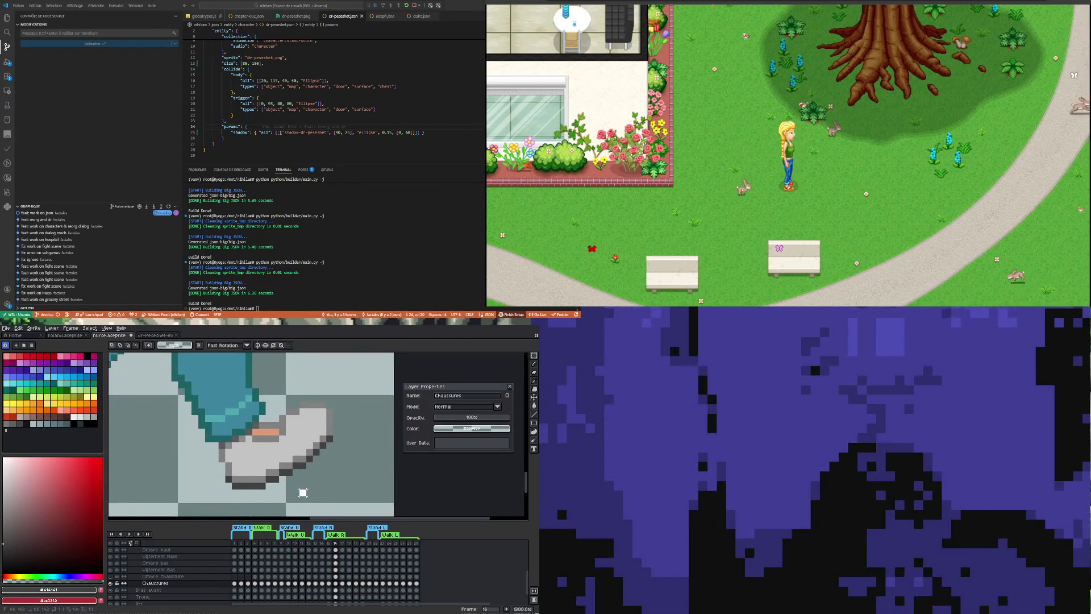
drag(306, 491, 258, 449)
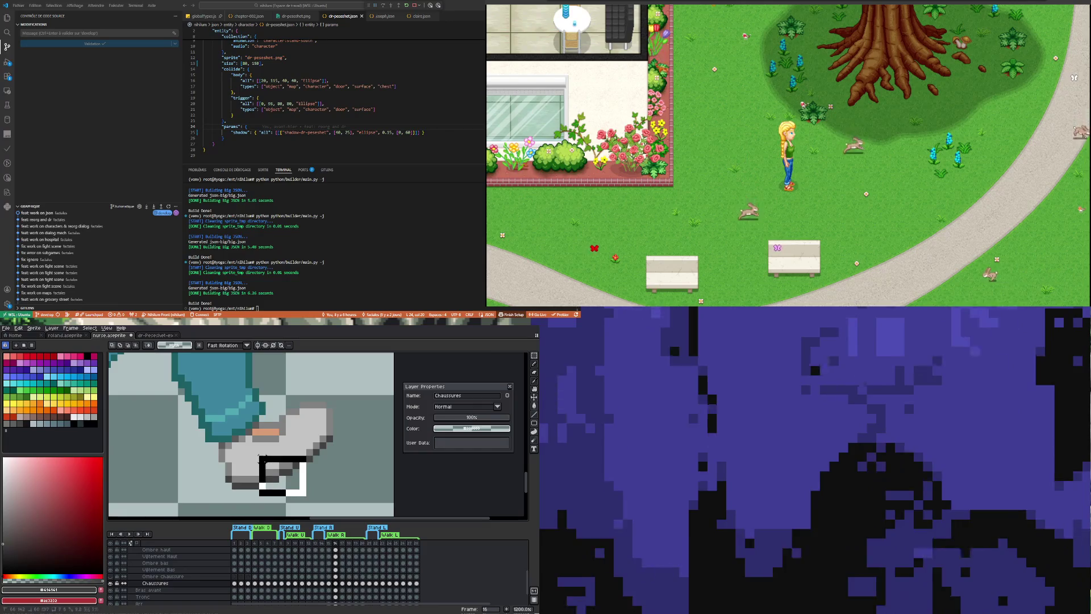
click(350, 484)
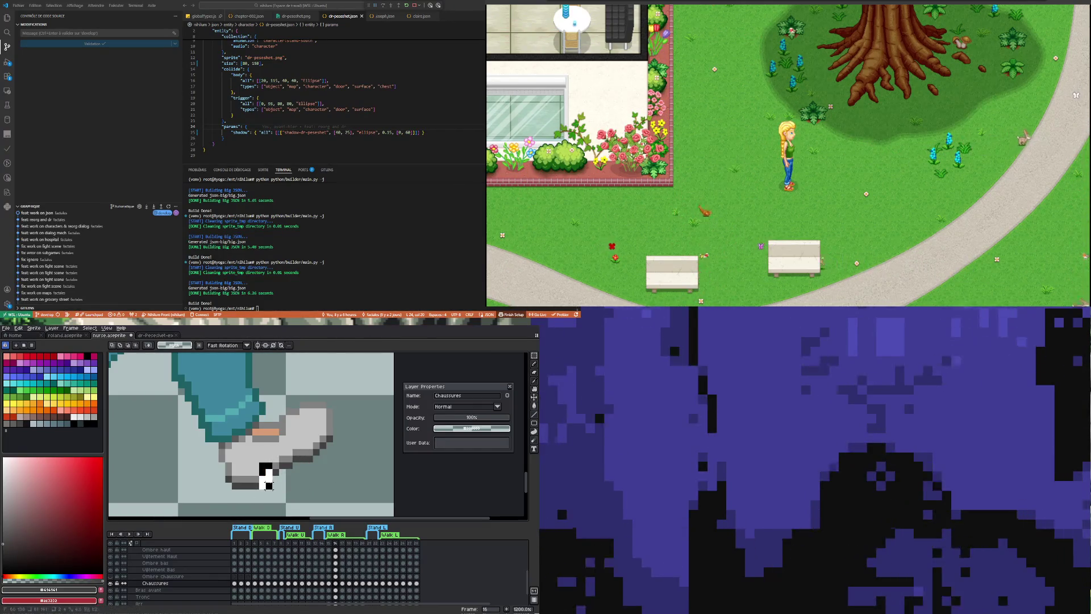
scroll(273, 477, up, 1)
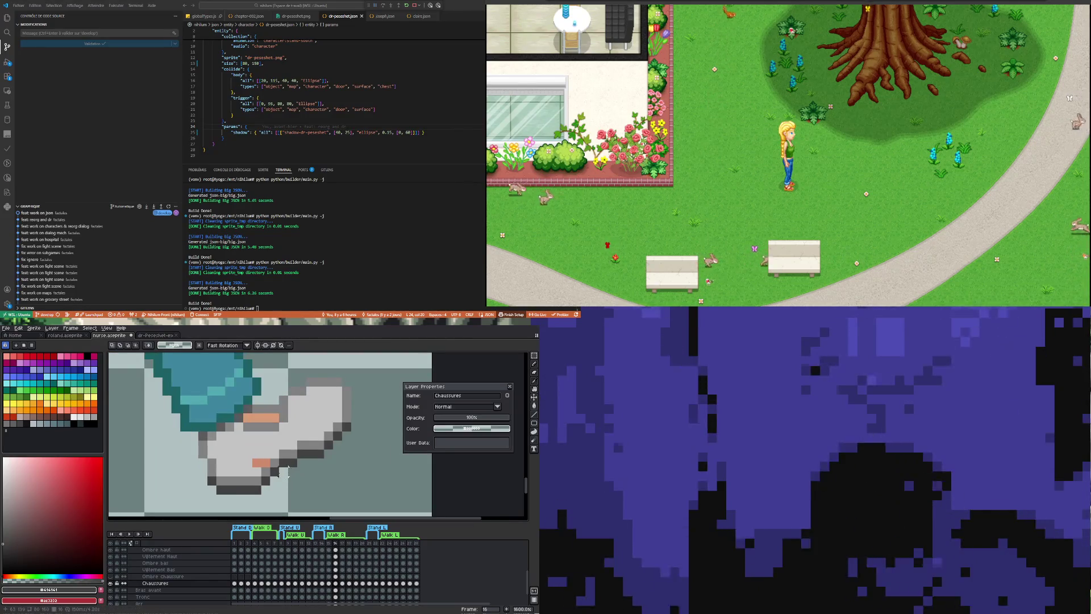
key(b)
alt+click(282, 465)
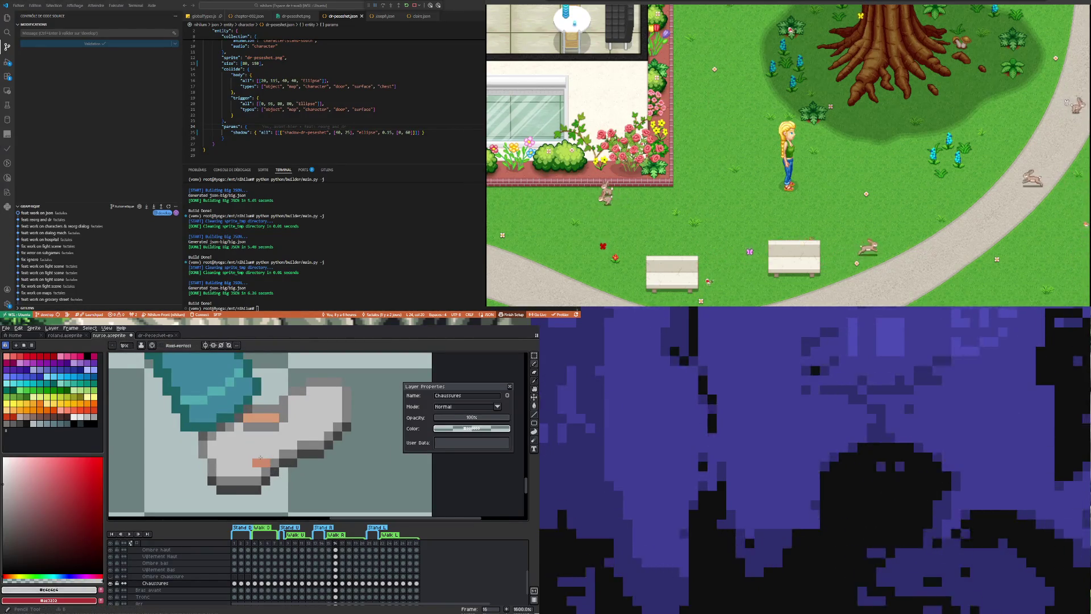
scroll(276, 486, down, 5)
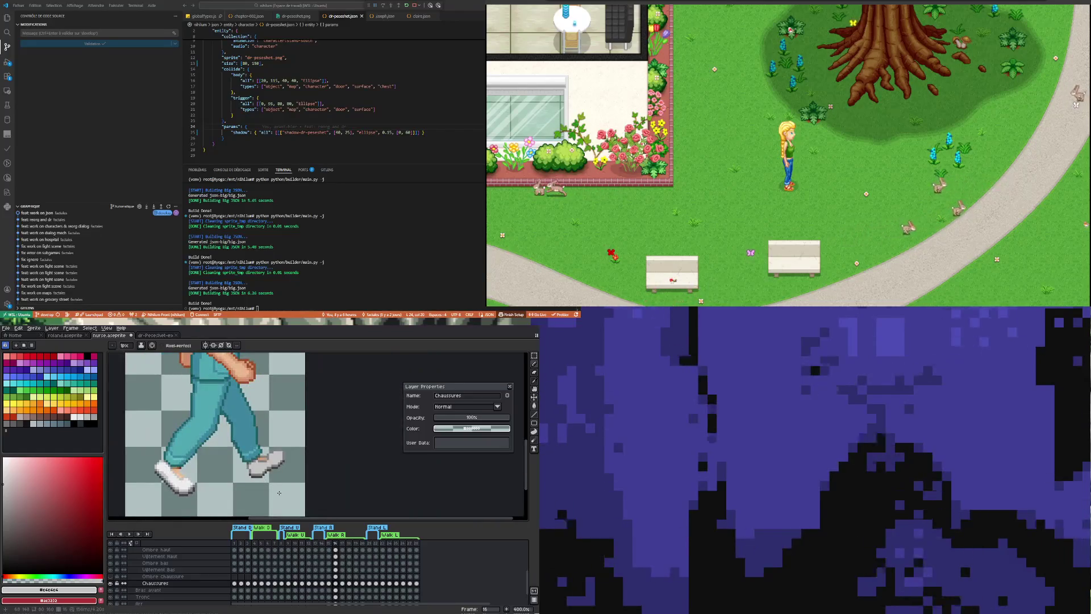
scroll(278, 492, up, 3)
Hide and reshow the Chaussures layer to compare the shoe with the bare foot.
click(112, 585)
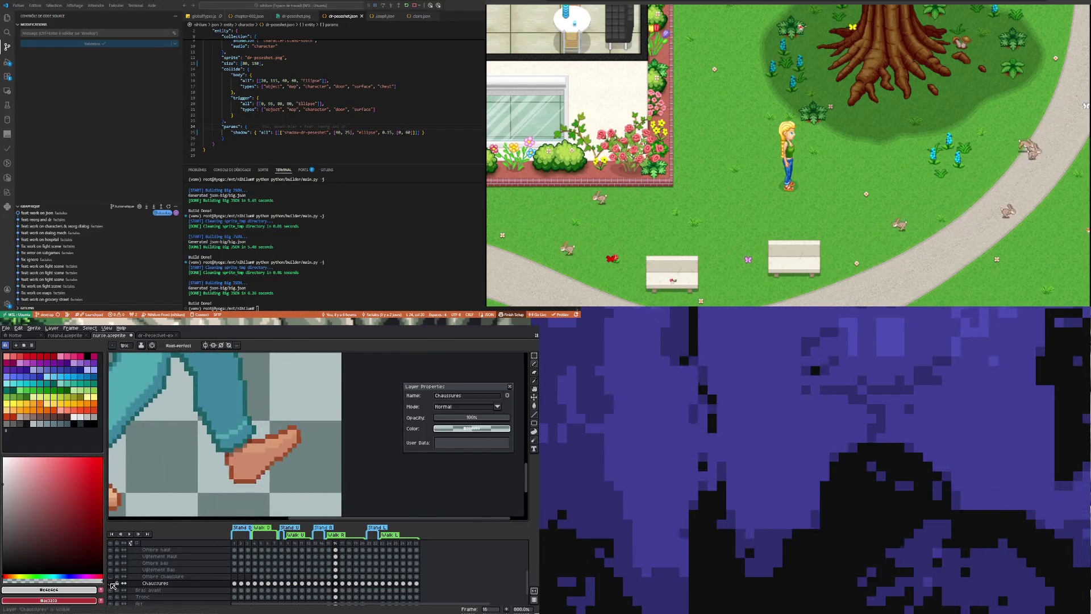
click(112, 584)
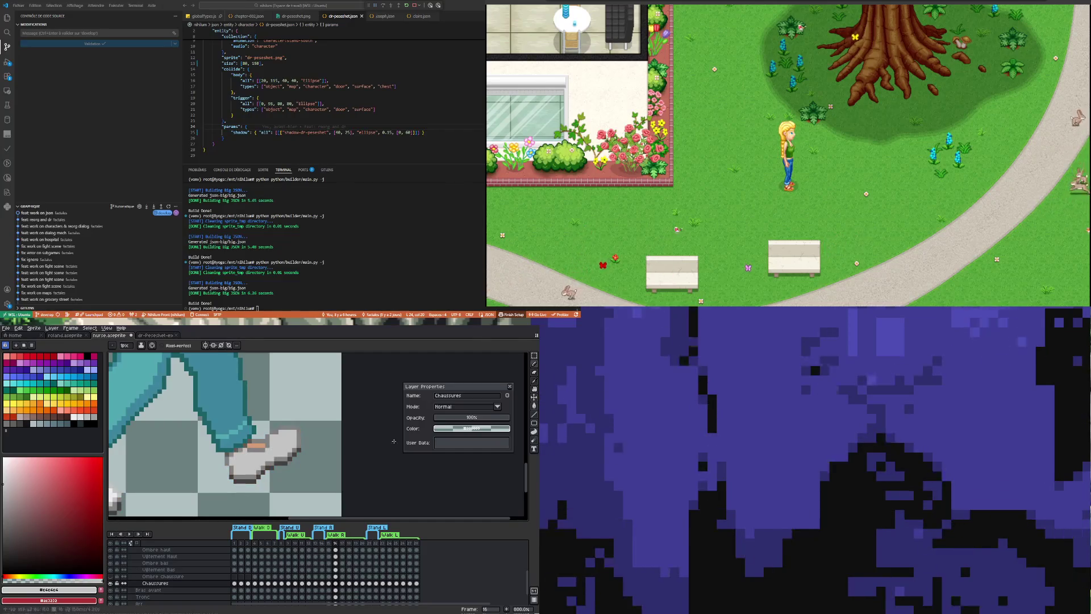
key(m)
scroll(255, 455, up, 1)
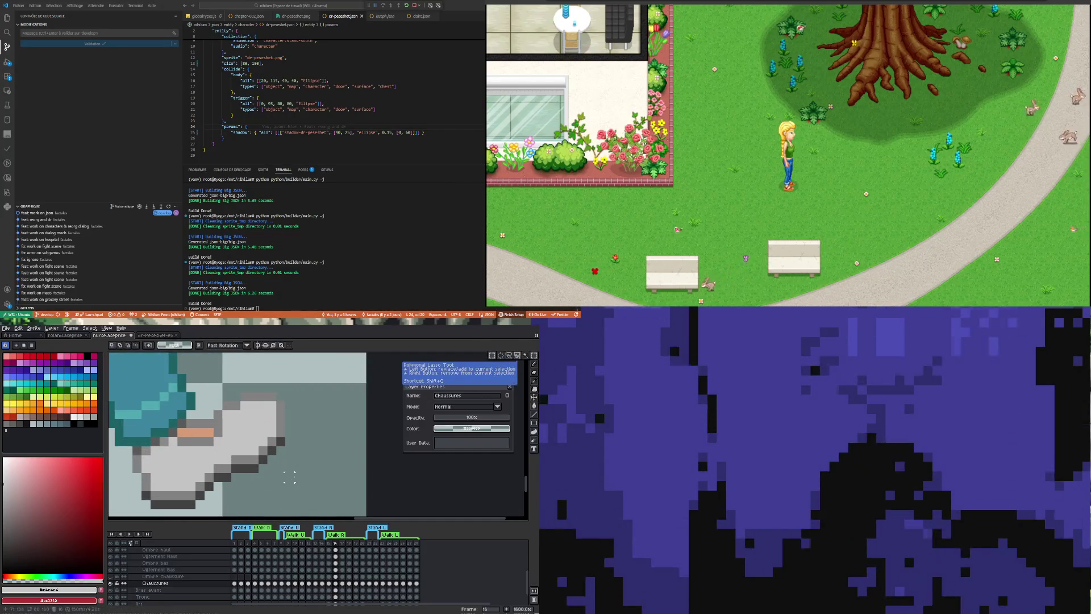
Select a small patch of the front sneaker and apply its transformation.
drag(247, 426, 297, 474)
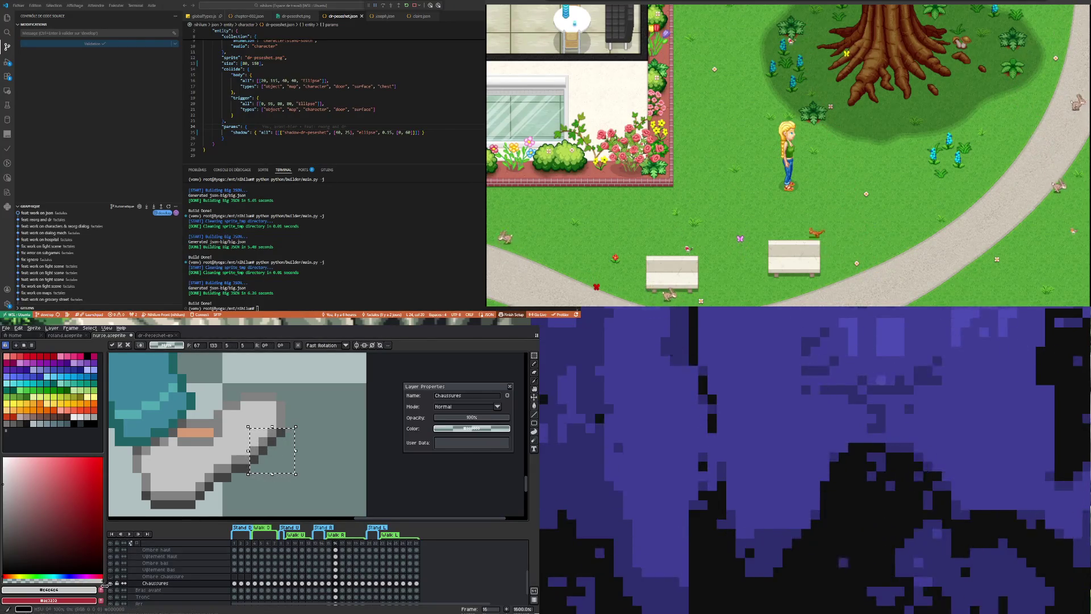
key(Return)
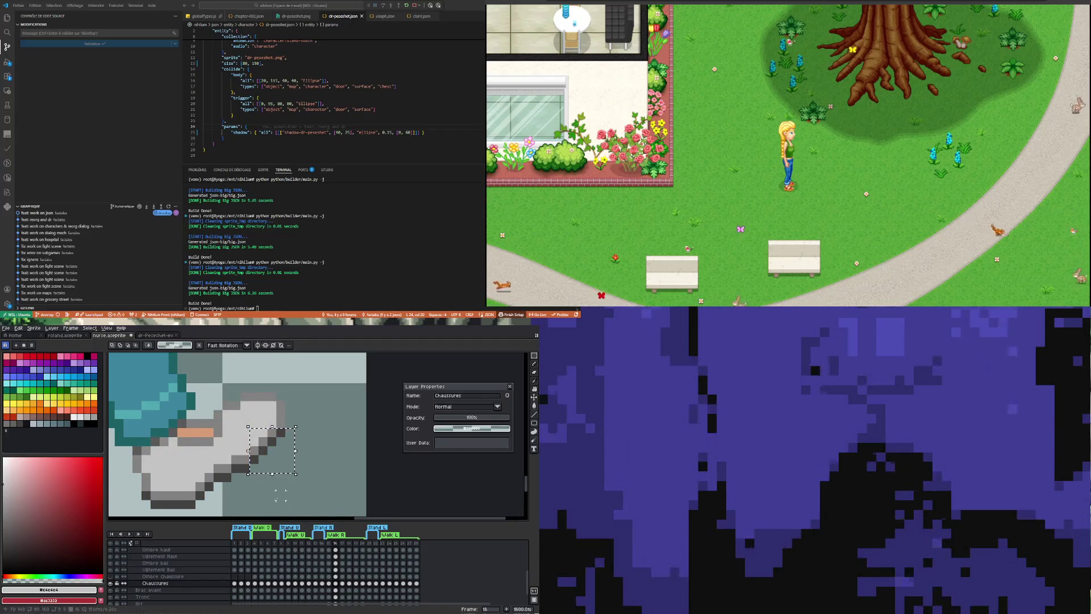
Toggle the Chaussures layer several times to check the reshaped sneaker against the bare foot.
click(110, 585)
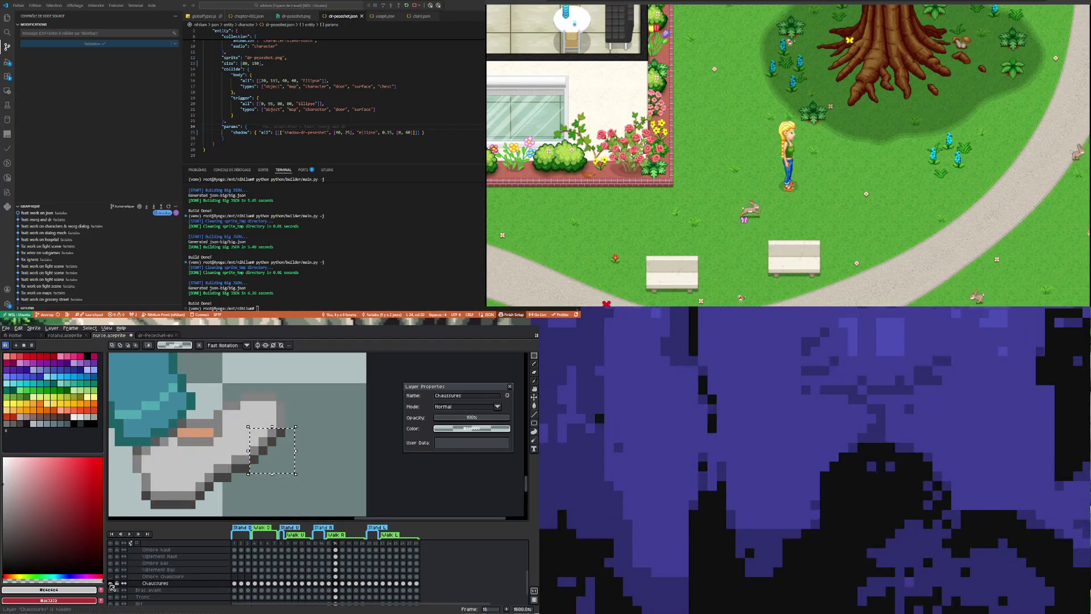
scroll(272, 490, down, 2)
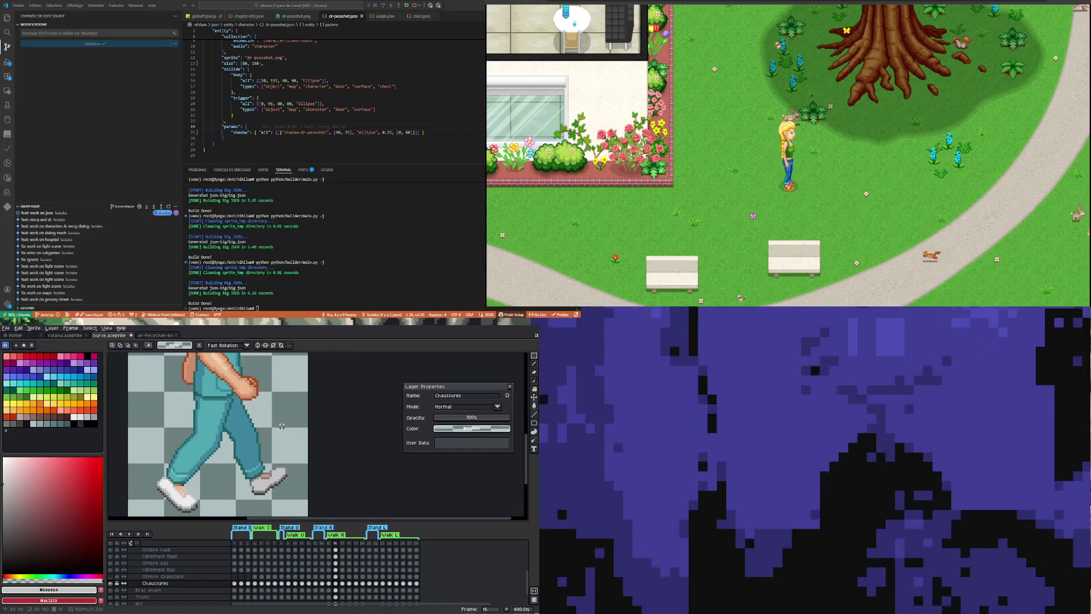
scroll(281, 426, down, 1)
scroll(282, 425, up, 2)
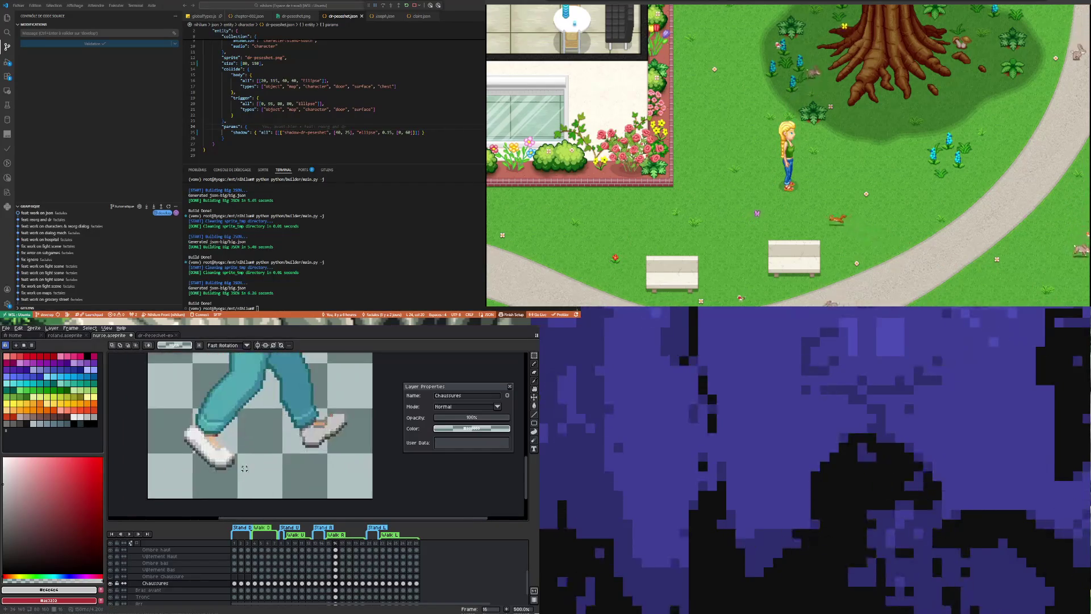
click(112, 585)
click(111, 586)
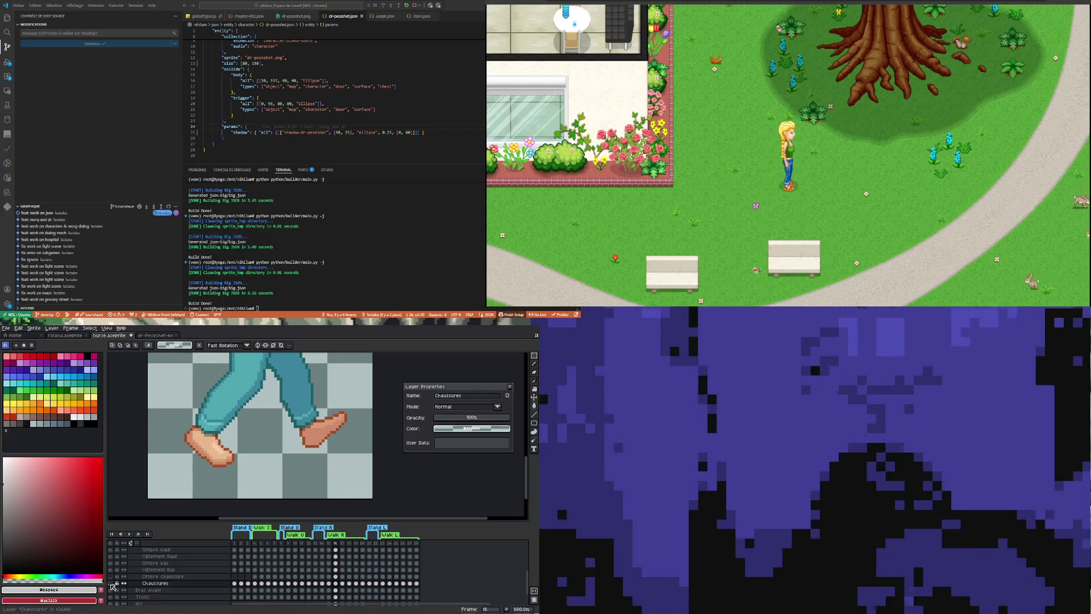
click(110, 587)
scroll(223, 482, up, 2)
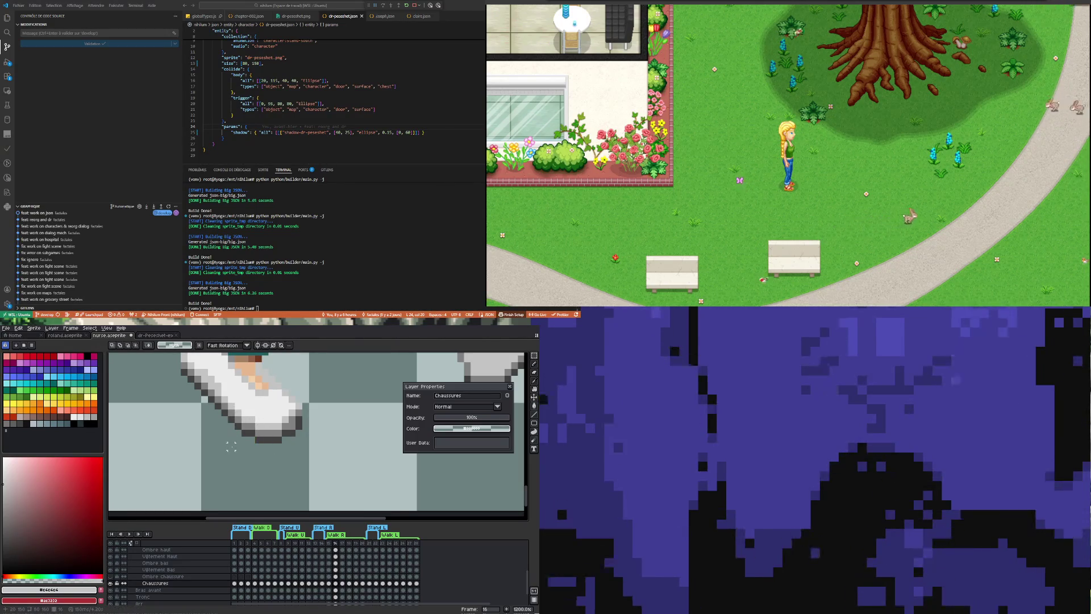
Marquee part of the sneaker near the toe and drop the selection.
drag(226, 401, 249, 444)
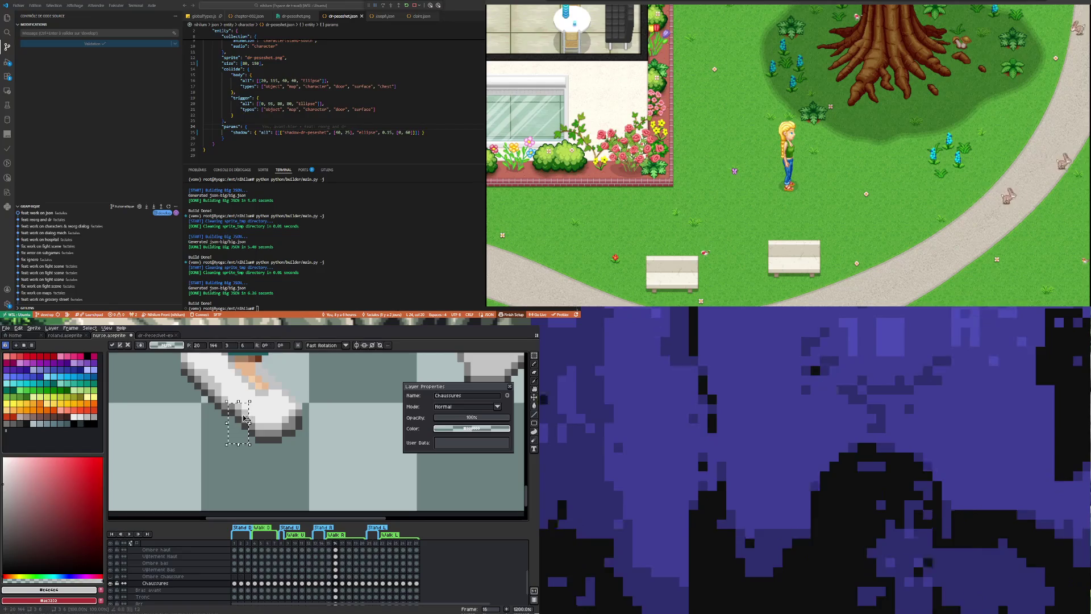
key(ctrl+d)
scroll(261, 476, down, 3)
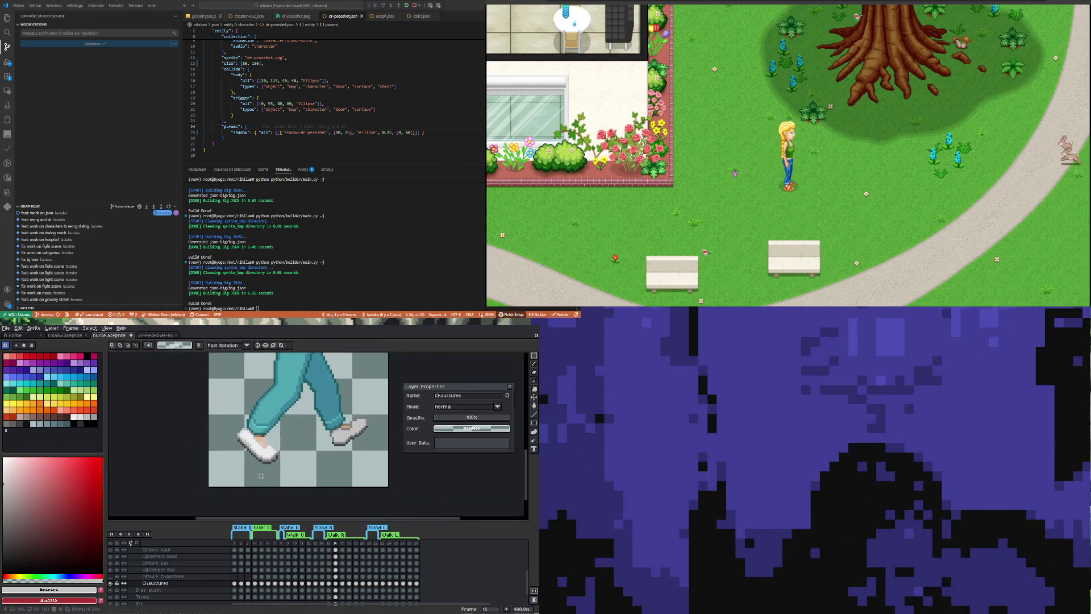
scroll(274, 463, down, 1)
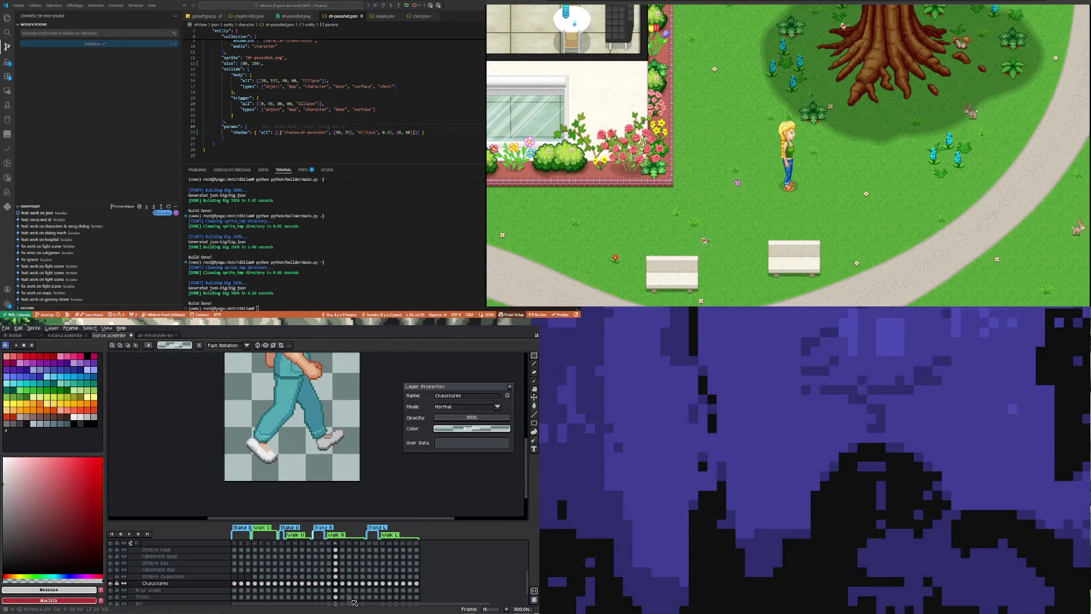
Compare frames 15 and 16, then nudge the selected sneaker one pixel left and commit it.
click(330, 583)
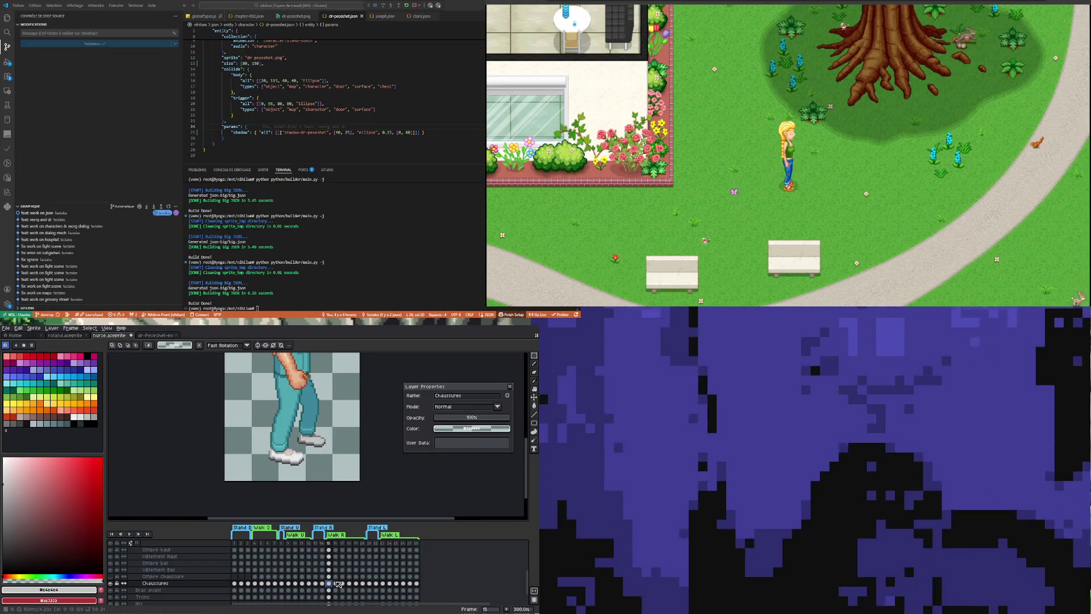
click(336, 583)
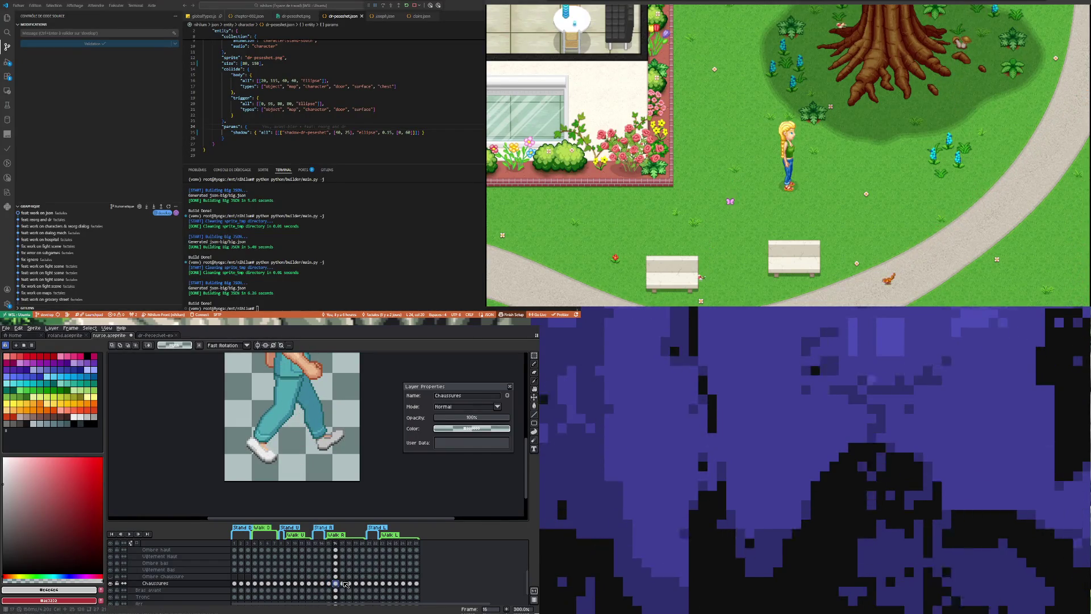
scroll(291, 480, up, 2)
key(Left)
key(Return)
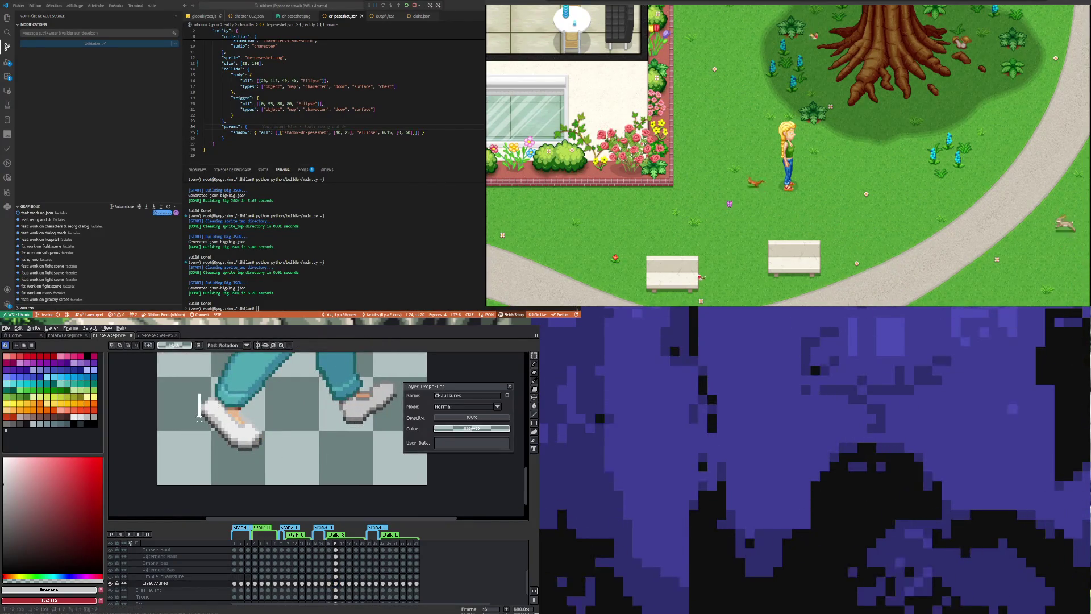
Check the heel area with a quick selection, alternate eyedropper and pencil touch-ups, and step back to frame 15.
drag(199, 416, 206, 426)
key(ctrl+d)
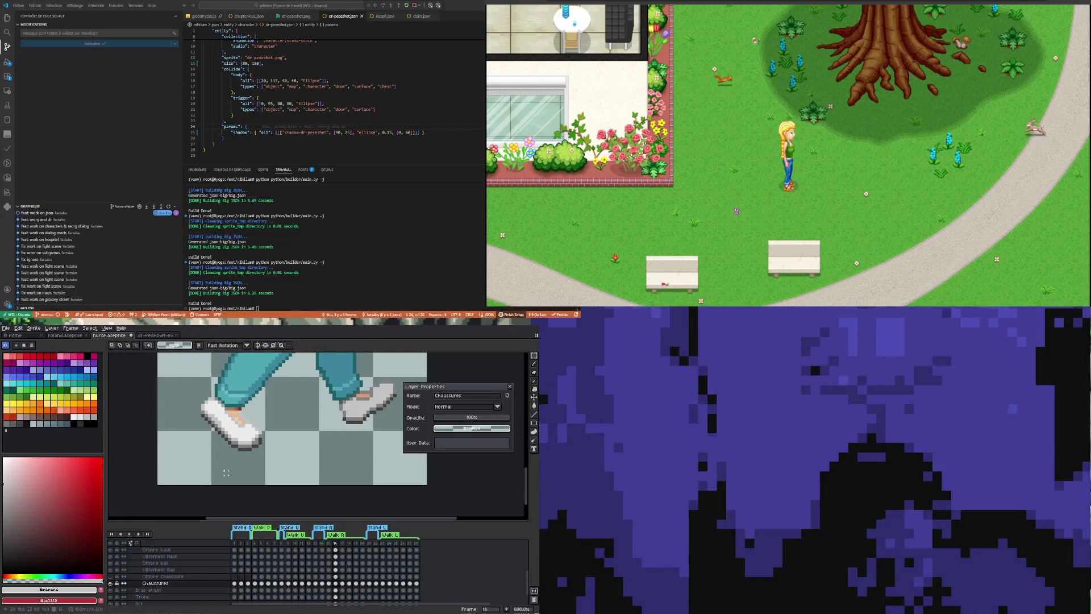
scroll(226, 471, down, 1)
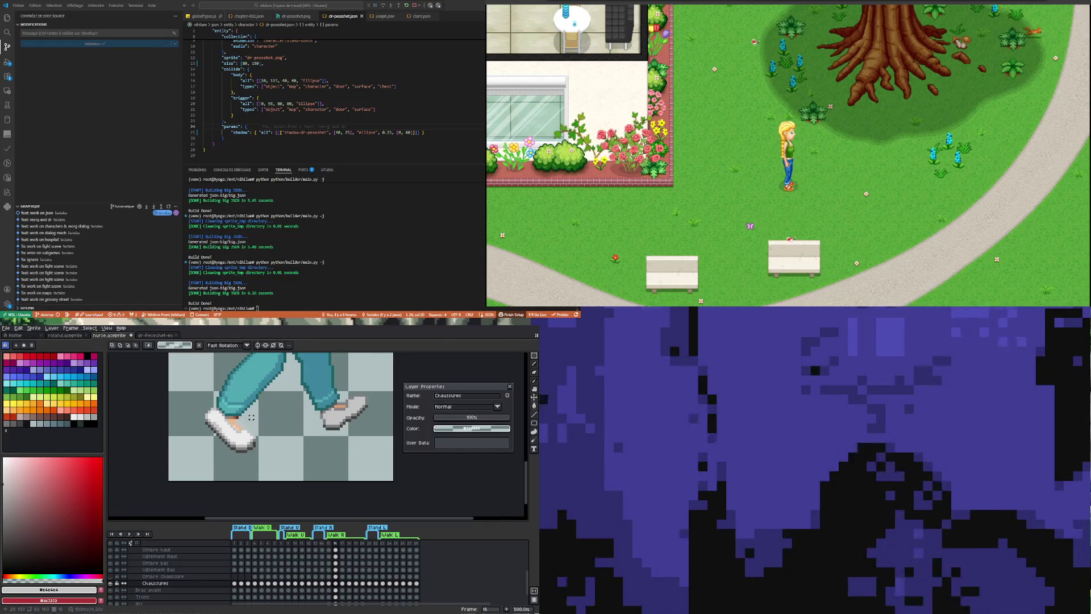
scroll(237, 421, up, 1)
scroll(235, 430, up, 1)
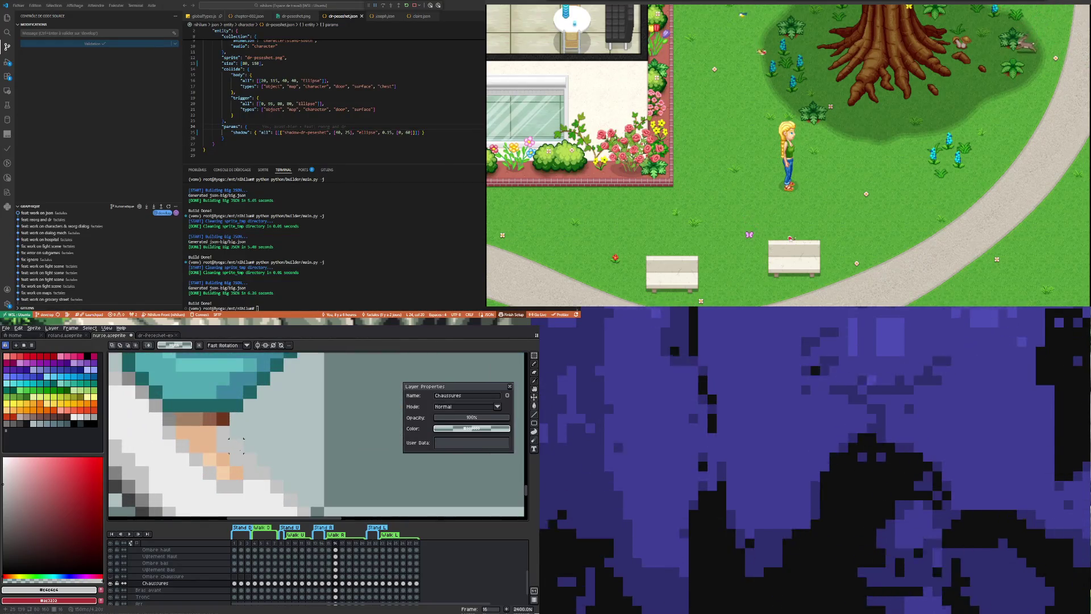
key(i)
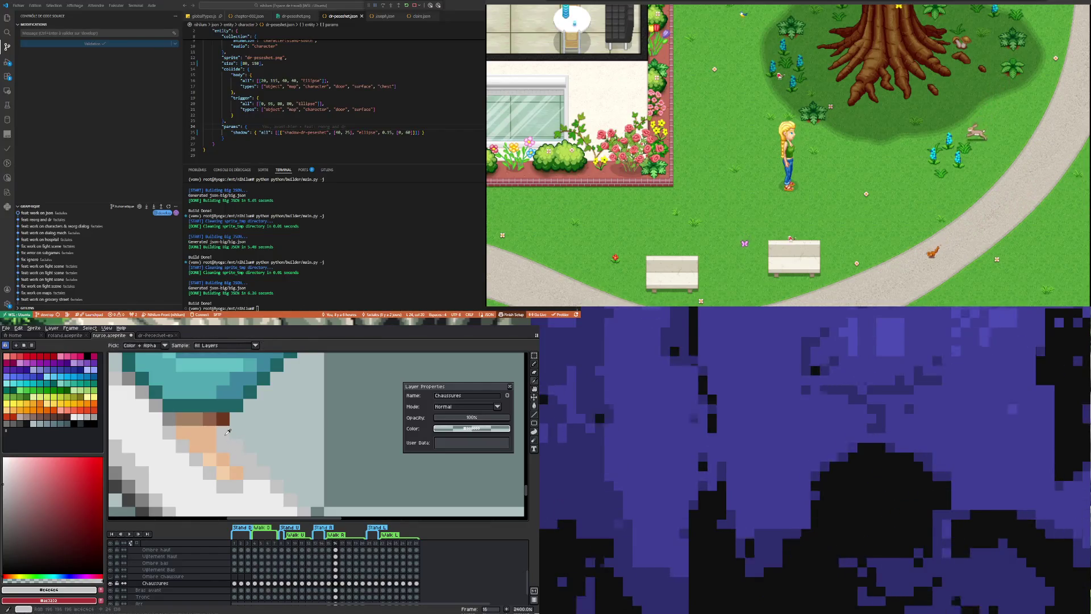
key(b)
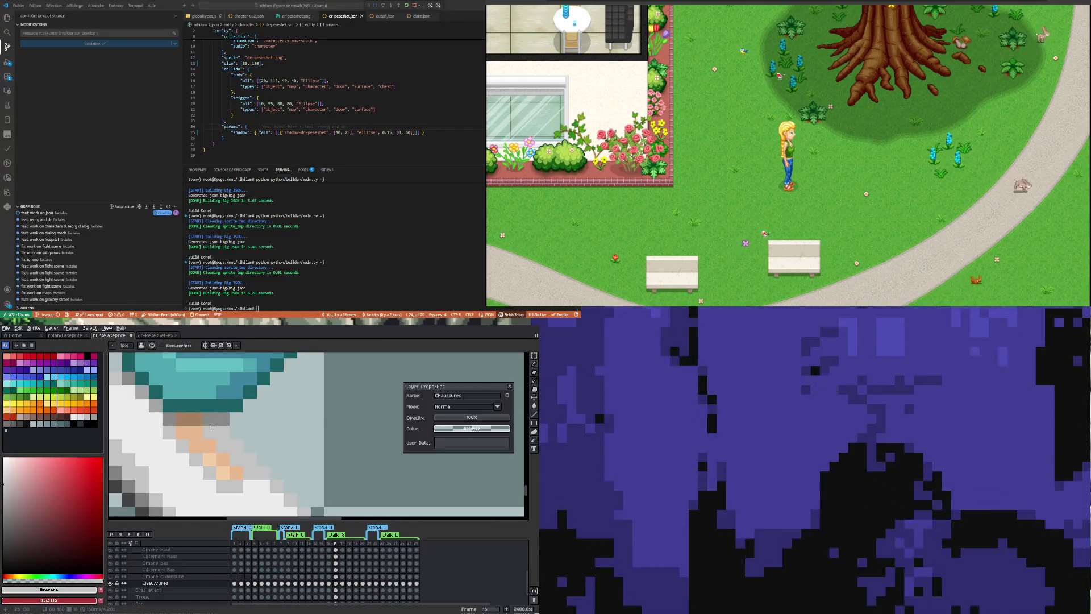
scroll(218, 443, down, 2)
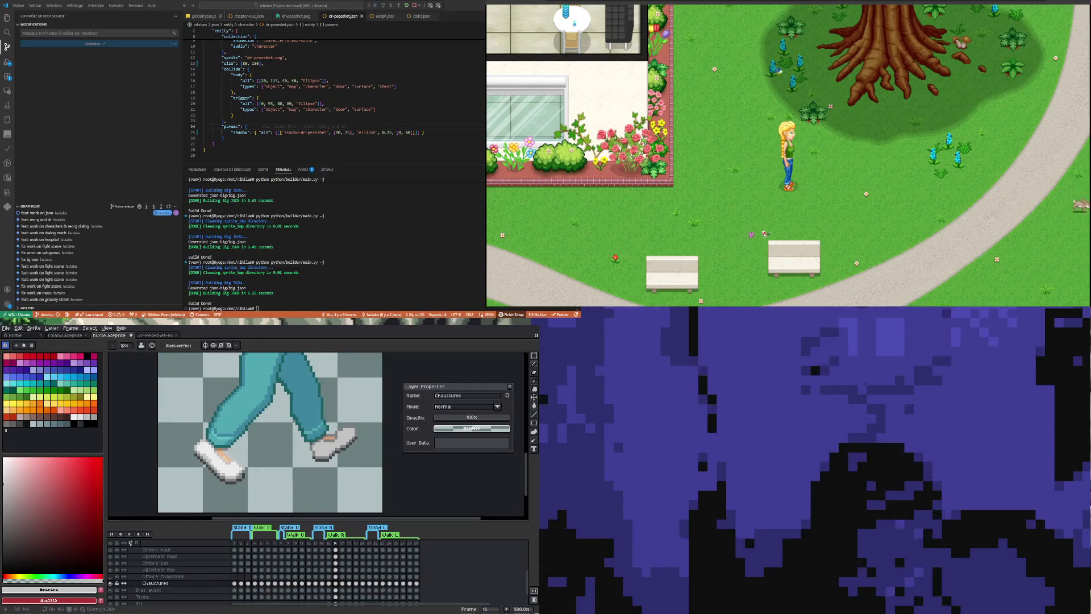
scroll(258, 471, up, 1)
scroll(231, 466, up, 1)
key(i)
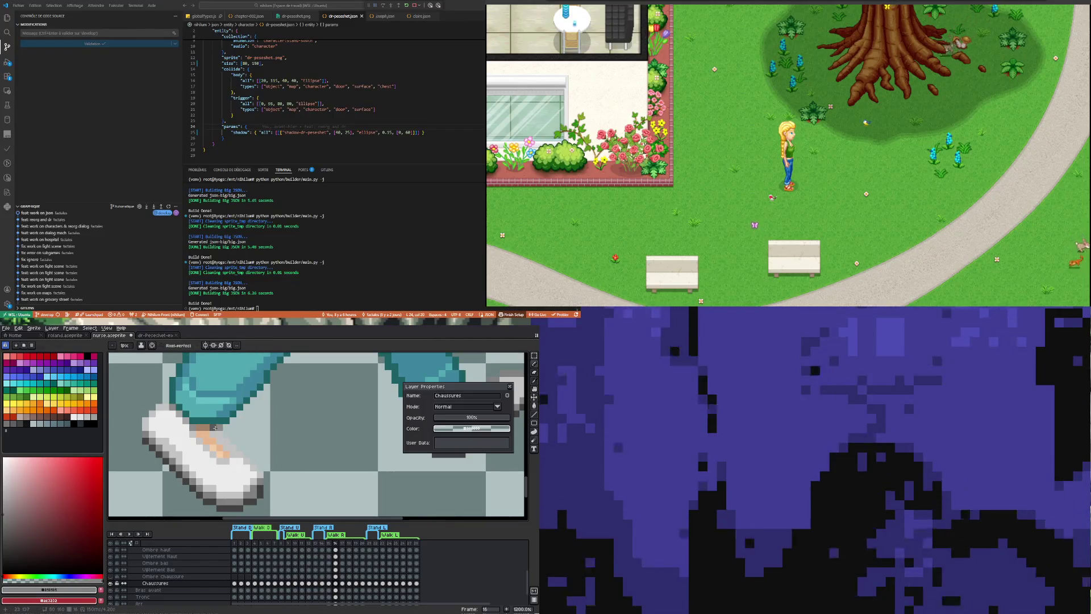
scroll(227, 444, down, 3)
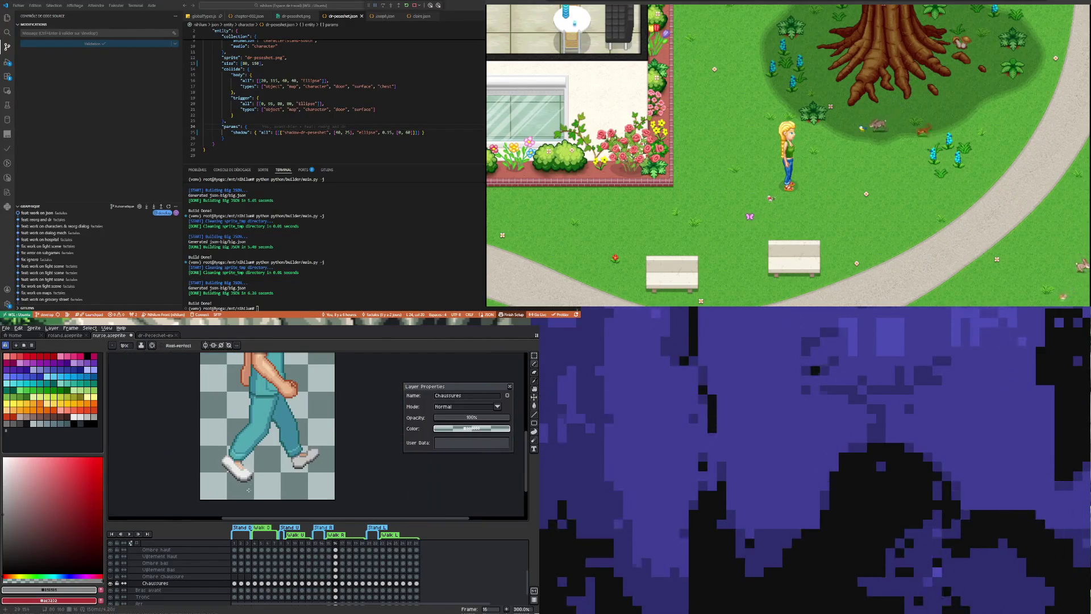
scroll(248, 482, up, 3)
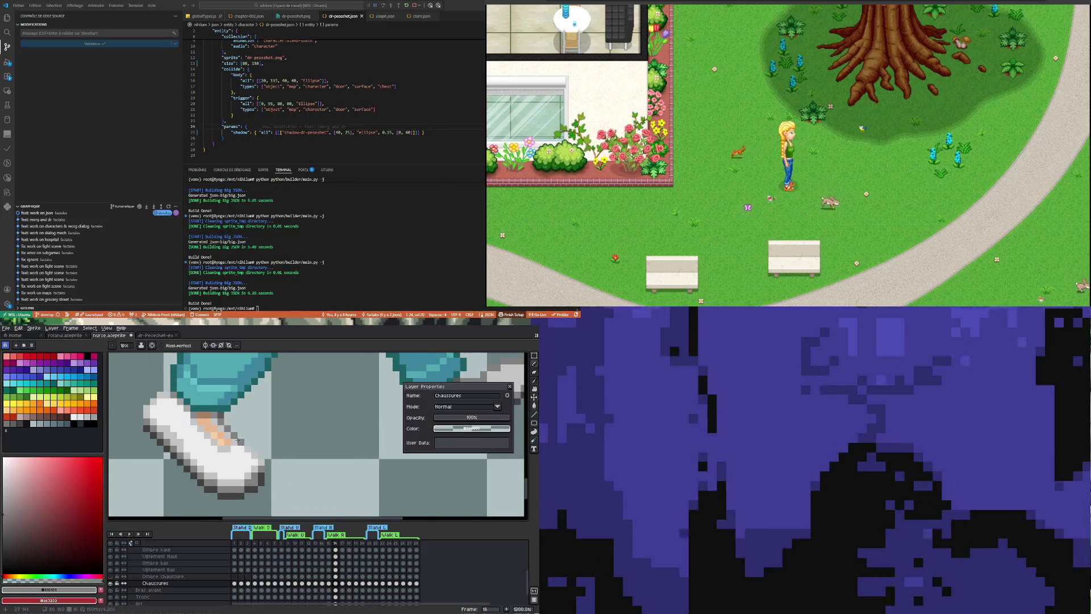
scroll(240, 446, down, 3)
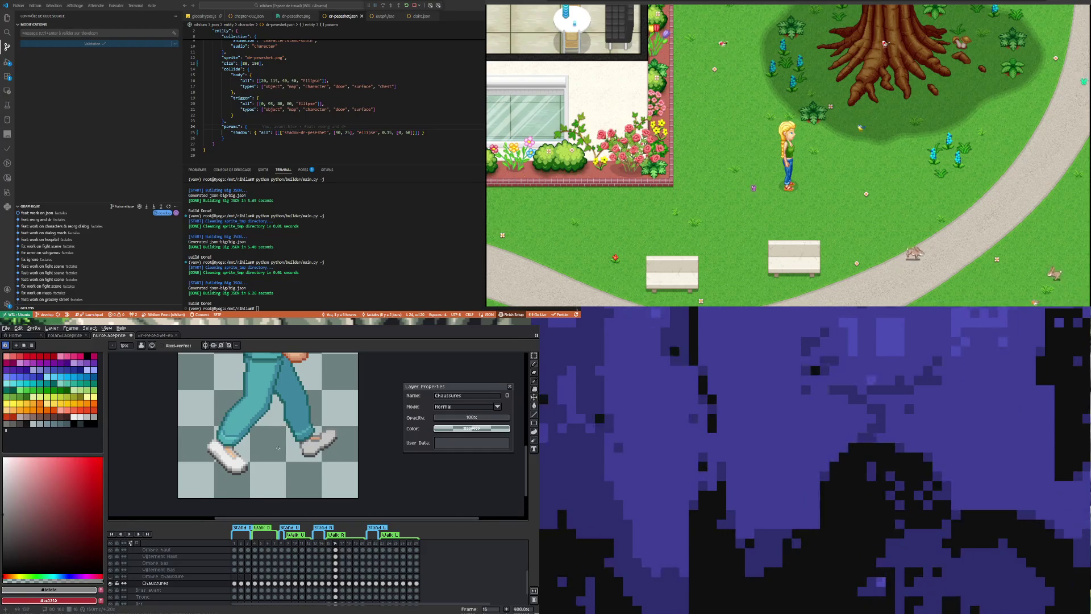
scroll(278, 448, down, 2)
click(328, 583)
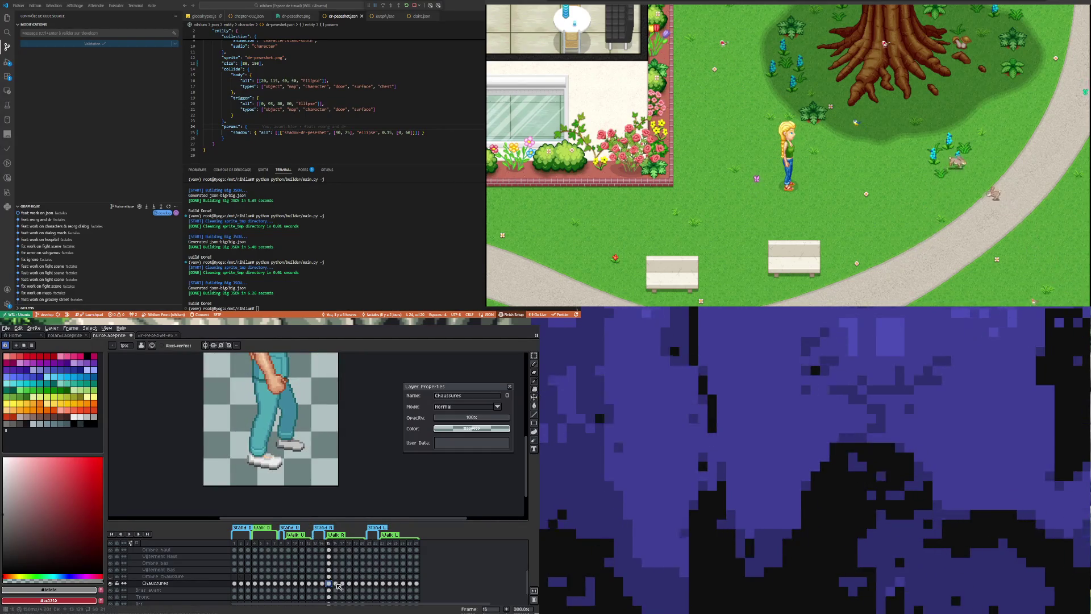
click(336, 583)
scroll(255, 498, up, 4)
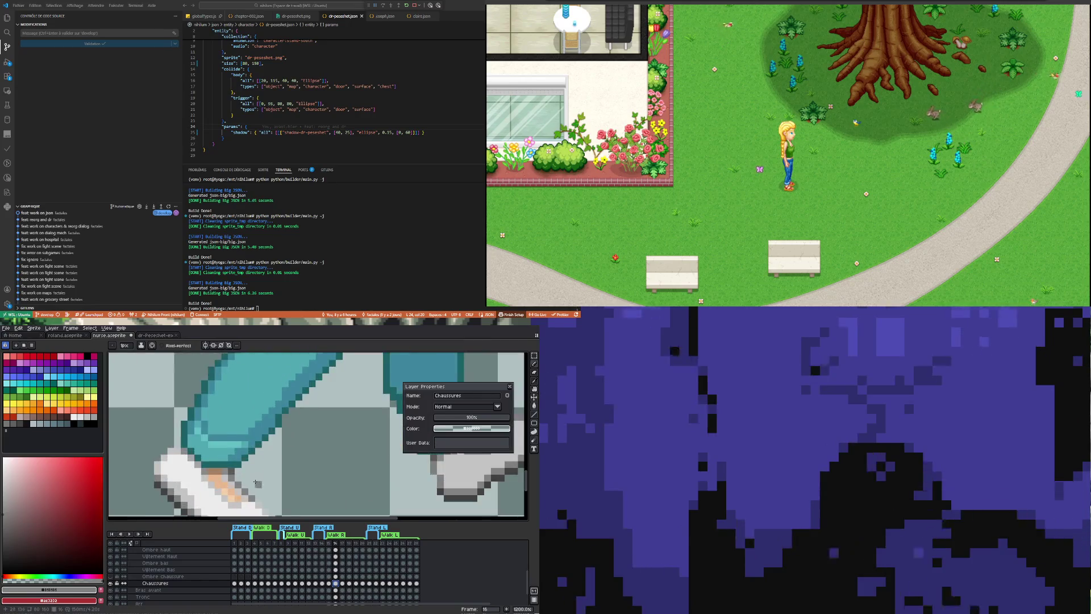
scroll(256, 498, up, 1)
scroll(254, 492, up, 1)
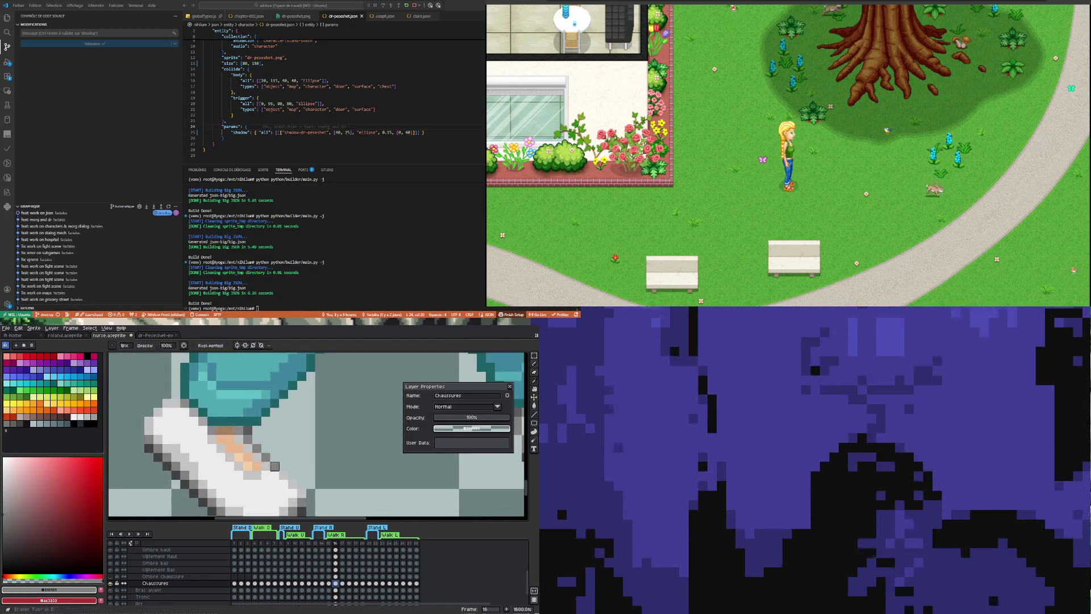
key(e)
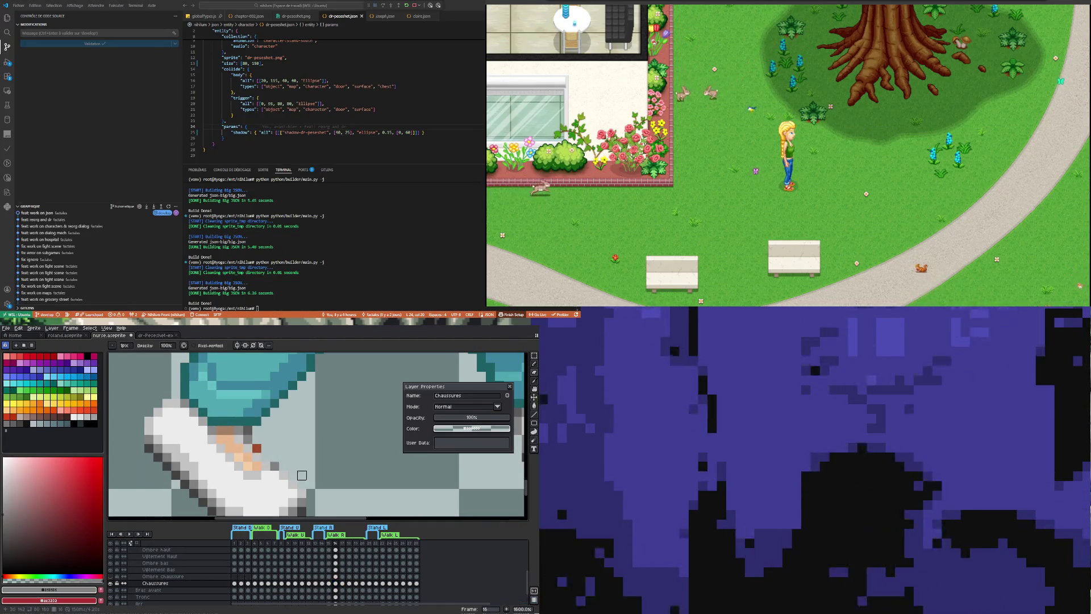
key(ctrl+z)
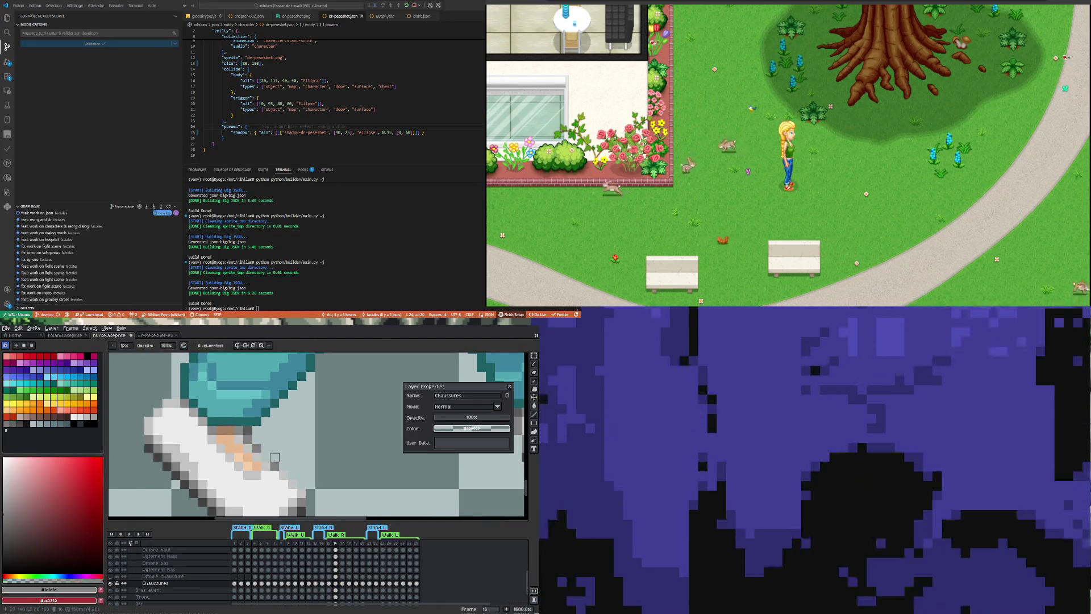
key(i)
click(263, 452)
key(b)
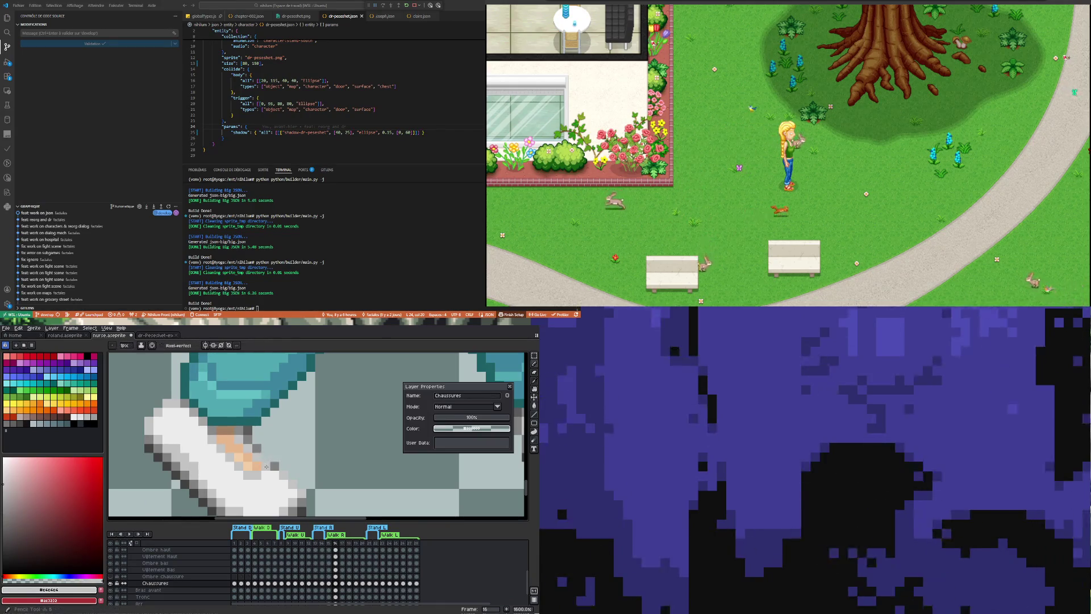
scroll(256, 468, down, 2)
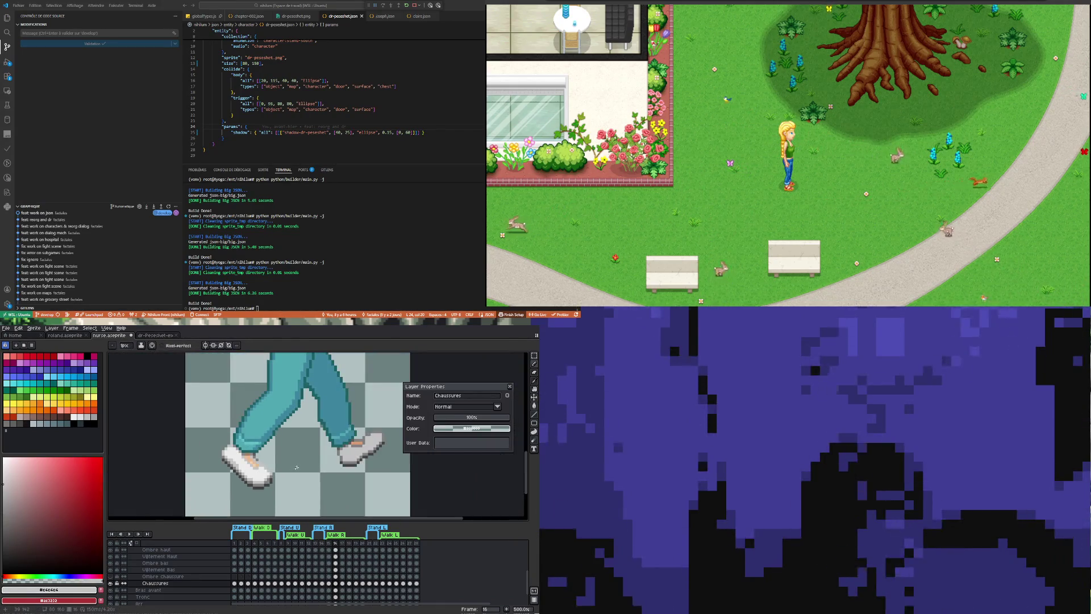
scroll(256, 459, up, 1)
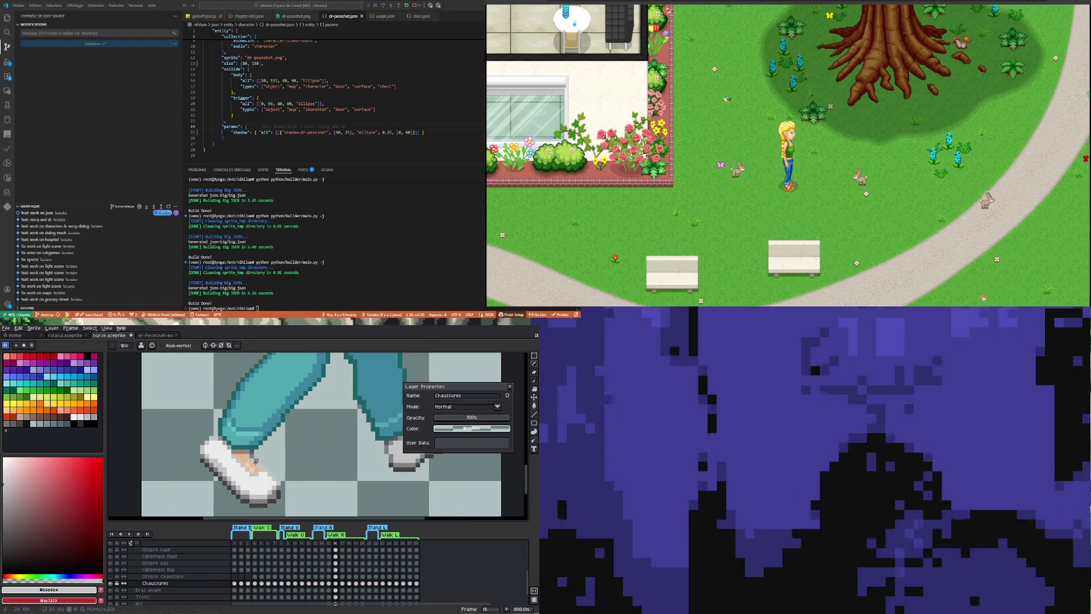
scroll(308, 466, down, 1)
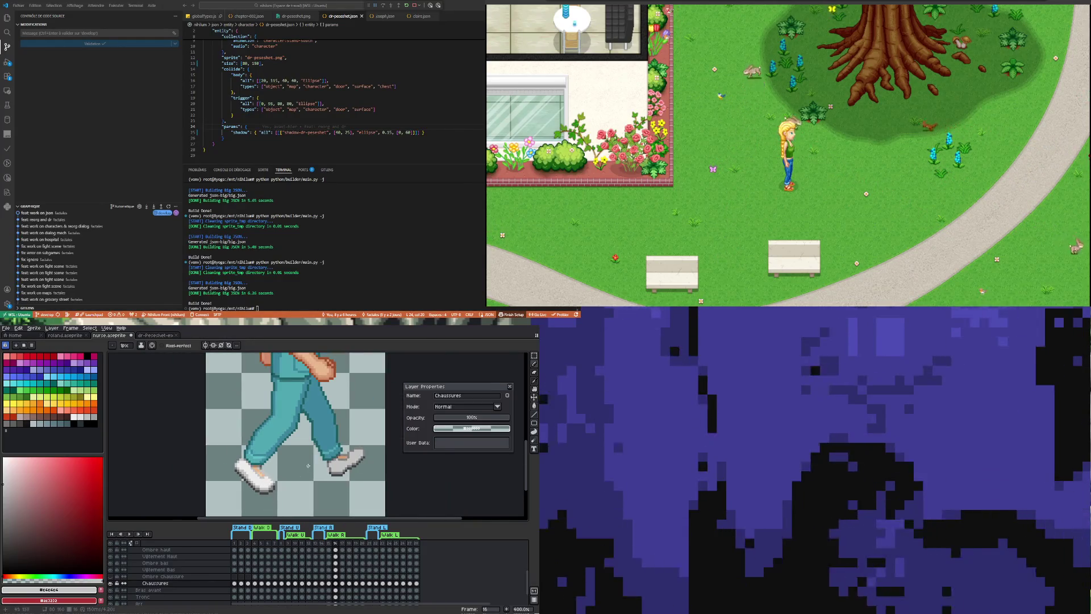
scroll(300, 464, up, 1)
key(b)
scroll(234, 477, up, 2)
scroll(232, 474, down, 3)
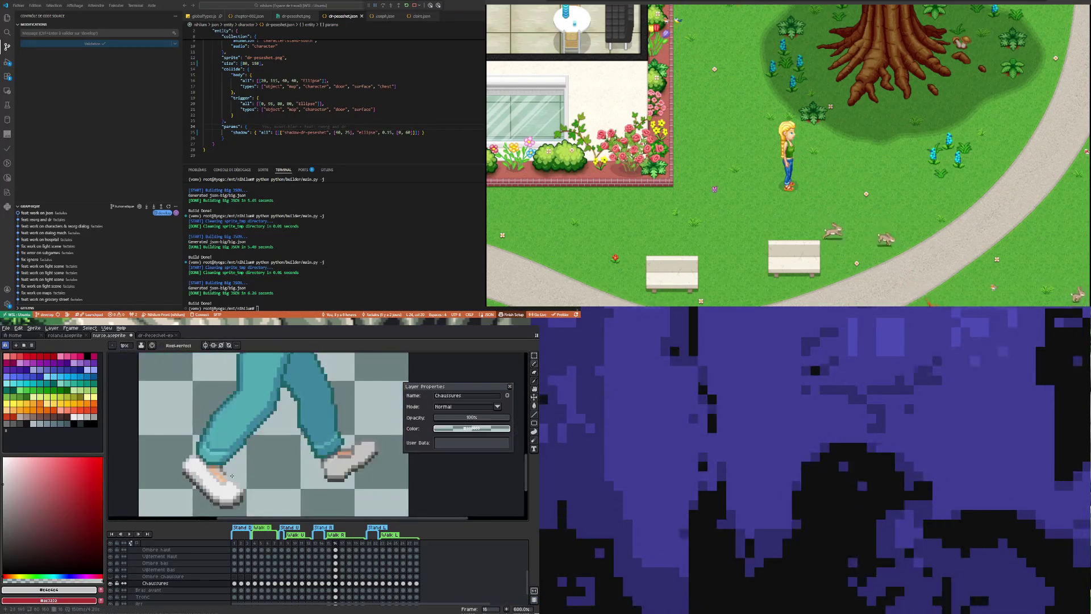
scroll(229, 477, up, 3)
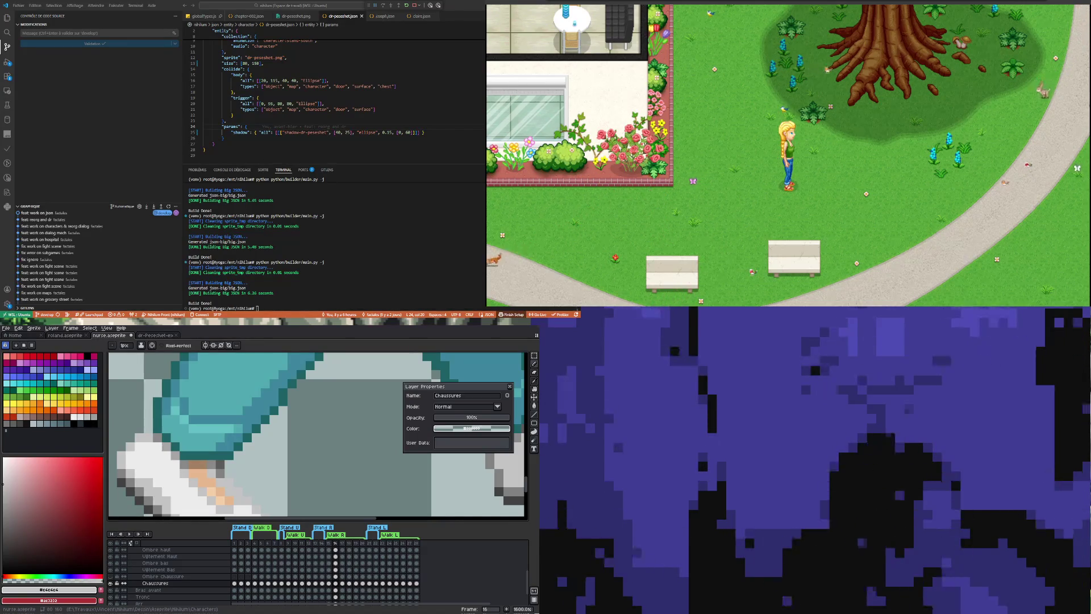
scroll(256, 435, down, 5)
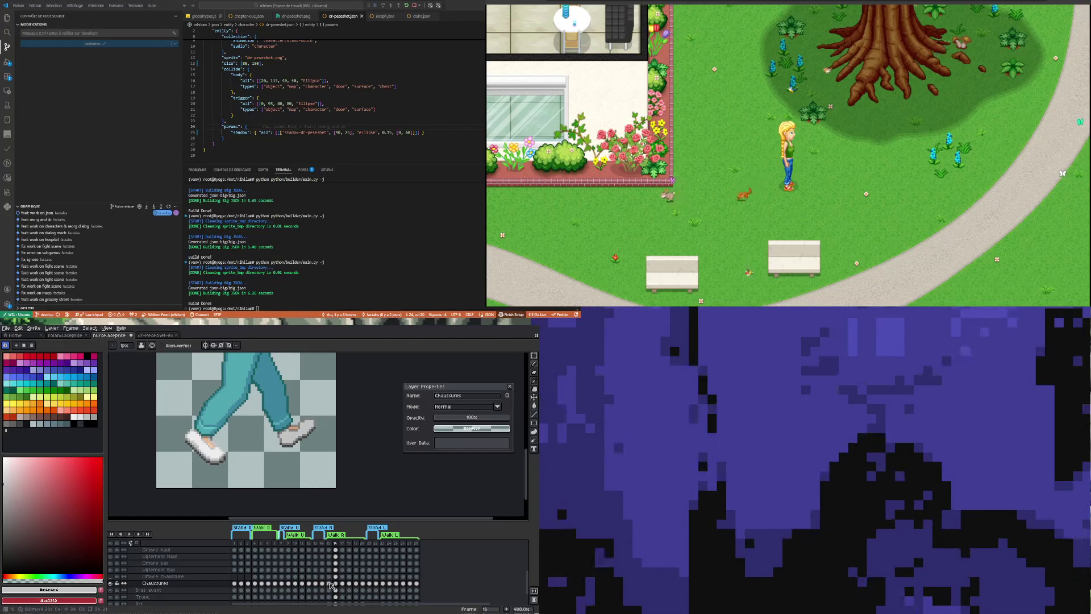
Flip through nurse walk frames 15 to 17 and settle on frame 16.
click(332, 584)
click(337, 584)
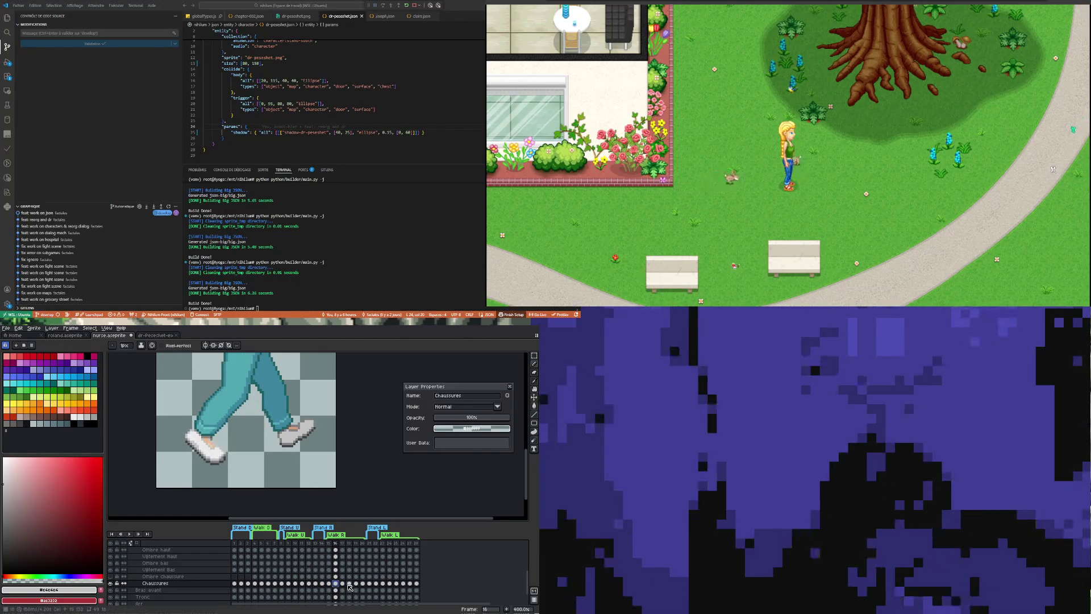
click(344, 584)
click(337, 584)
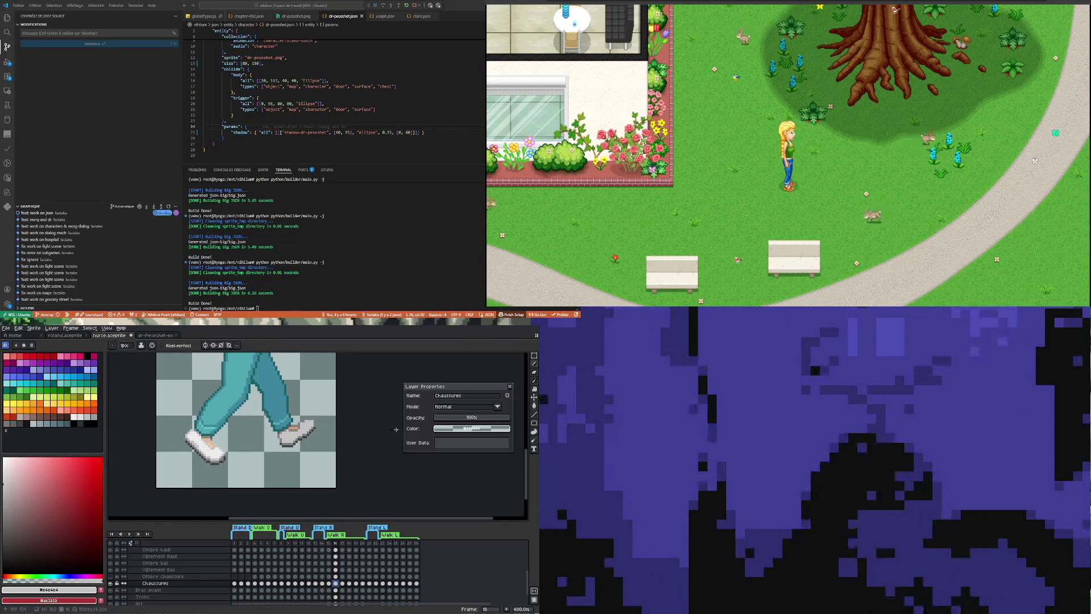
scroll(264, 453, down, 2)
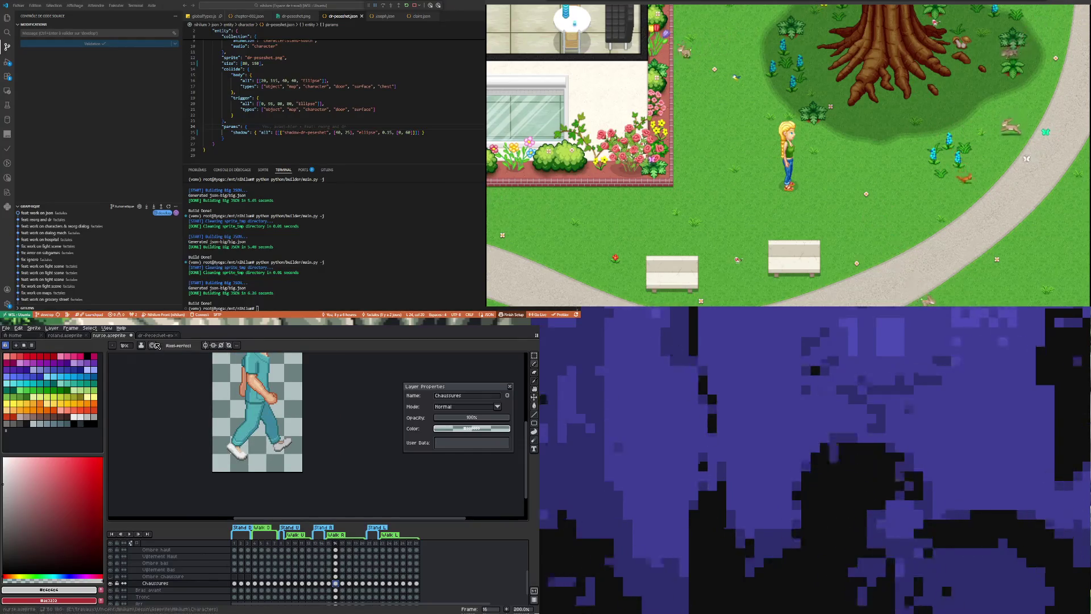
Compare frame 16 of the reference character sheet with the nurse sprite's pose.
key(ctrl+Tab)
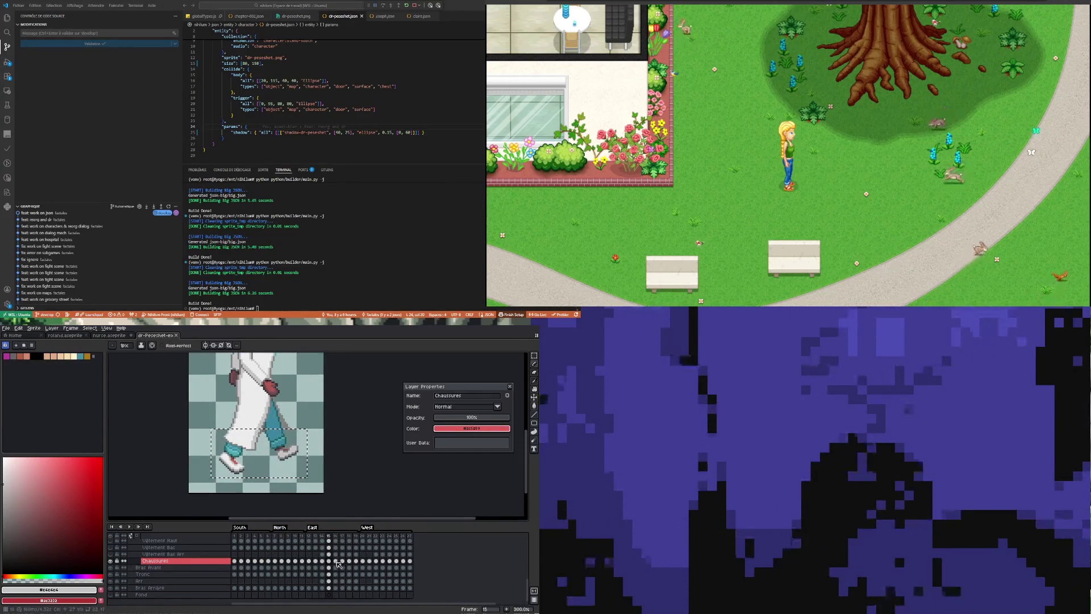
click(335, 561)
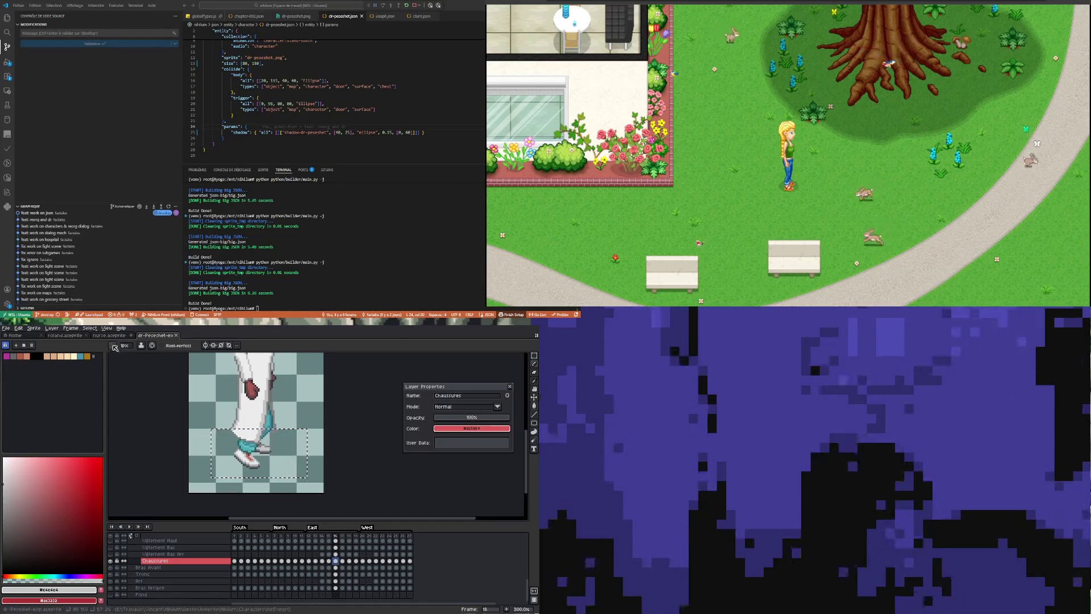
click(112, 339)
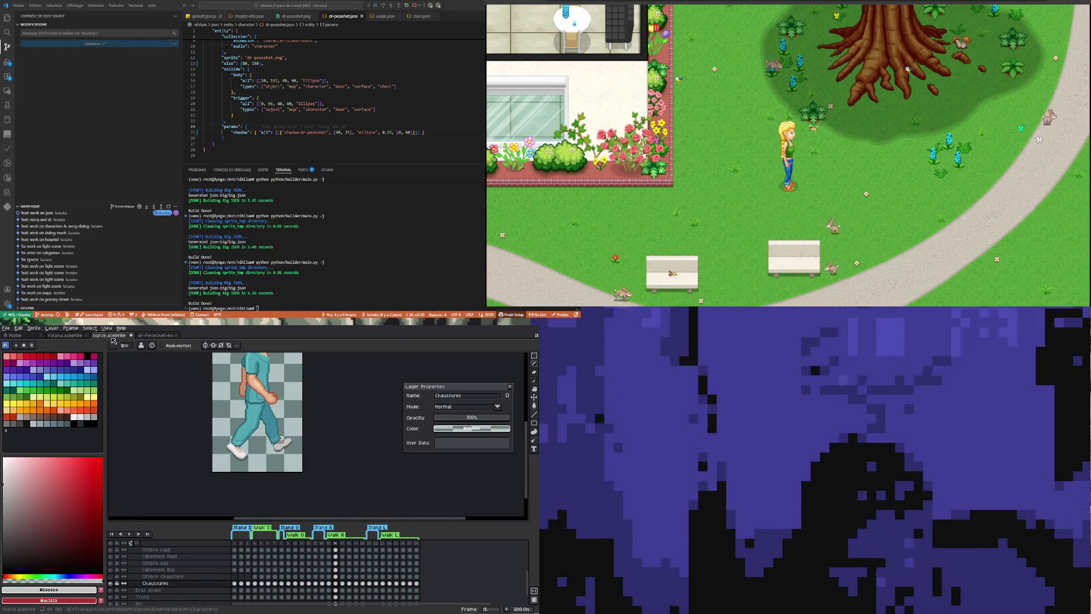
click(144, 337)
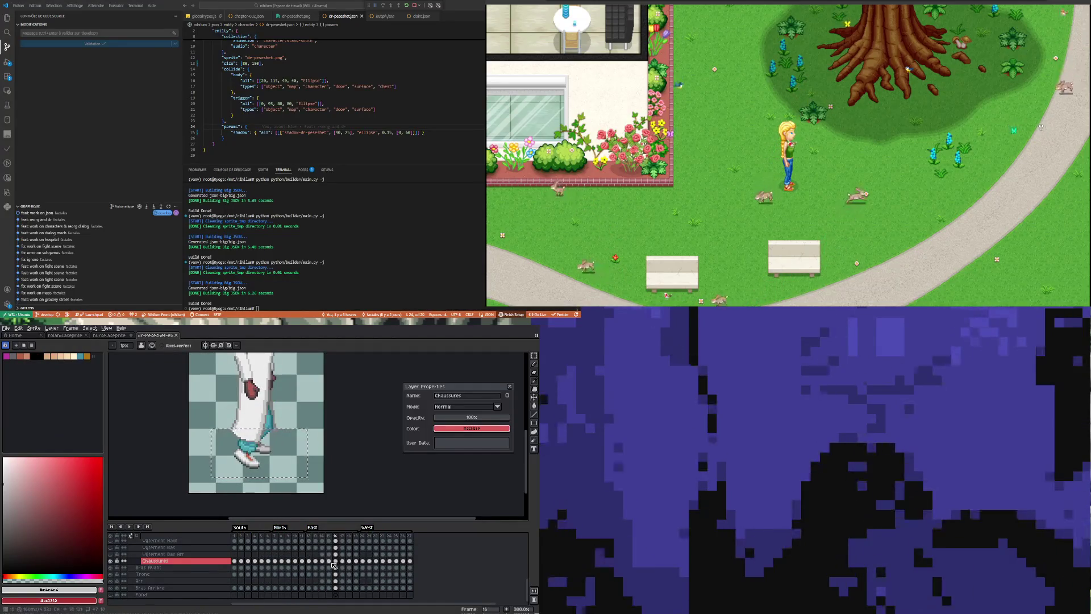
key(Left)
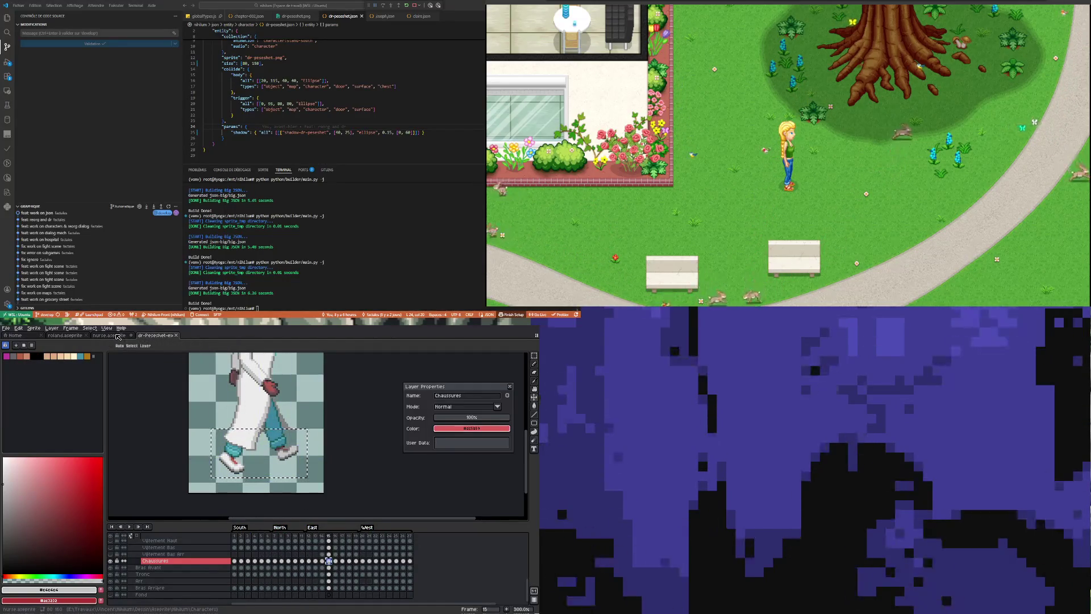
click(118, 336)
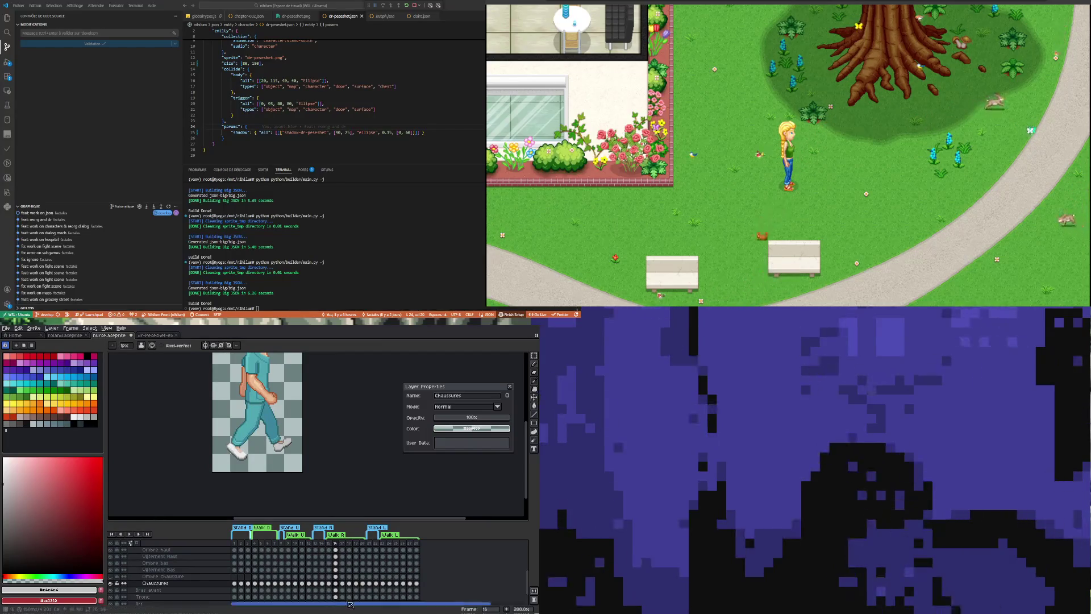
Advance the nurse walk to frame 17 and compare it with the reference sprite's frame 16.
click(342, 584)
click(153, 335)
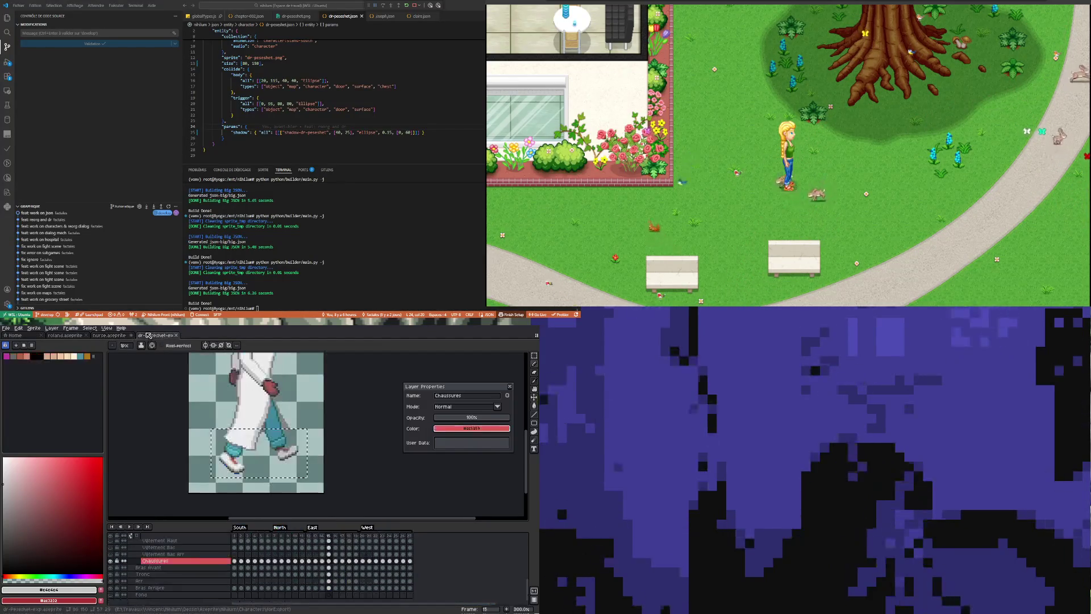
click(338, 562)
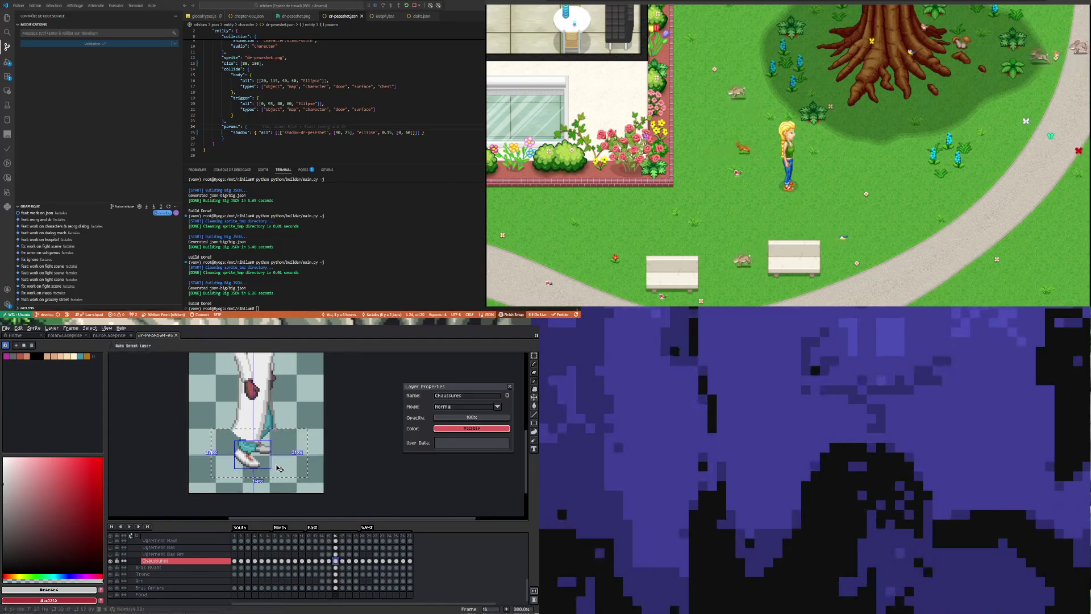
click(117, 336)
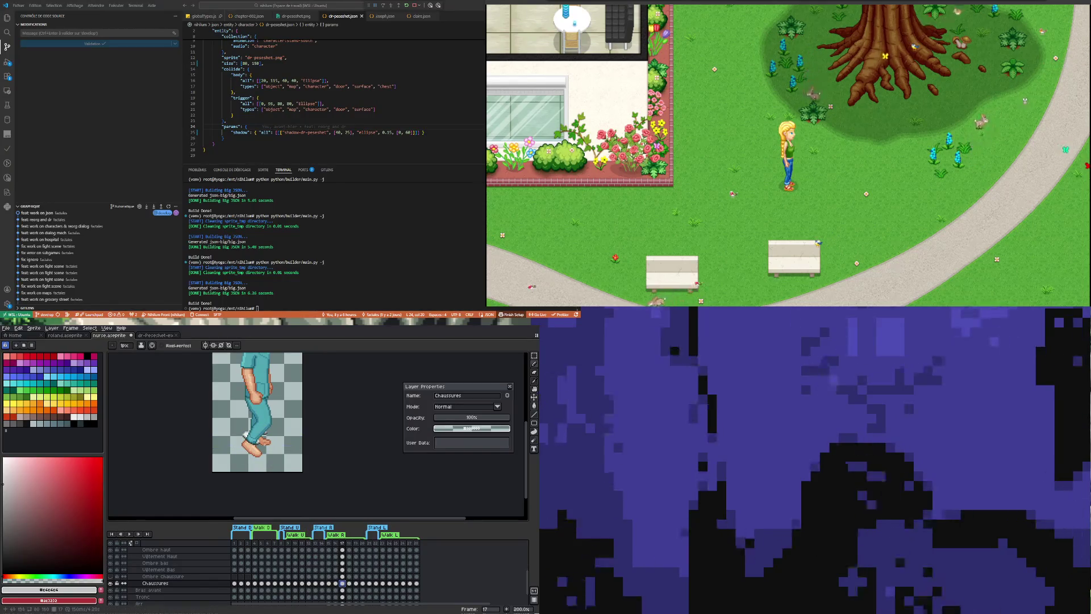
Marquee the loose white sneaker and start moving it toward the front foot of frame 17.
click(535, 355)
mouse_move(231, 409)
mouse_down()
mouse_move(278, 465)
mouse_move(244, 461)
mouse_move(241, 432)
mouse_up()
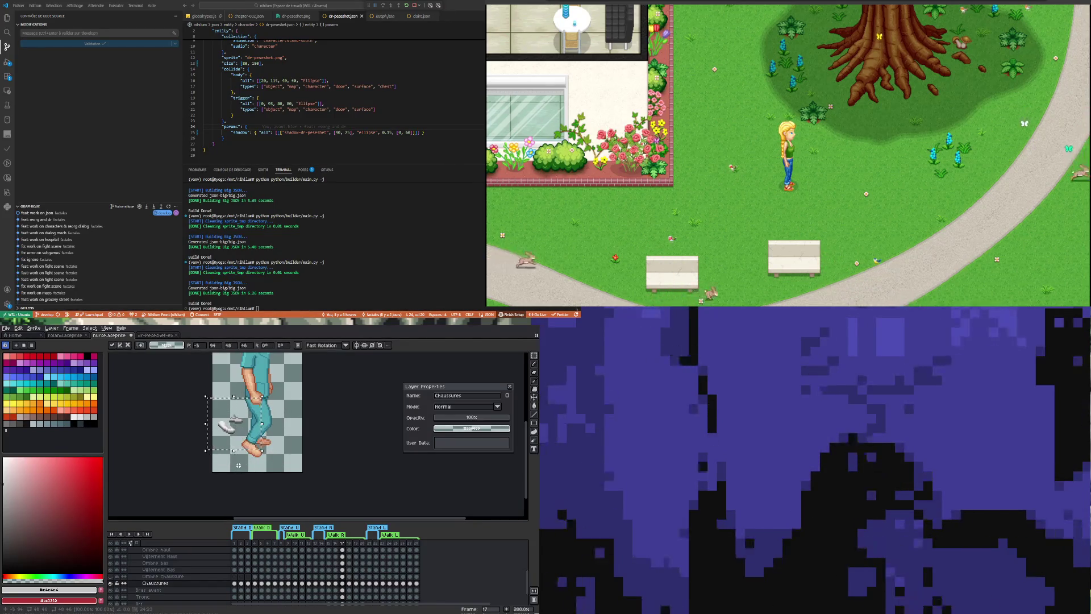
click(238, 467)
scroll(238, 425, up, 2)
scroll(237, 424, up, 1)
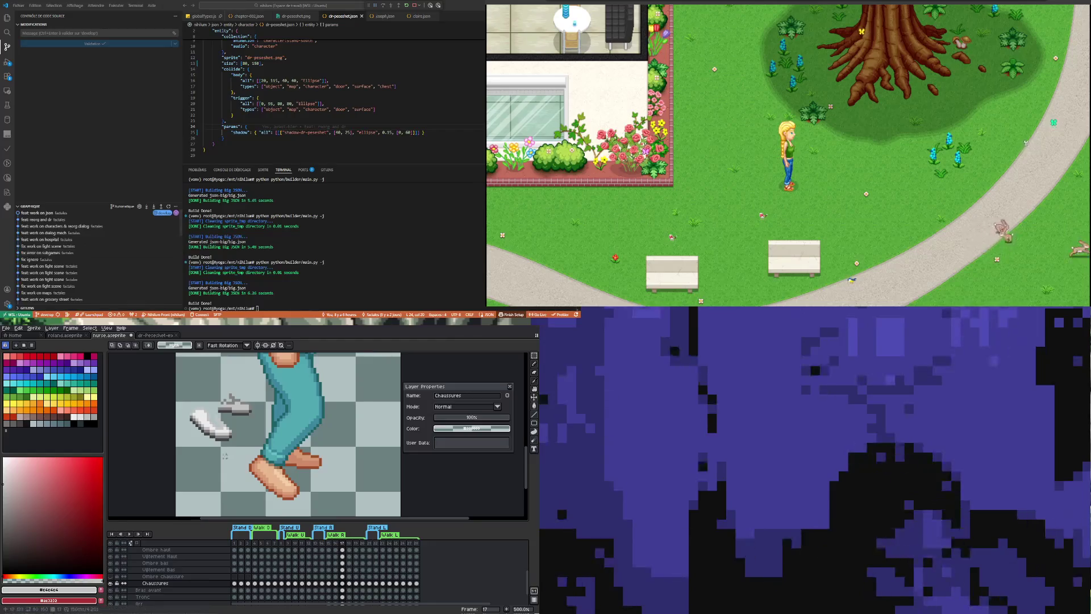
scroll(224, 455, up, 1)
drag(235, 437, 165, 393)
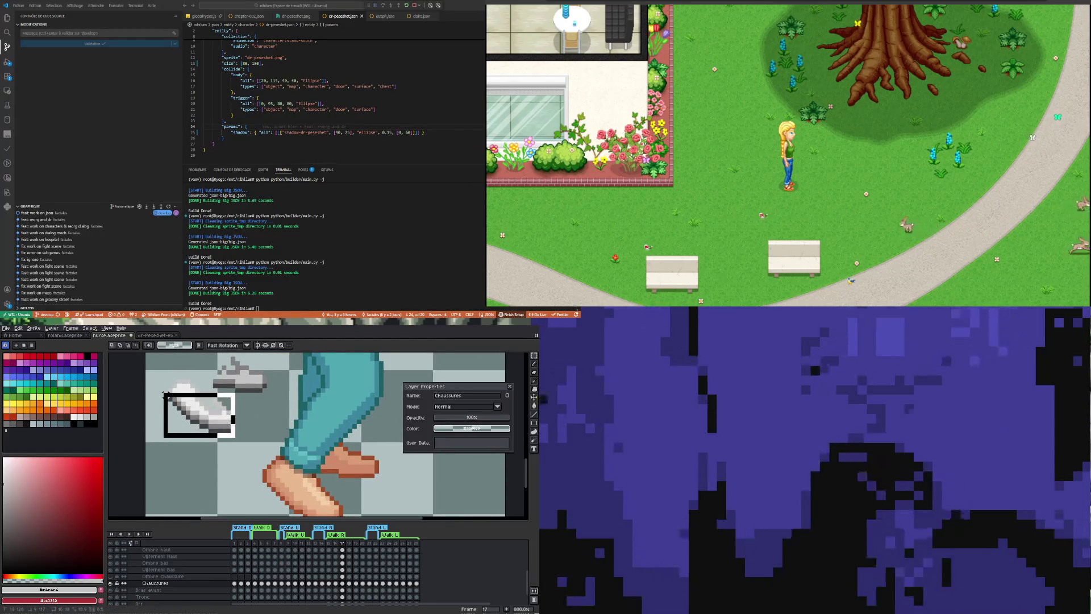
drag(162, 373, 237, 440)
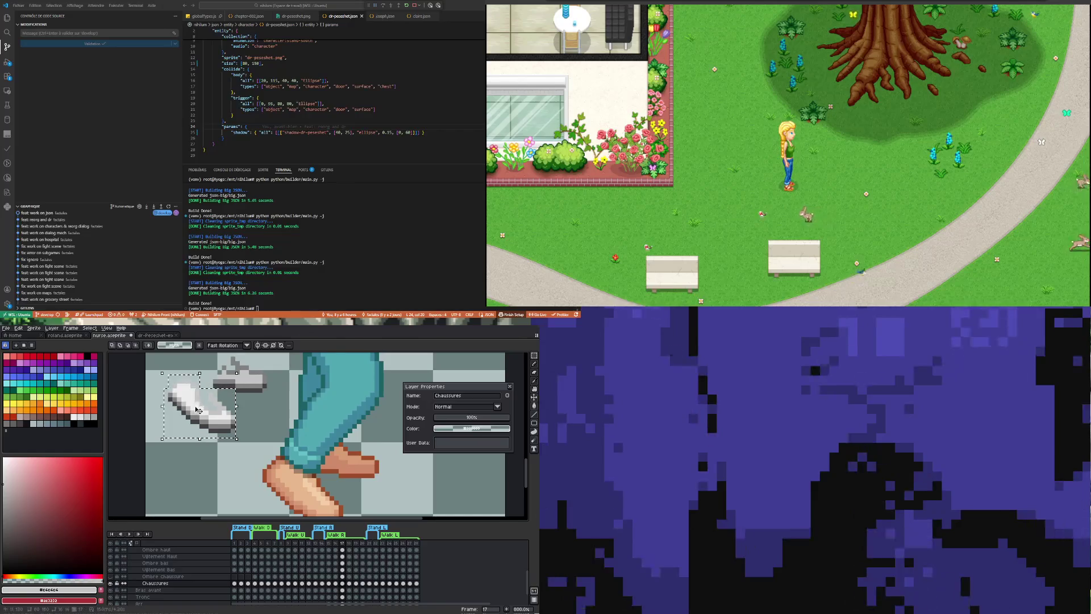
drag(197, 411, 235, 475)
Check the reference sprite, then place the sneaker on the front foot and nudge it one pixel left.
key(ctrl+Tab)
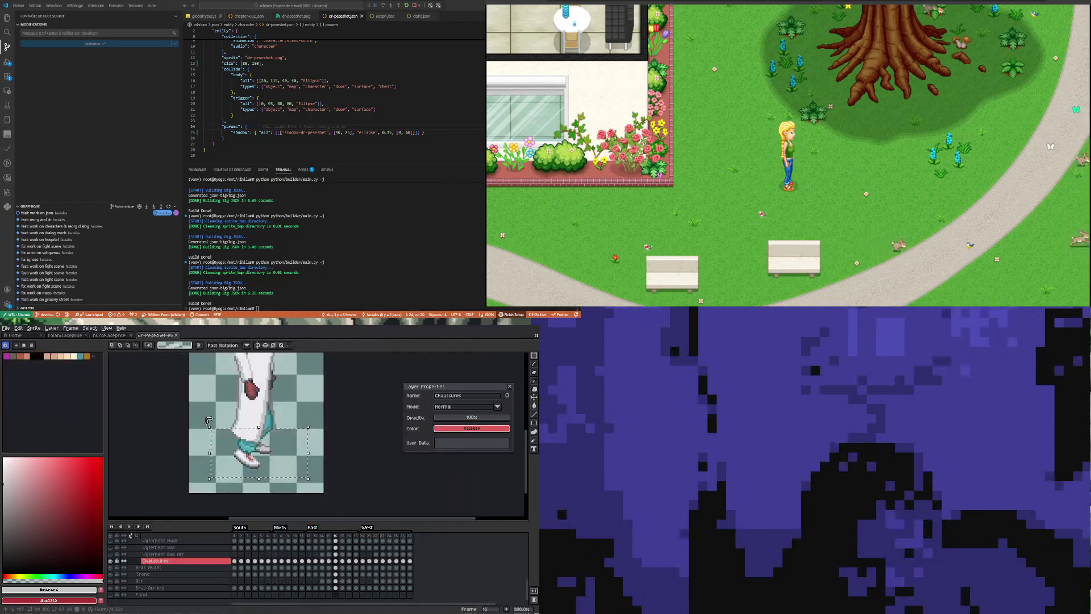
key(ctrl+Tab)
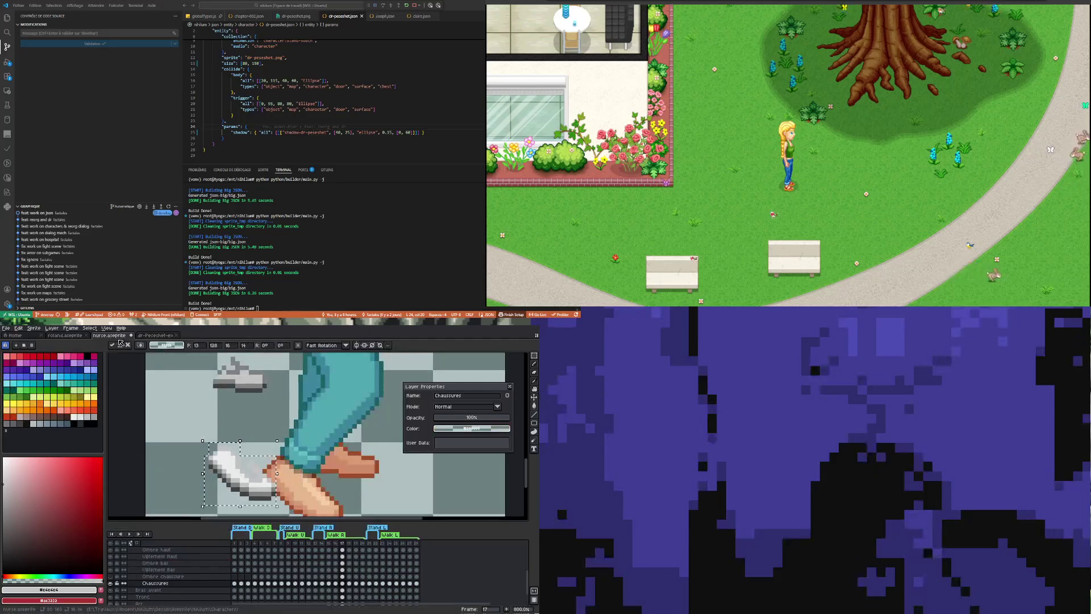
scroll(241, 437, up, 2)
drag(200, 449, 259, 463)
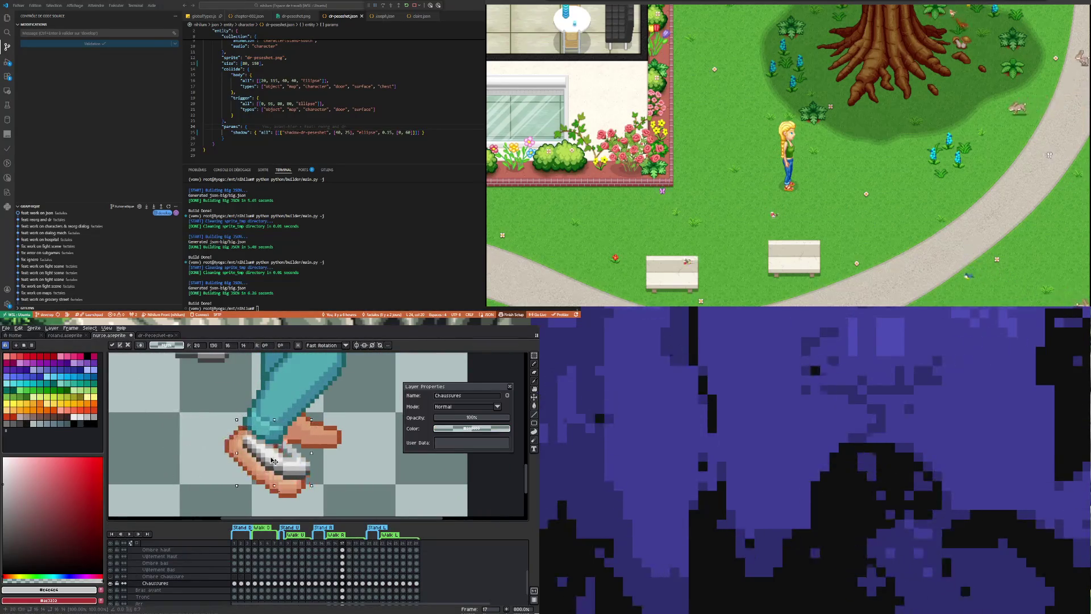
key(Left)
mouse_move(259, 463)
mouse_down()
mouse_move(223, 432)
mouse_move(277, 429)
mouse_up()
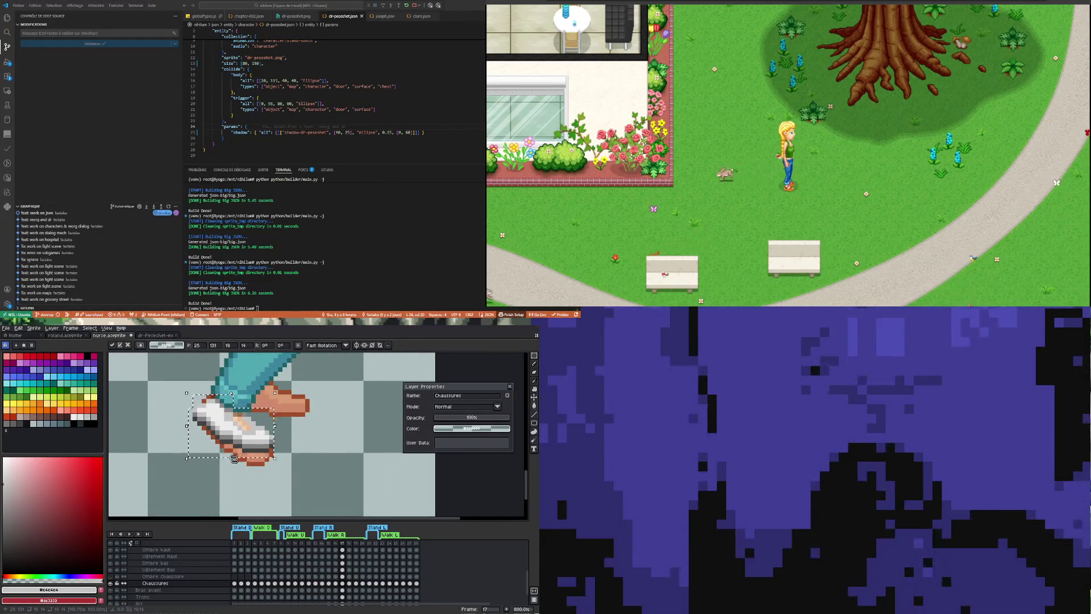
Stretch the sneaker taller over the sole and ankle and apply the transform.
drag(231, 459, 233, 474)
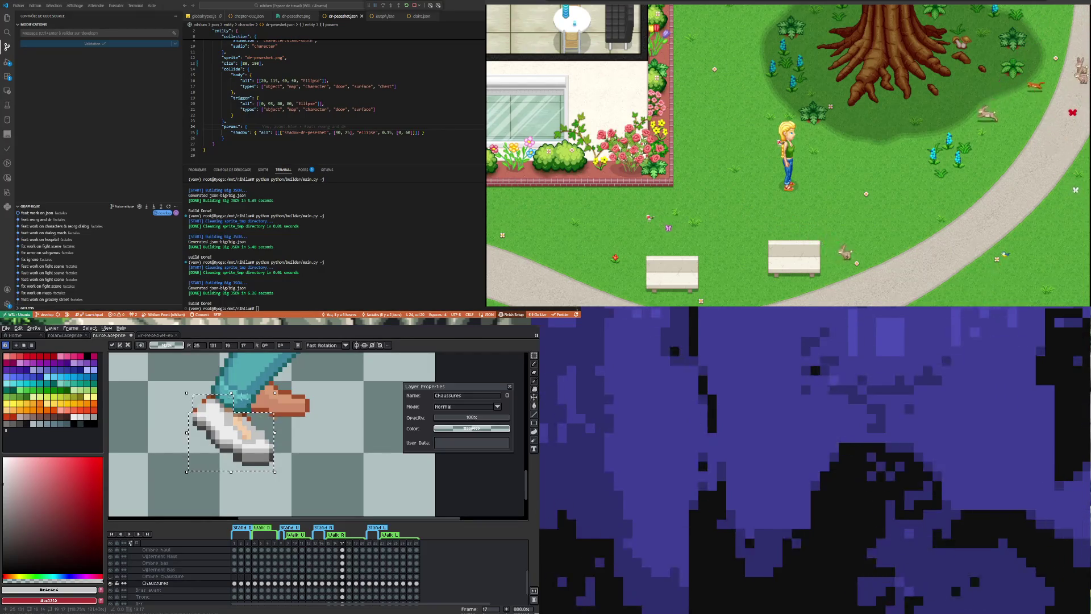
drag(233, 389, 232, 388)
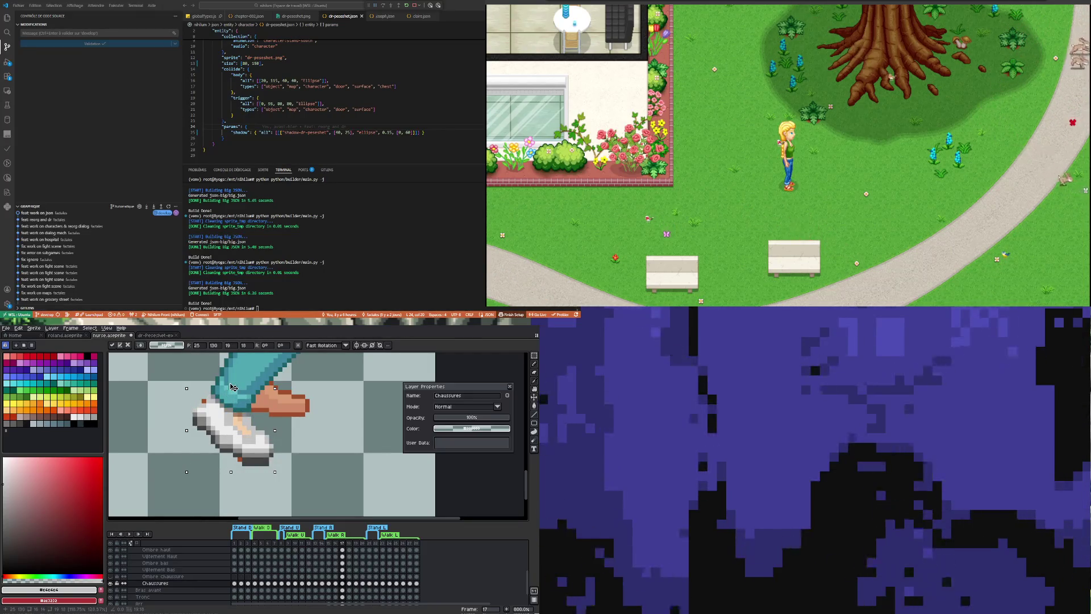
click(288, 459)
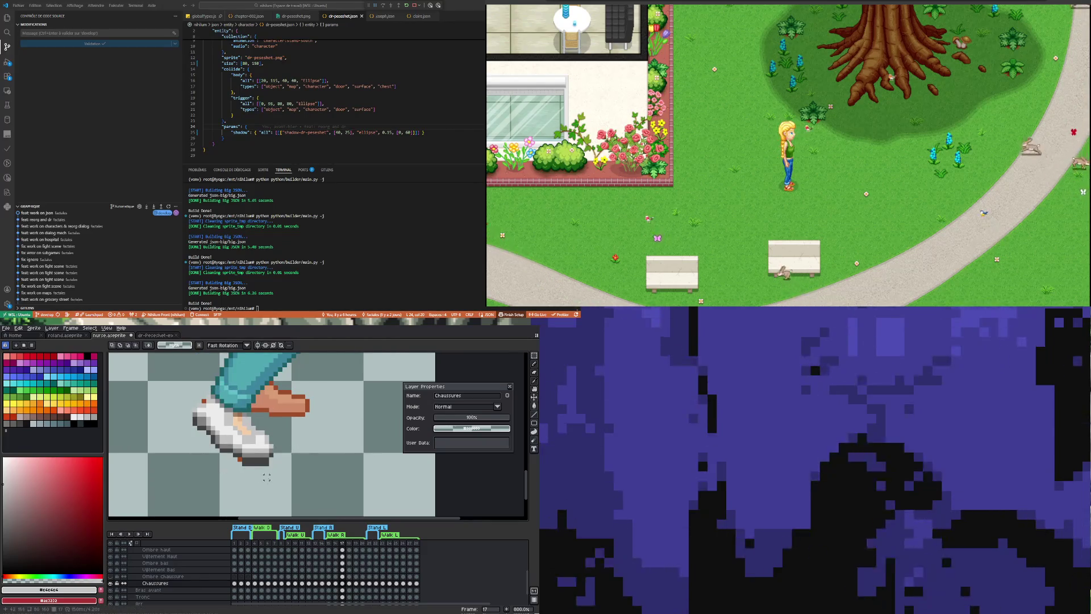
scroll(267, 482, up, 1)
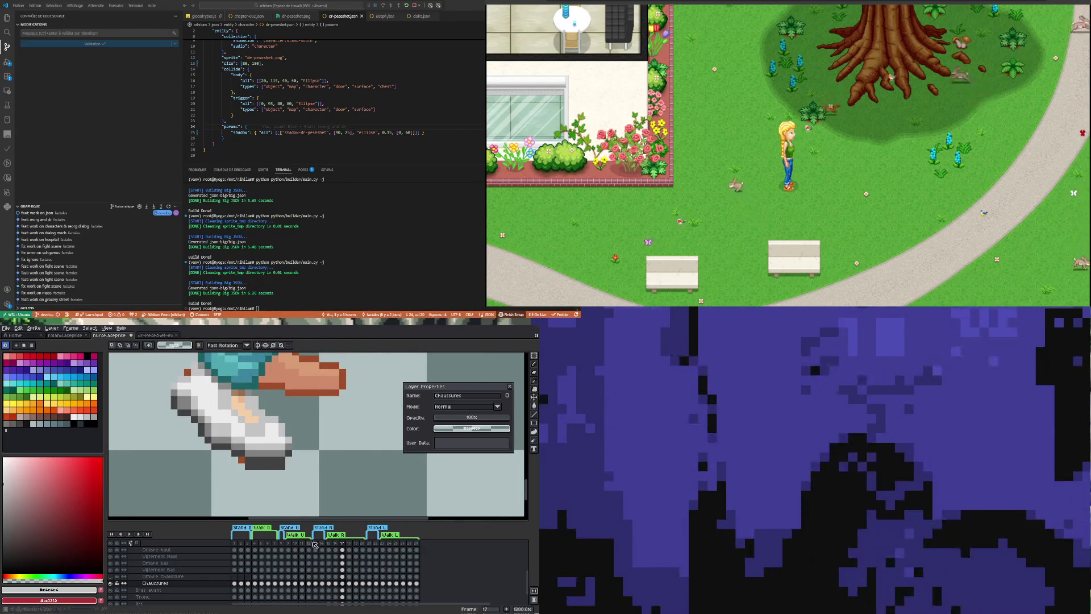
Sample a colour from the shoe area and hide the sneakers to compare with the bare foot.
key(i)
click(261, 461)
key(b)
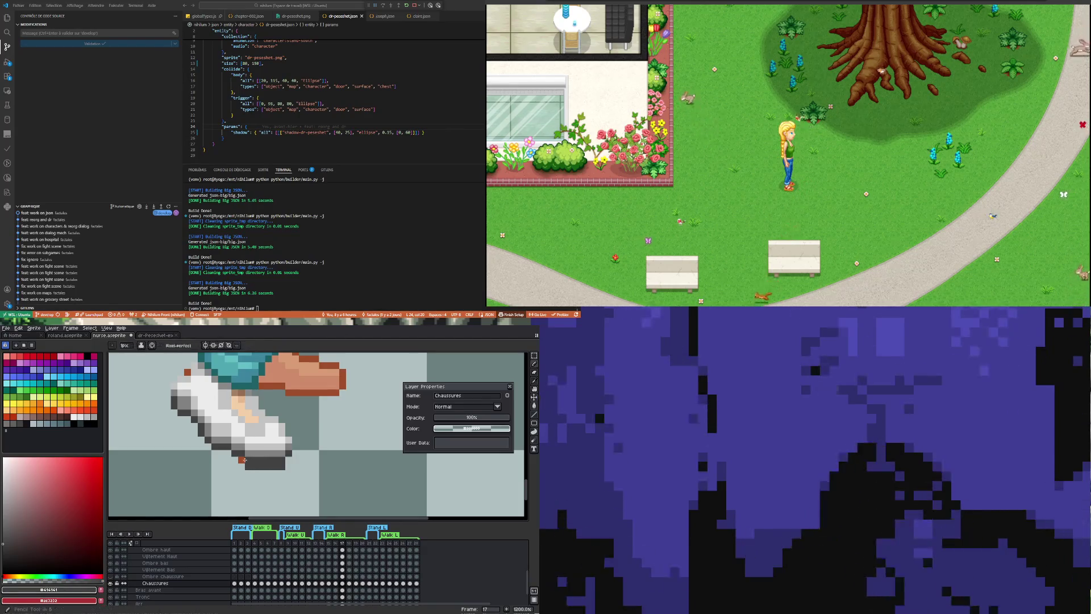
click(110, 584)
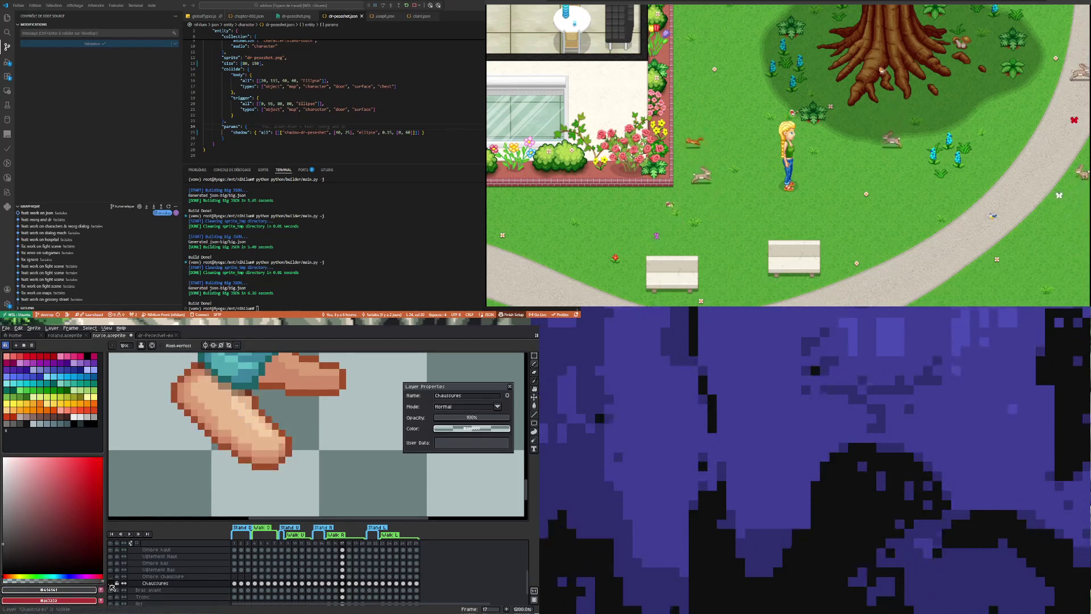
click(111, 583)
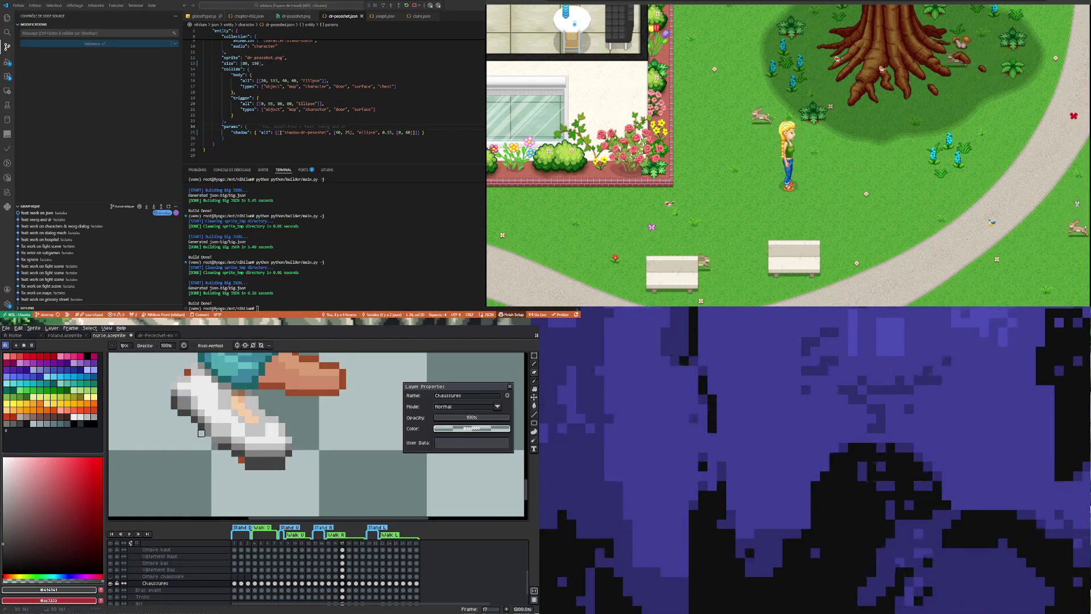
click(110, 585)
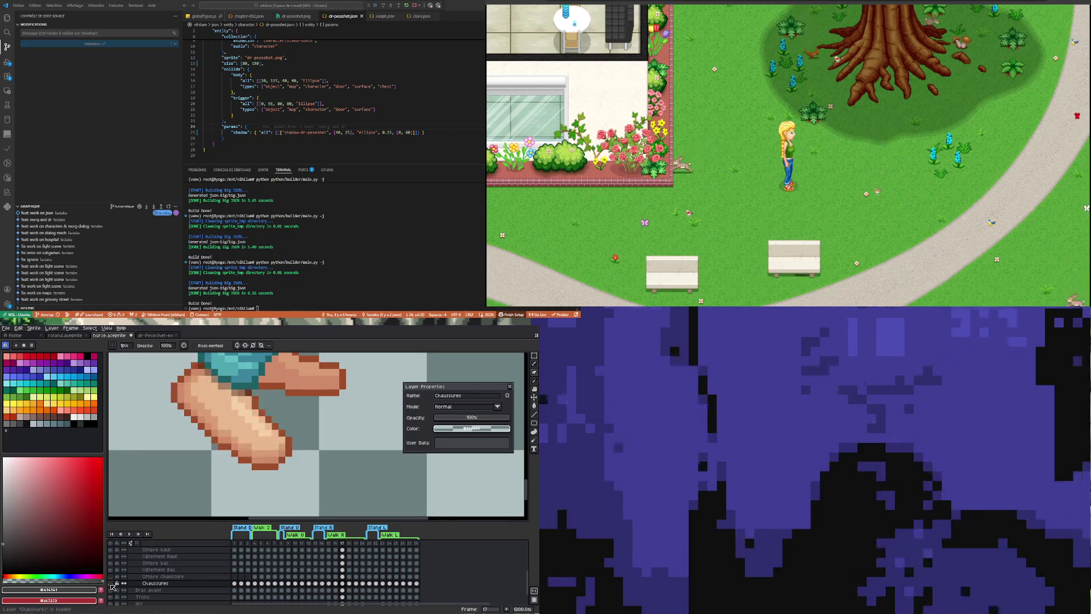
click(110, 585)
click(110, 585)
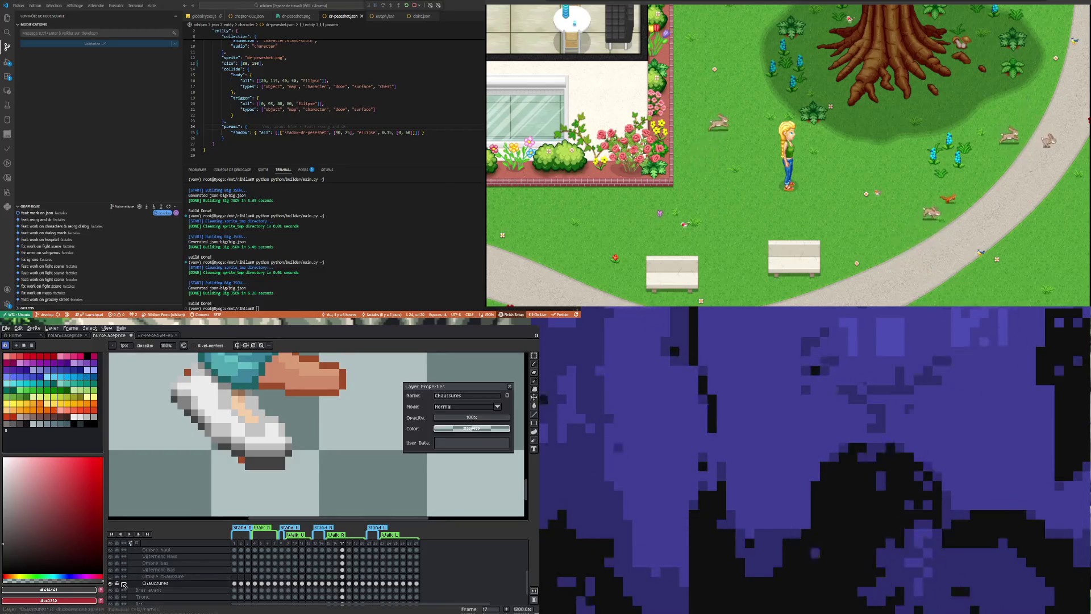
click(111, 584)
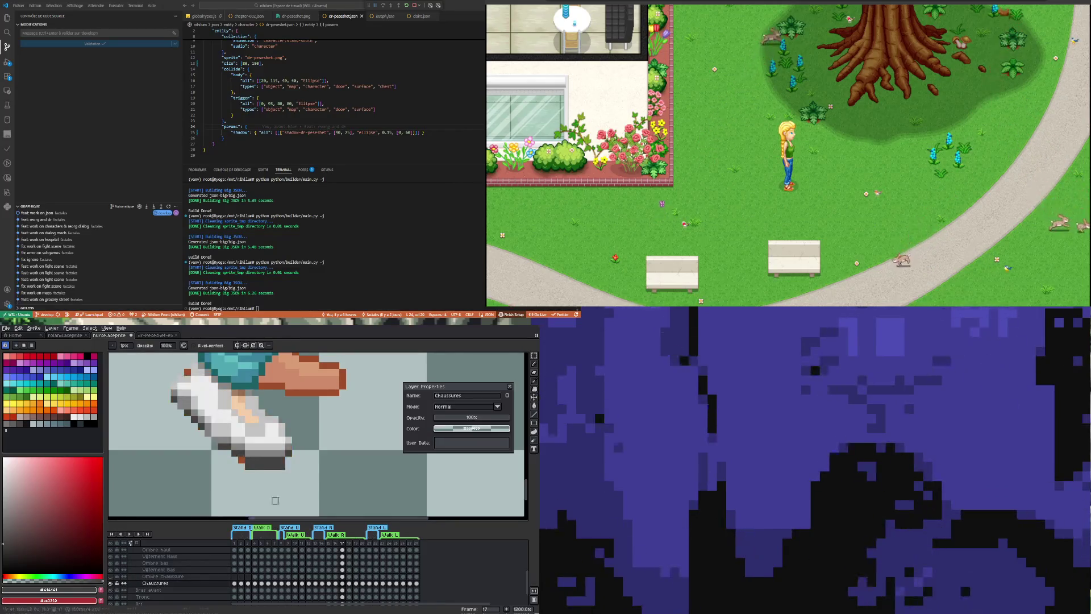
scroll(236, 463, down, 1)
scroll(235, 463, down, 1)
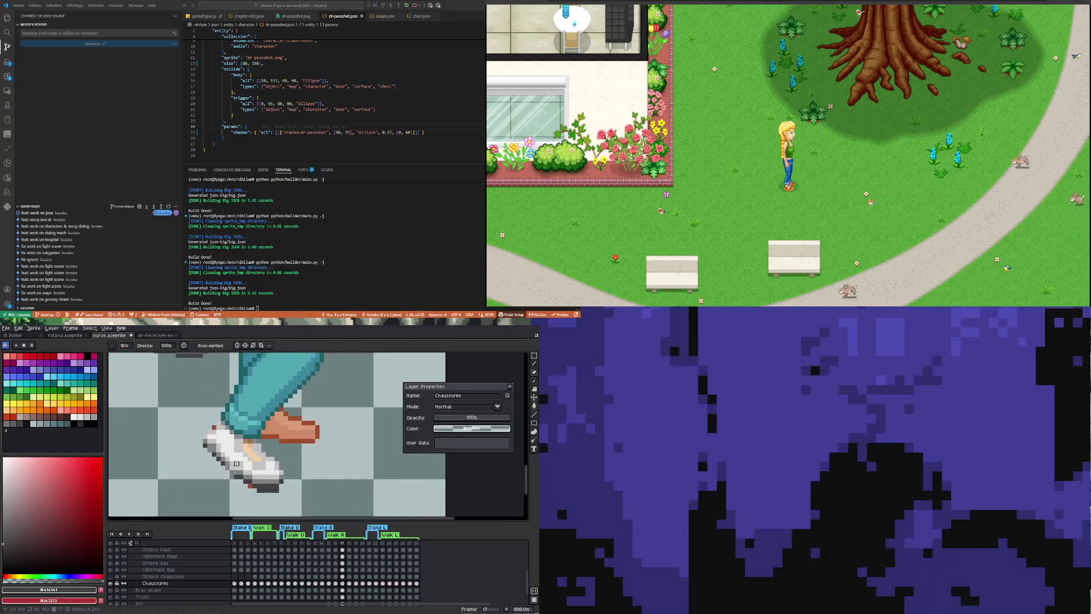
scroll(236, 463, up, 1)
key(i)
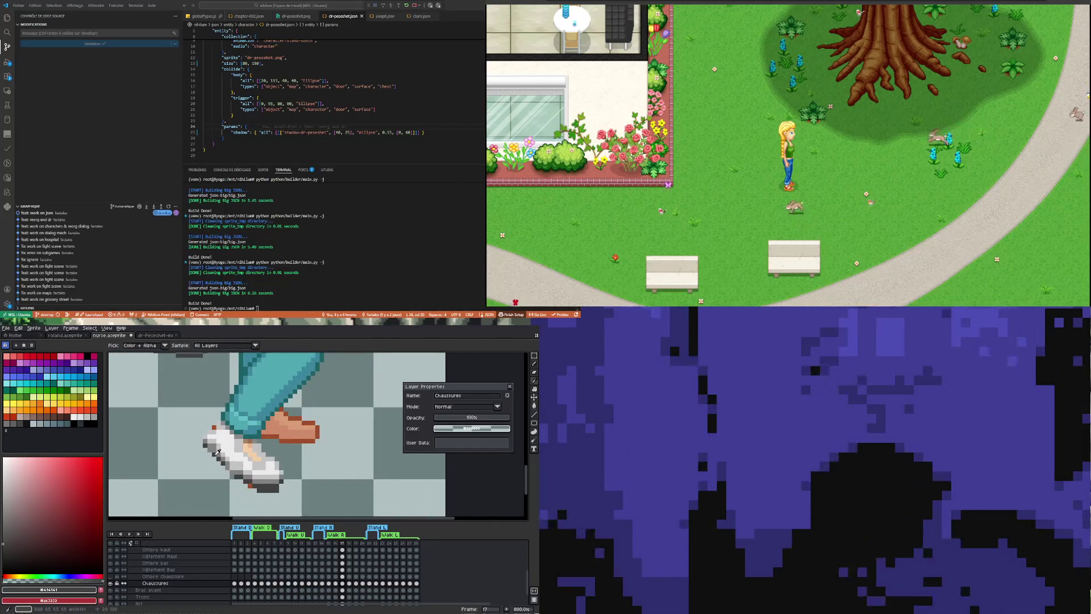
key(m)
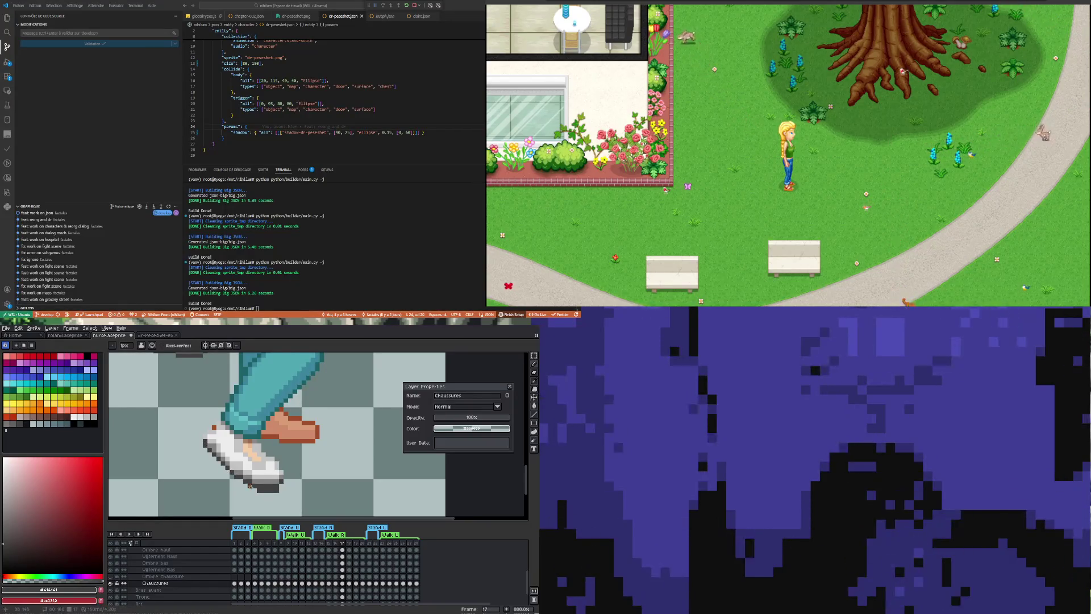
scroll(248, 482, down, 1)
scroll(242, 474, up, 1)
key(i)
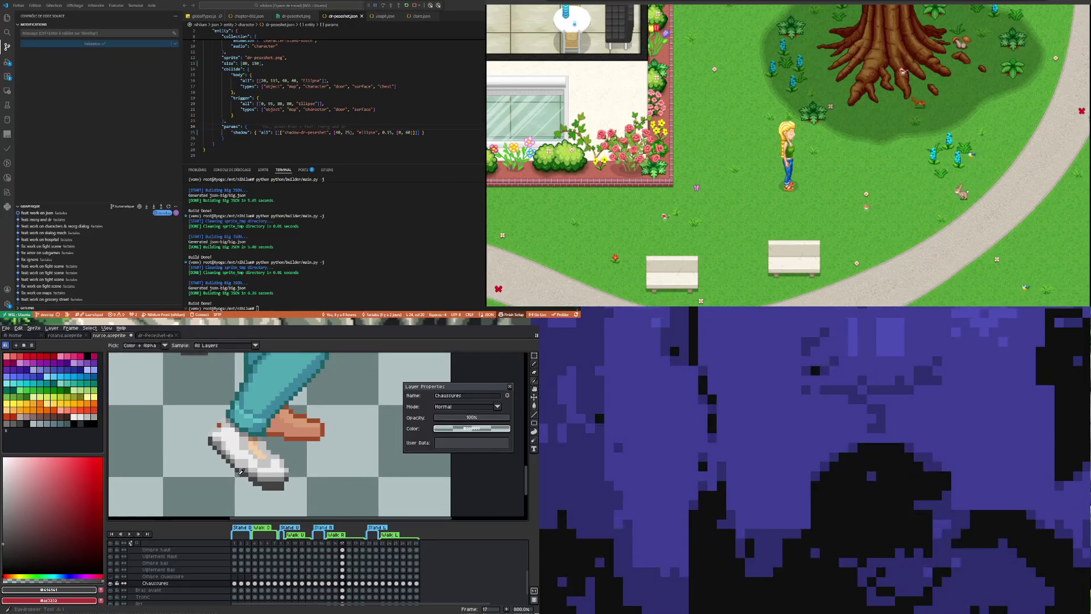
key(m)
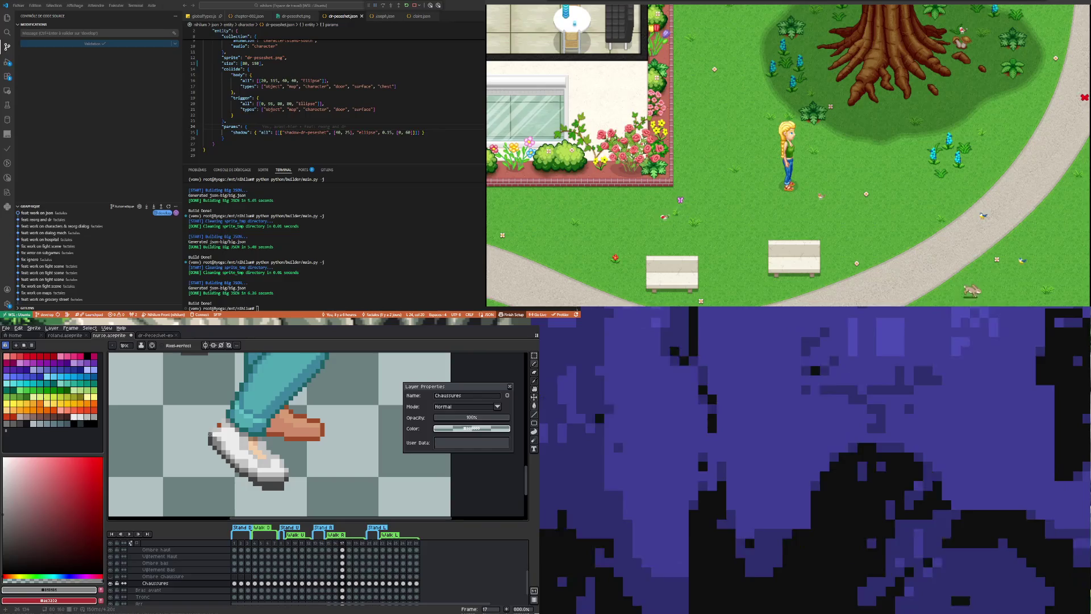
scroll(229, 448, up, 1)
key(i)
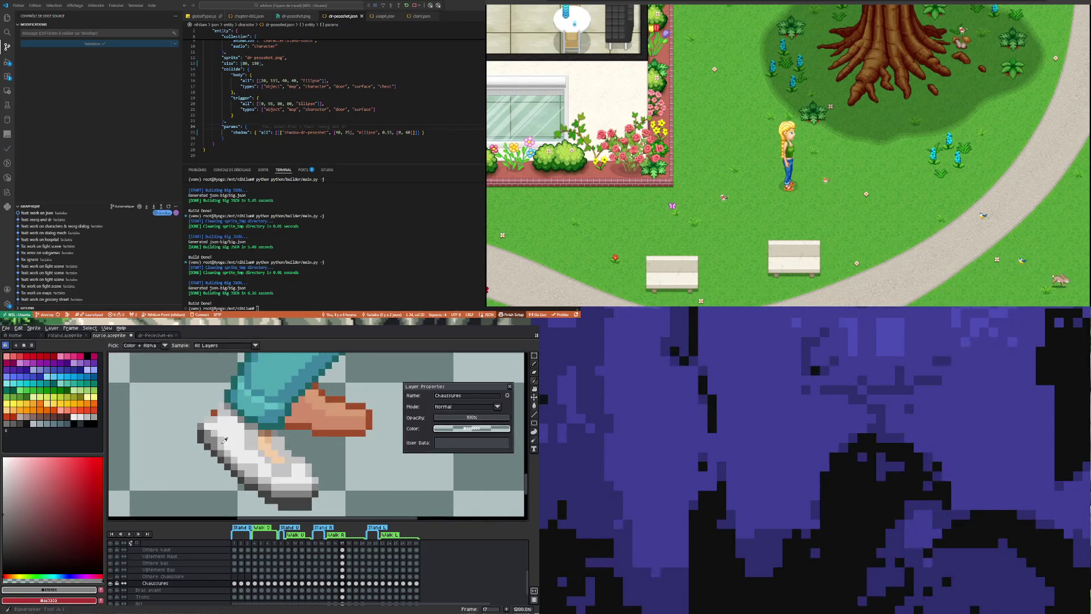
key(m)
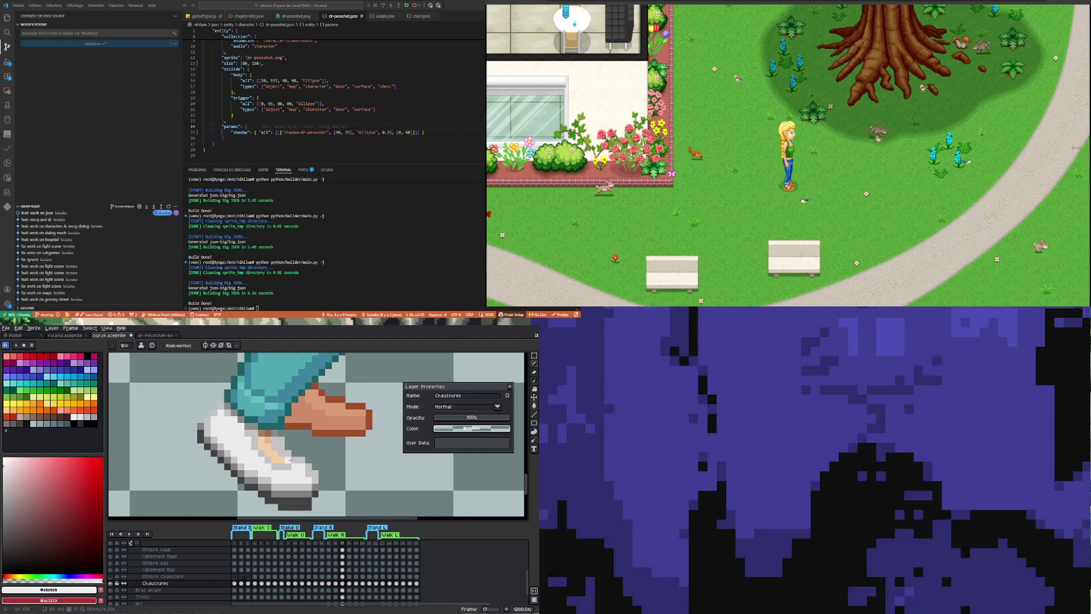
scroll(286, 444, down, 2)
scroll(297, 464, up, 2)
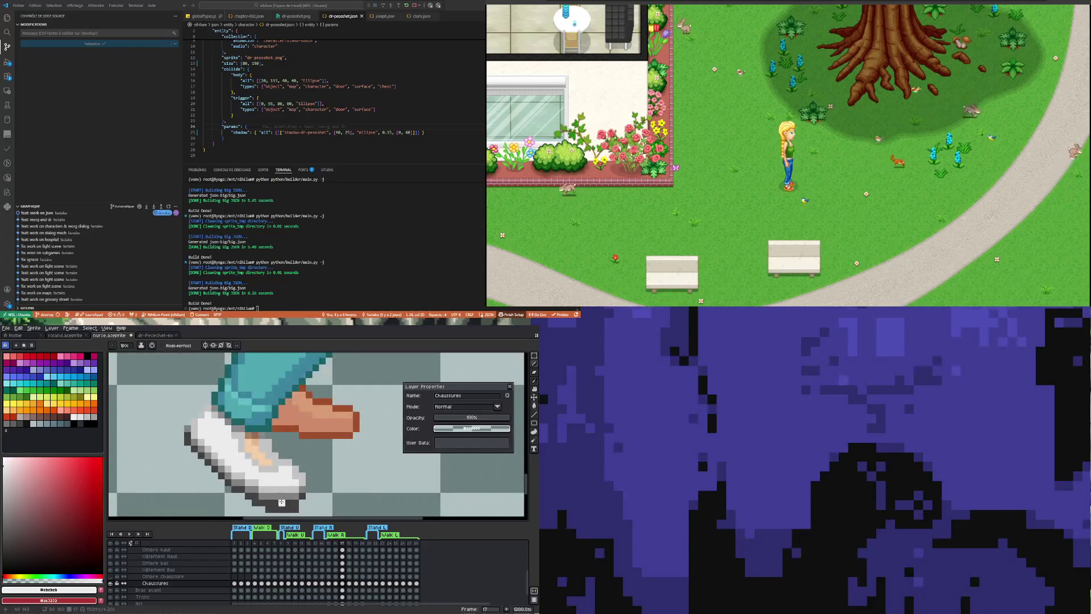
scroll(297, 464, up, 2)
Pick a colour from the shoe and toggle the sneakers' visibility to compare with the foot.
key(i)
click(263, 479)
scroll(262, 479, down, 2)
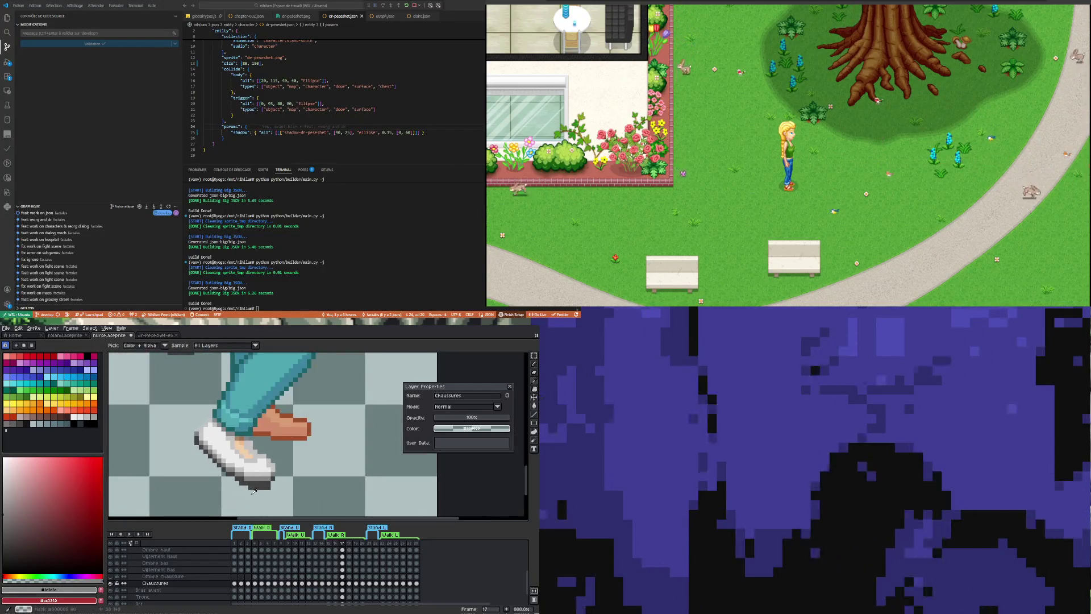
scroll(263, 479, up, 2)
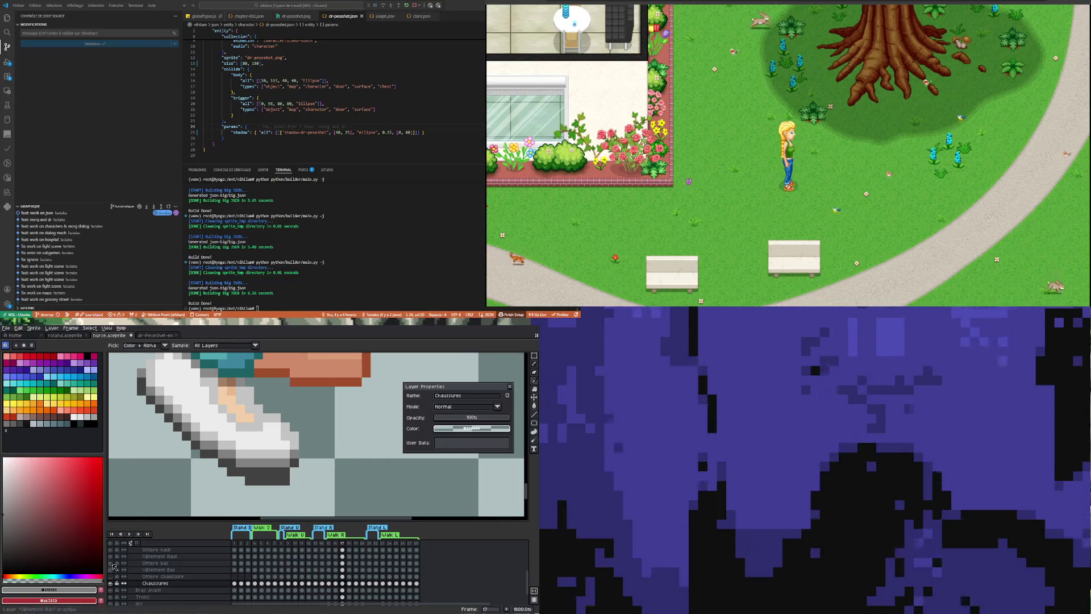
click(111, 585)
click(111, 585)
click(112, 585)
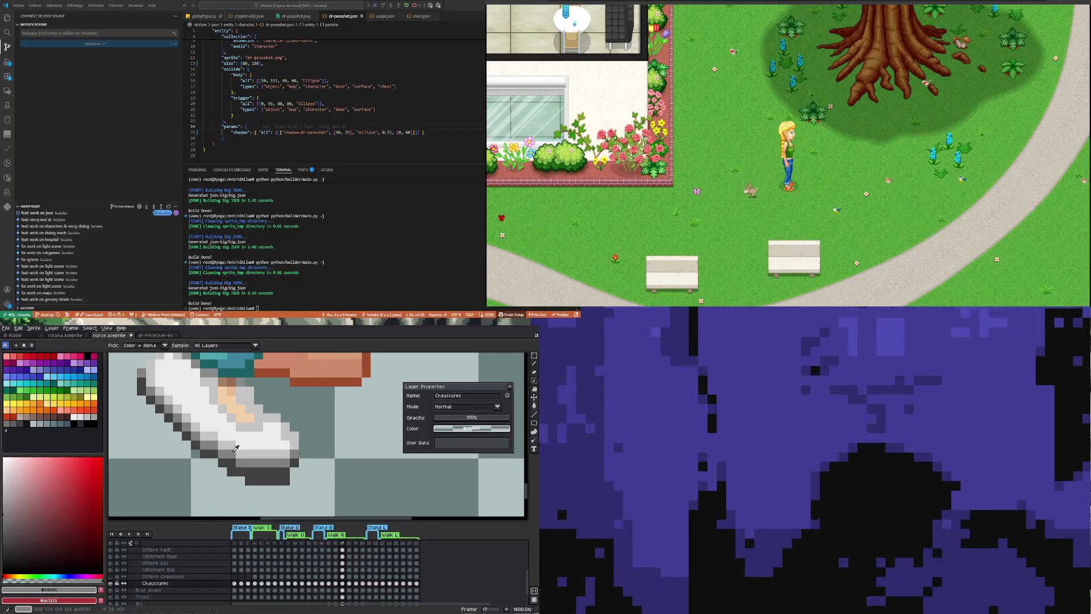
Fix the sneaker's sole pixels with pencil, eraser and sampled greys, then step to the previous frame.
key(b)
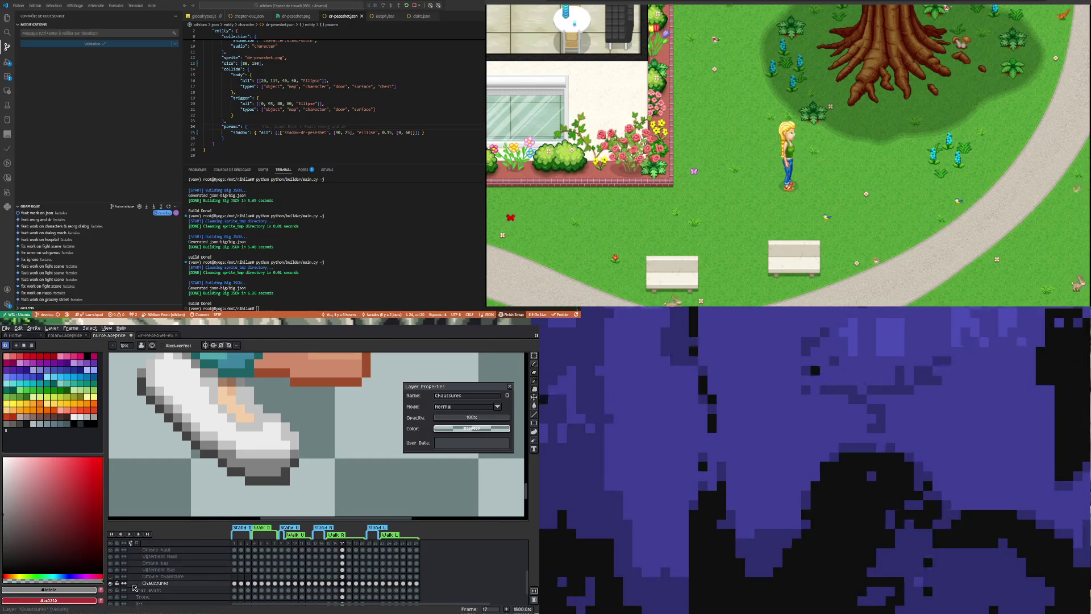
key(e)
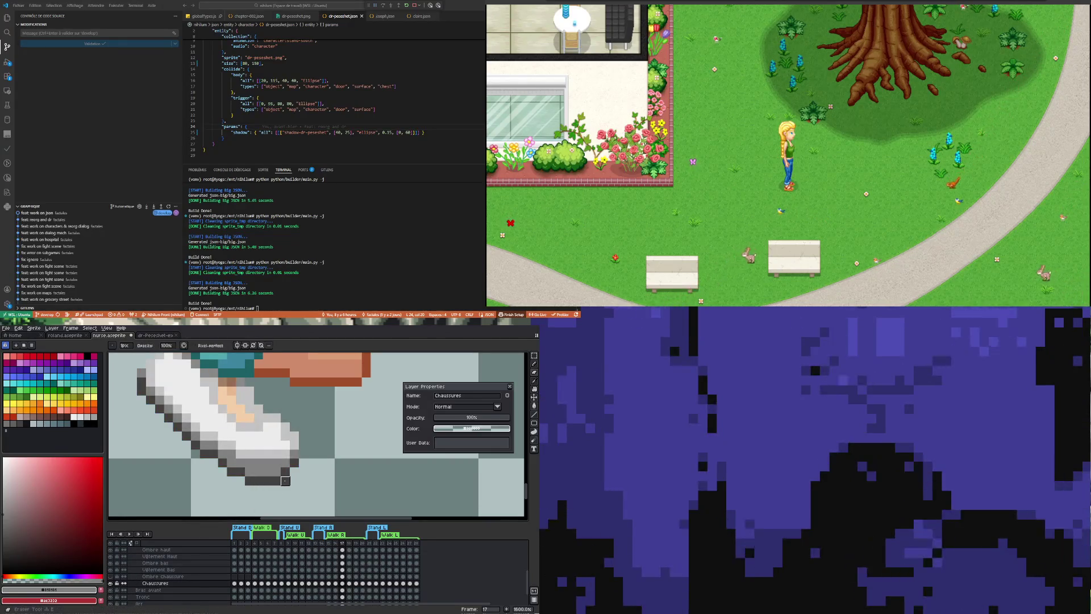
key(i)
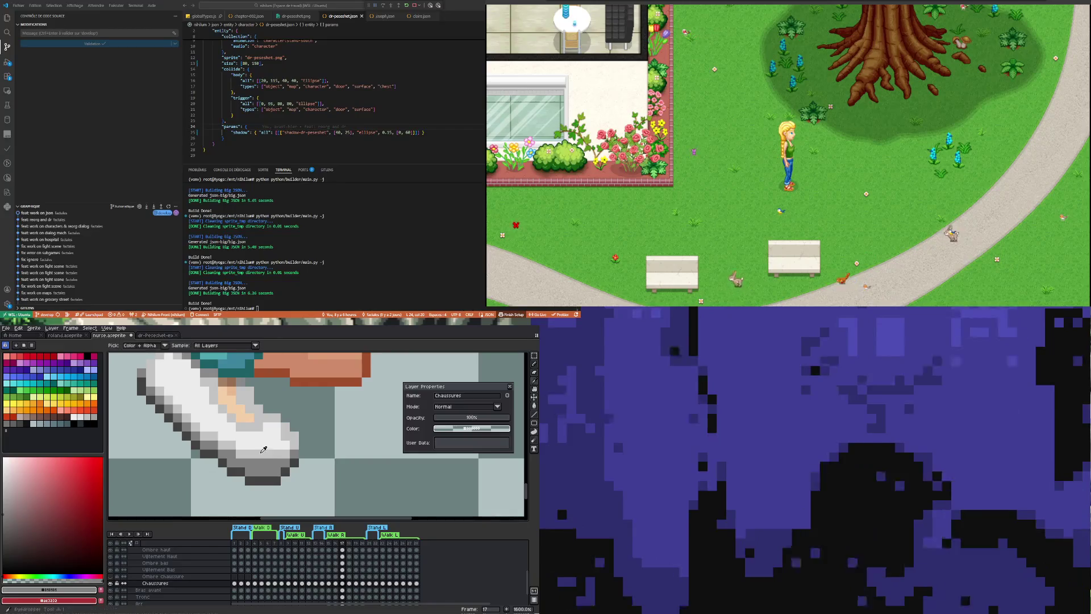
key(b)
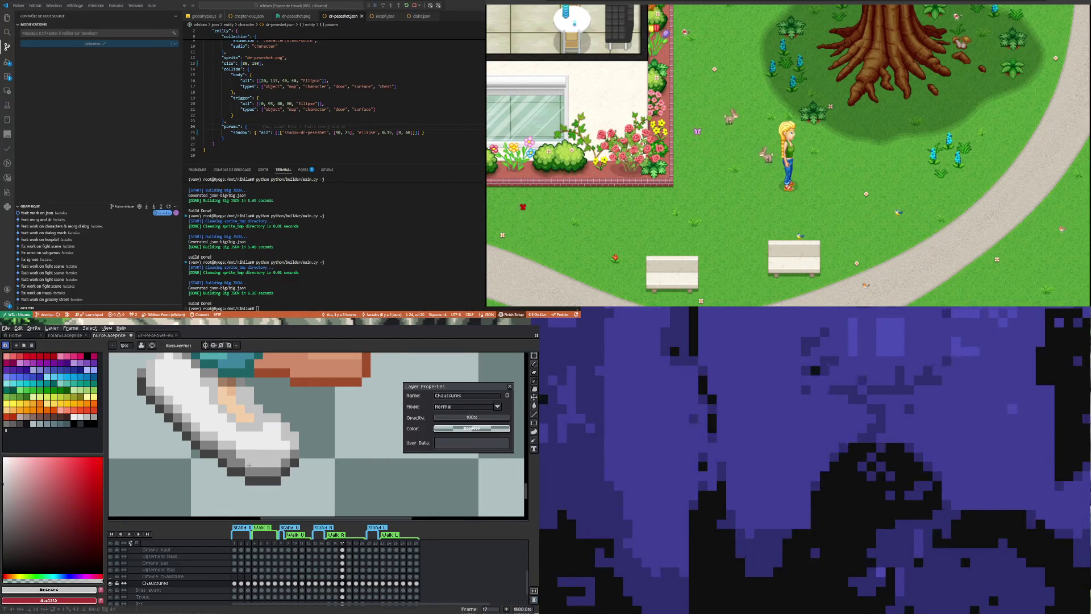
key(i)
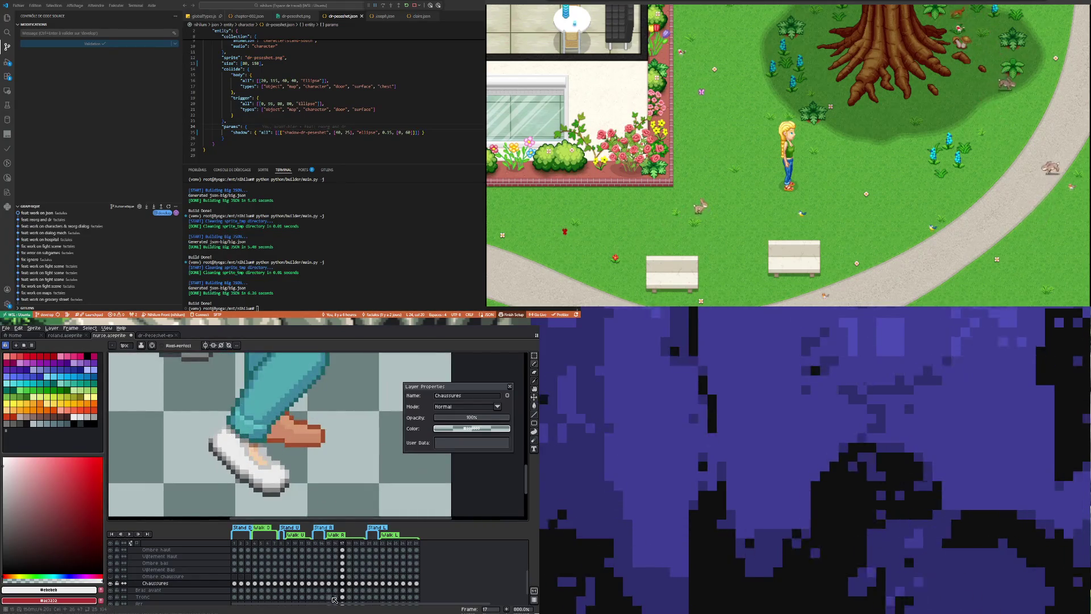
click(336, 584)
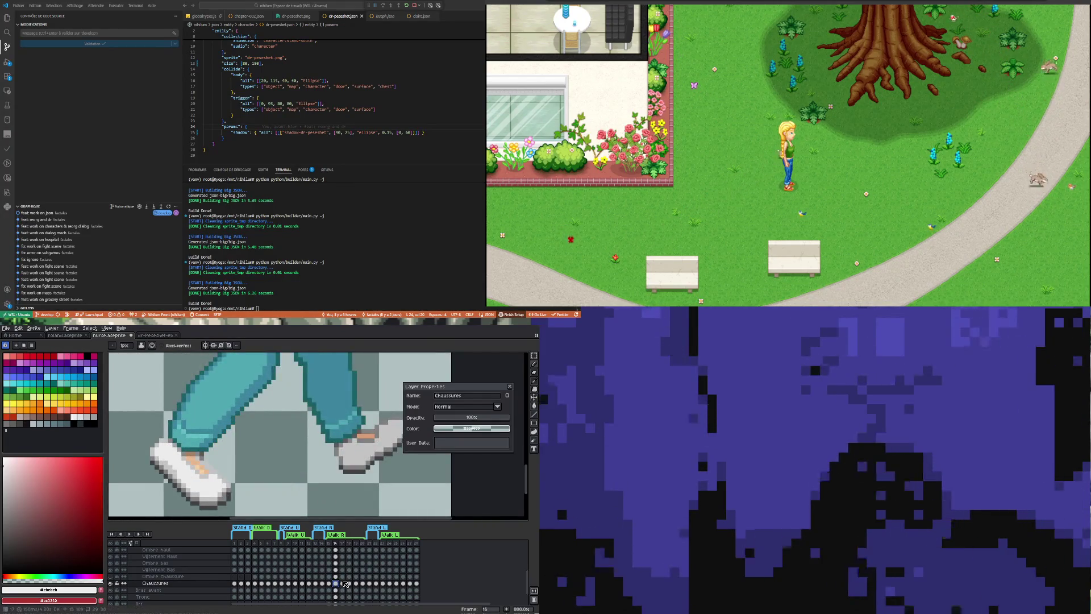
Flip between the neighbouring walk frames and return to frame 16 to check the shoes.
click(342, 583)
scroll(233, 425, up, 1)
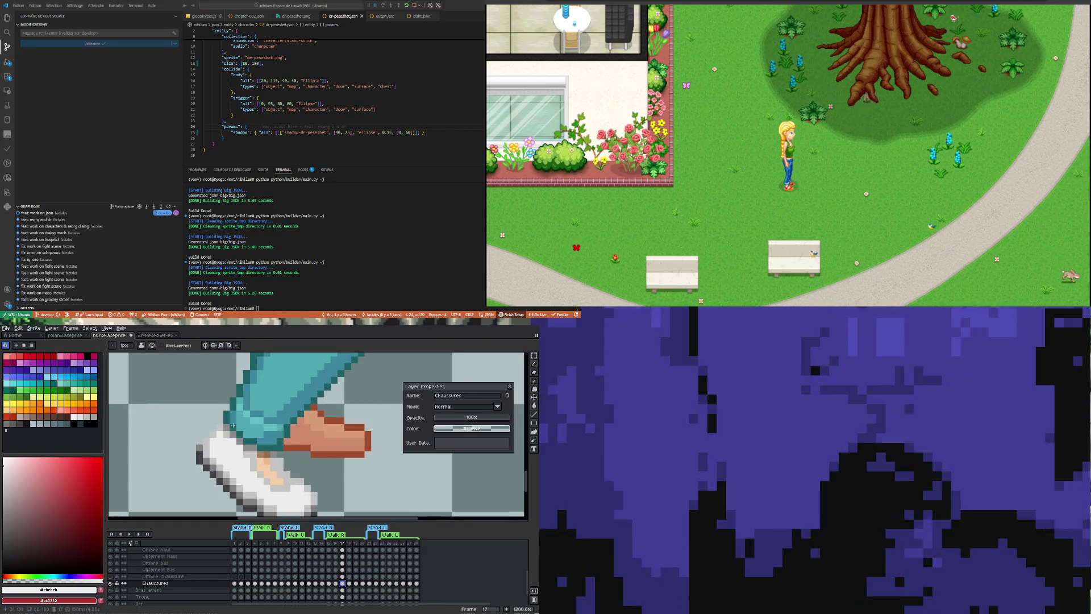
scroll(225, 433, down, 1)
scroll(251, 451, up, 1)
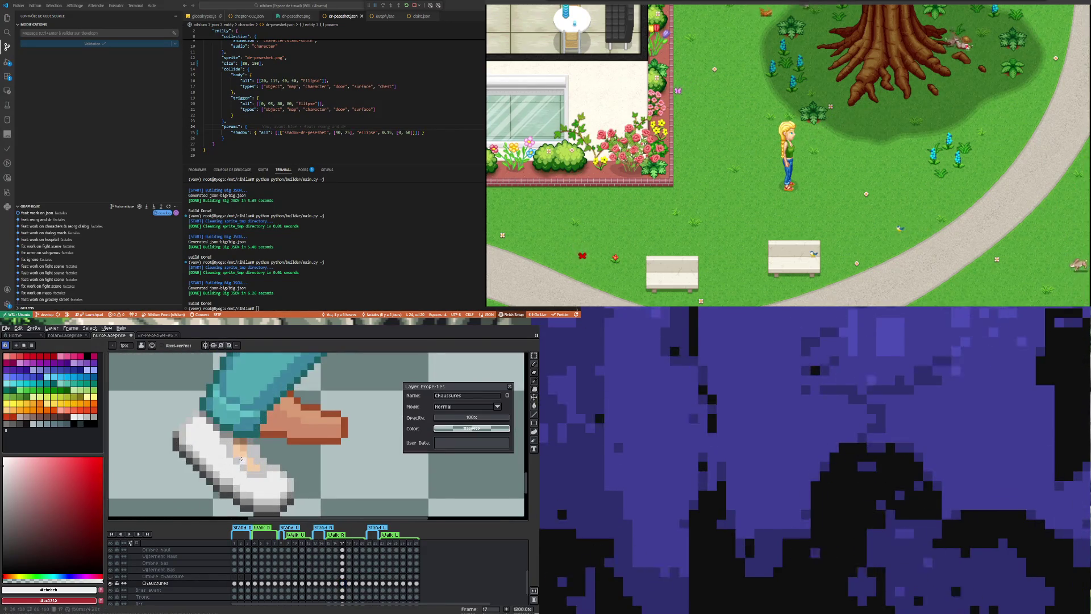
scroll(255, 494, down, 1)
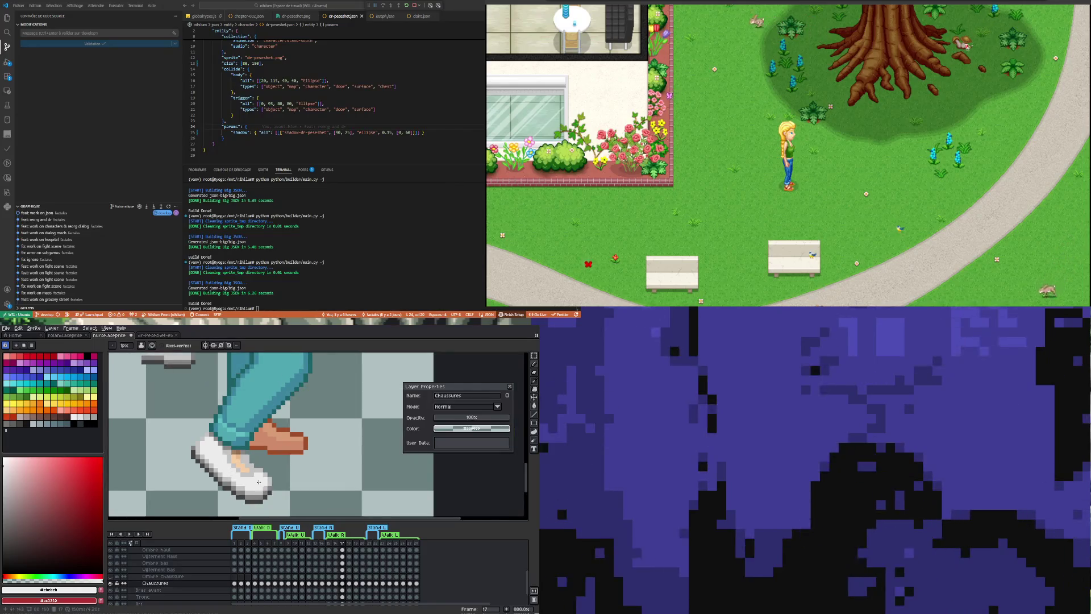
key(Left)
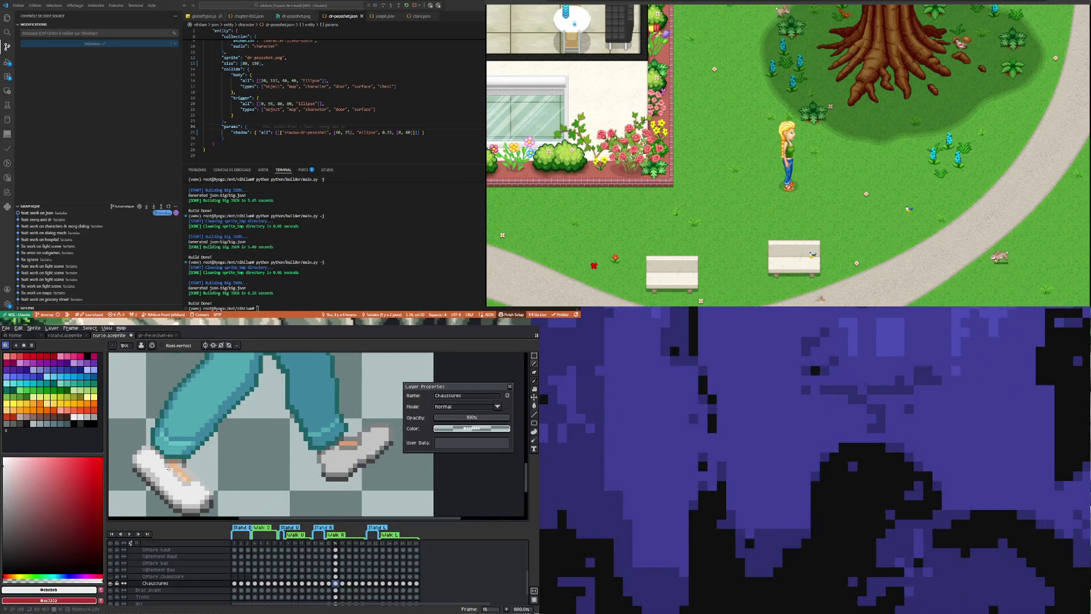
scroll(202, 467, up, 2)
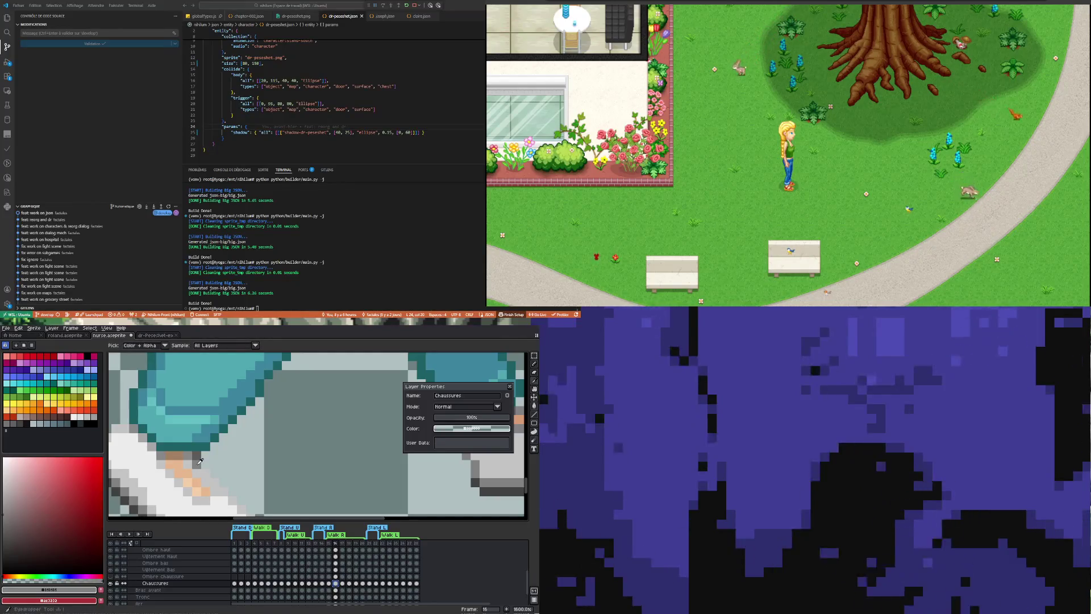
click(342, 584)
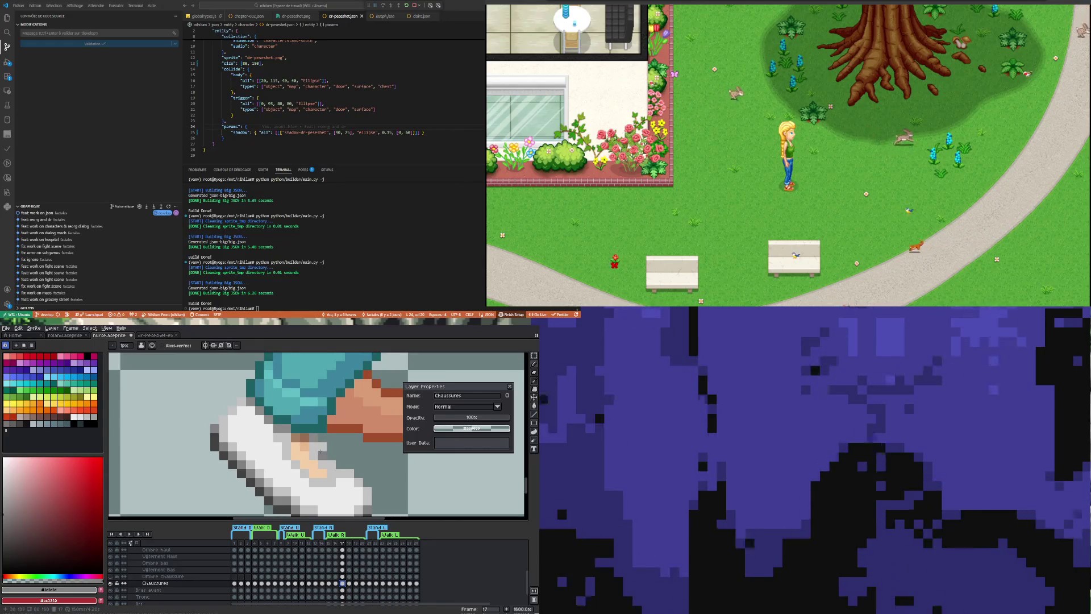
scroll(324, 461, down, 2)
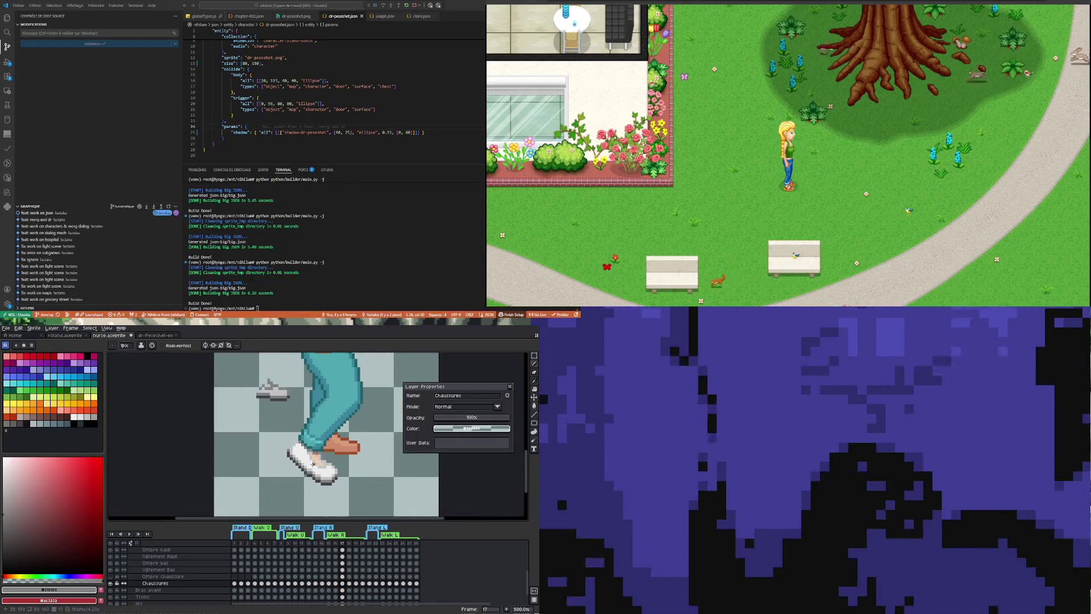
scroll(312, 471, up, 1)
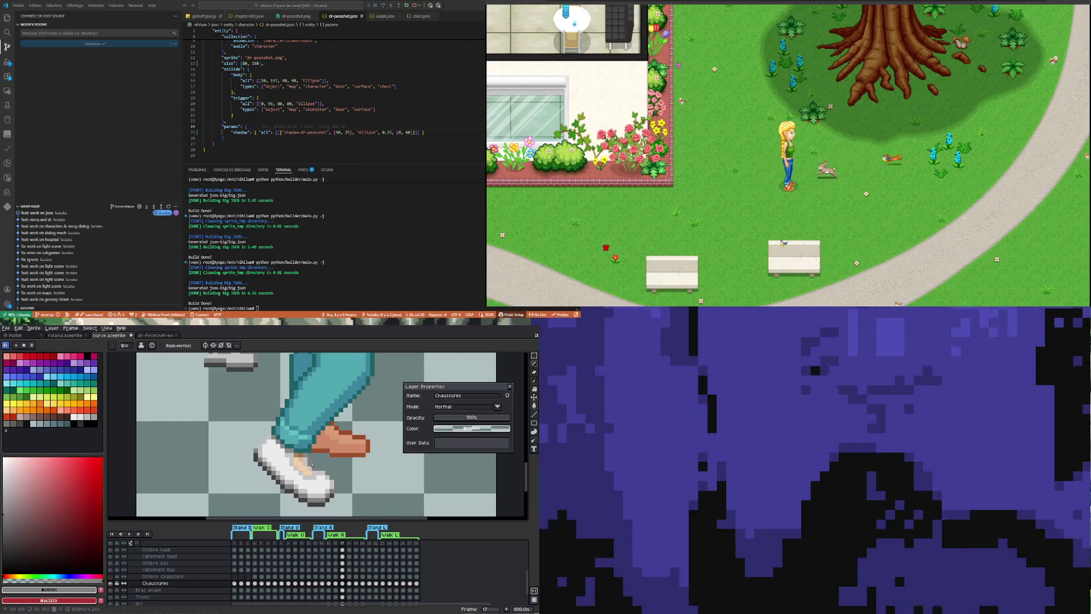
click(335, 583)
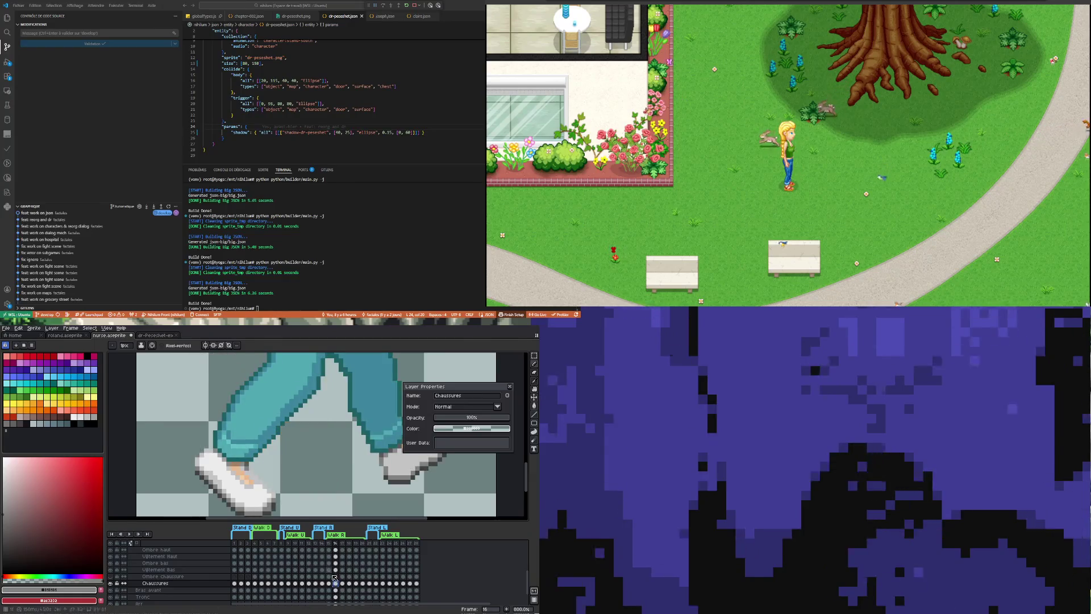
scroll(254, 478, down, 2)
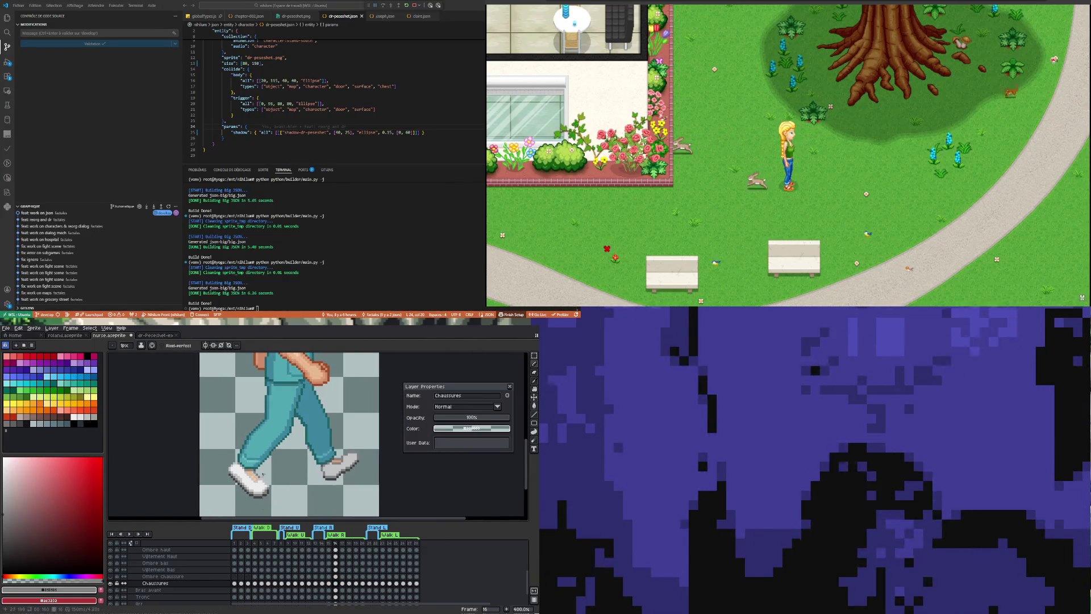
scroll(255, 478, up, 1)
scroll(264, 462, down, 1)
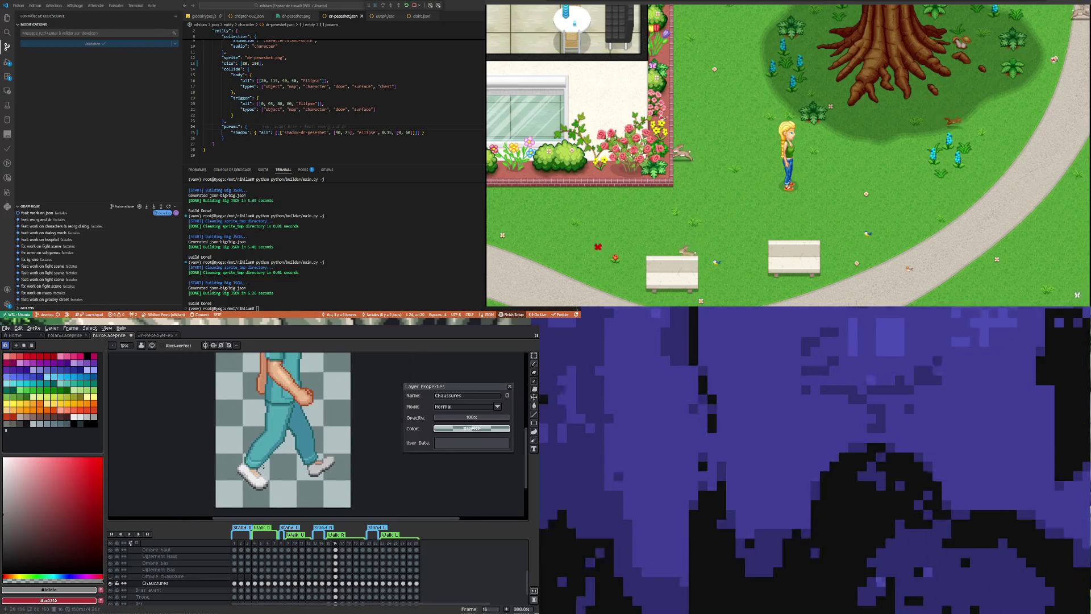
Step through frames 15 and 16 to reach walk frame 17.
click(328, 583)
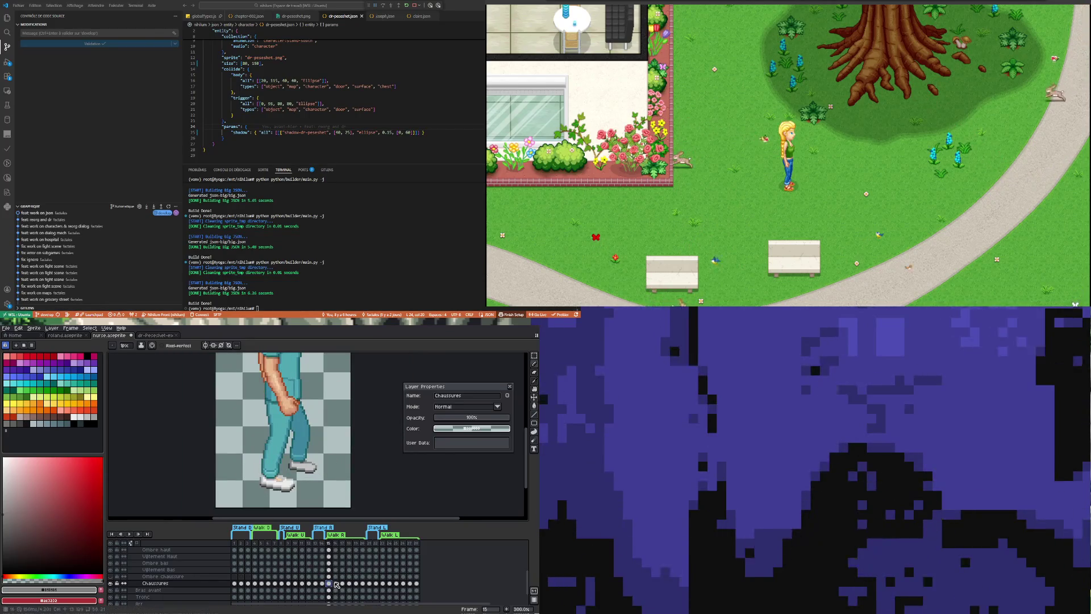
click(336, 583)
click(342, 583)
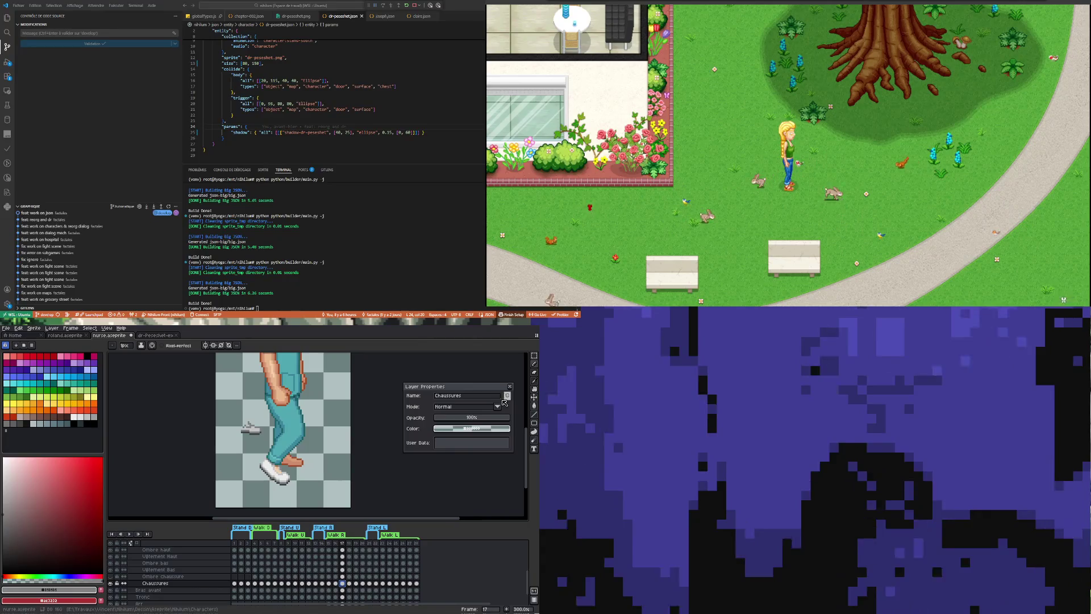
Select the loose grey shoe piece and commit it over the back foot.
key(shift+q)
scroll(248, 421, up, 1)
drag(236, 422, 337, 493)
key(Return)
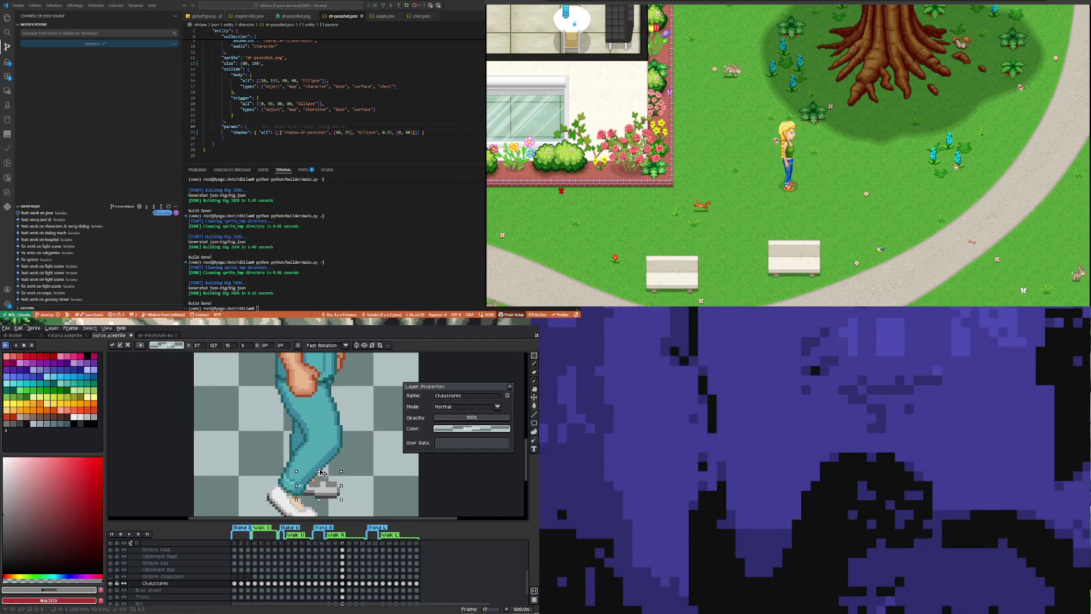
scroll(363, 479, up, 1)
scroll(358, 479, down, 1)
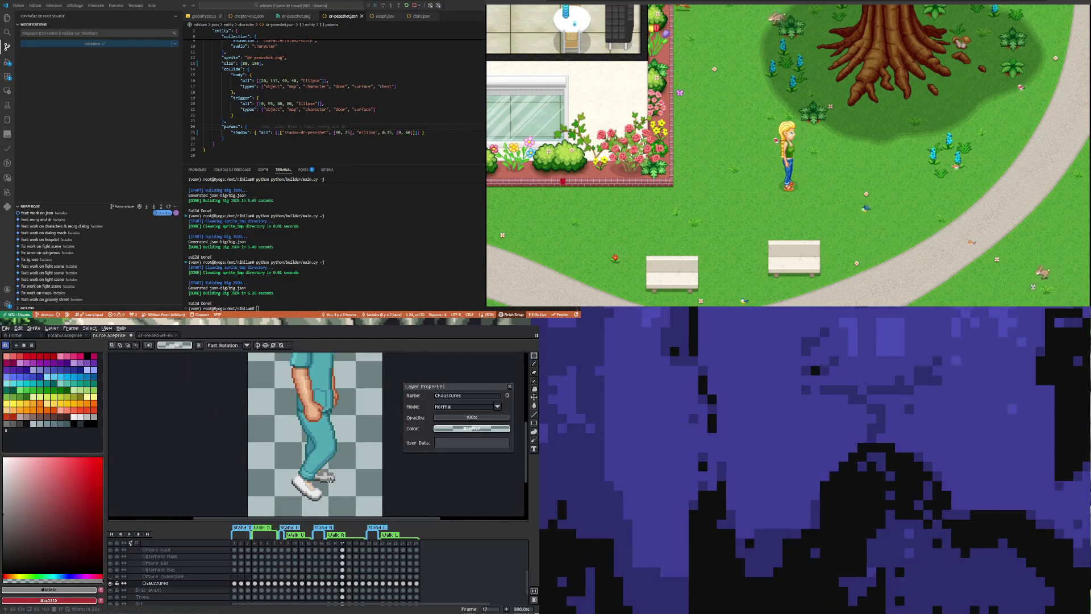
scroll(341, 480, up, 1)
scroll(322, 479, up, 1)
scroll(322, 480, up, 1)
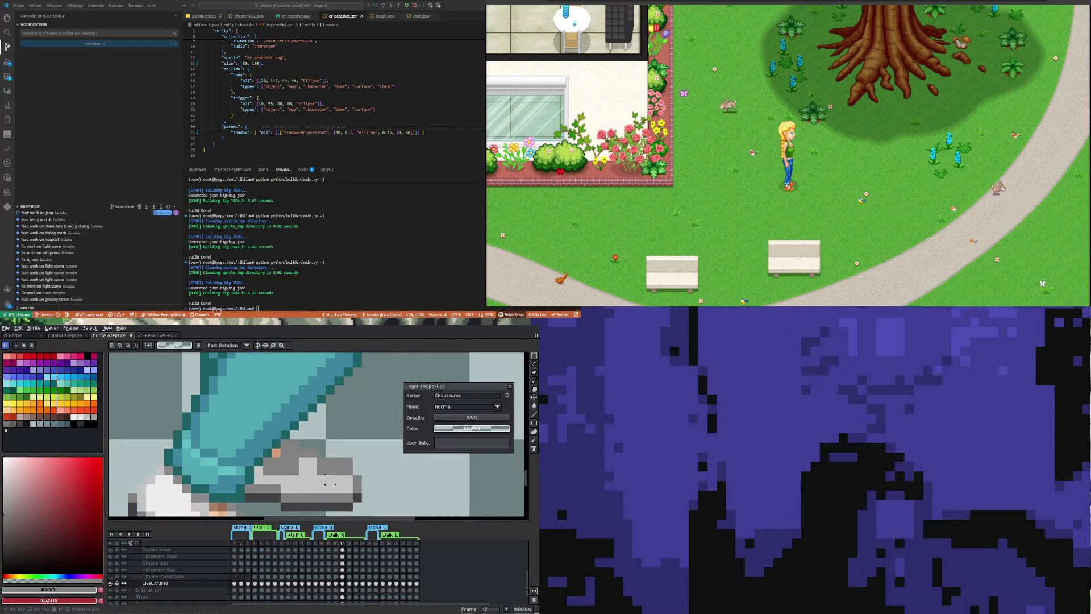
Sample the shoe grey and paint a grey pixel onto the back shoe at full opacity.
key(i)
click(319, 484)
key(b)
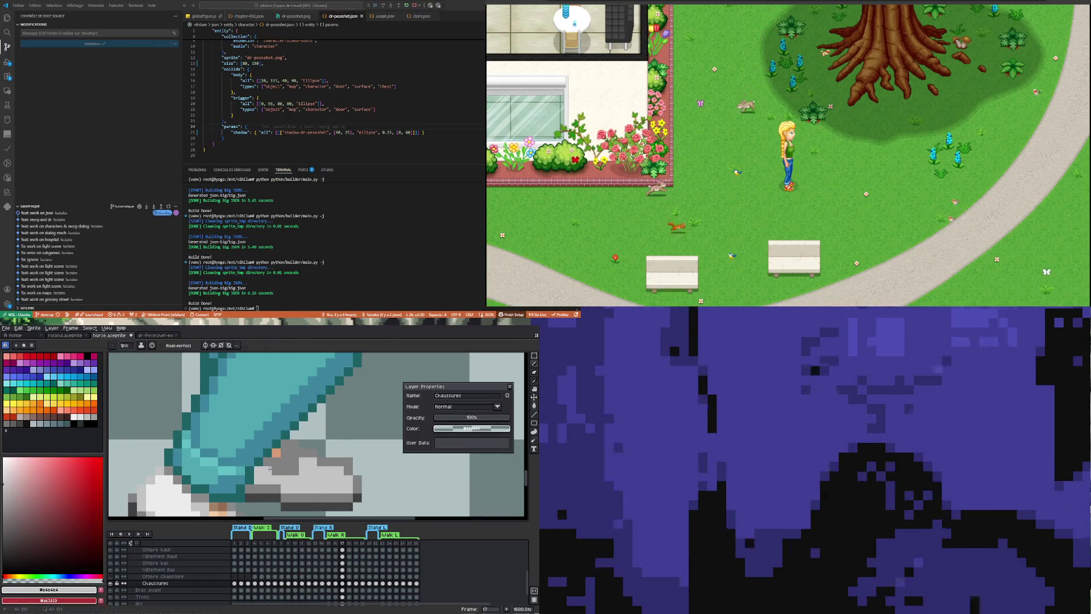
click(284, 471)
key(b)
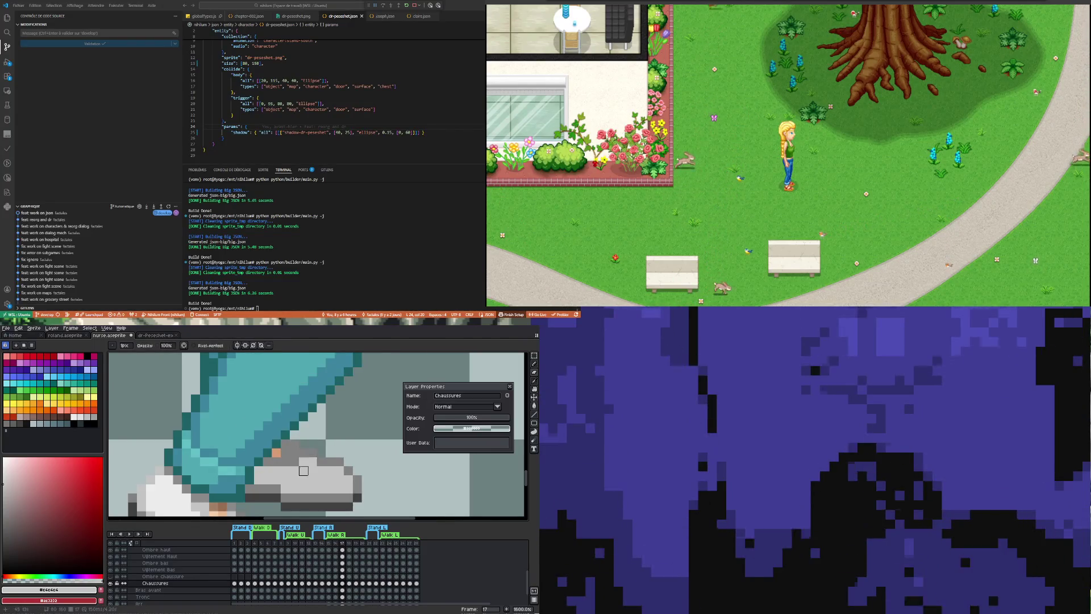
scroll(347, 462, down, 2)
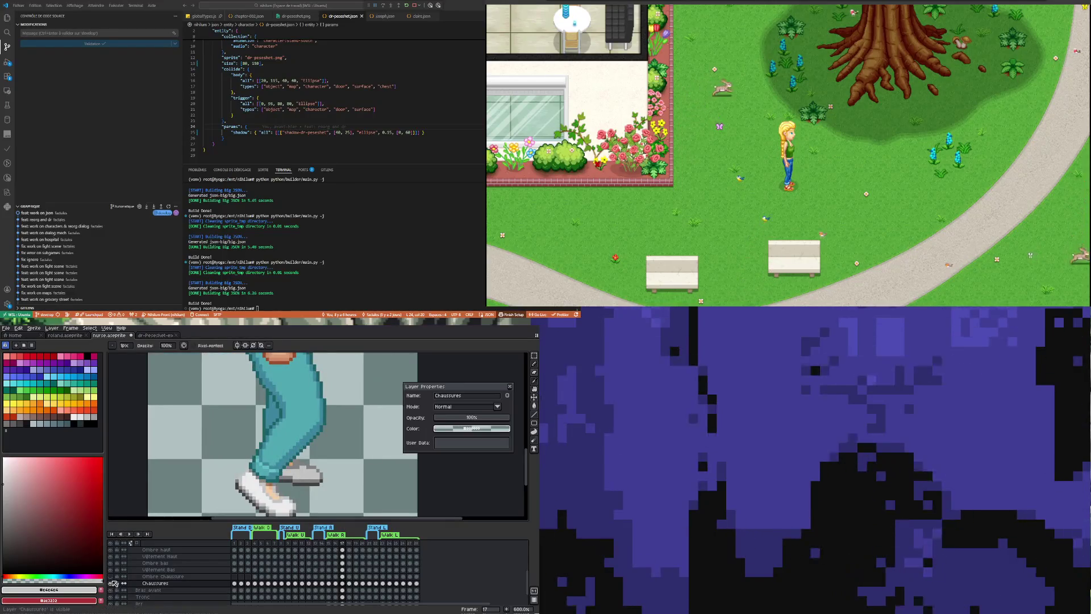
Toggle and fade the Chaussures layer to about 70%, then sample darker and lighter shoe greys.
click(113, 583)
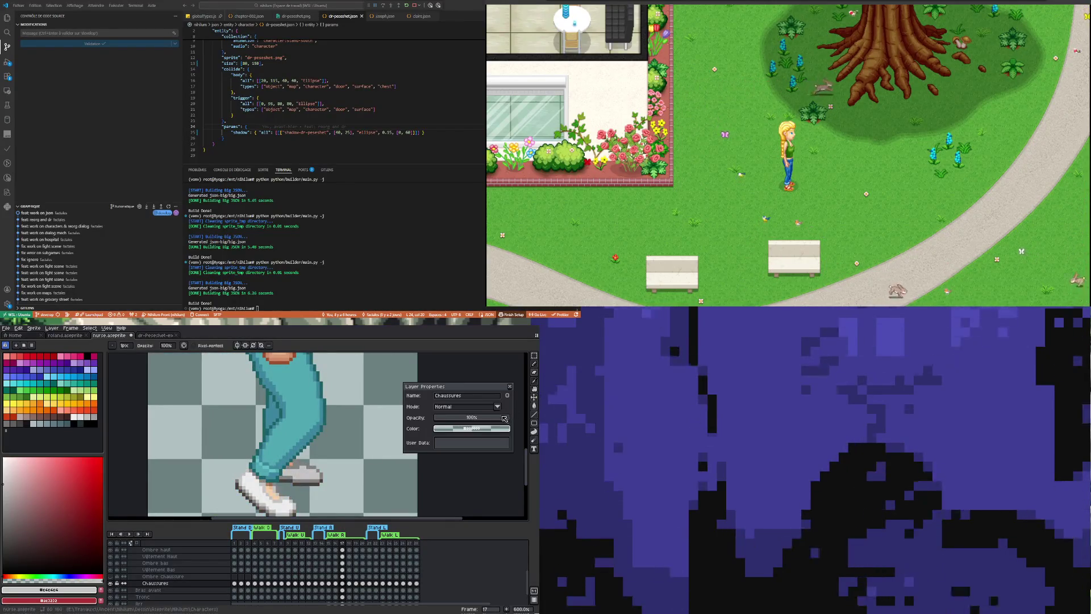
click(485, 421)
scroll(331, 460, up, 2)
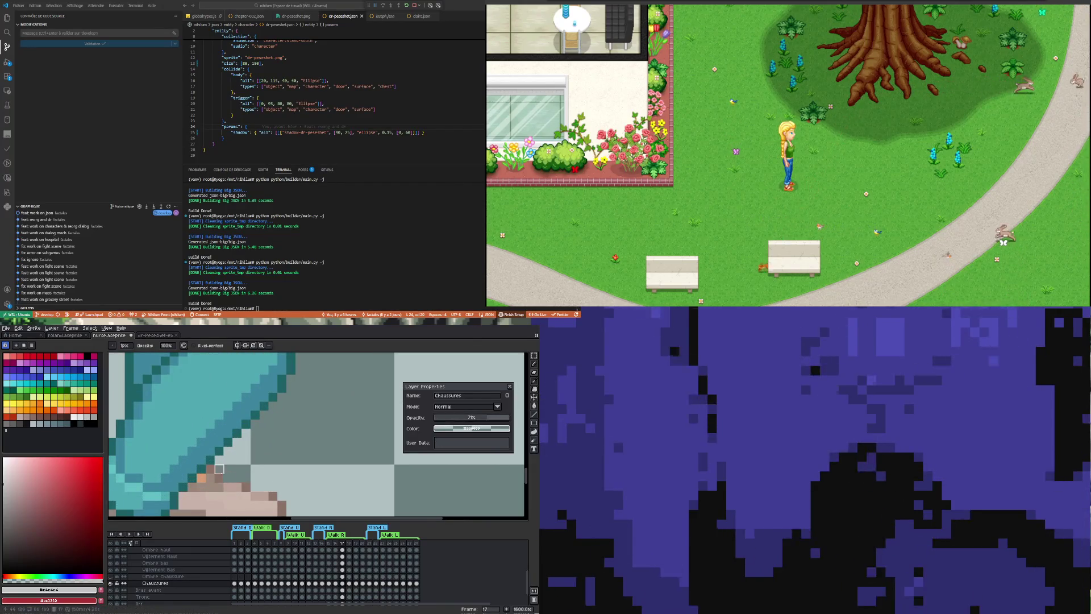
scroll(290, 449, down, 3)
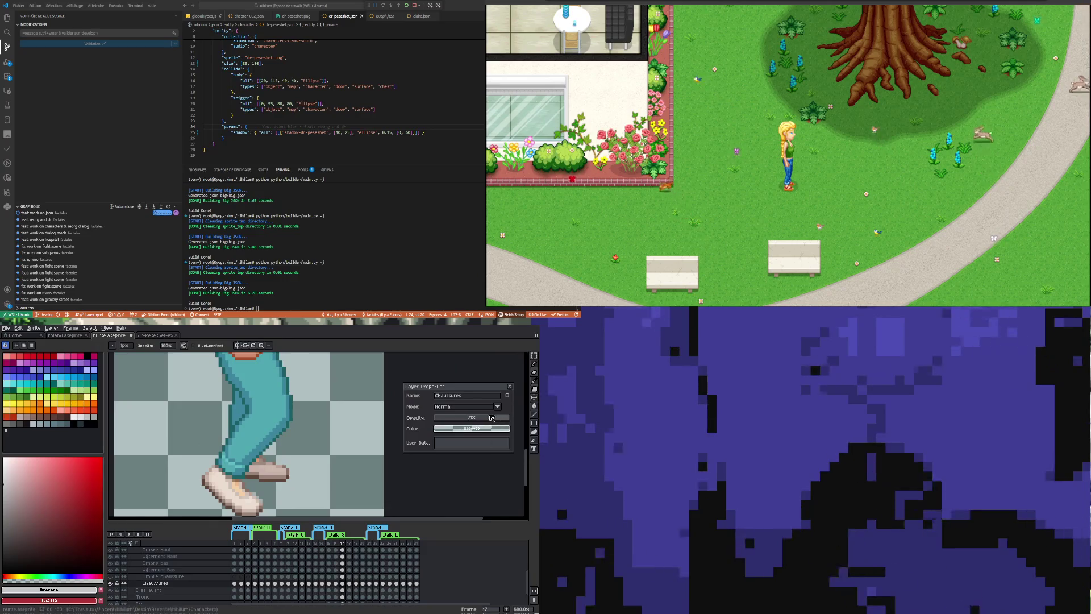
scroll(285, 453, up, 4)
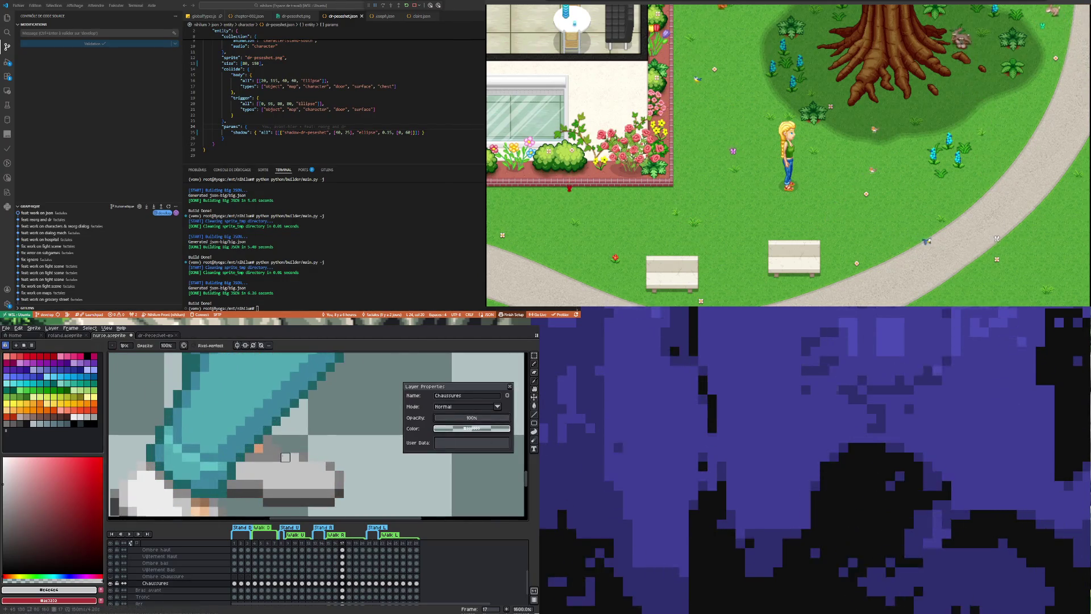
key(alt)
alt+click(278, 451)
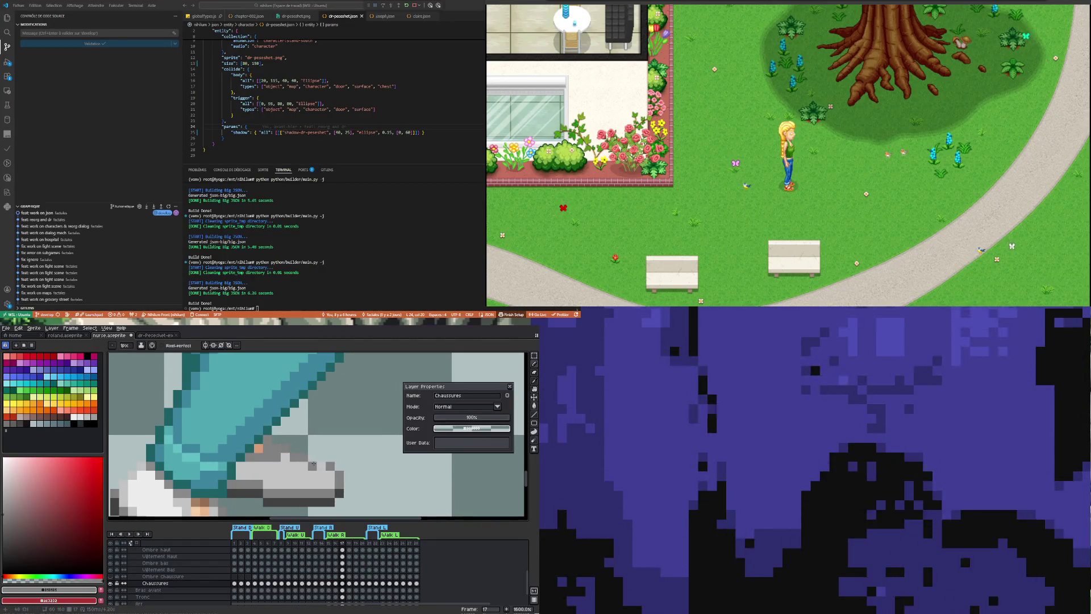
scroll(310, 468, down, 3)
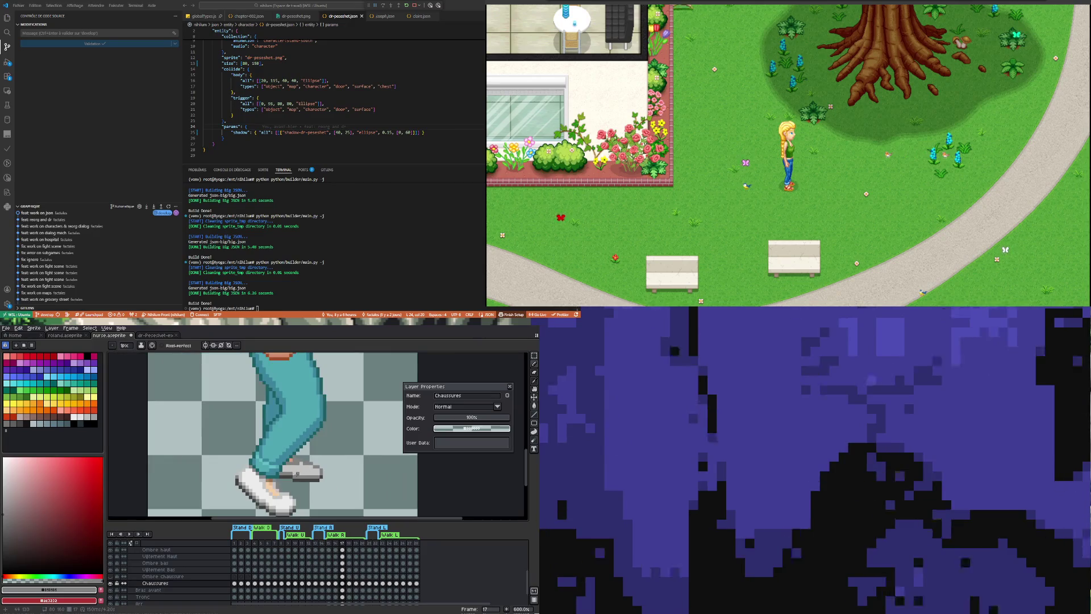
scroll(302, 463, up, 3)
alt+click(291, 465)
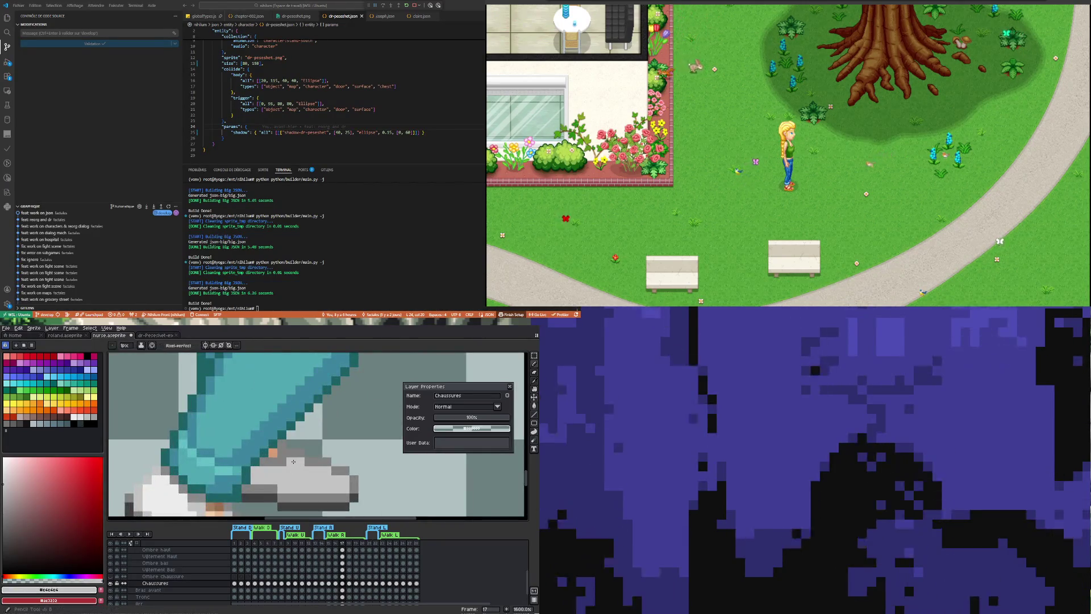
scroll(292, 462, down, 3)
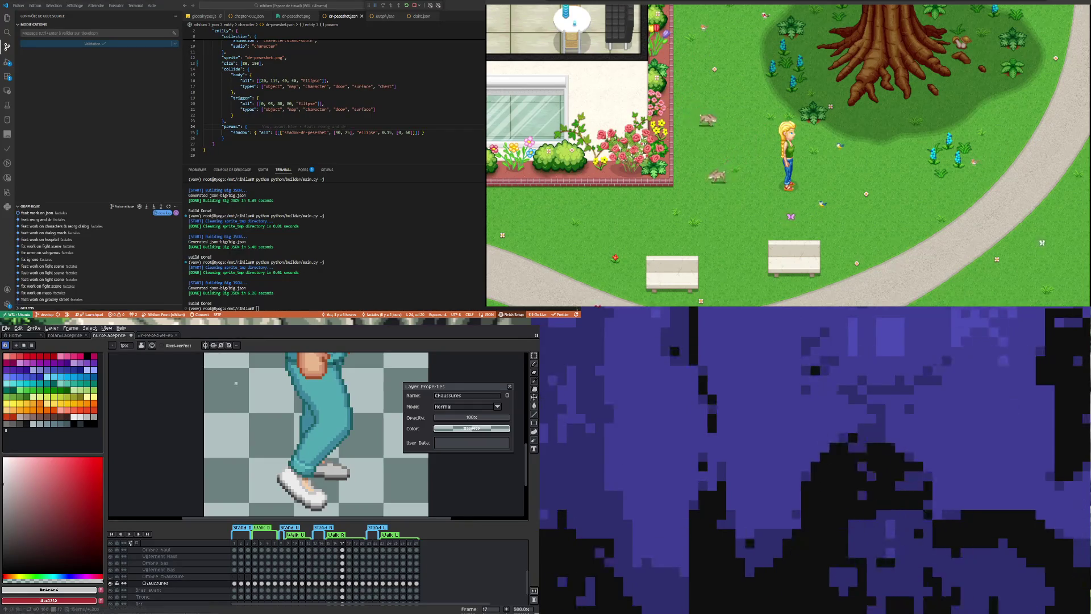
scroll(284, 451, down, 1)
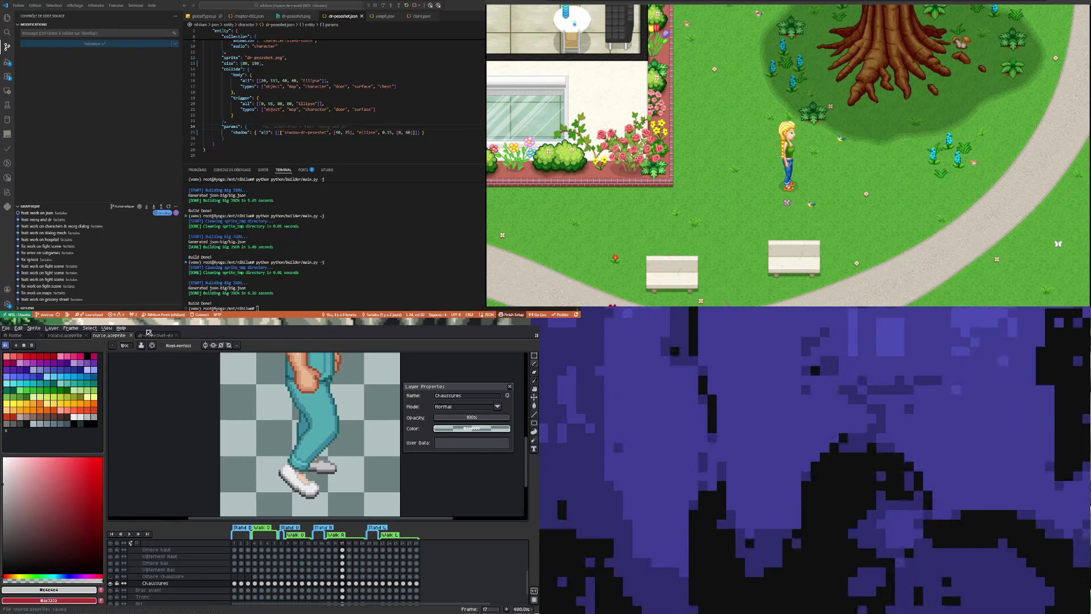
key(ctrl+Tab)
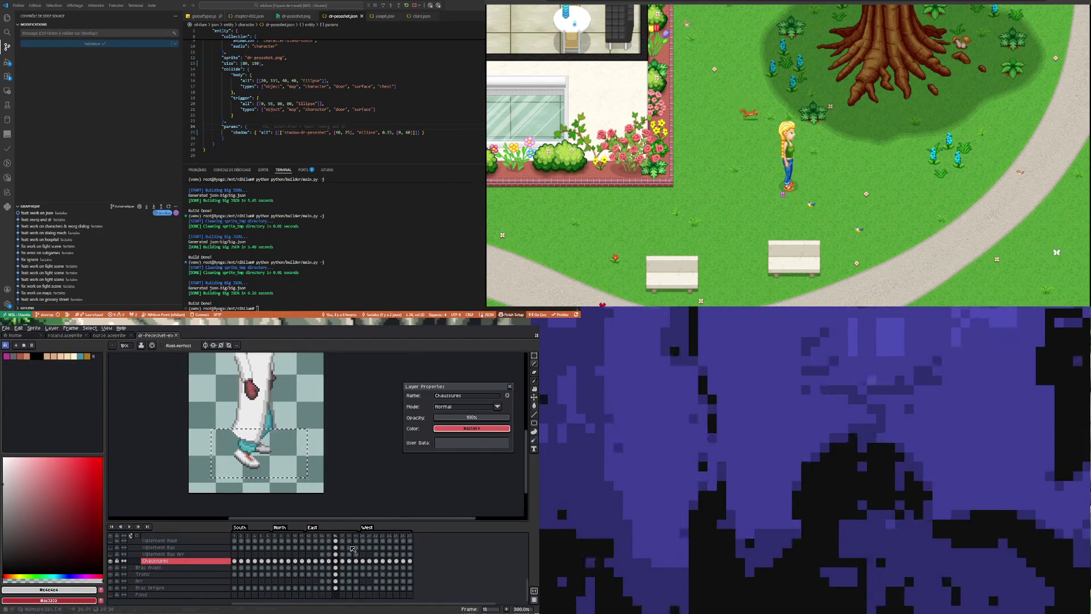
key(Right)
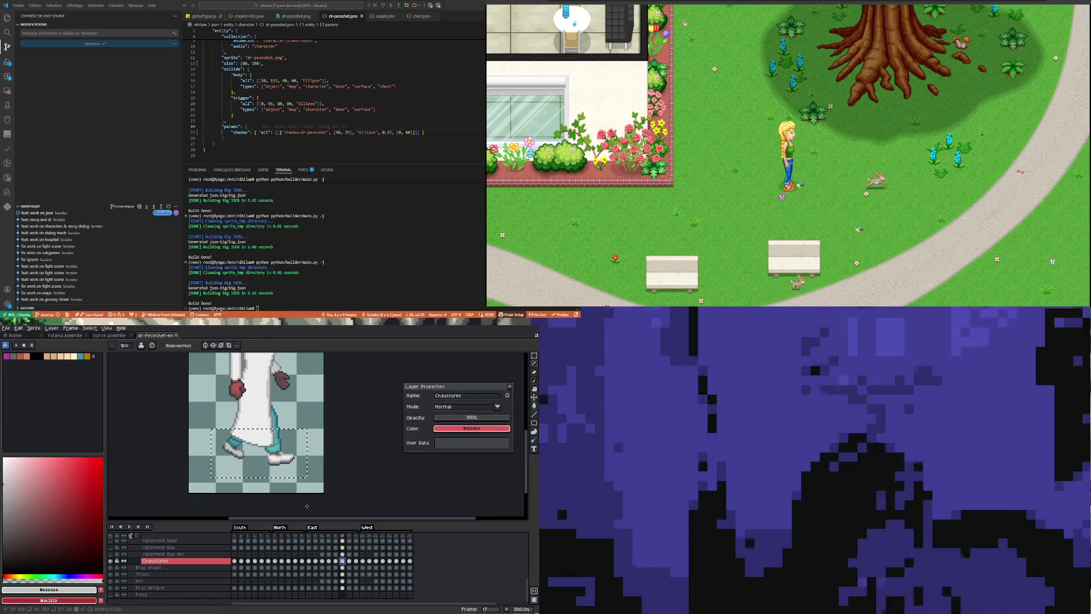
key(Left)
key(Right)
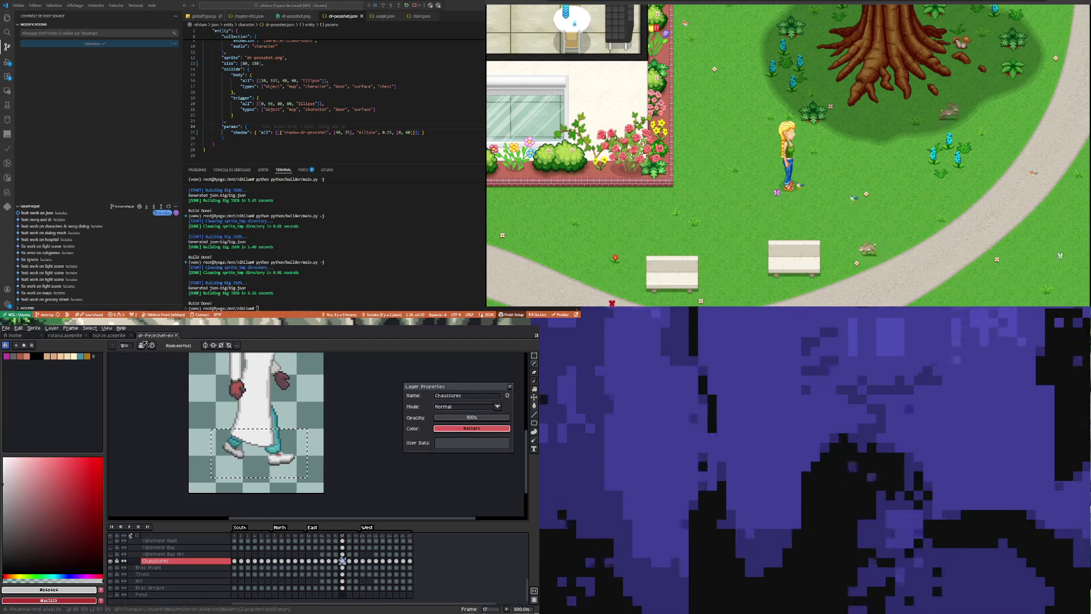
click(119, 339)
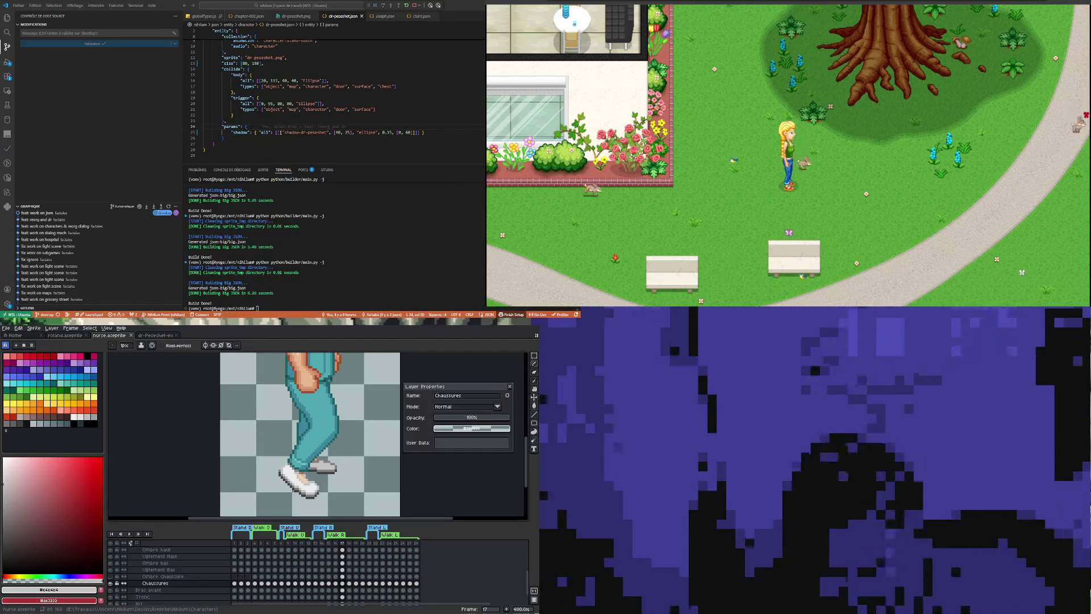
key(Right)
key(Right)
Marquee-select the white shoe below the legs and drag it onto the front foot.
click(532, 373)
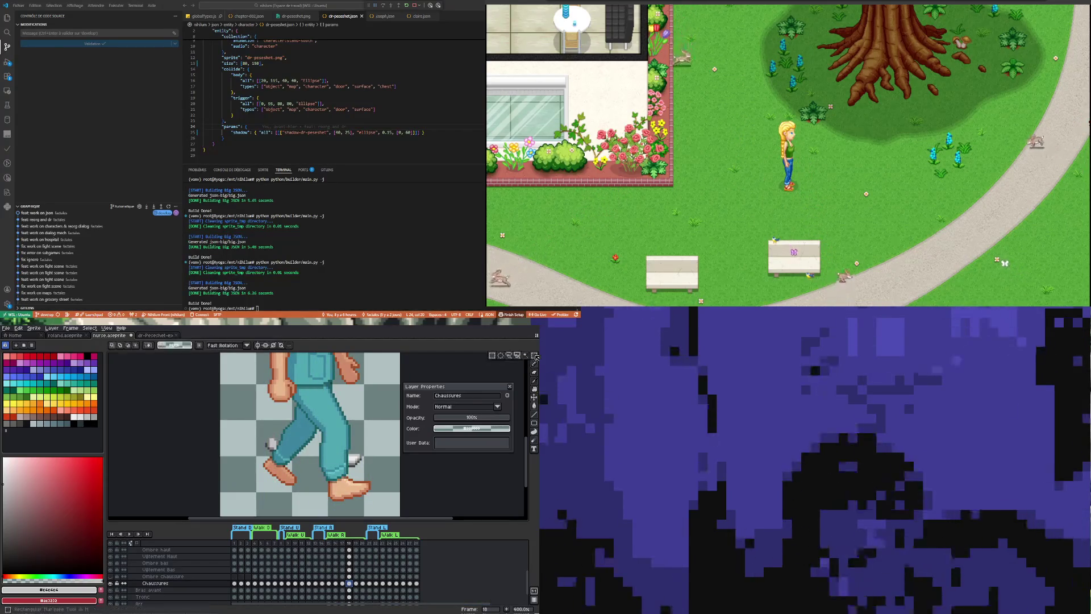
drag(254, 409, 398, 493)
drag(337, 476, 286, 486)
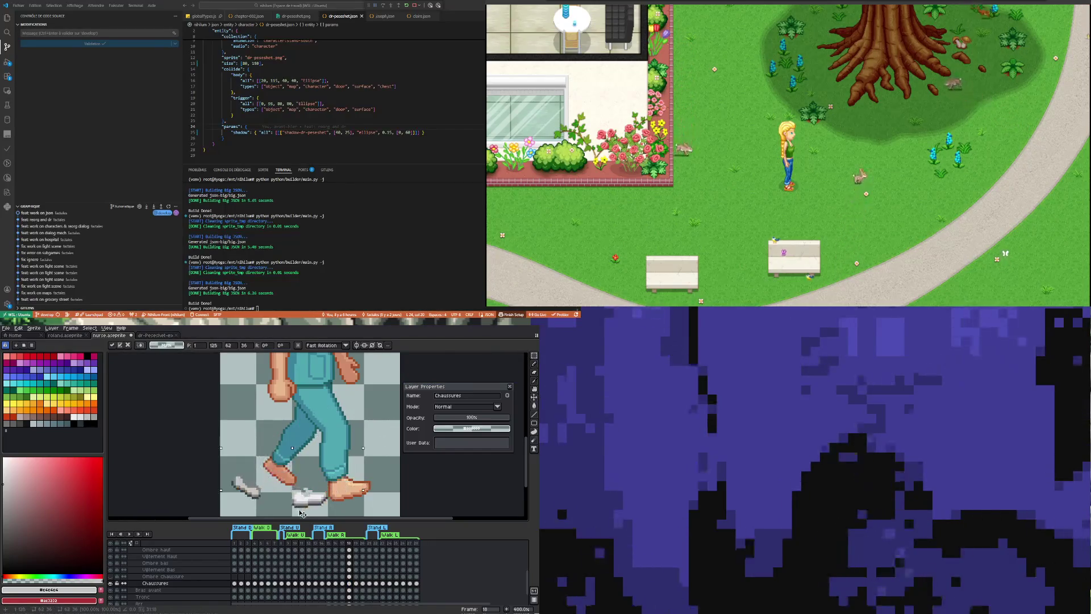
scroll(340, 436, down, 1)
scroll(339, 435, up, 1)
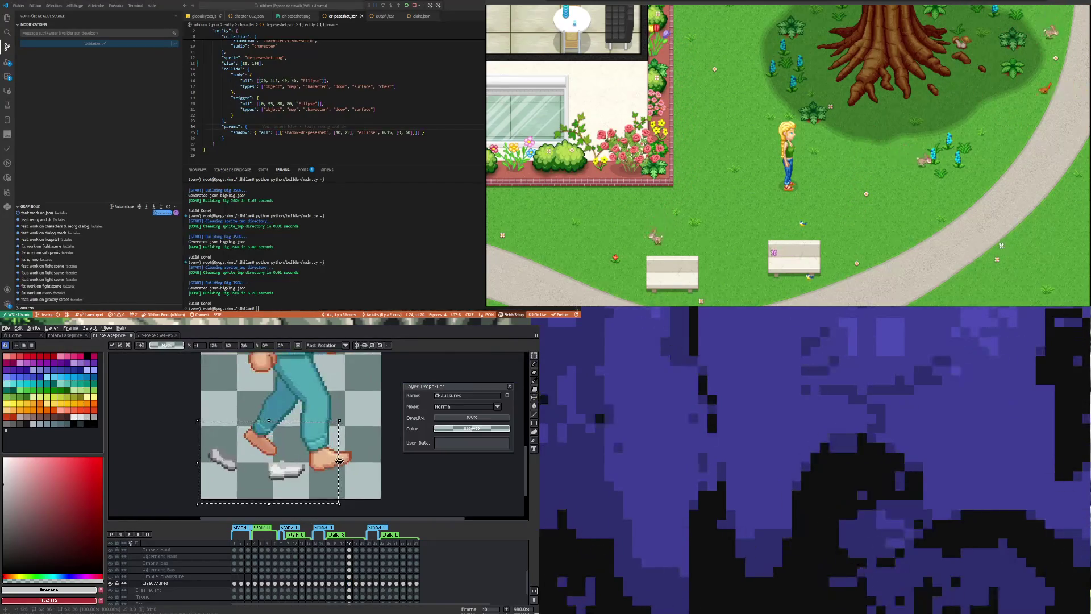
scroll(266, 460, up, 1)
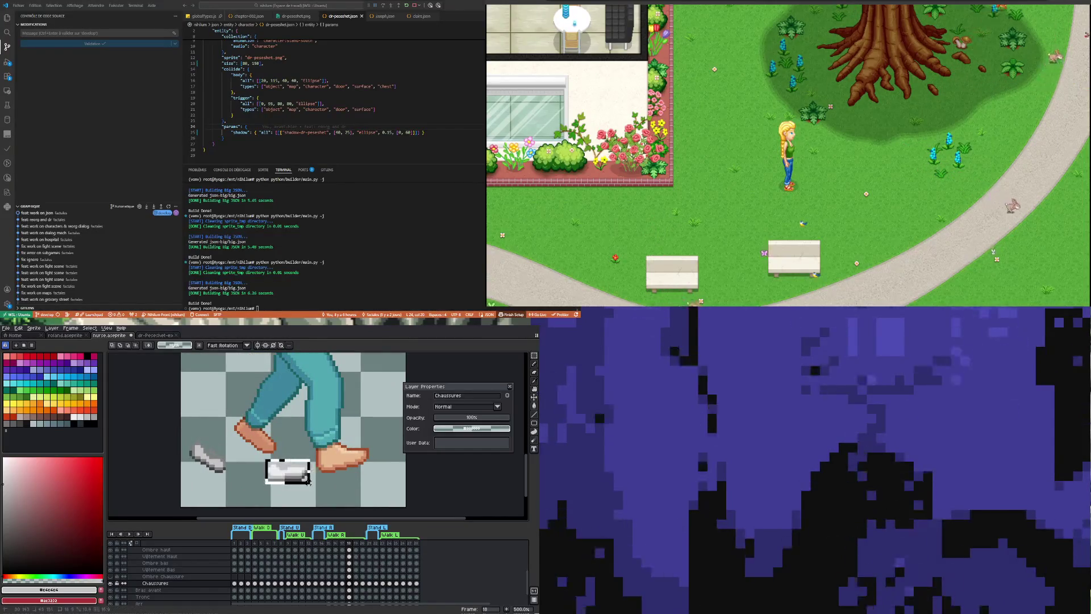
drag(267, 461, 350, 468)
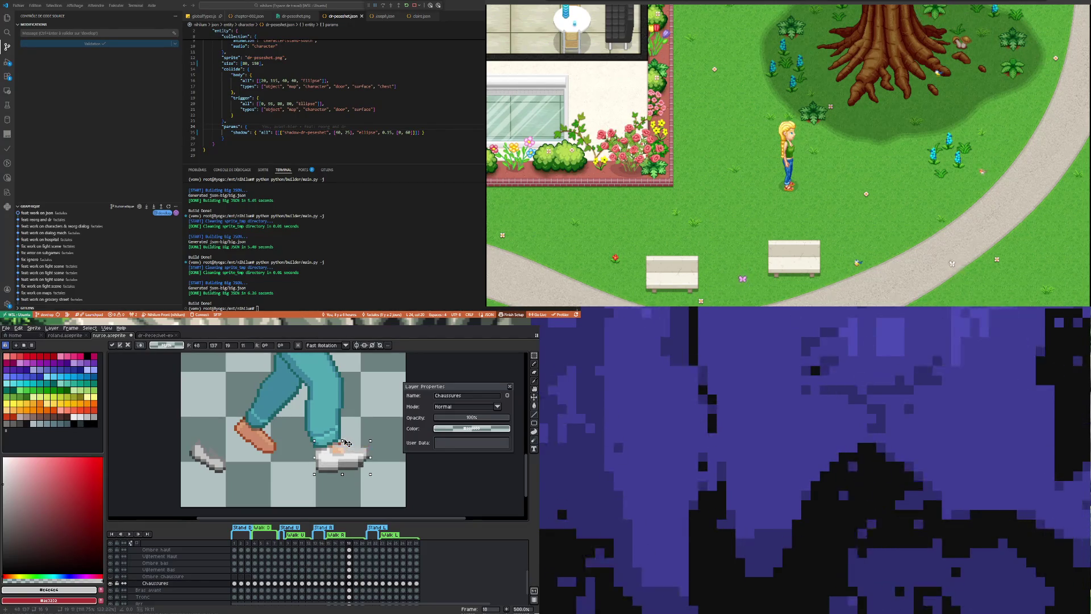
scroll(370, 419, up, 2)
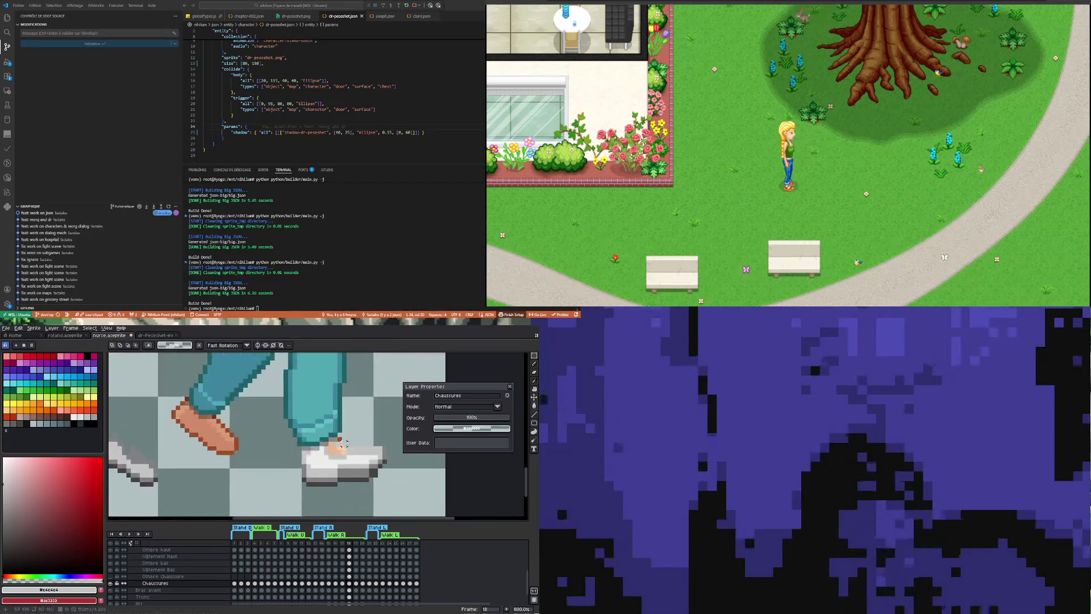
scroll(350, 444, up, 2)
Sample a grey from the white sneaker with the eyedropper and return to the Pencil.
key(i)
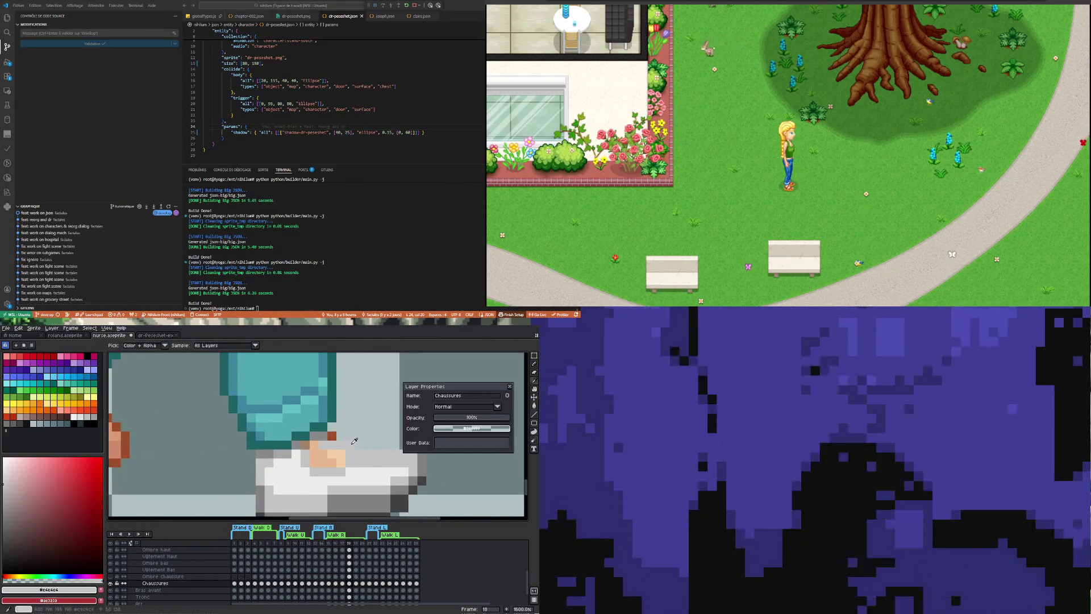
key(b)
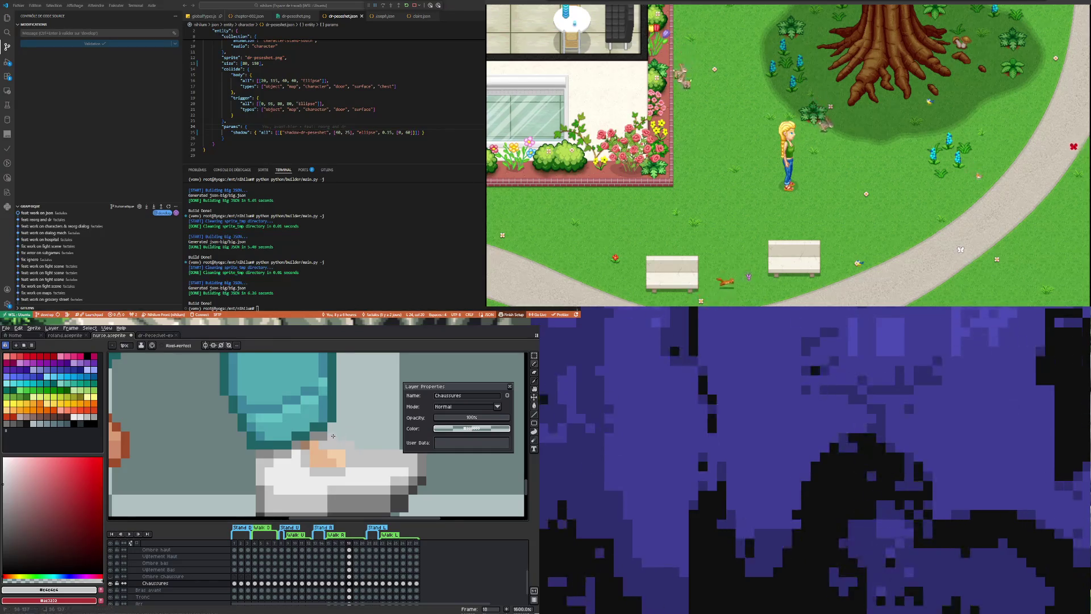
scroll(333, 436, down, 2)
scroll(341, 452, up, 1)
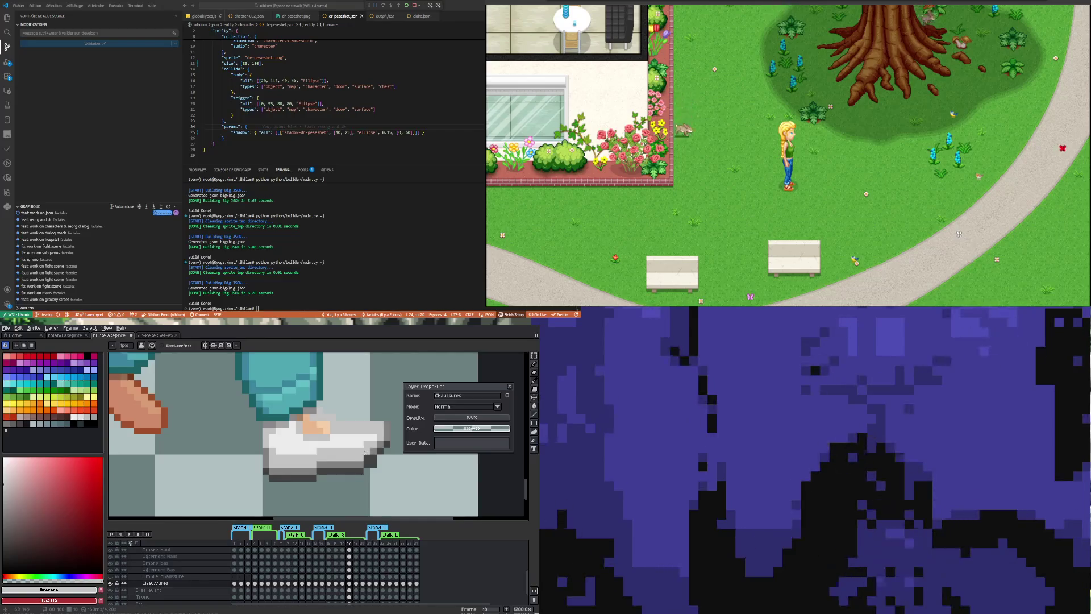
key(i)
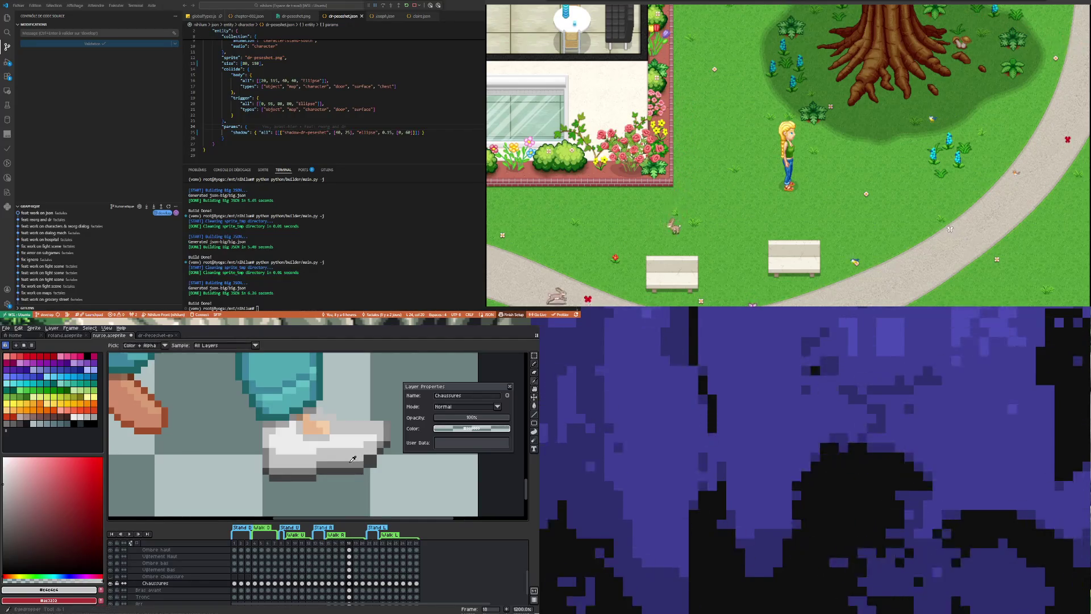
key(b)
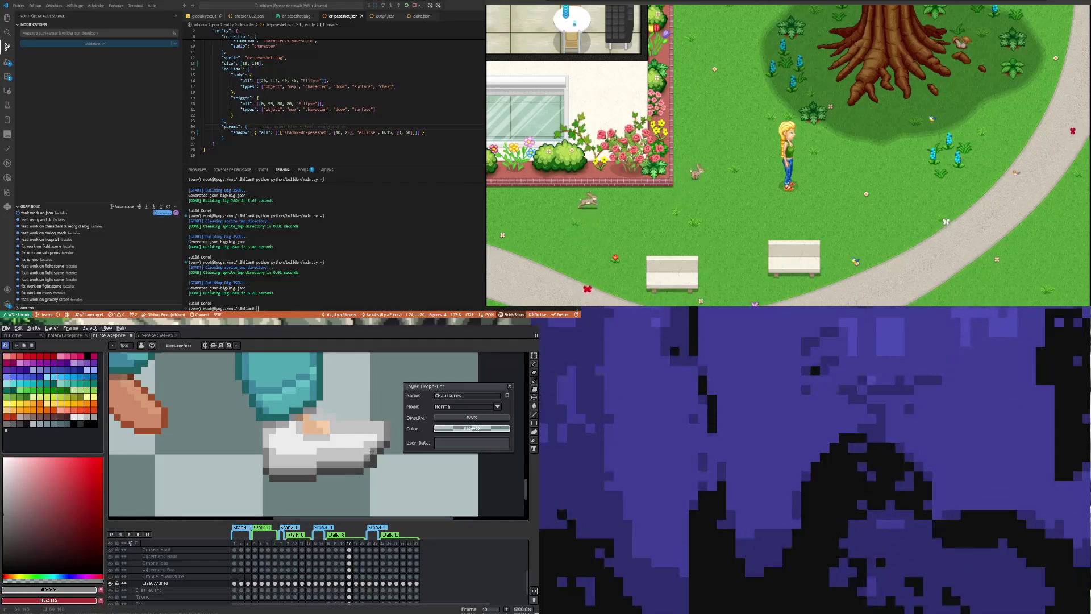
key(g)
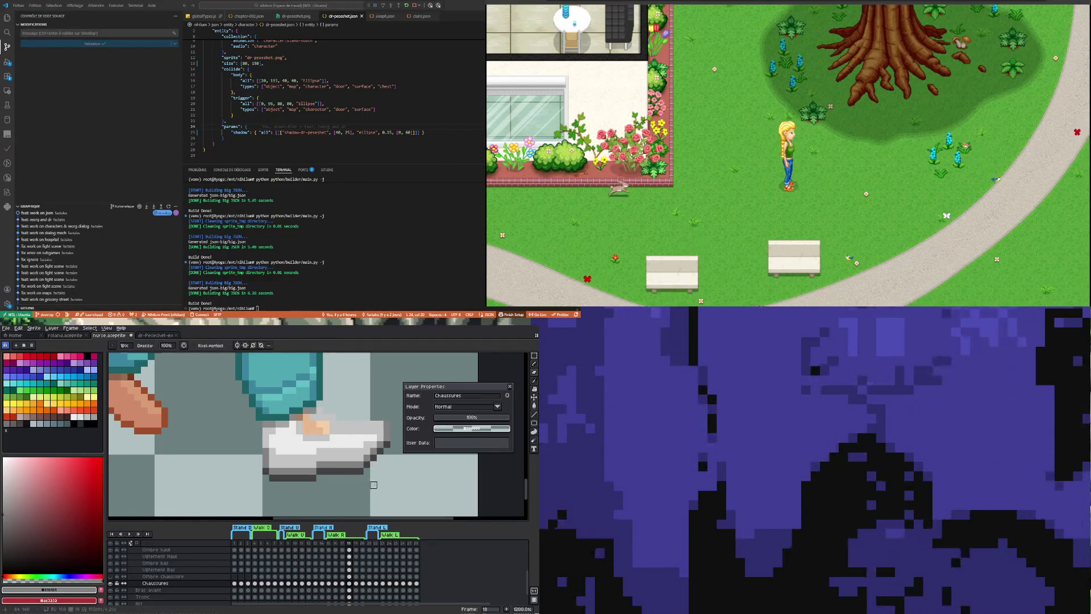
key(i)
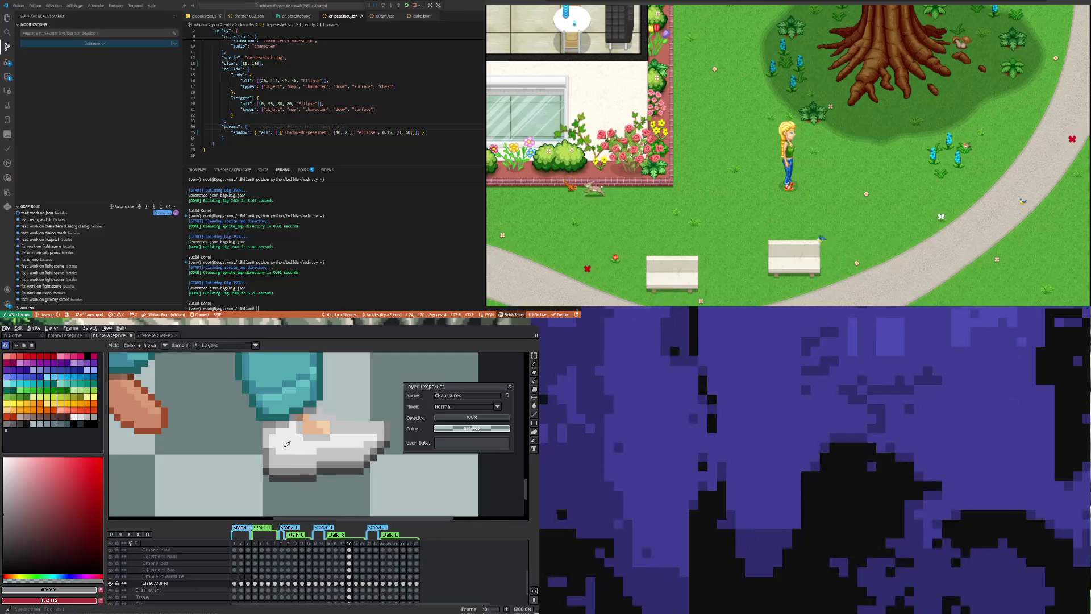
click(293, 464)
scroll(299, 456, down, 3)
scroll(312, 450, up, 2)
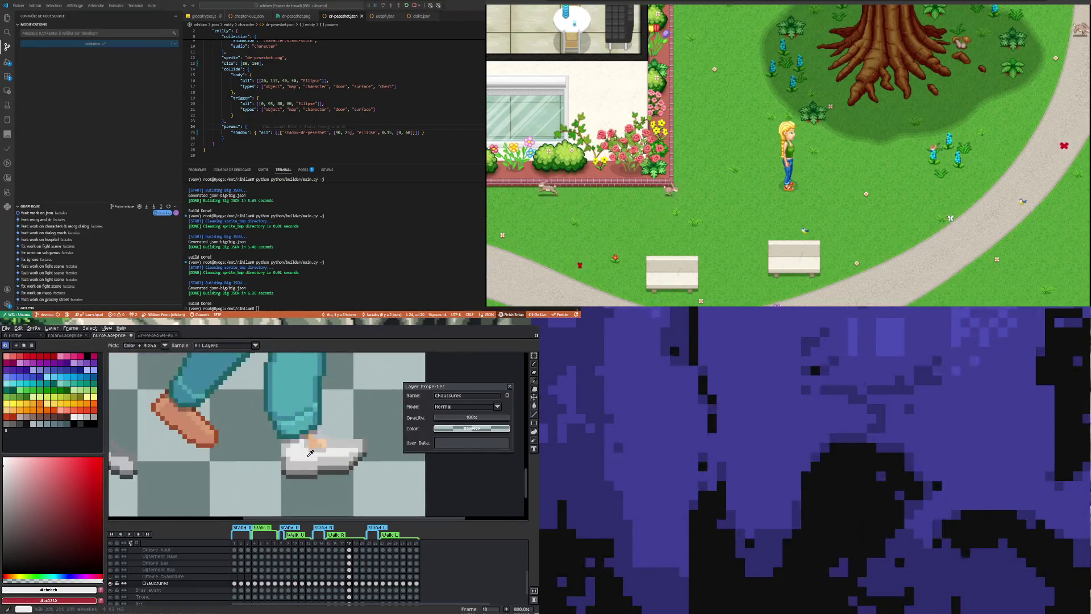
key(b)
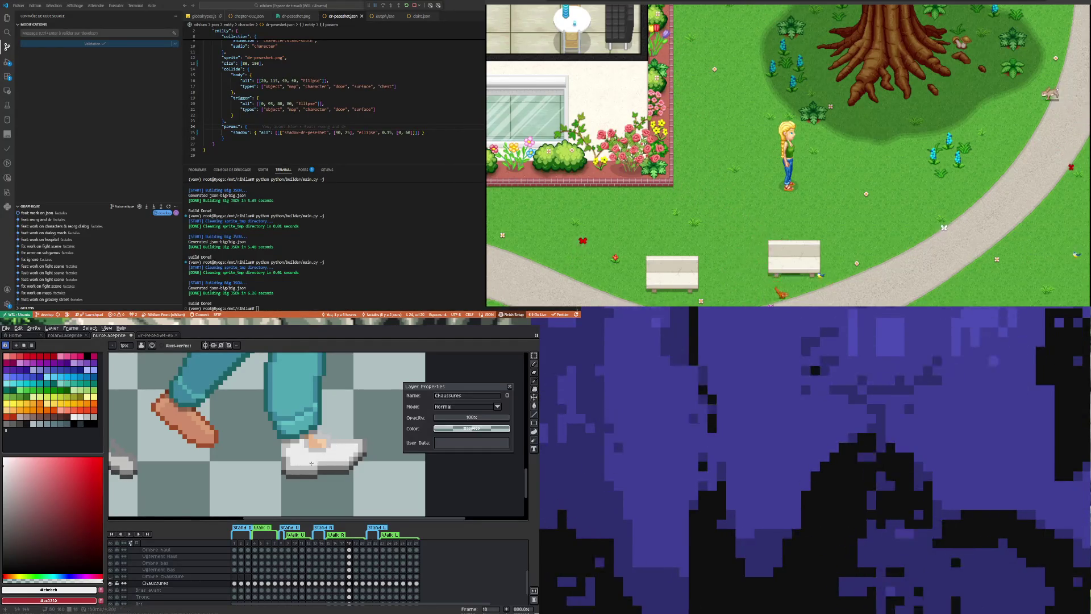
scroll(312, 462, down, 2)
scroll(311, 461, up, 2)
scroll(311, 459, up, 1)
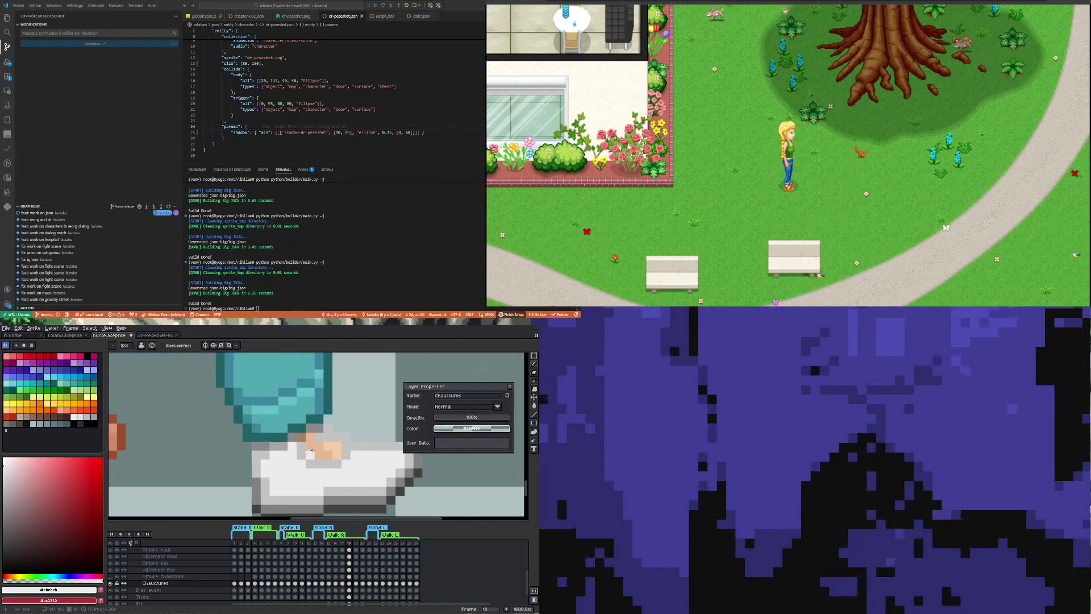
scroll(311, 459, down, 2)
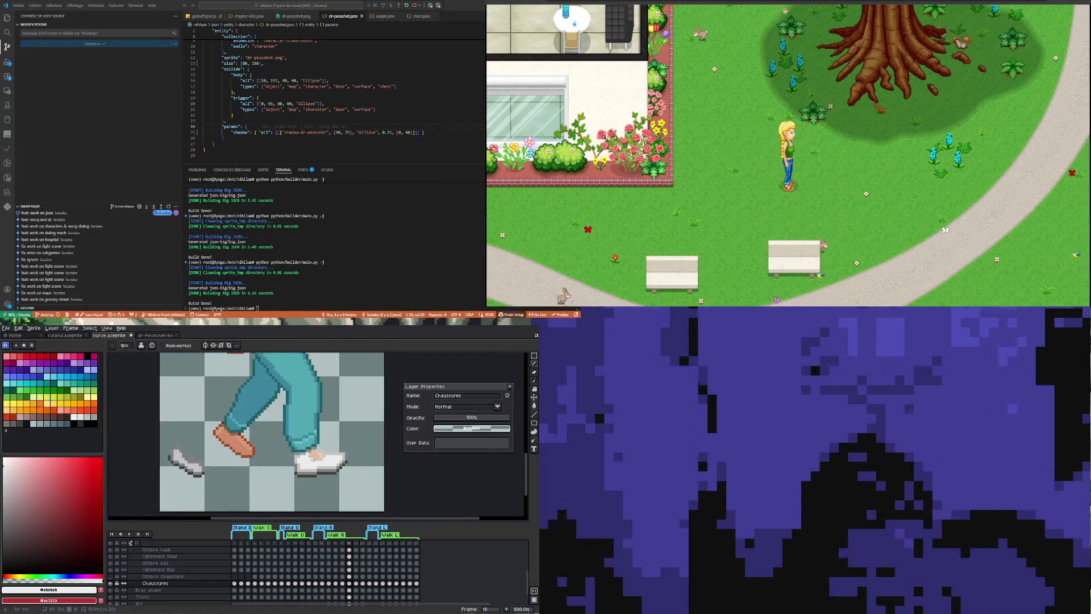
Compare frames 17 and 18 and the other character sprite for the foot pose.
click(343, 584)
click(350, 583)
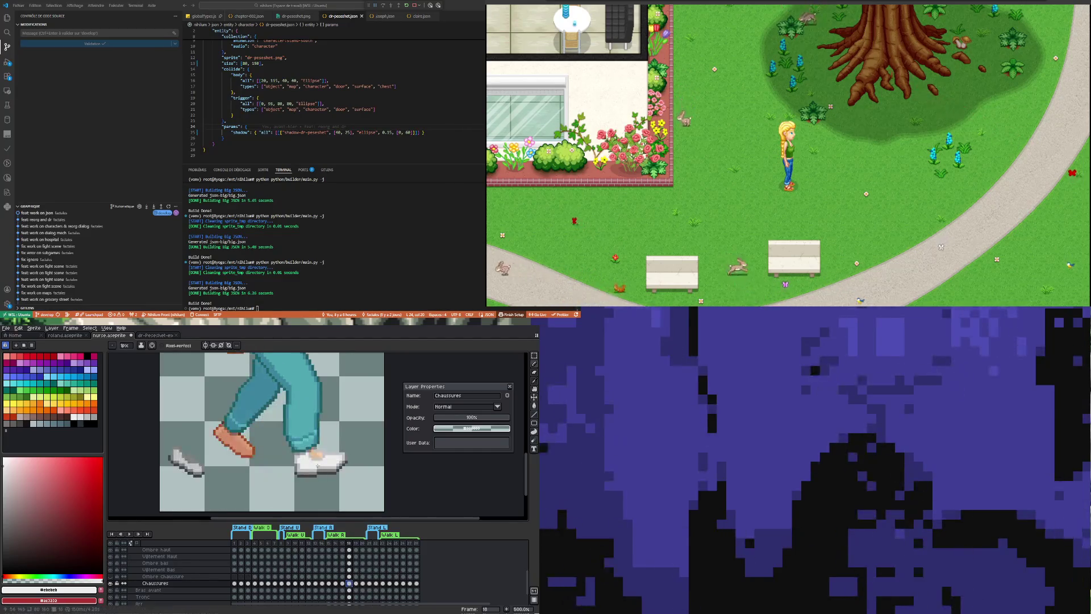
scroll(315, 461, up, 2)
scroll(317, 461, down, 2)
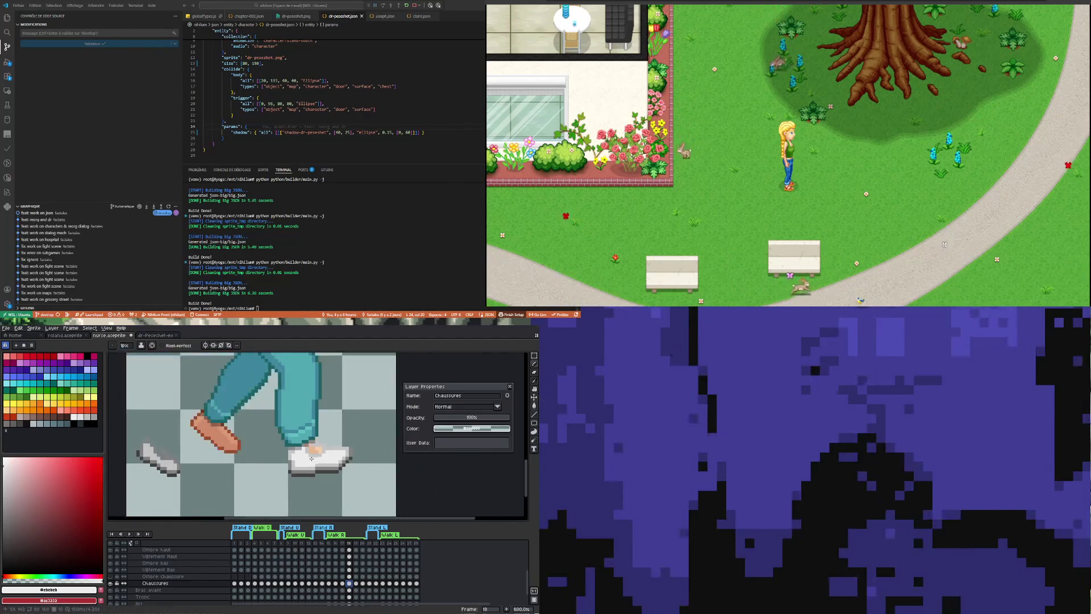
scroll(312, 456, down, 1)
click(111, 334)
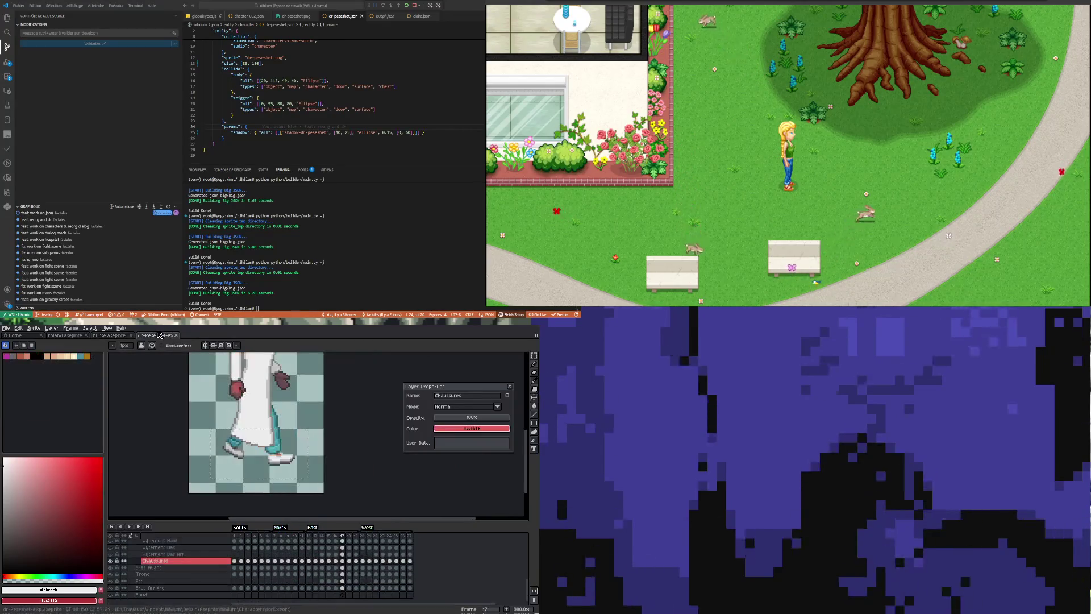
click(114, 336)
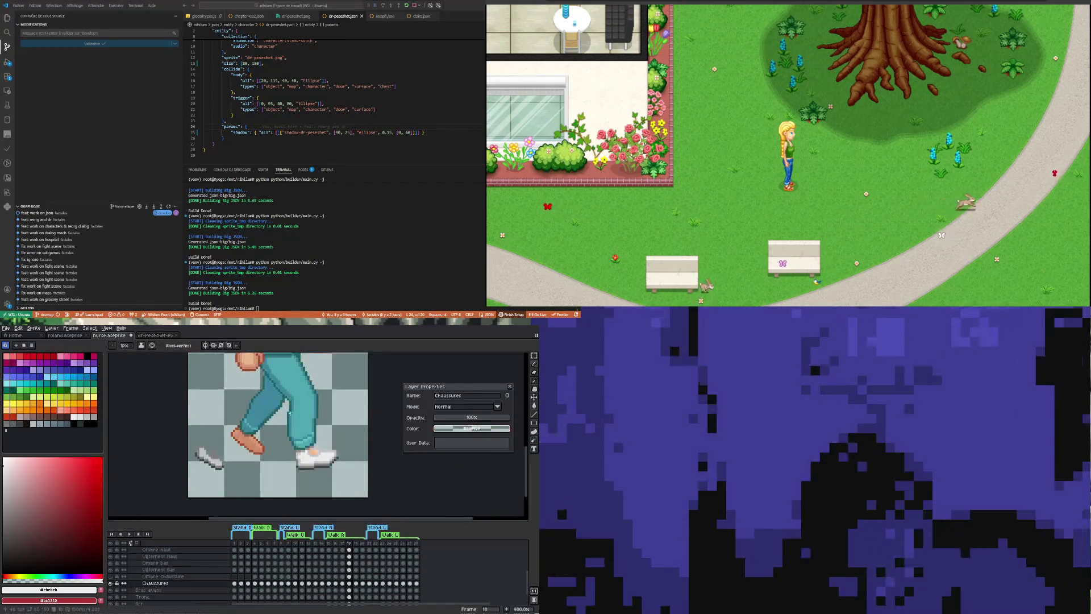
scroll(329, 457, up, 2)
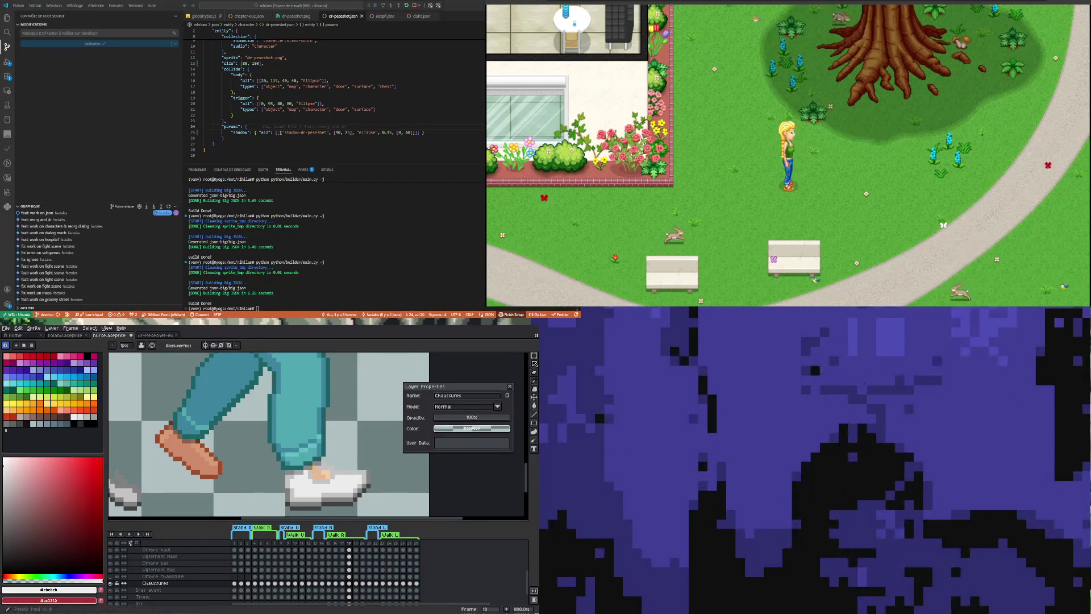
scroll(318, 488, up, 1)
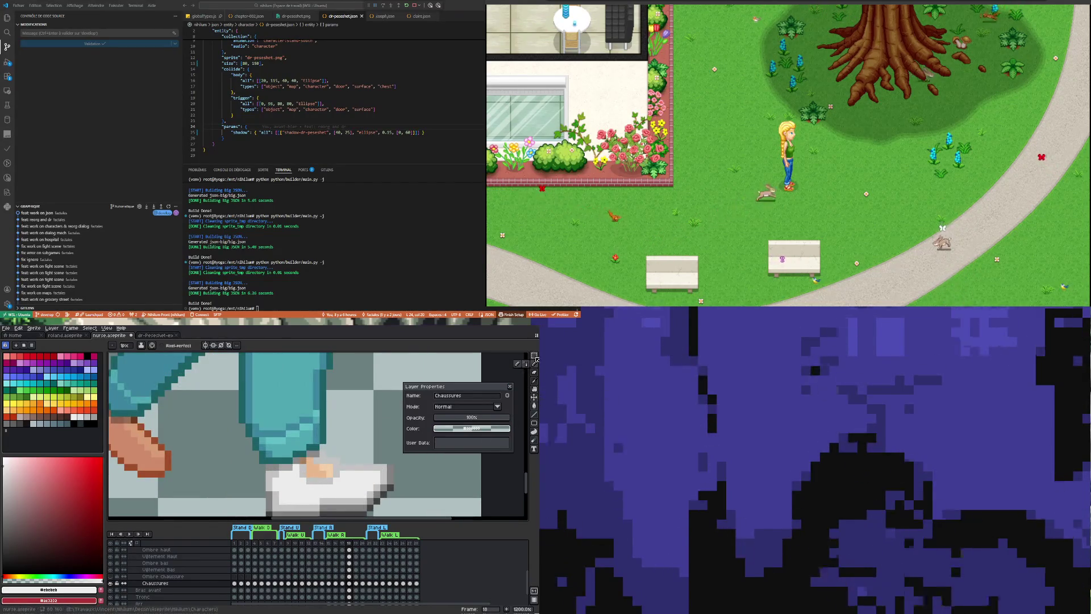
Move the sneaker pixels so they cover more of the foot and commit the move.
key(v)
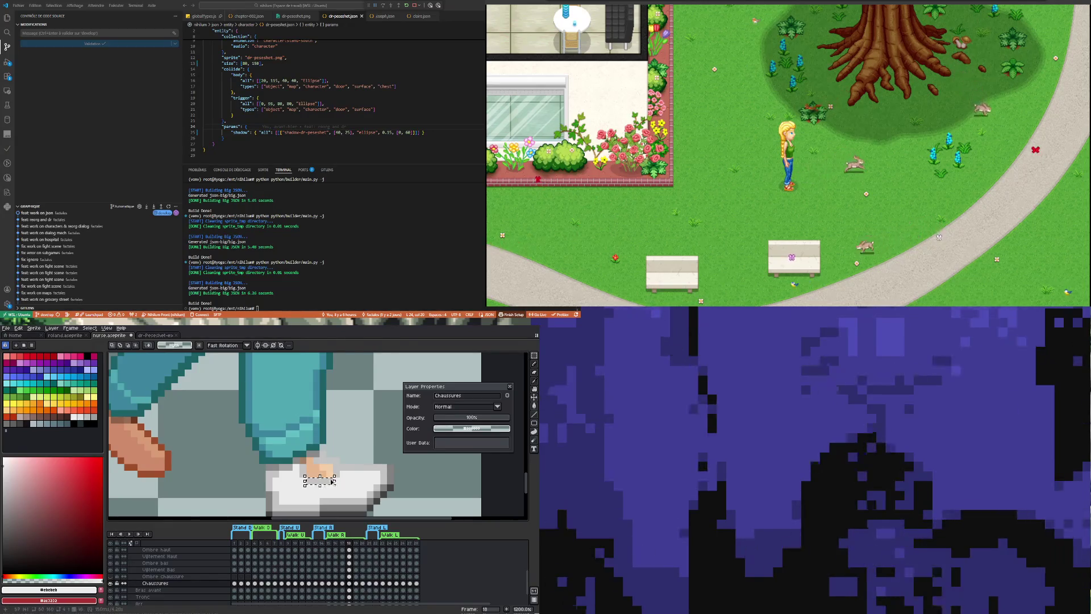
drag(311, 479, 323, 490)
scroll(321, 489, down, 2)
scroll(308, 485, up, 2)
scroll(299, 483, up, 1)
key(Return)
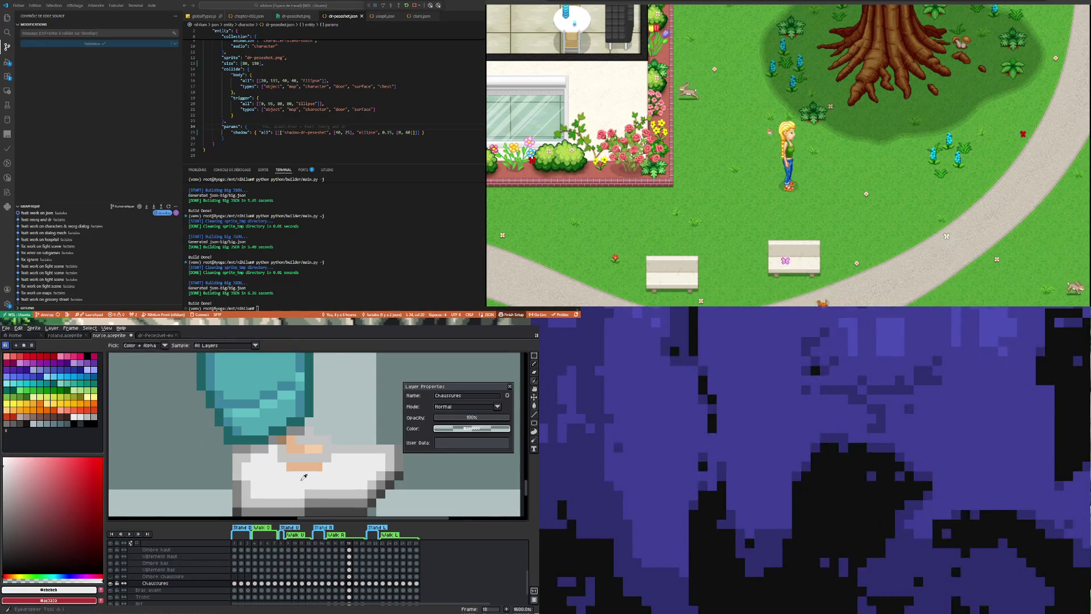
key(b)
scroll(324, 468, down, 3)
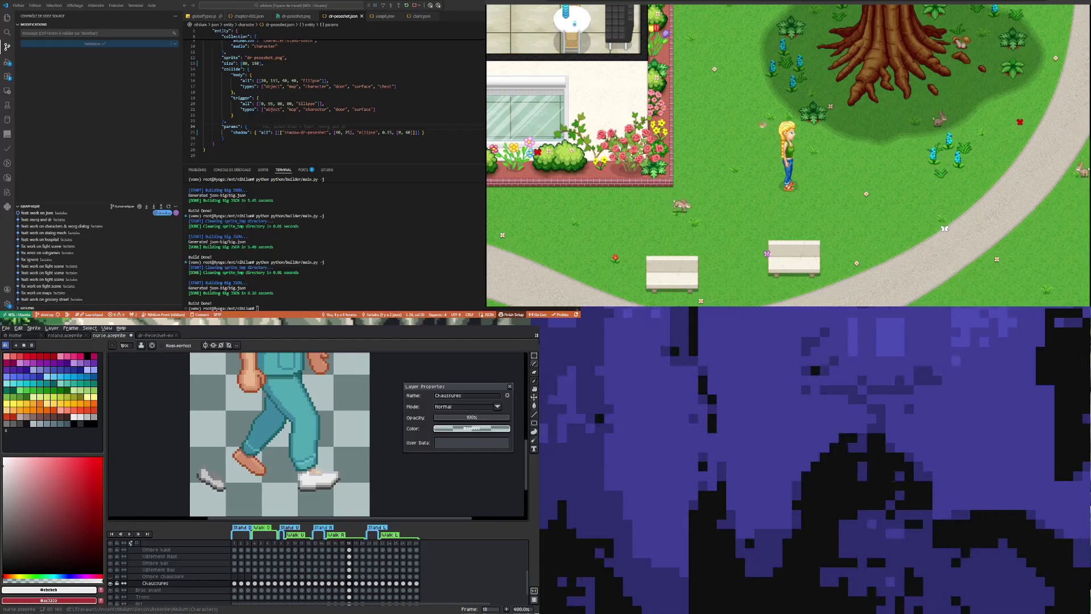
key(m)
scroll(204, 470, up, 2)
Select the grey back shoe, nudge it up and right one pixel each, then deselect.
mouse_move(197, 462)
mouse_down()
mouse_move(218, 482)
mouse_move(288, 464)
mouse_up()
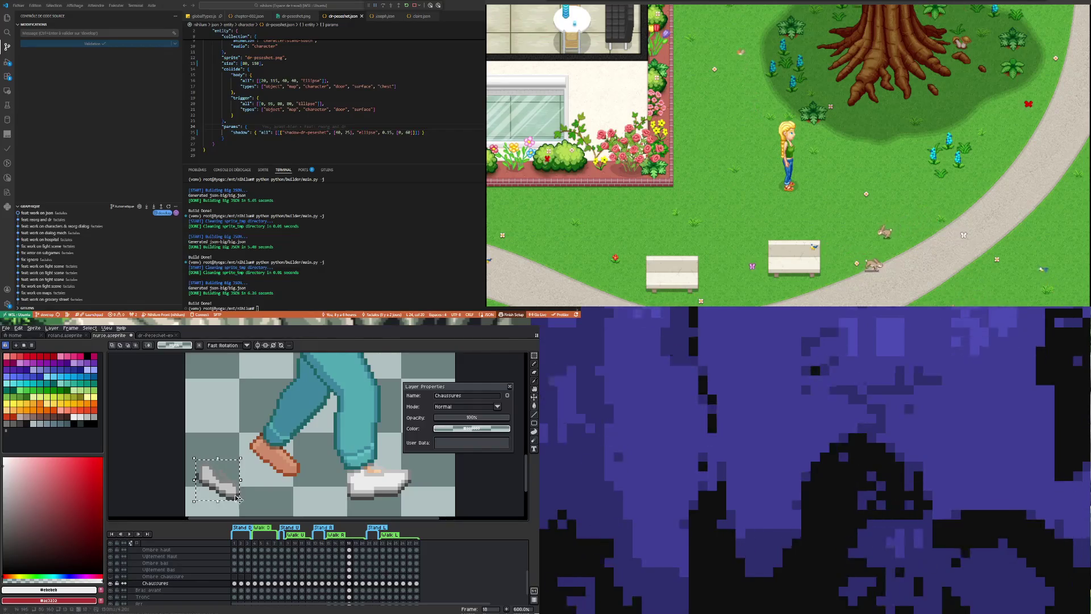
key(Up)
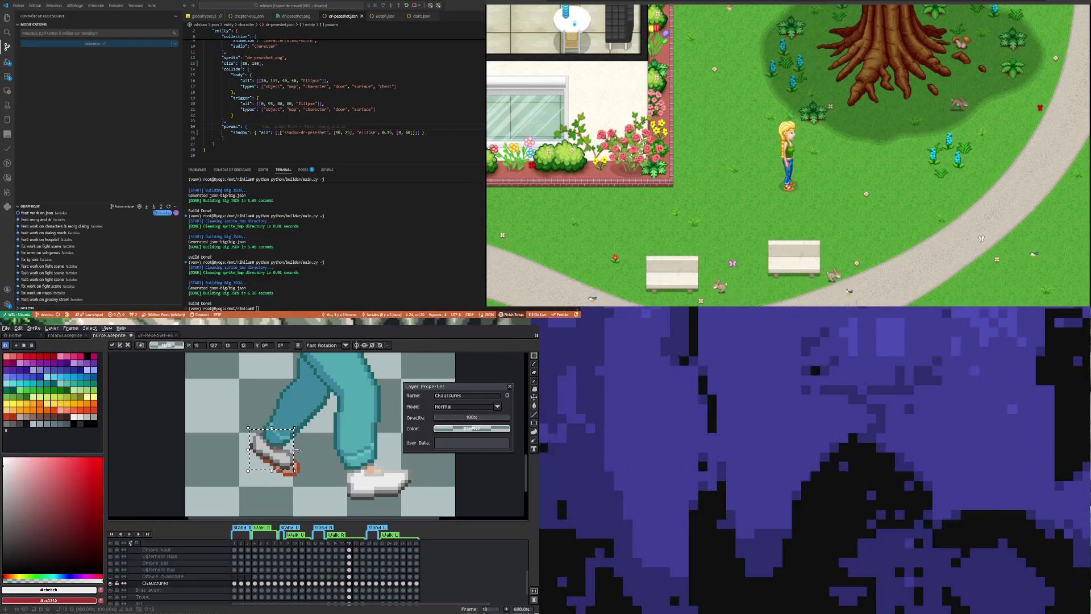
key(Right)
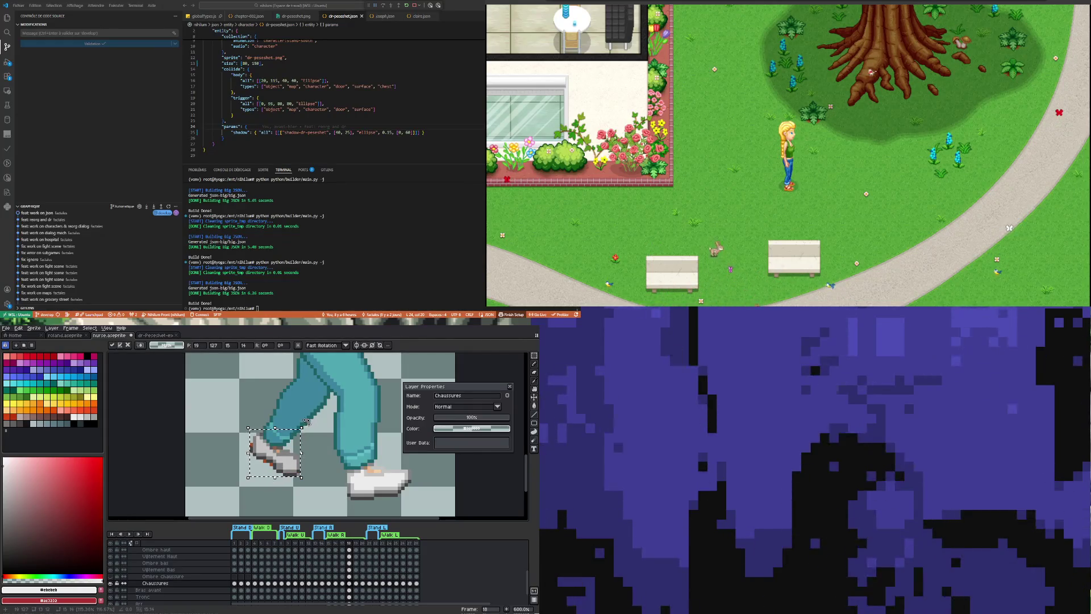
key(ctrl+d)
scroll(246, 460, up, 4)
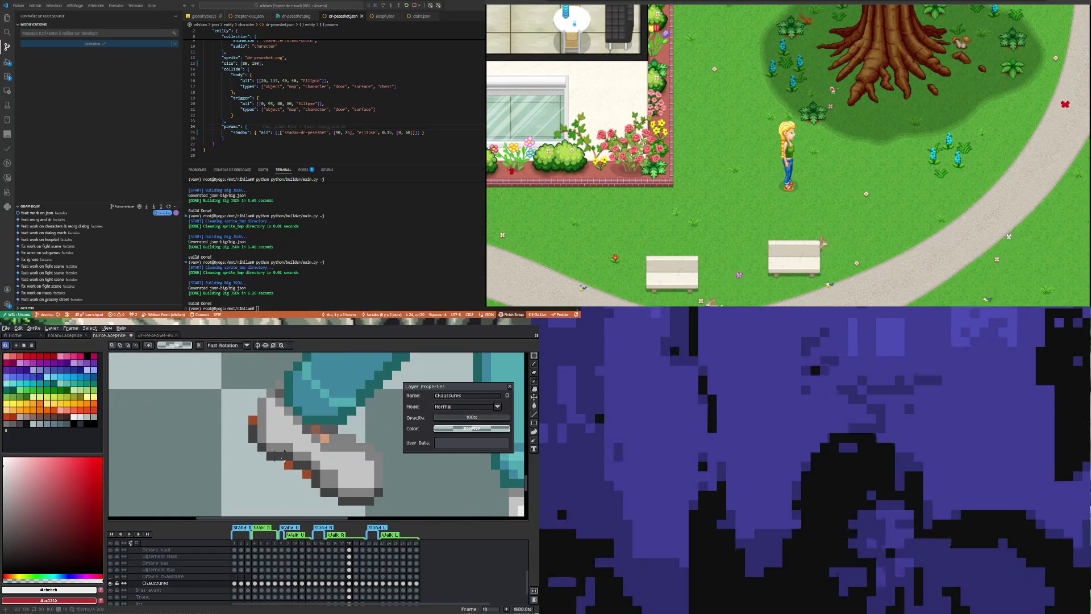
Recolour the orange outline pixels dark grey and briefly fade Chaussures to check the foot.
key(i)
click(290, 462)
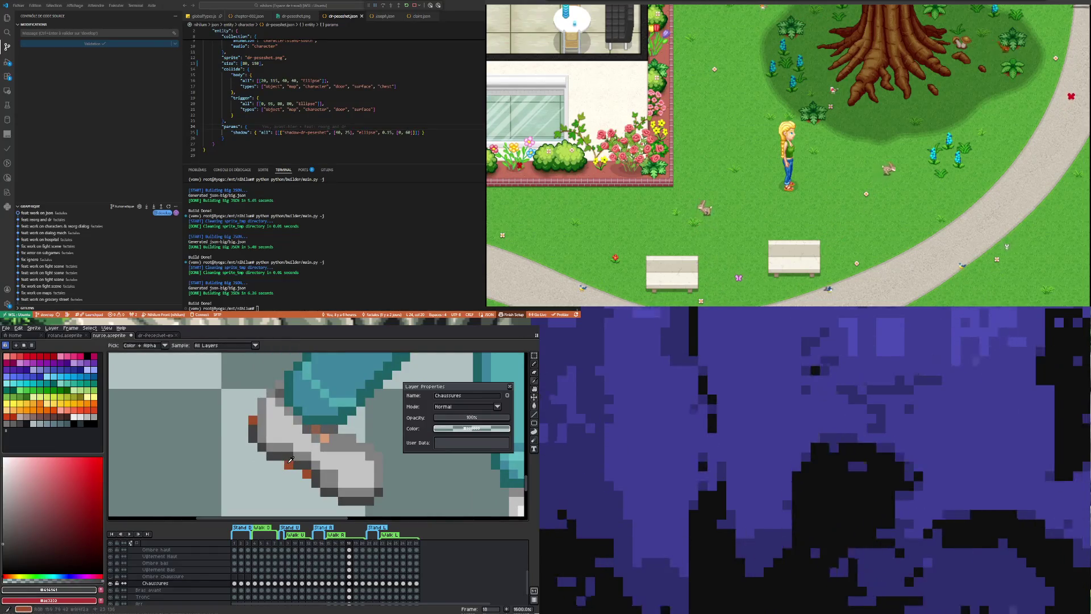
key(b)
drag(290, 465, 249, 422)
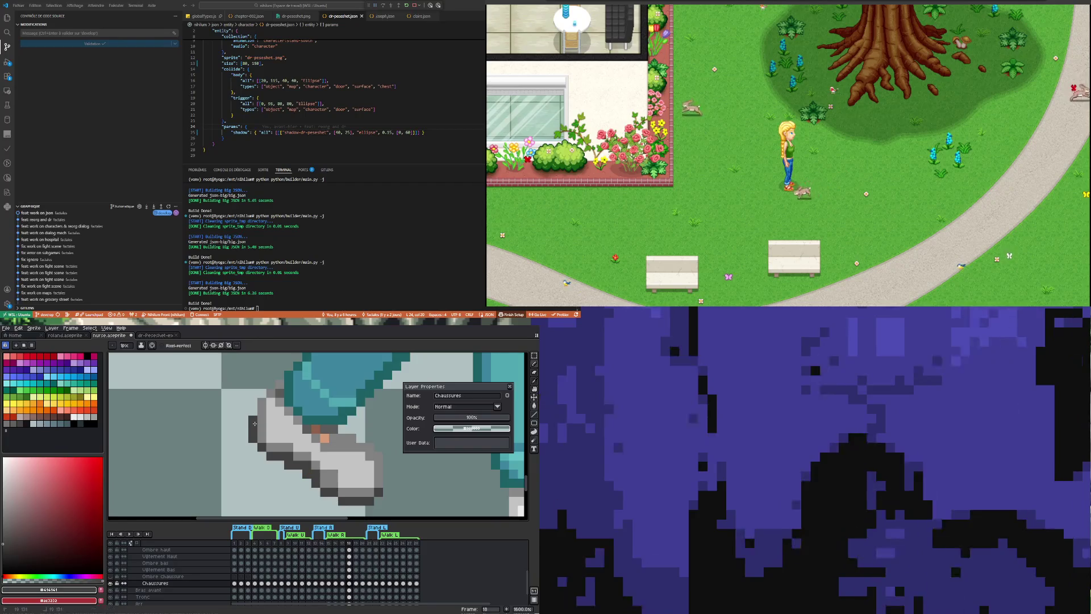
key(e)
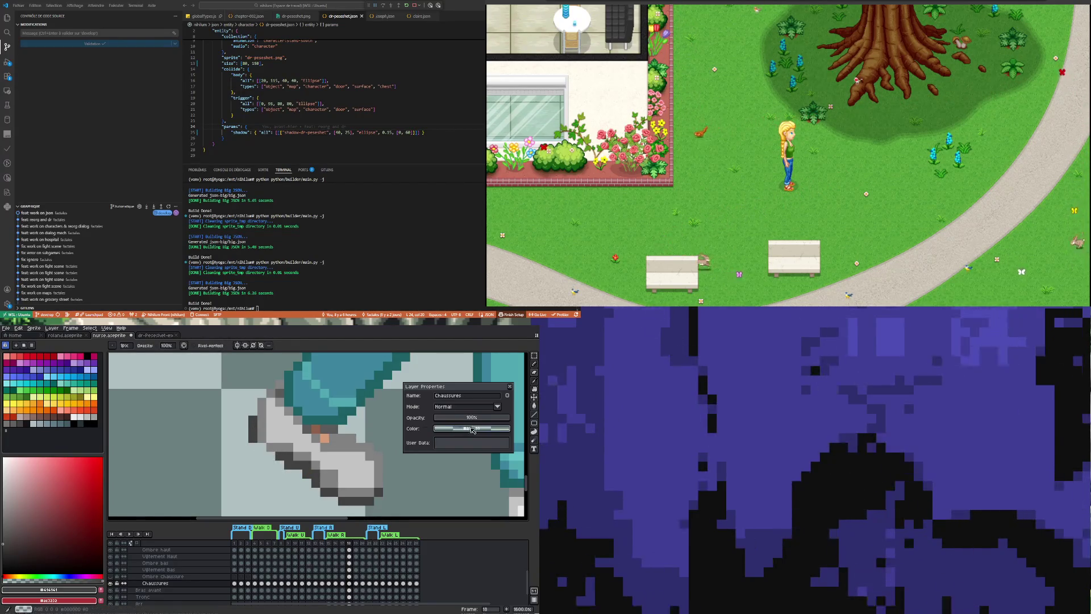
drag(508, 418, 475, 423)
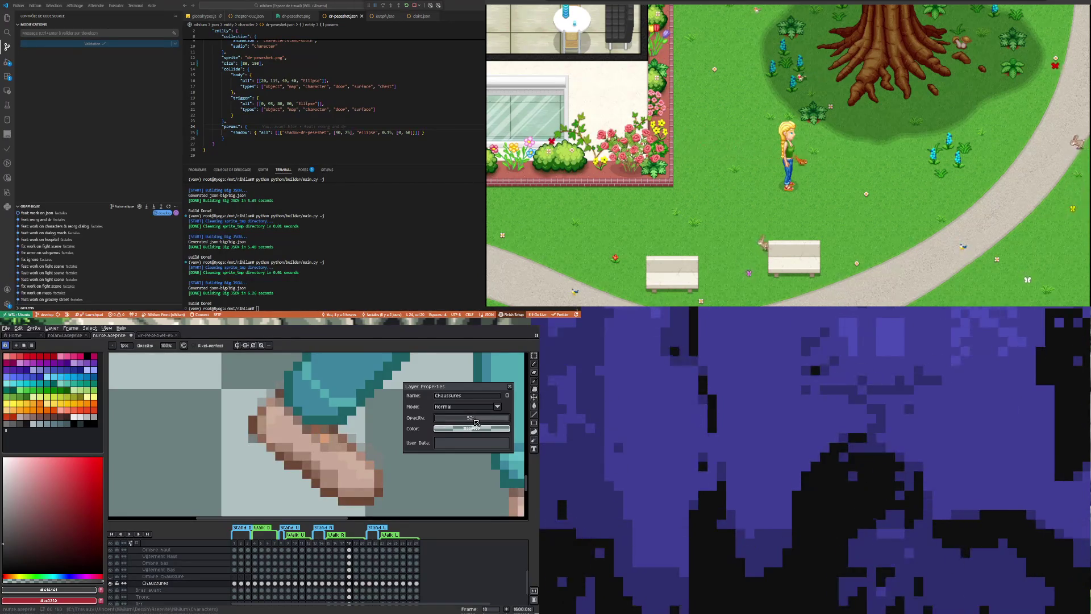
drag(475, 421, 508, 417)
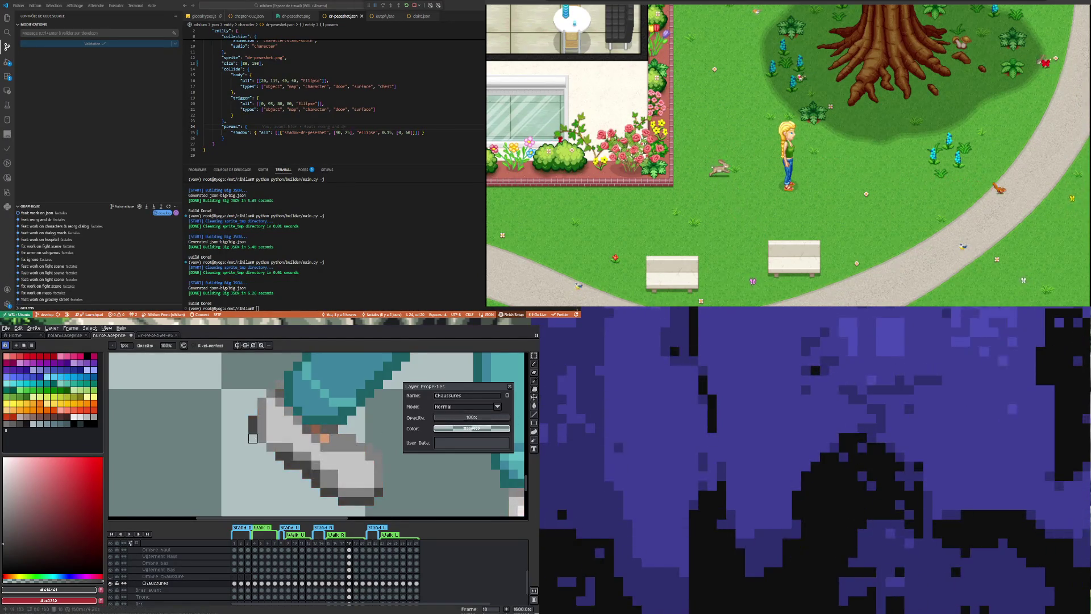
scroll(266, 459, down, 2)
scroll(266, 458, up, 1)
Retouch the back sneaker's shading with greys sampled from the shoe.
key(i)
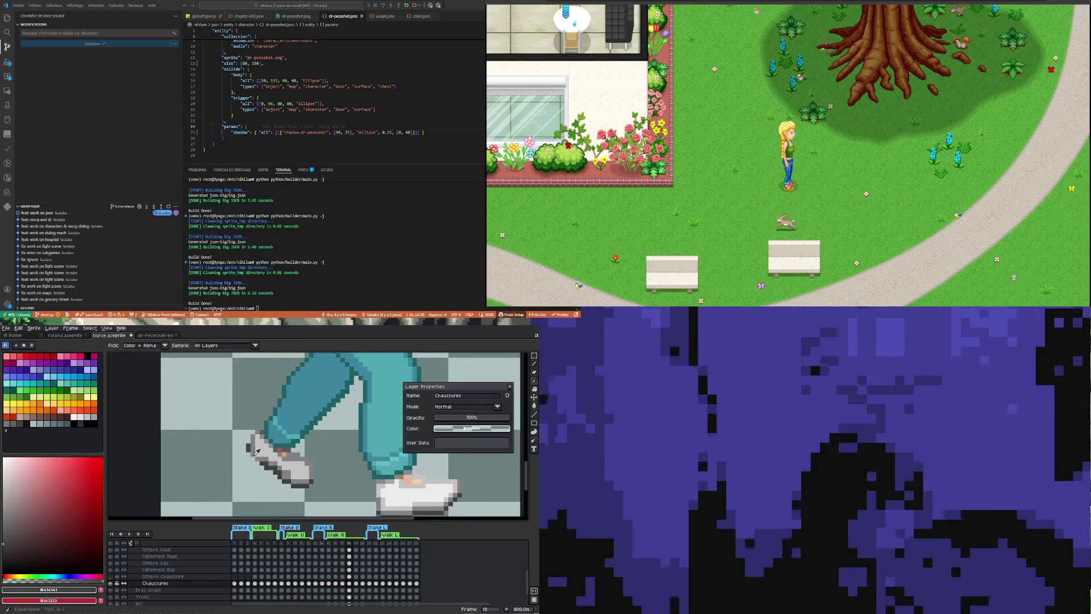
key(b)
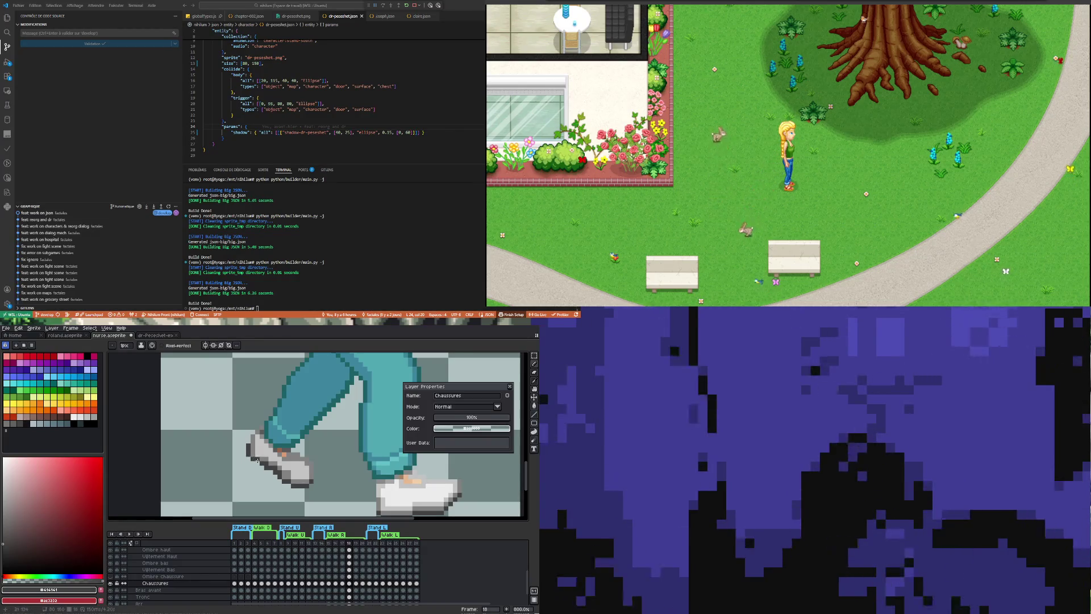
scroll(258, 461, down, 1)
scroll(272, 466, up, 2)
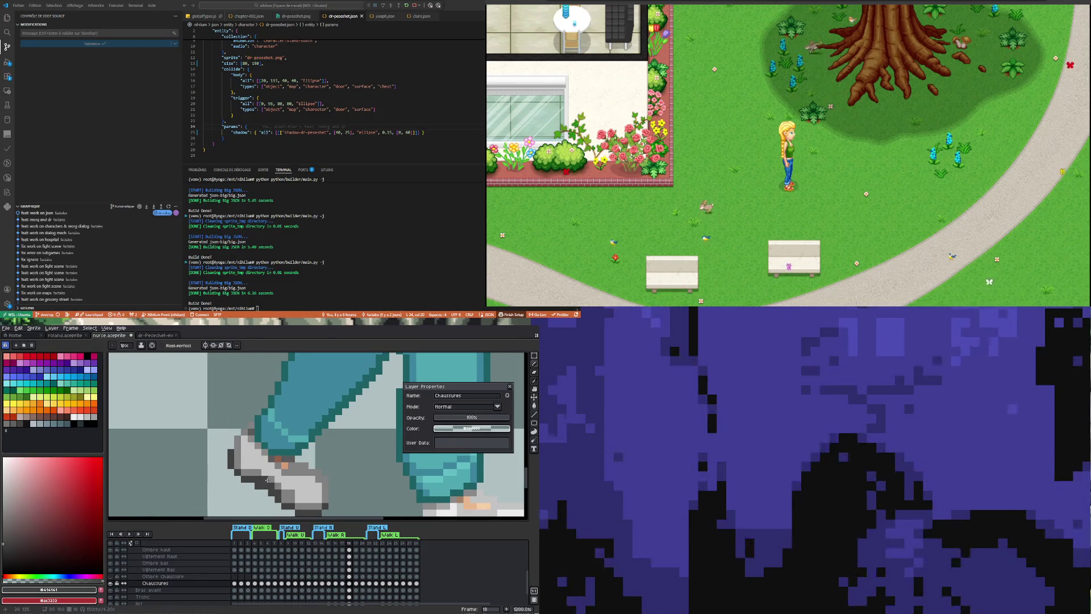
key(i)
click(263, 468)
key(b)
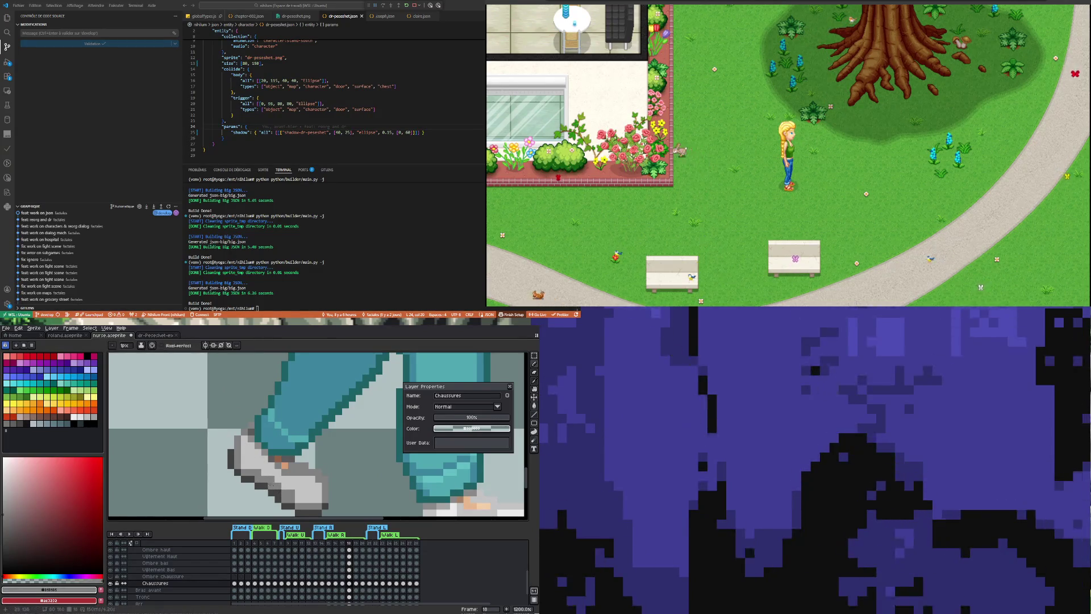
scroll(281, 470, down, 1)
scroll(283, 469, up, 1)
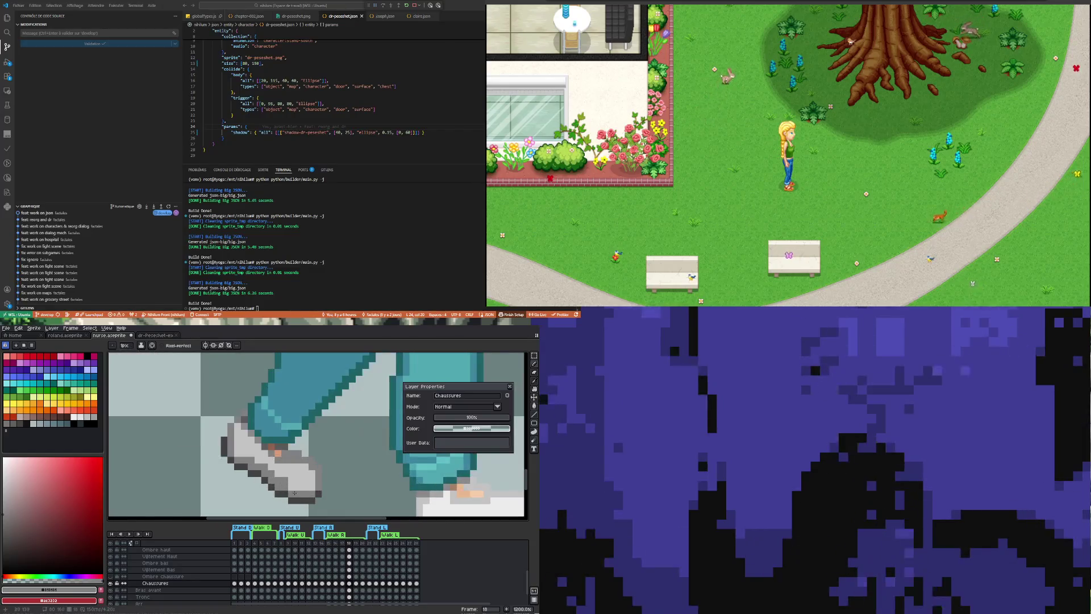
key(i)
click(288, 467)
key(b)
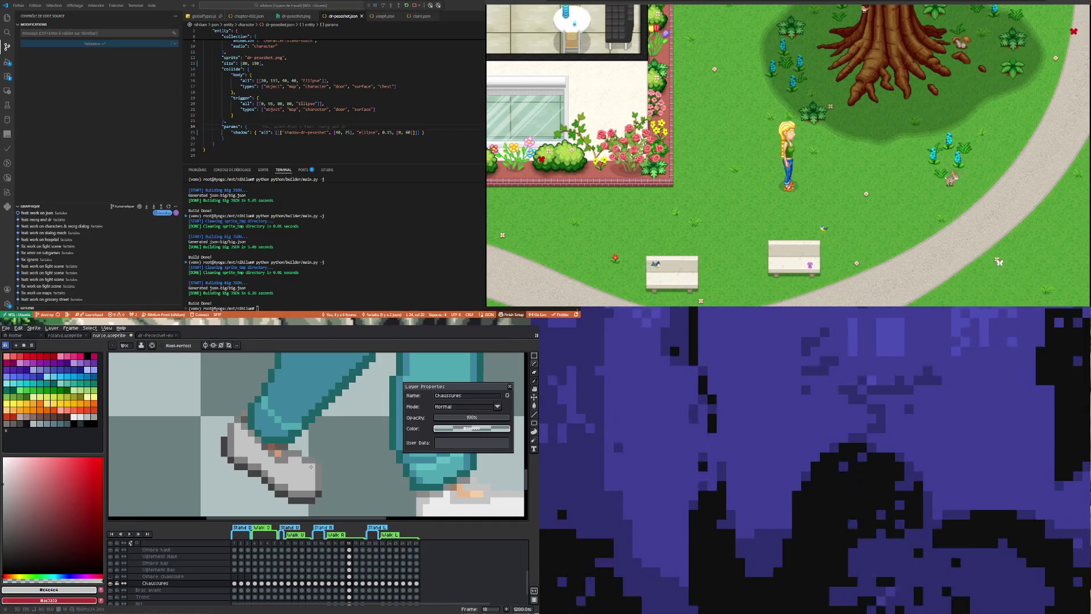
Lower Chaussures opacity to see the foot, erase stray pixels, then undo back to full opacity.
click(469, 419)
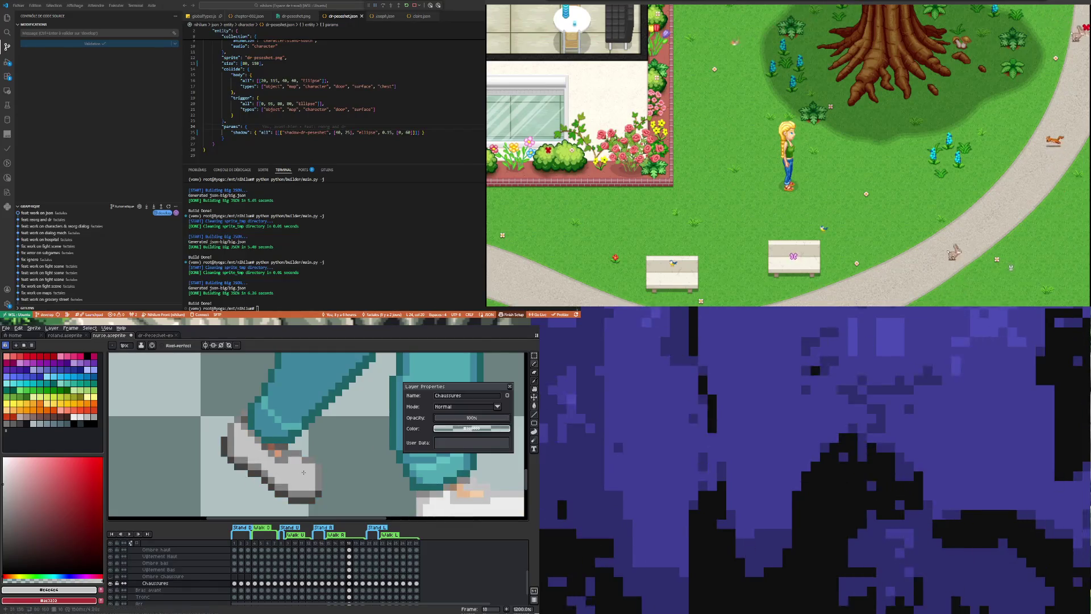
drag(488, 423, 468, 419)
key(e)
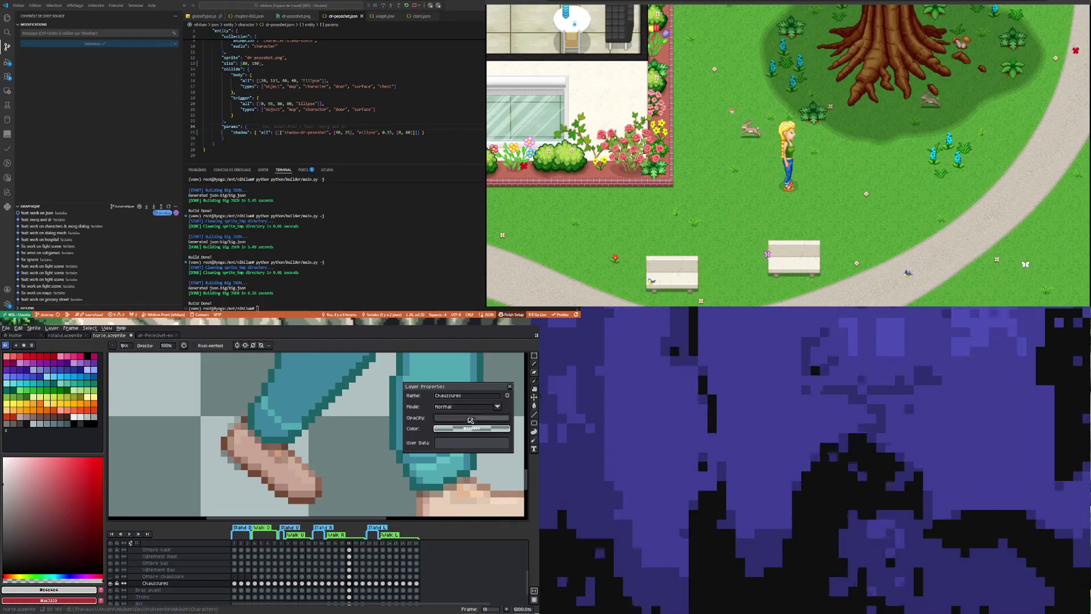
drag(474, 418, 437, 415)
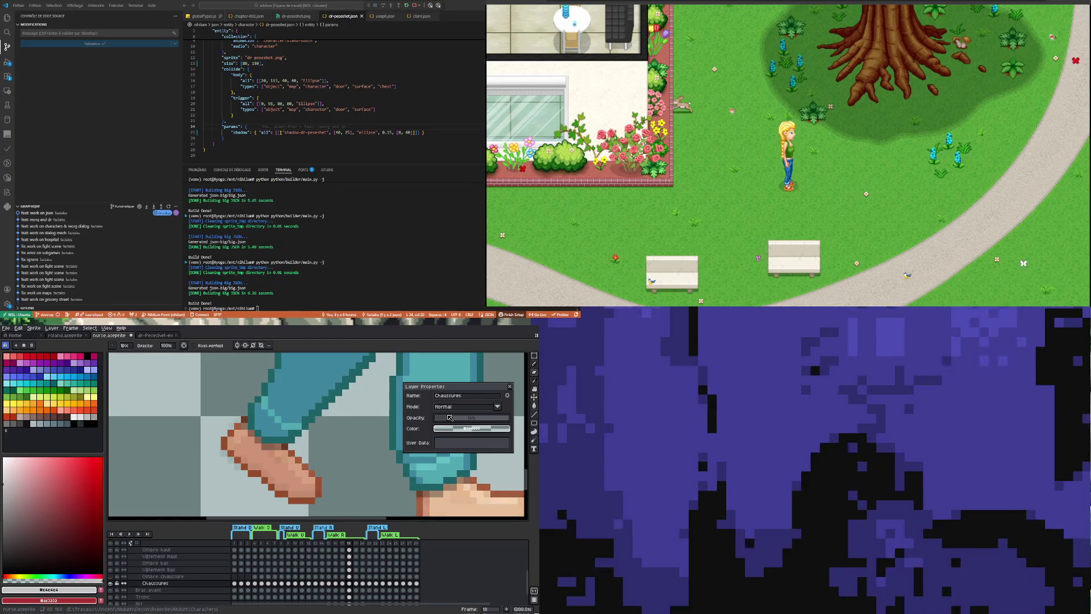
scroll(238, 427, up, 1)
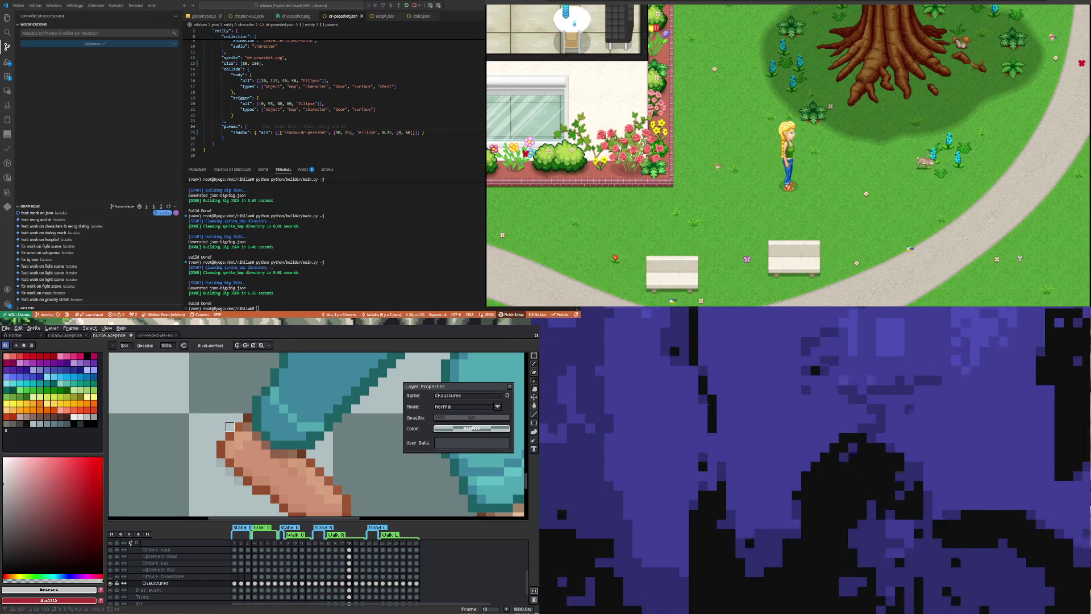
key(ctrl+z)
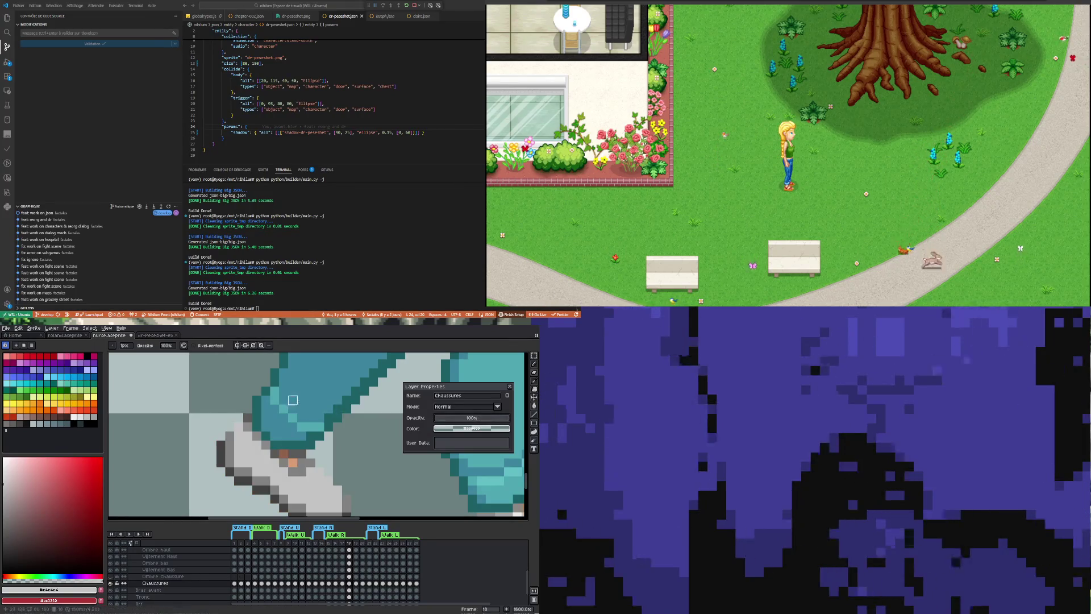
scroll(270, 407, down, 1)
scroll(270, 405, up, 1)
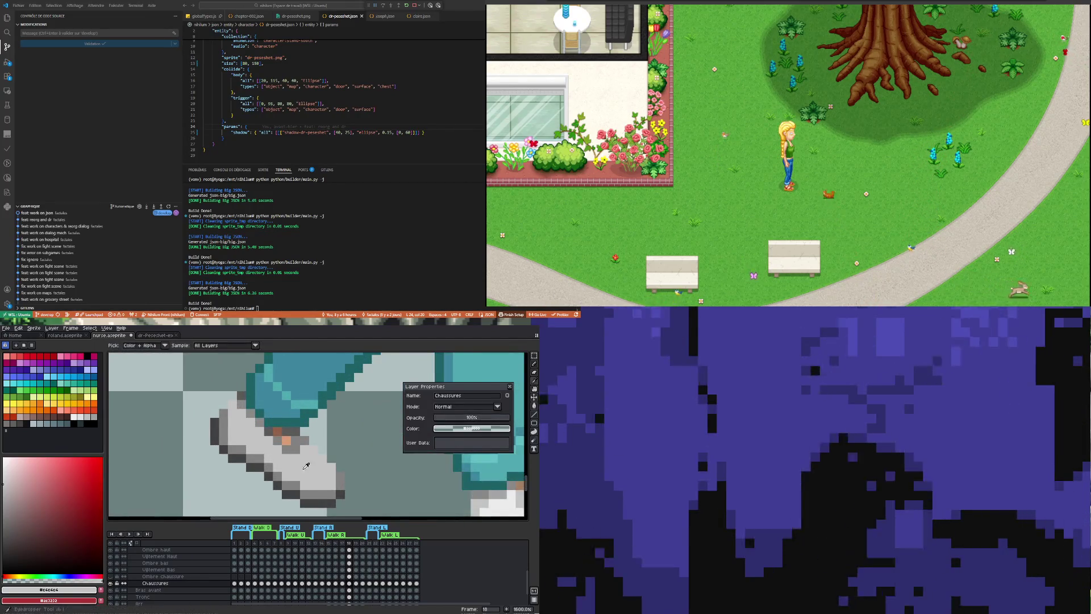
key(i)
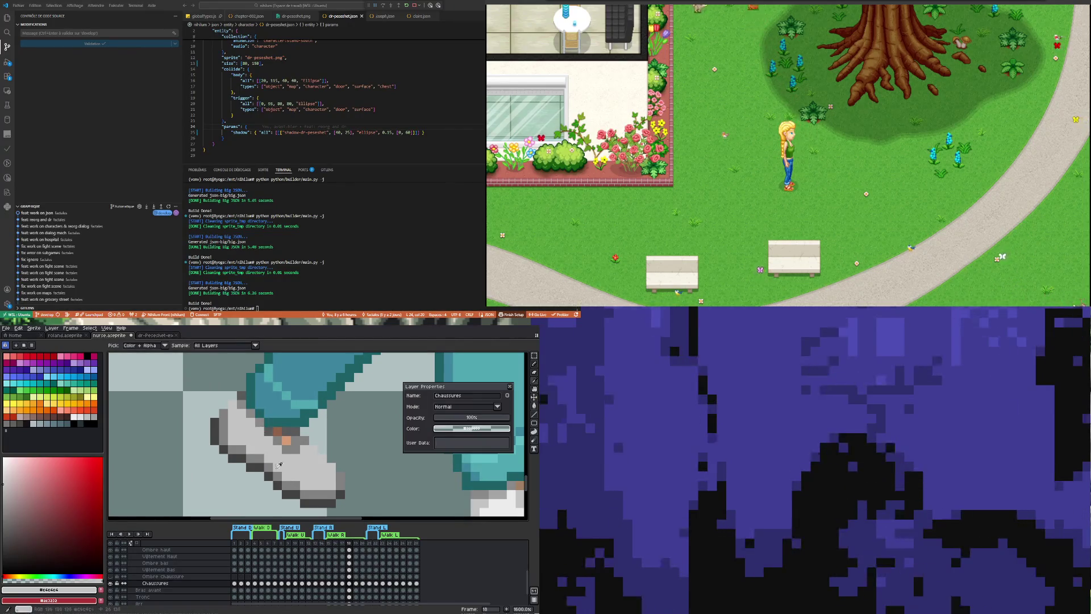
scroll(280, 451, down, 1)
scroll(280, 451, up, 1)
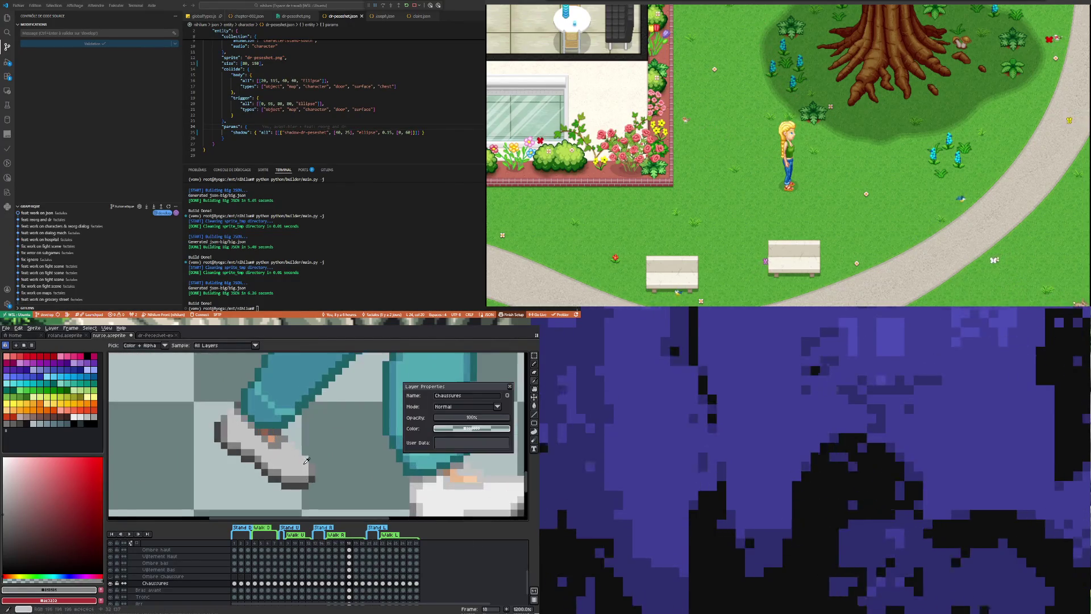
key(b)
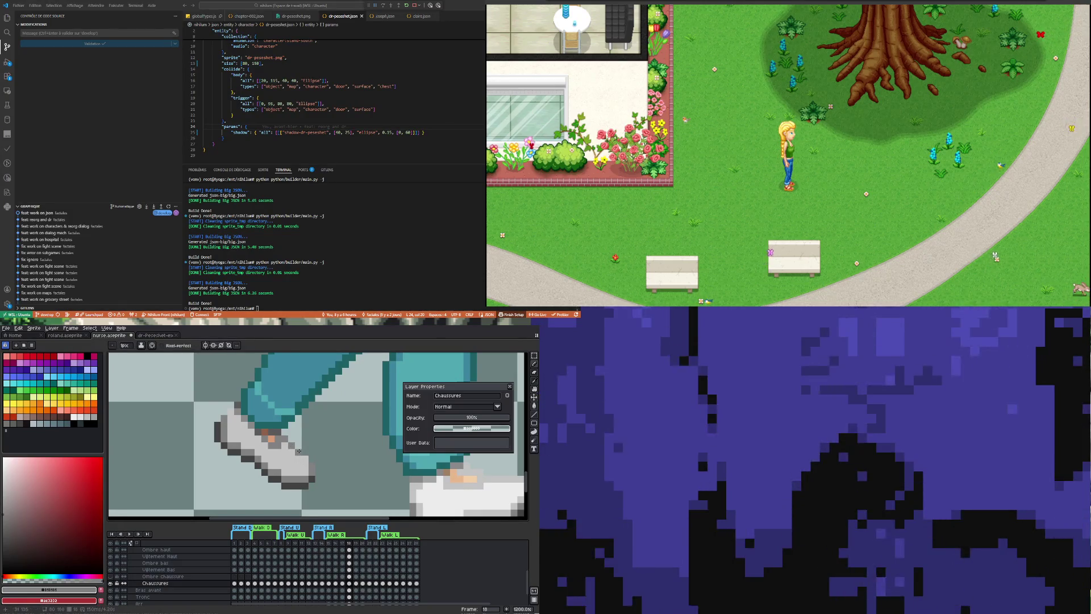
scroll(229, 412, down, 3)
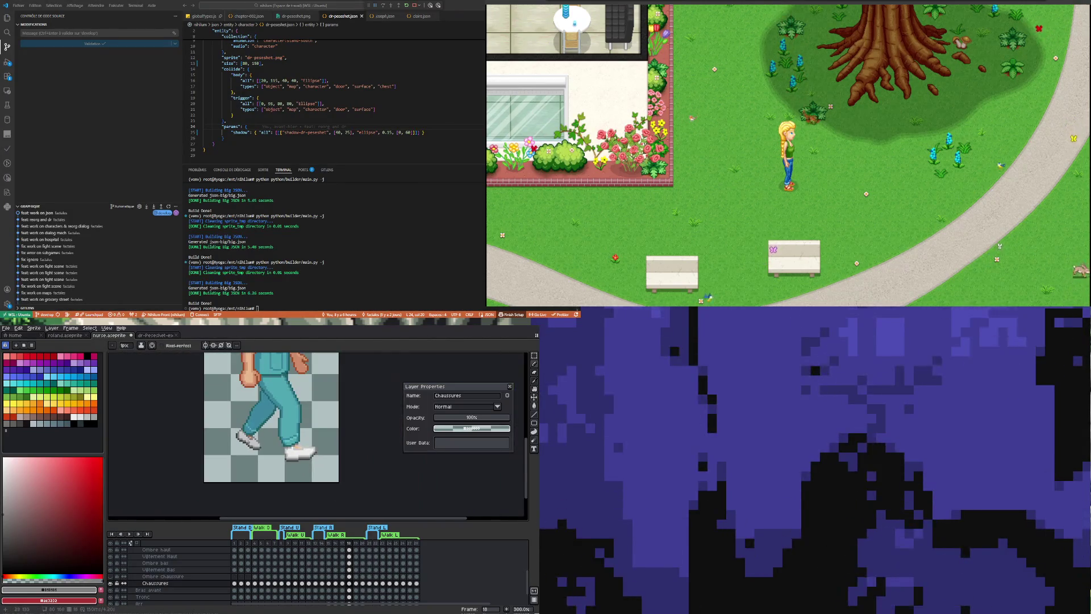
Flip between walk frames 17 and 18 to compare the feet poses.
click(342, 583)
click(348, 583)
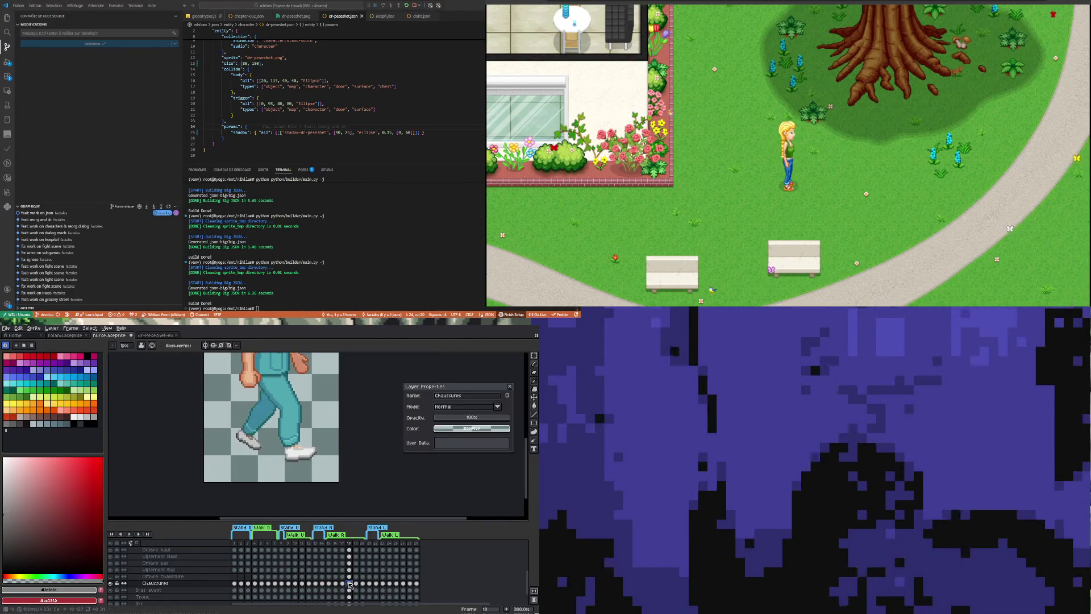
scroll(256, 430, up, 2)
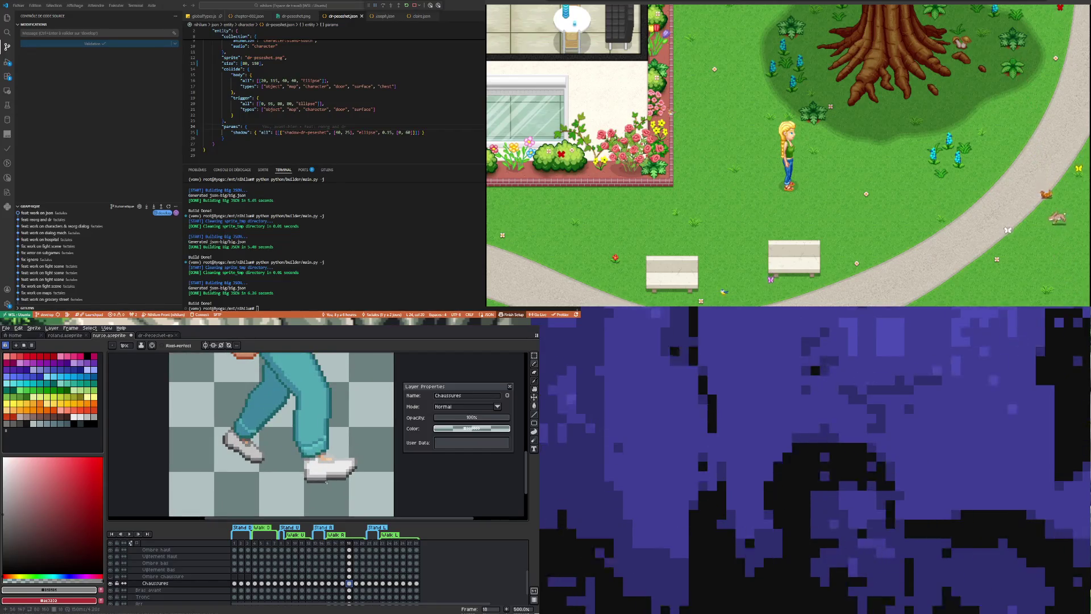
scroll(257, 429, down, 2)
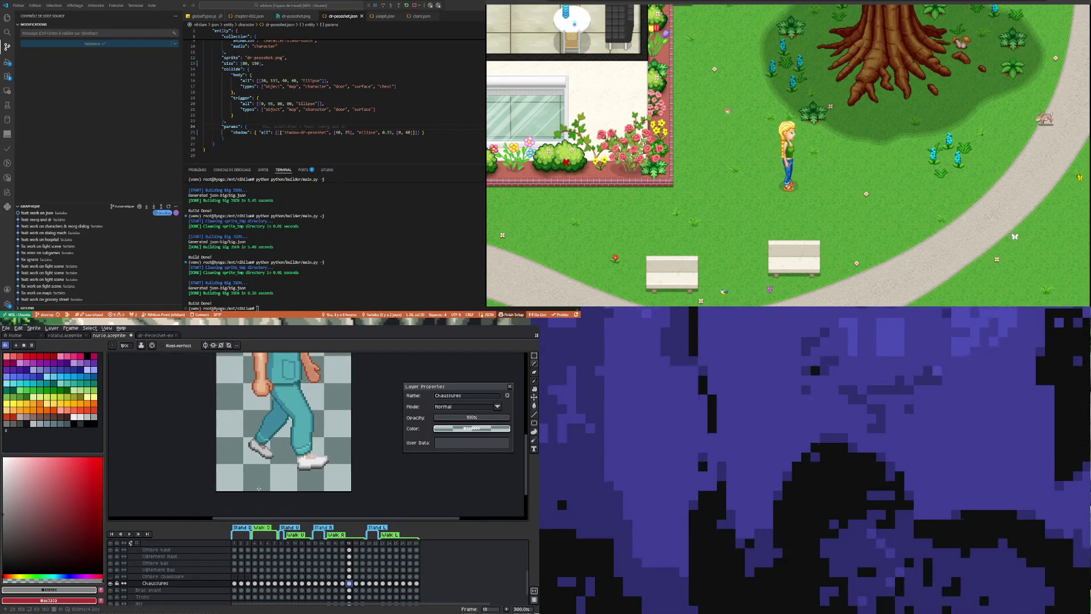
click(342, 584)
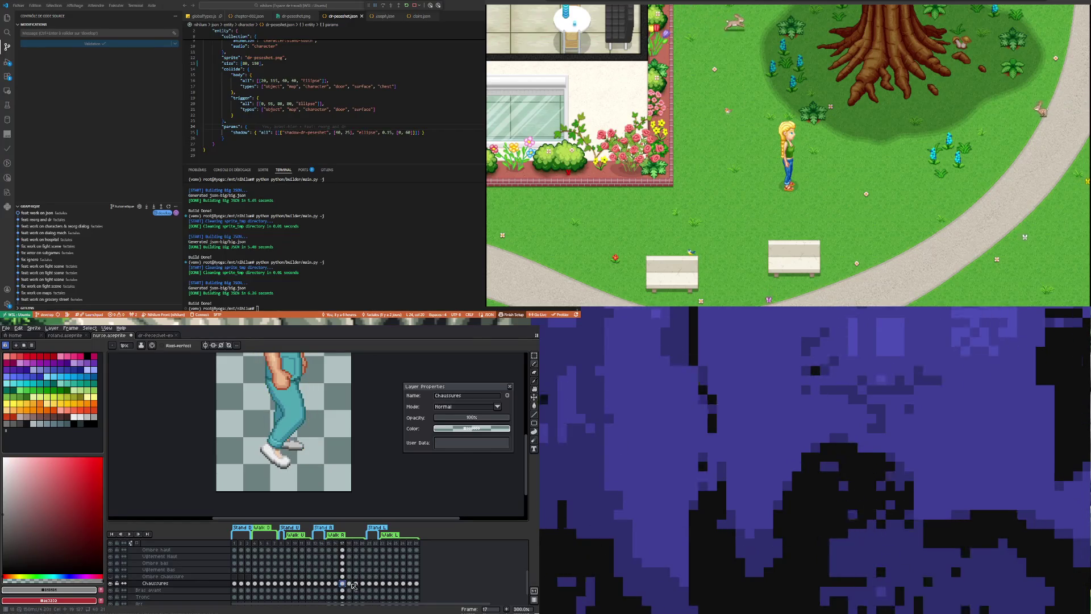
key(Right)
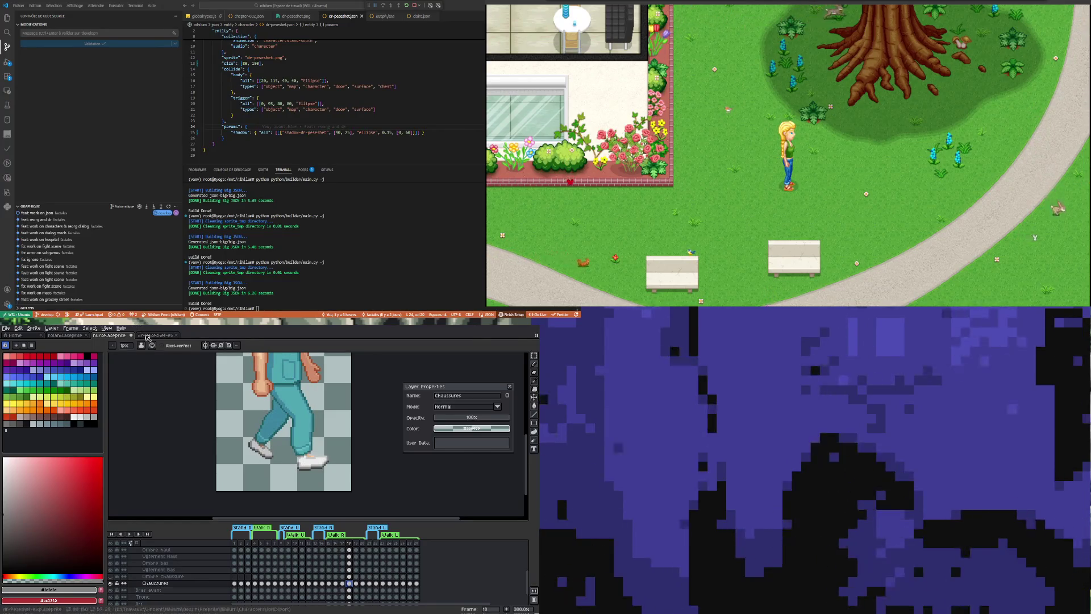
Check the dr-Peseshet-ex reference sprite, return to the character and go to frame 19.
click(148, 338)
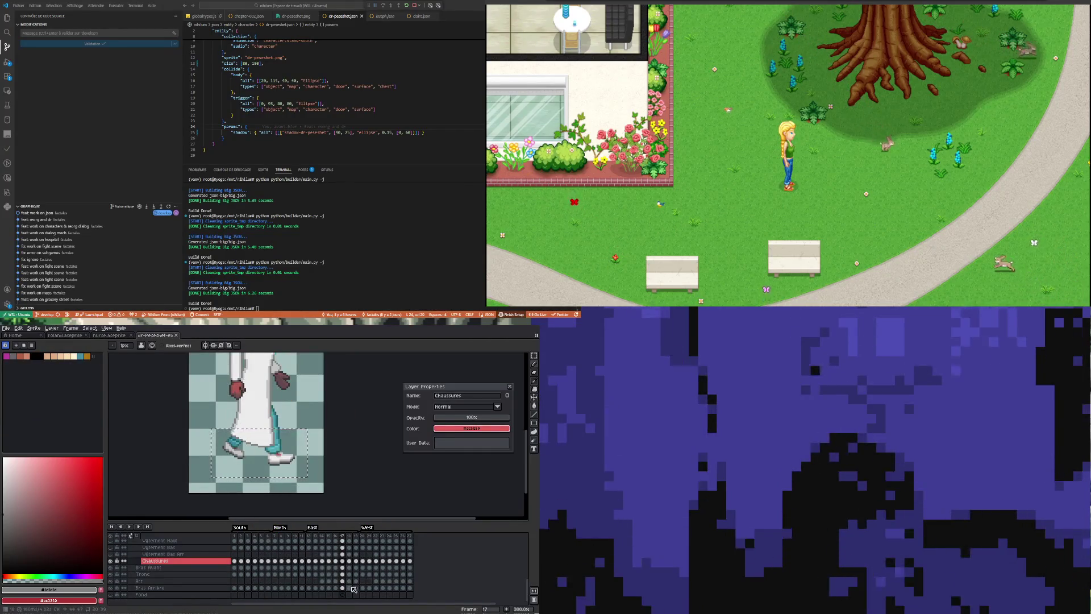
click(350, 563)
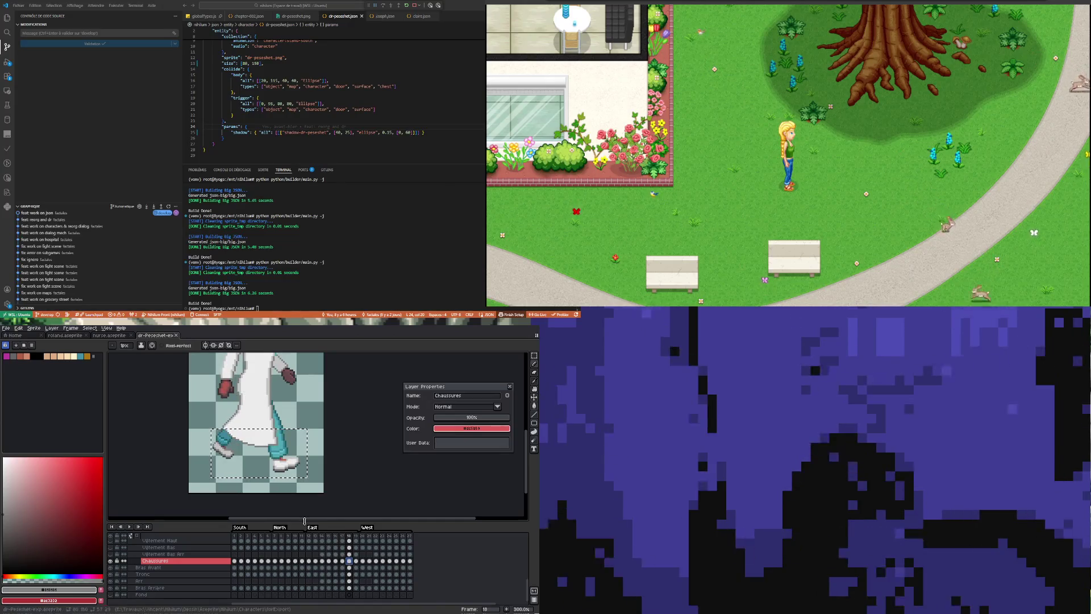
key(v)
click(109, 336)
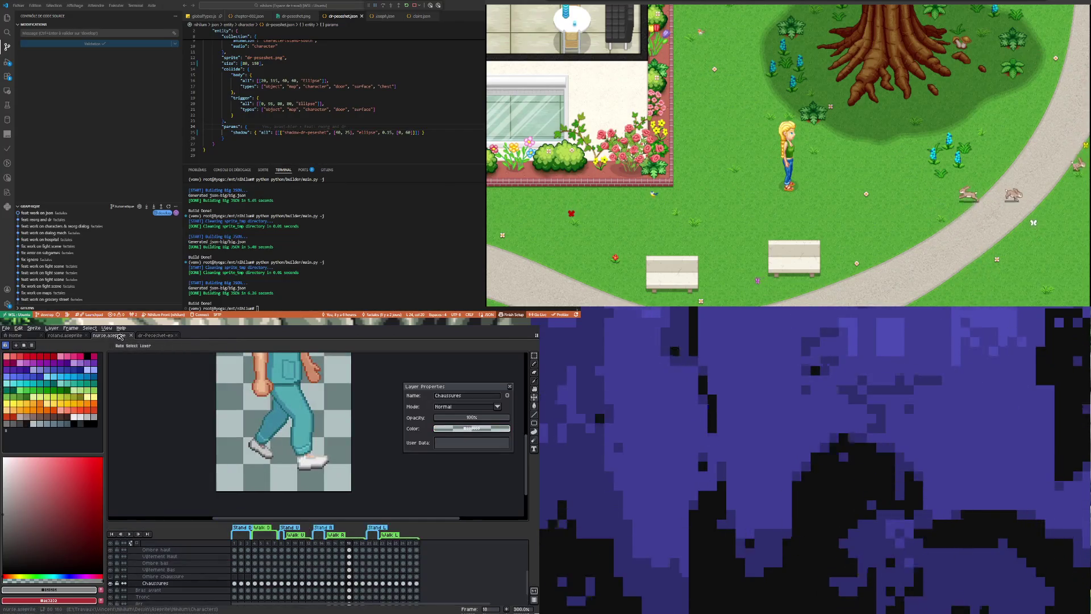
click(357, 584)
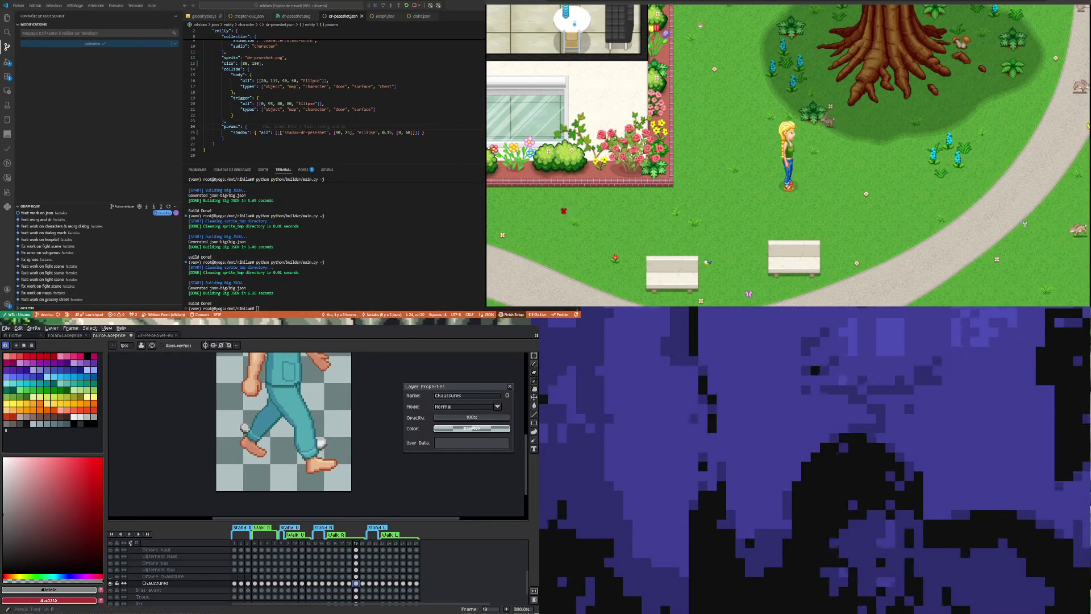
key(m)
Drag the white sneaker onto the front foot and commit its position.
drag(230, 395, 285, 484)
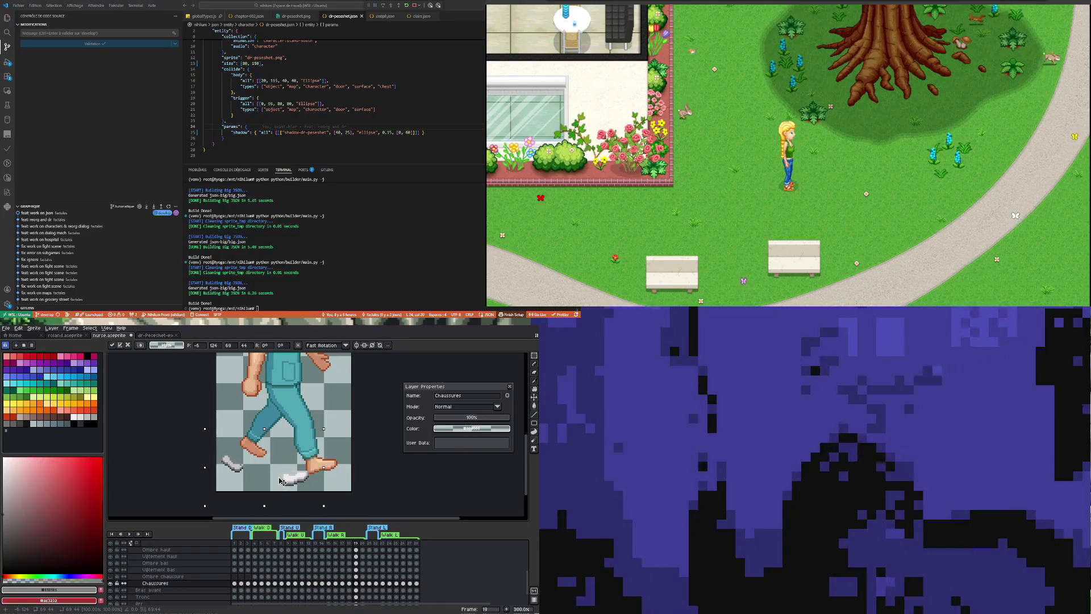
key(ctrl+d)
scroll(282, 472, up, 1)
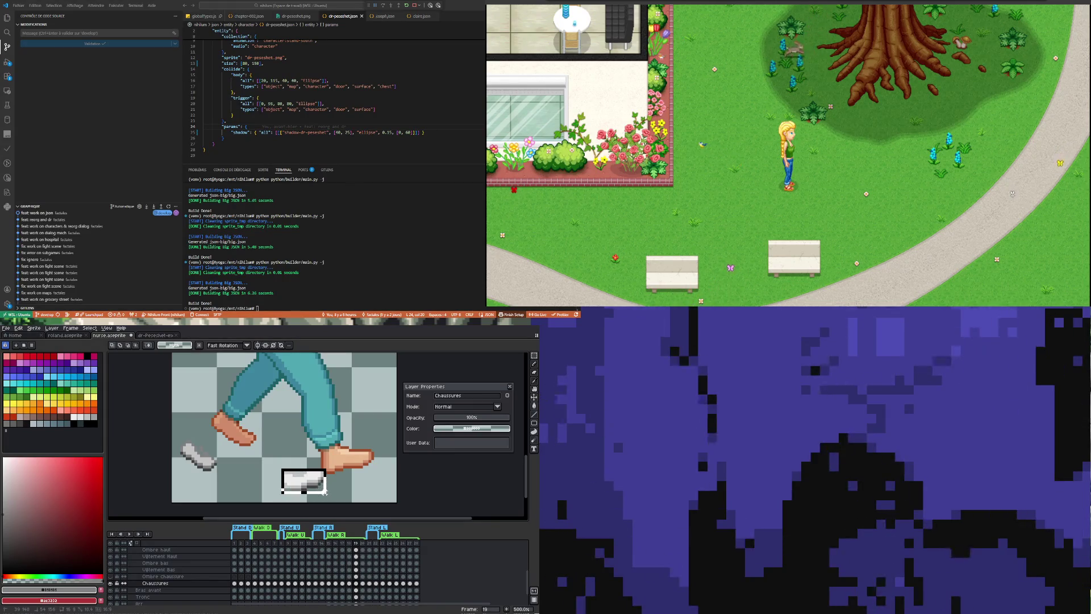
drag(307, 482, 356, 471)
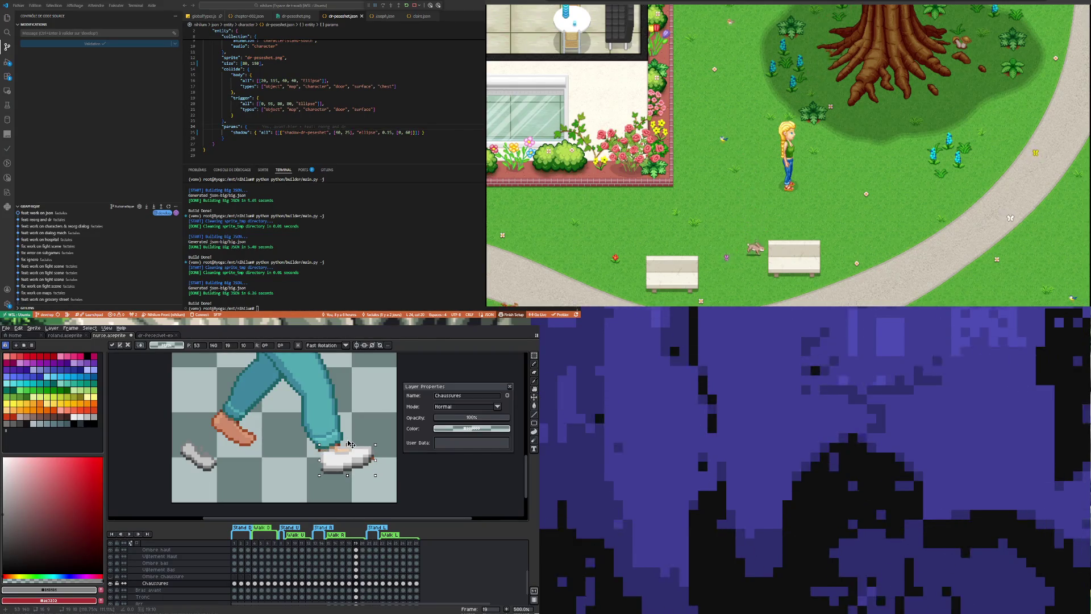
key(ctrl+d)
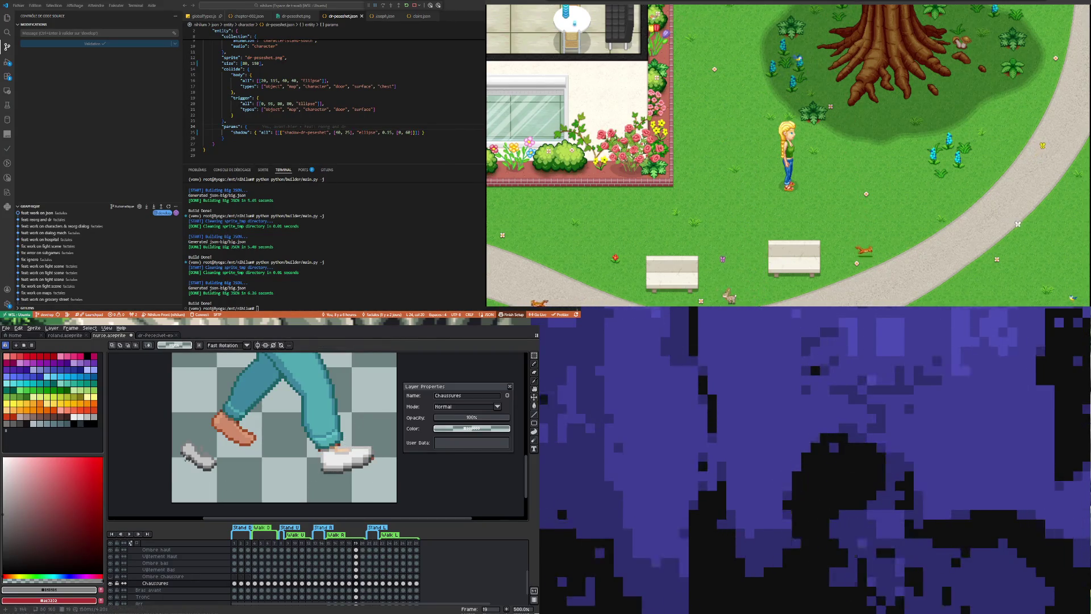
Select the back foot's sneaker and nudge it right and up over the tan foot.
mouse_move(179, 438)
mouse_down()
mouse_move(218, 474)
mouse_move(243, 437)
mouse_up()
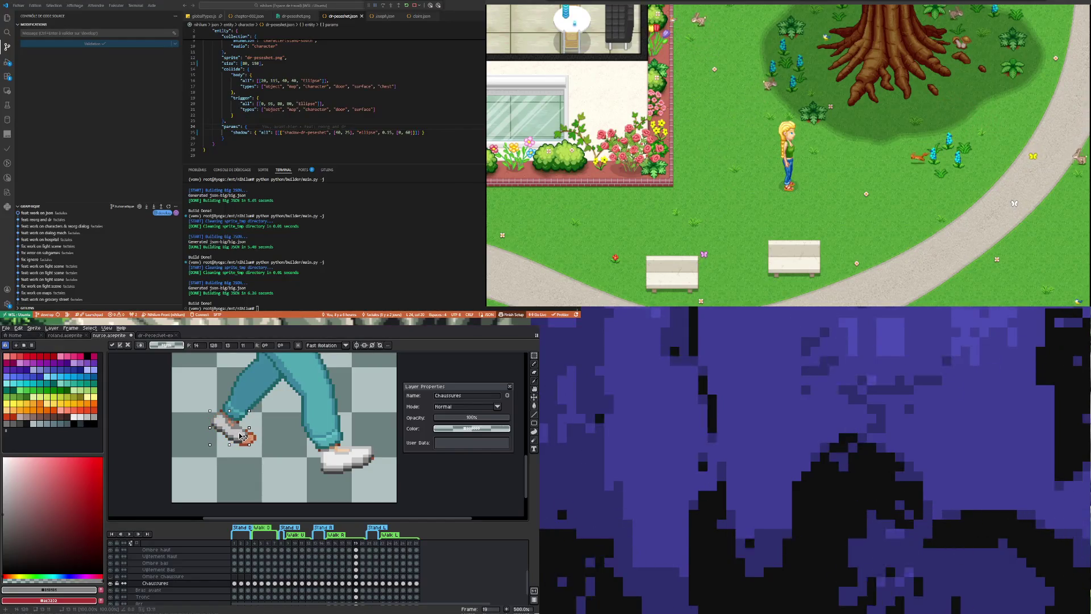
mouse_move(249, 438)
mouse_down()
mouse_move(261, 434)
mouse_move(237, 450)
mouse_up()
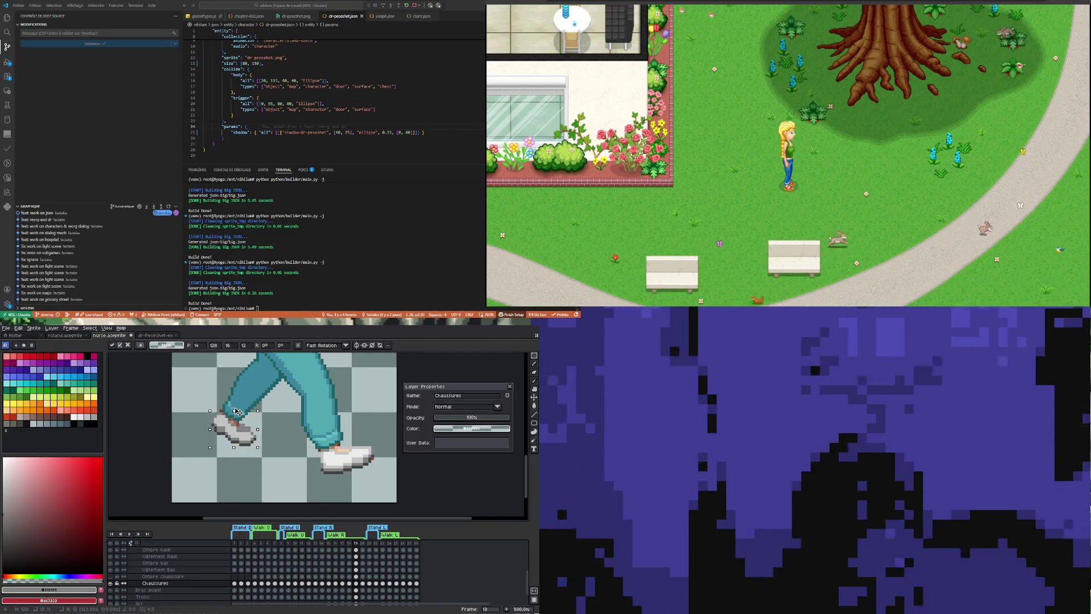
drag(237, 411, 236, 411)
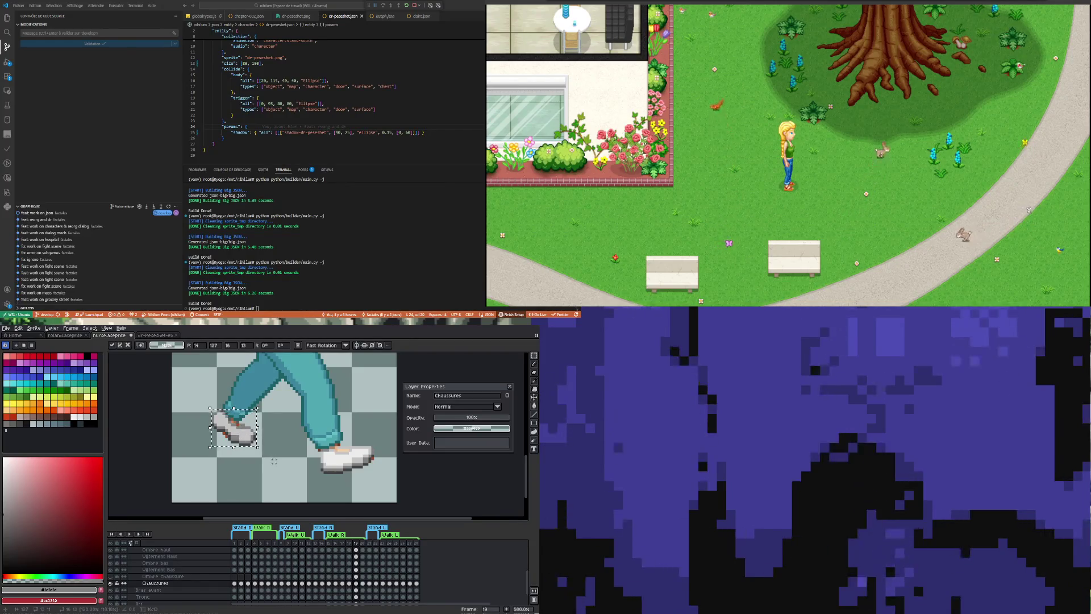
Apply the shoe's transform and retouch it with a grey sampled from the sneaker.
key(Return)
scroll(214, 426, up, 1)
scroll(213, 427, up, 1)
key(i)
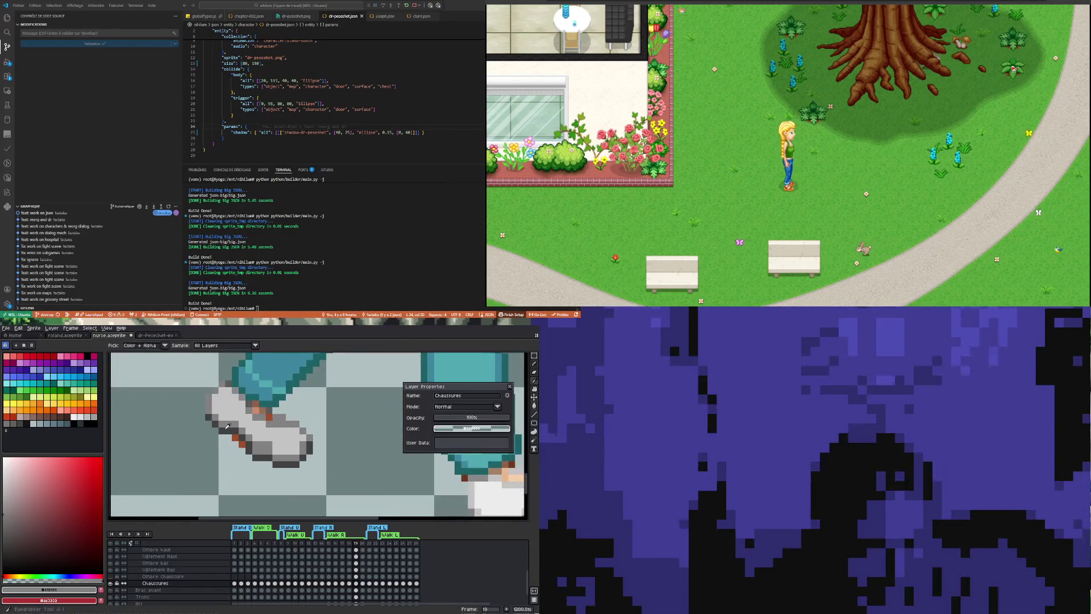
key(b)
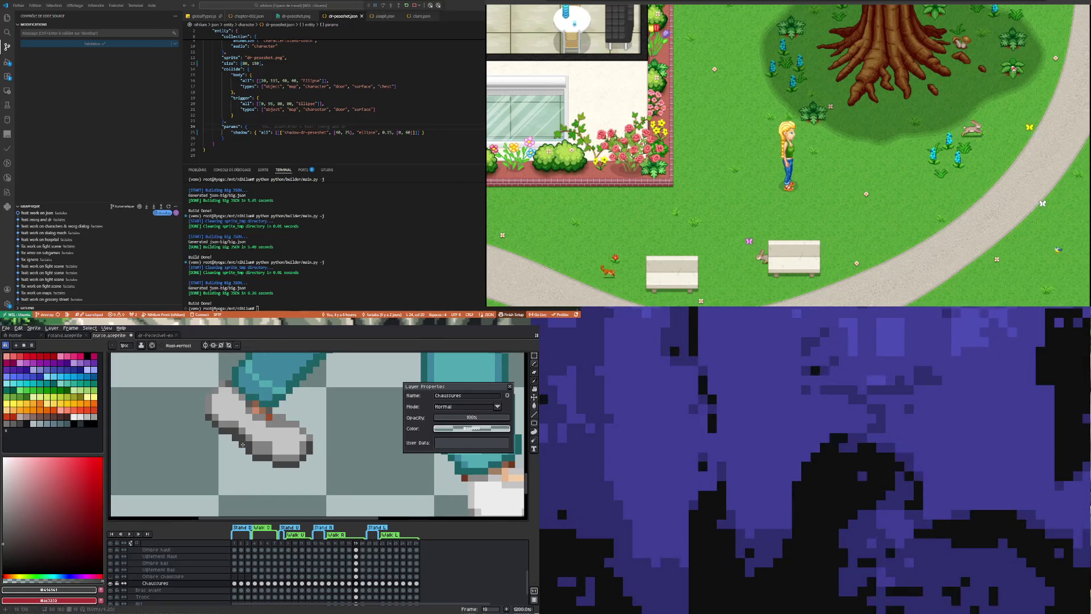
key(i)
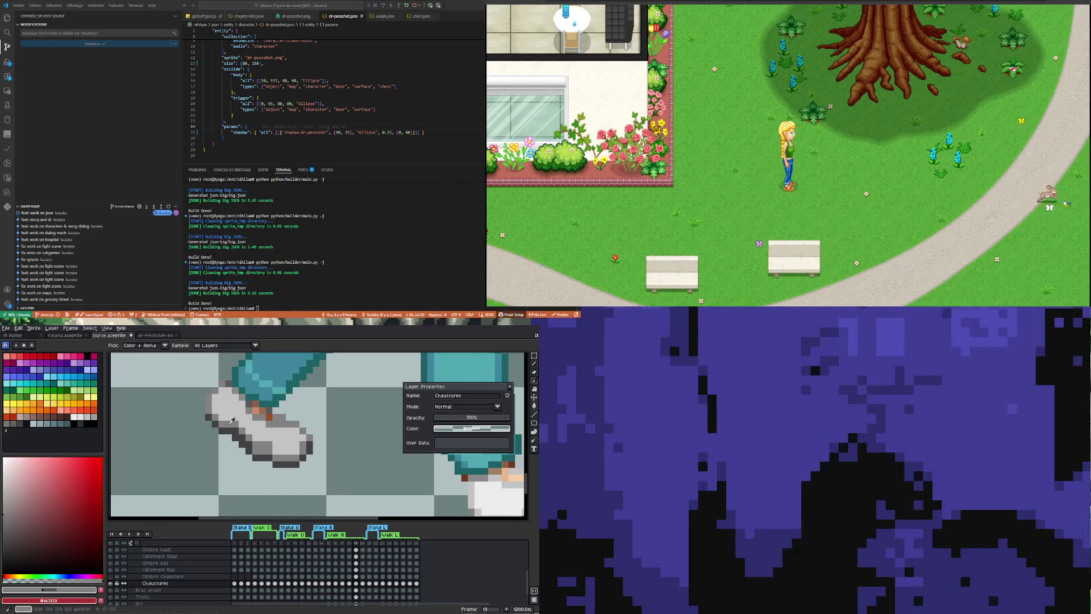
key(b)
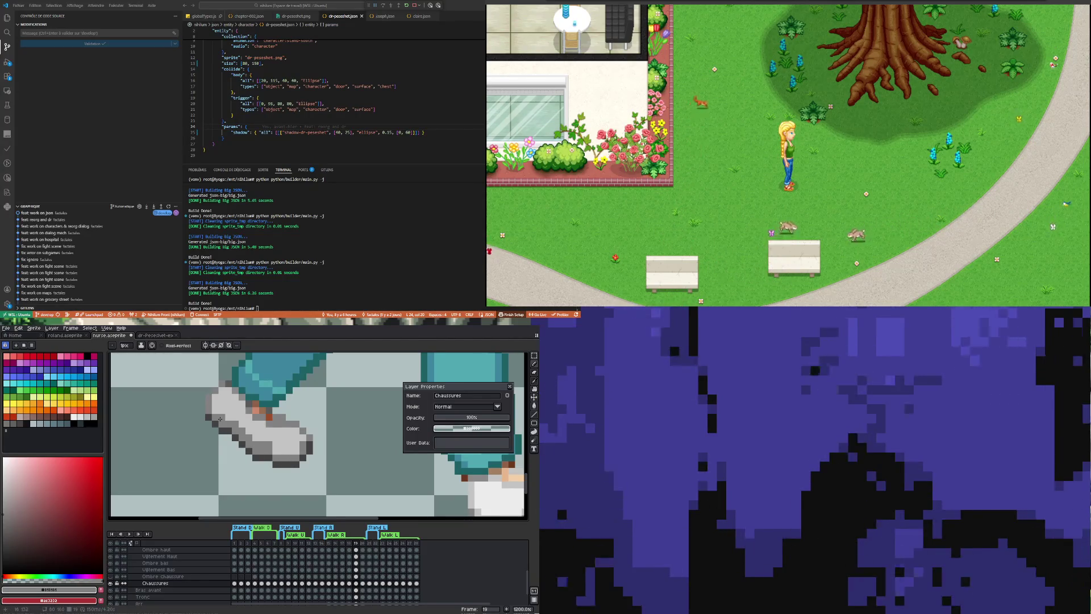
scroll(256, 412, up, 1)
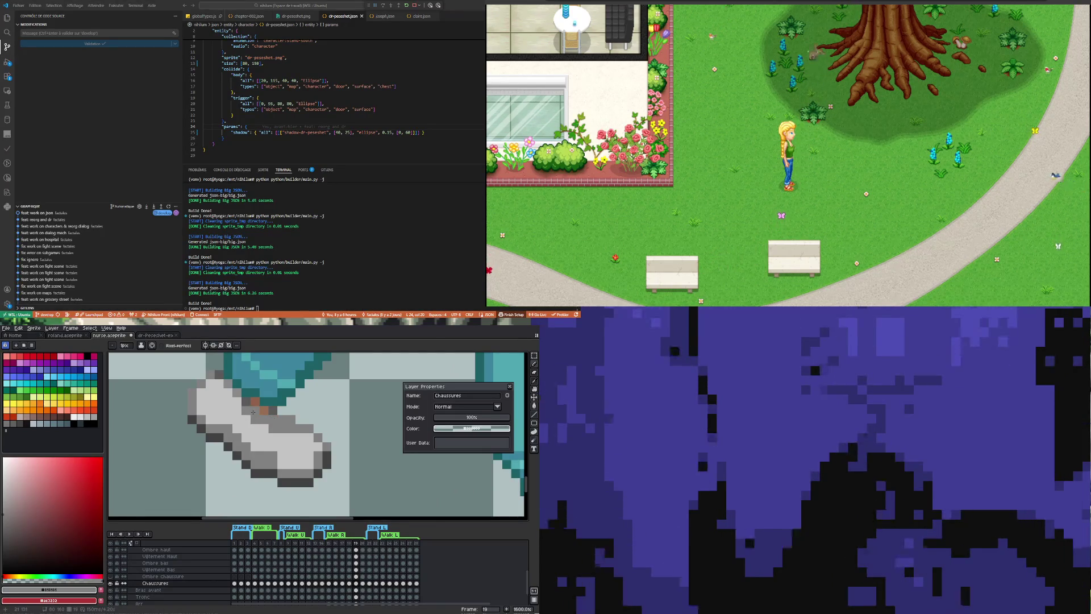
key(i)
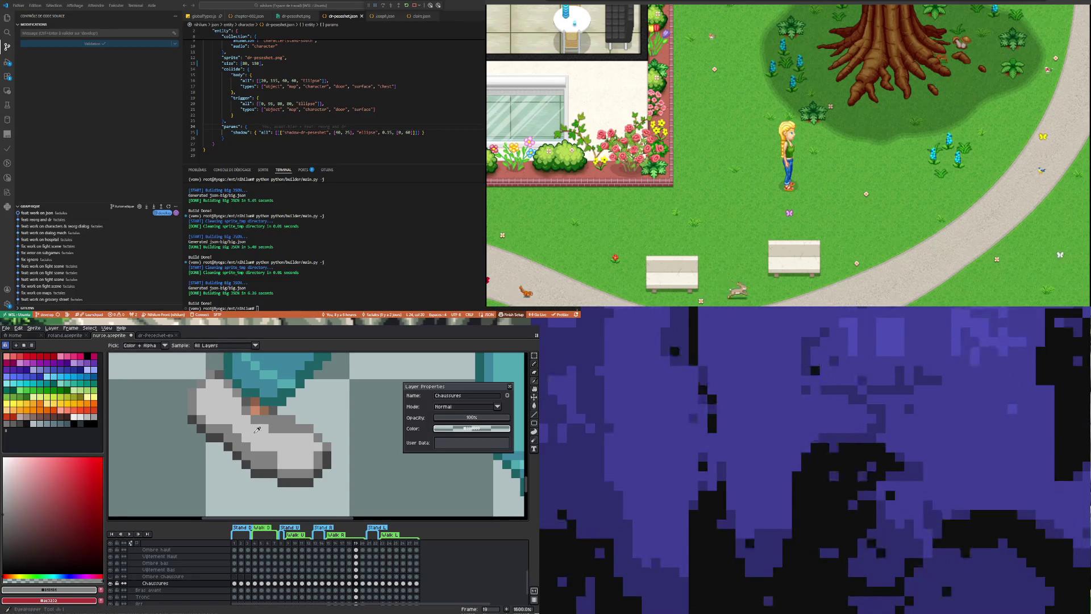
click(259, 434)
key(b)
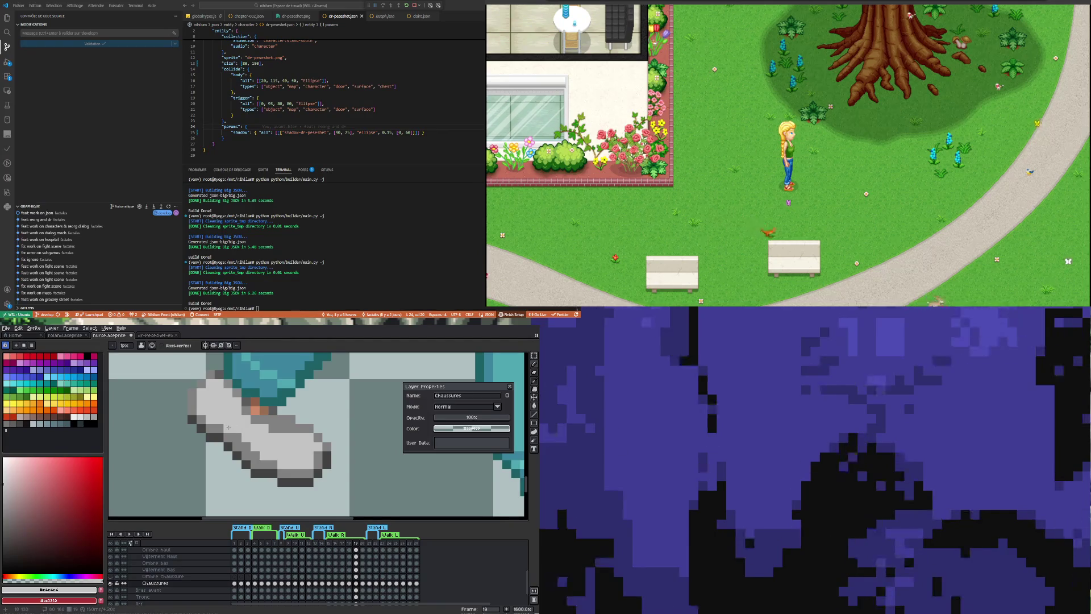
scroll(255, 440, down, 1)
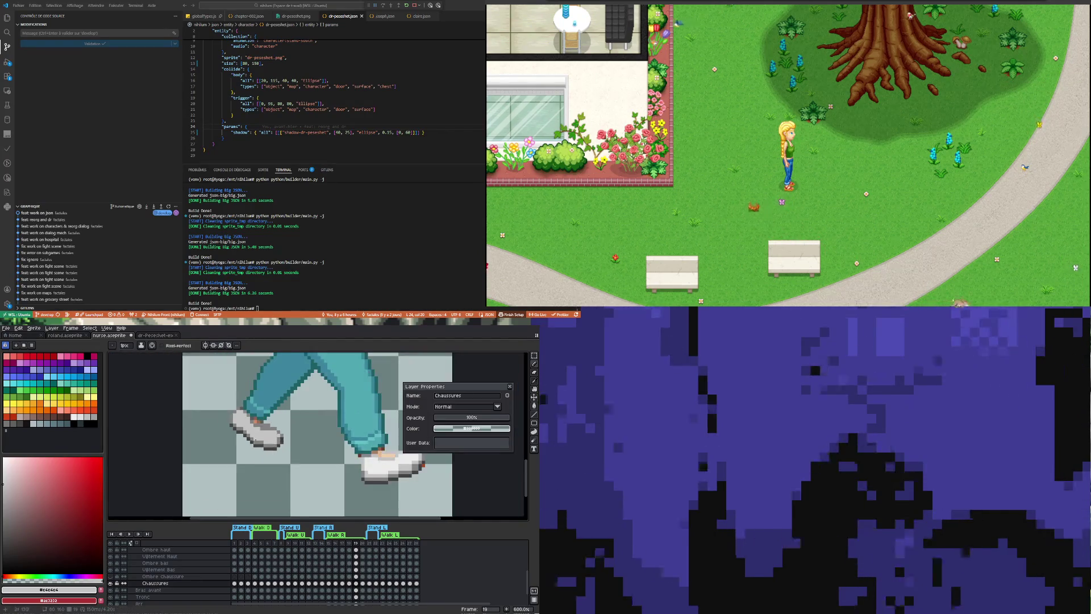
scroll(263, 429, up, 1)
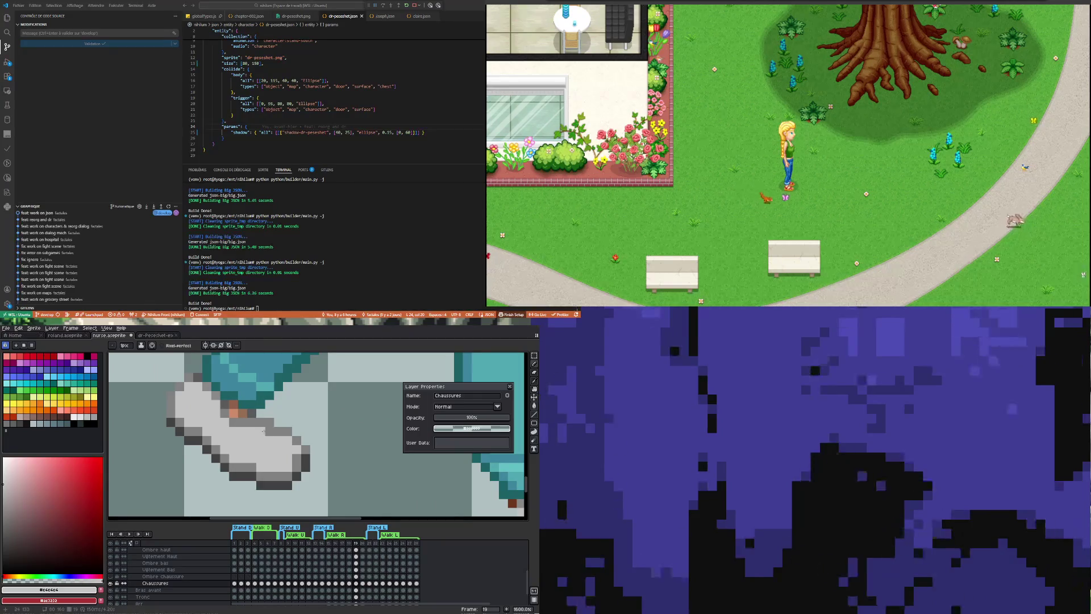
Paint darker shading pixels on the shoe using a sampled darker shade.
key(b)
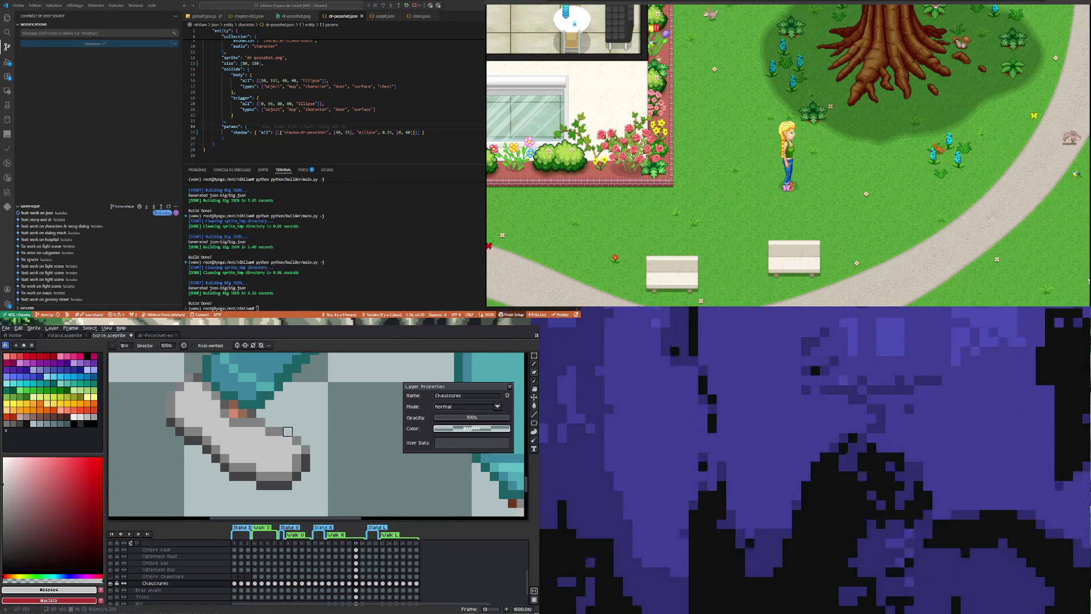
scroll(305, 450, down, 2)
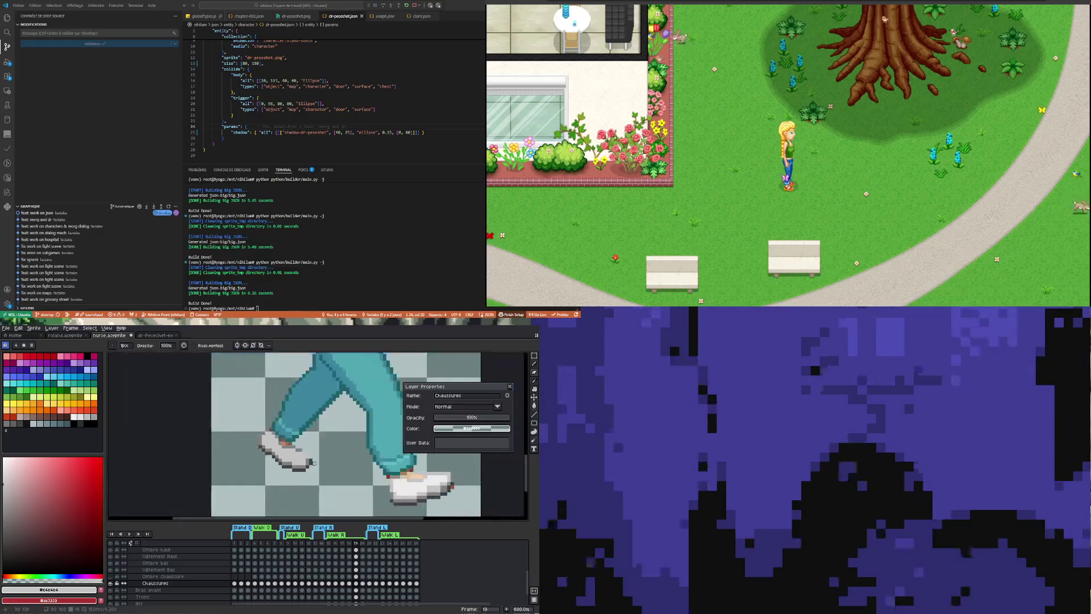
scroll(307, 457, up, 1)
scroll(311, 470, up, 1)
scroll(316, 483, up, 1)
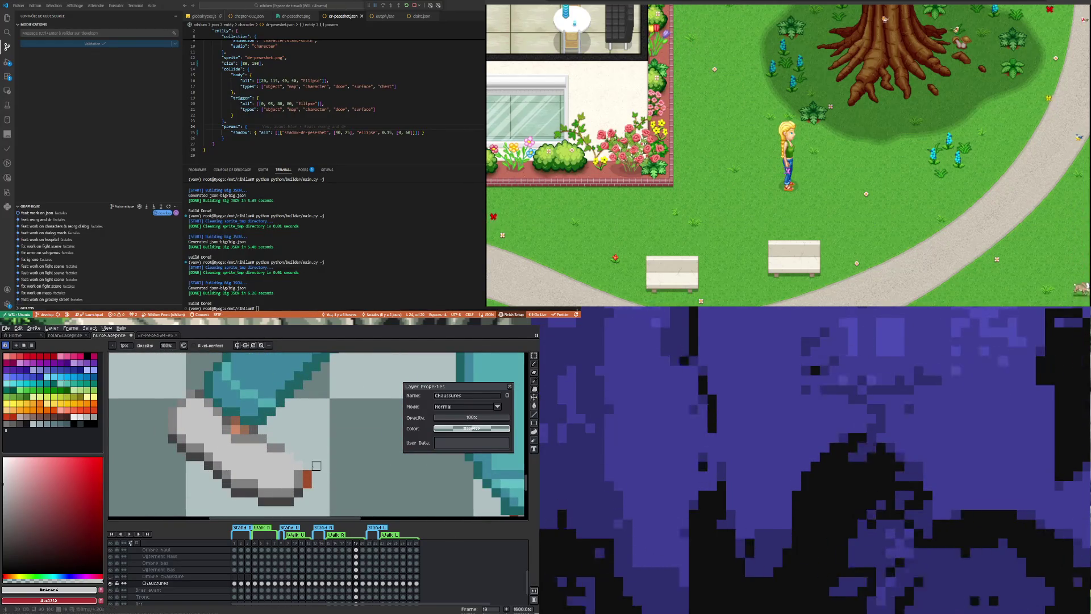
key(i)
click(303, 476)
key(b)
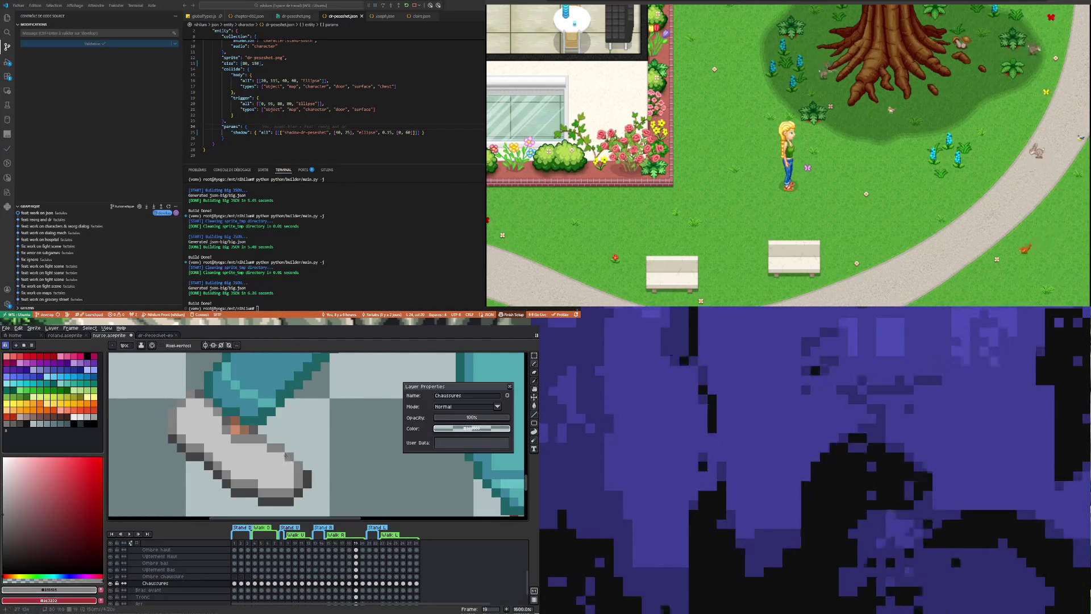
scroll(208, 433, down, 1)
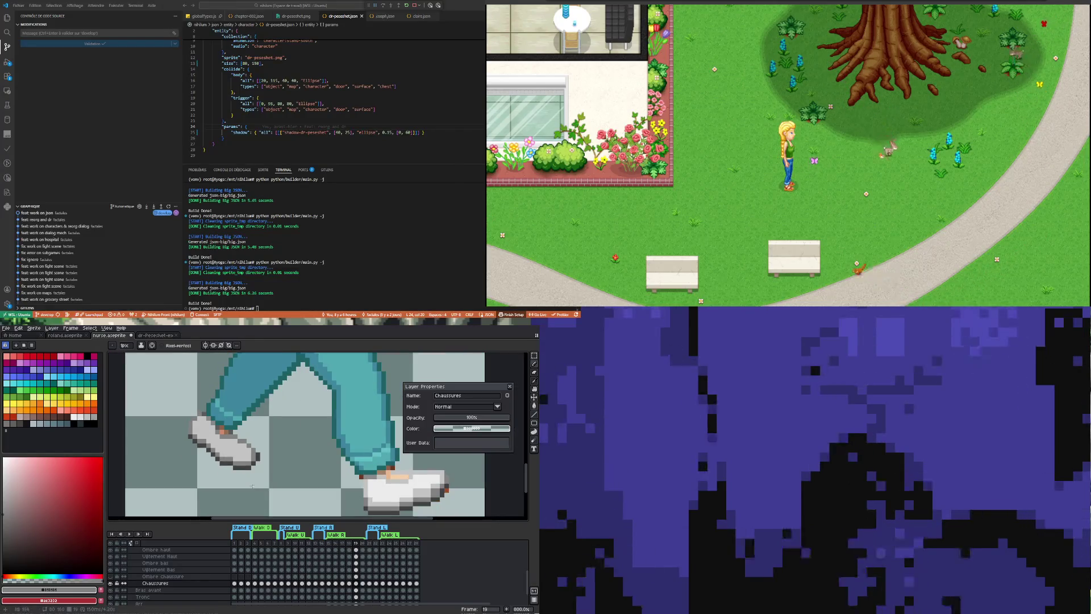
scroll(234, 444, up, 1)
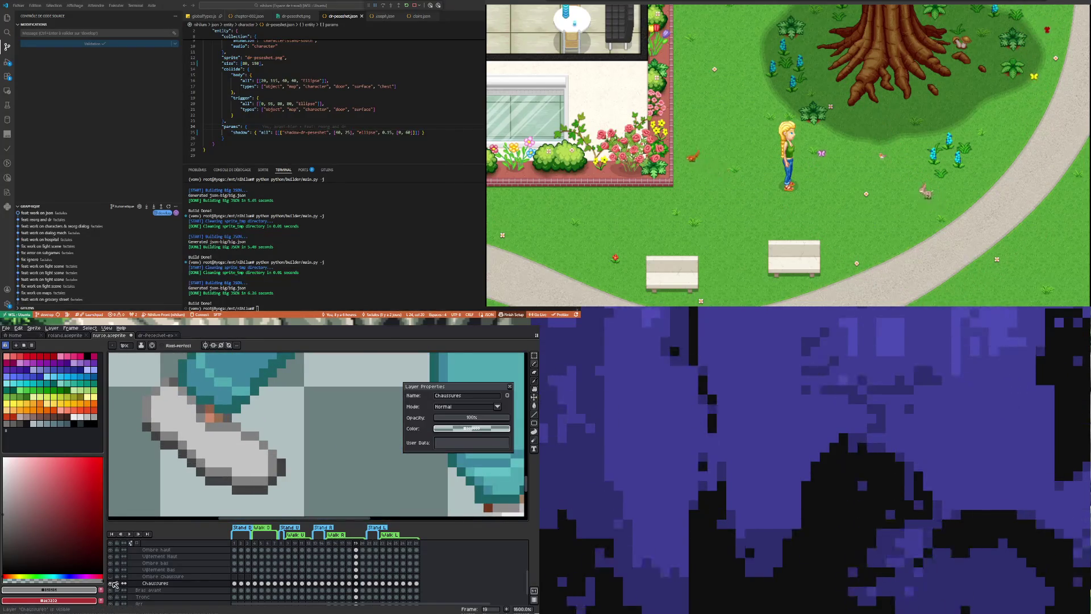
Toggle the Chaussures layer against the bare foot, then lower its opacity to about 72%.
click(115, 584)
click(114, 584)
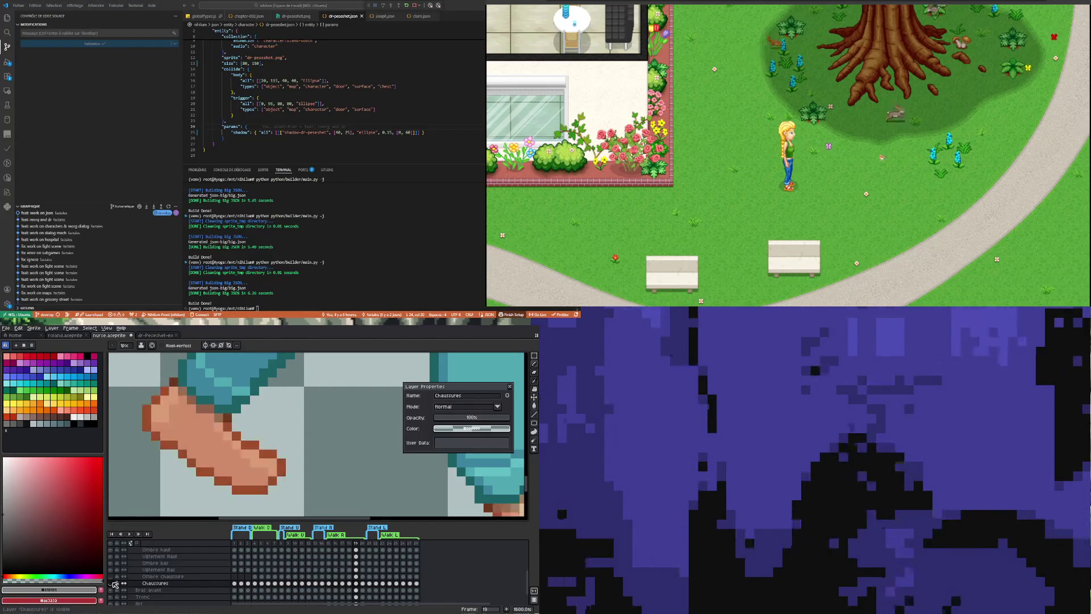
click(115, 583)
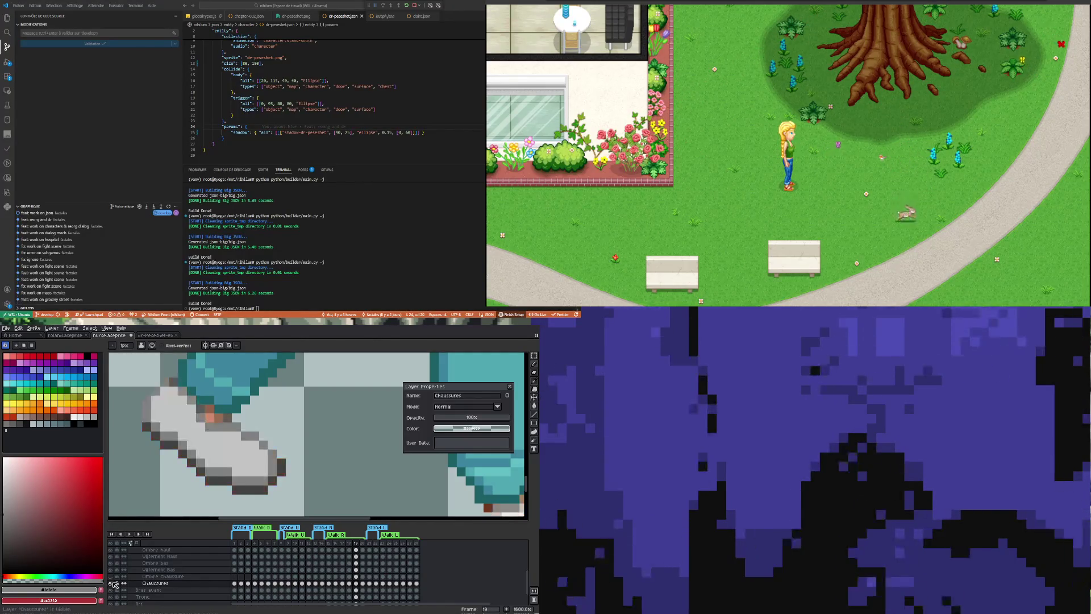
scroll(200, 446, down, 2)
scroll(202, 476, down, 1)
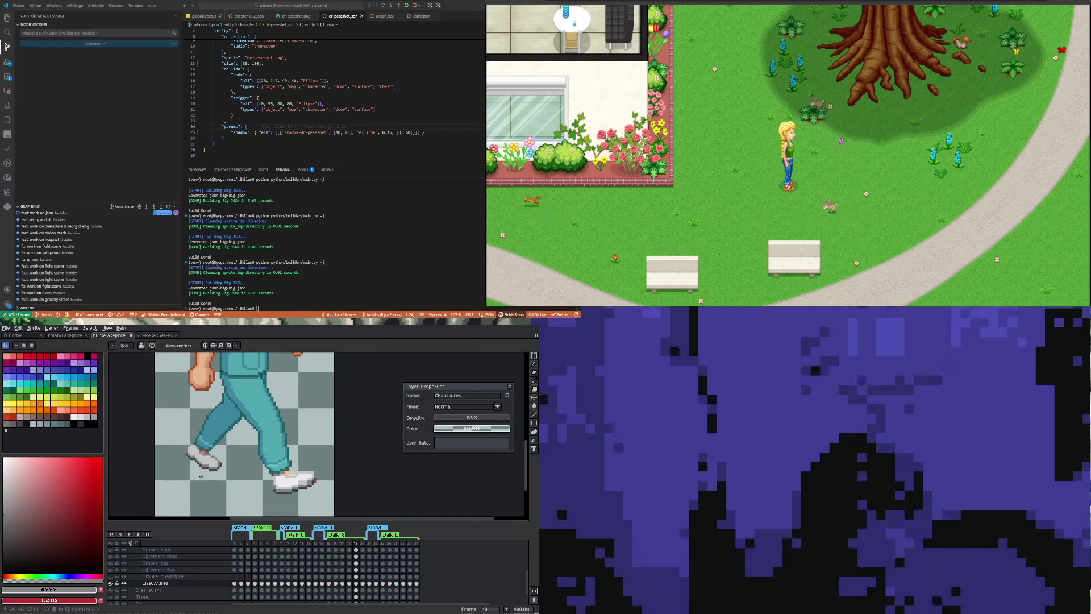
scroll(281, 495, up, 1)
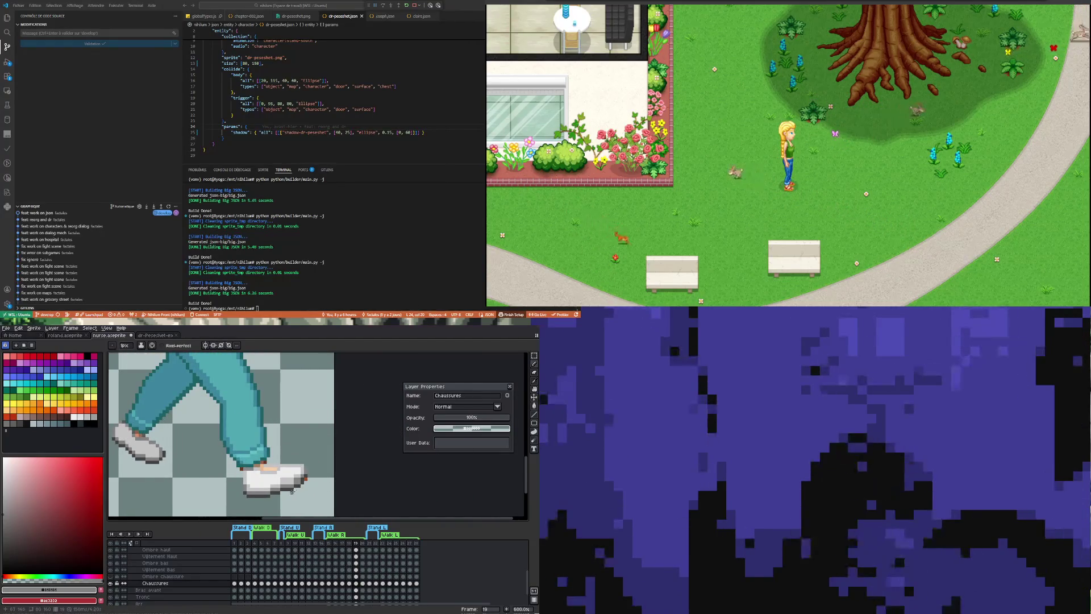
scroll(277, 496, up, 1)
click(114, 584)
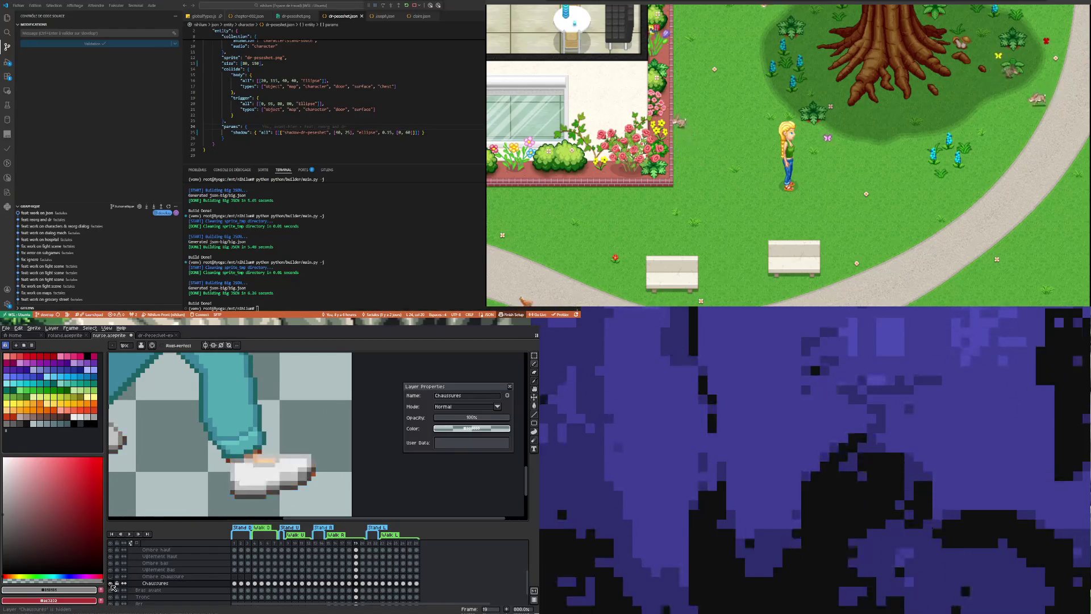
click(115, 585)
scroll(241, 470, down, 1)
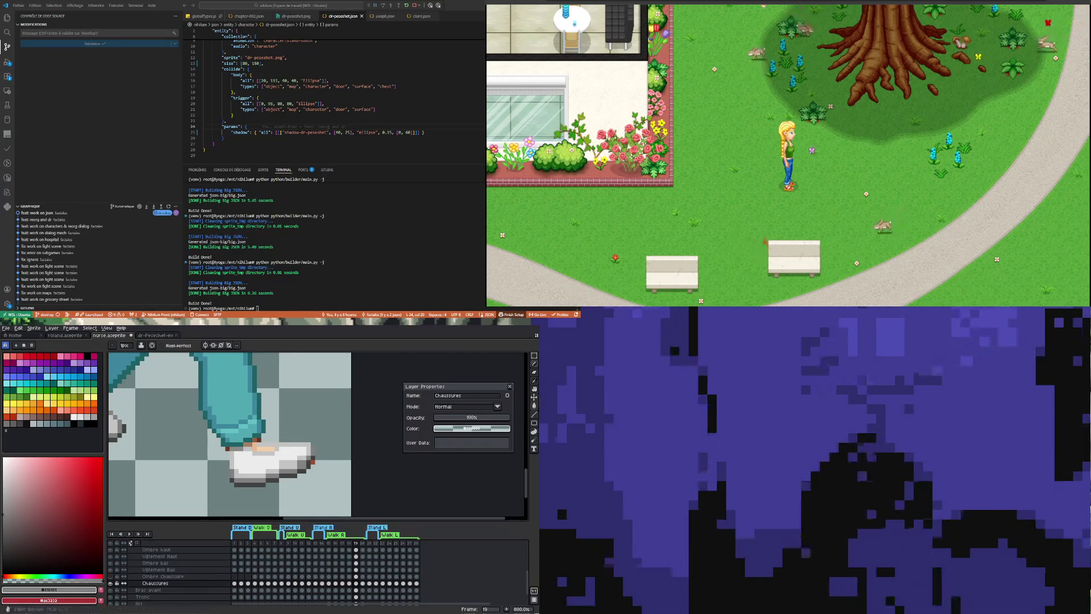
click(490, 419)
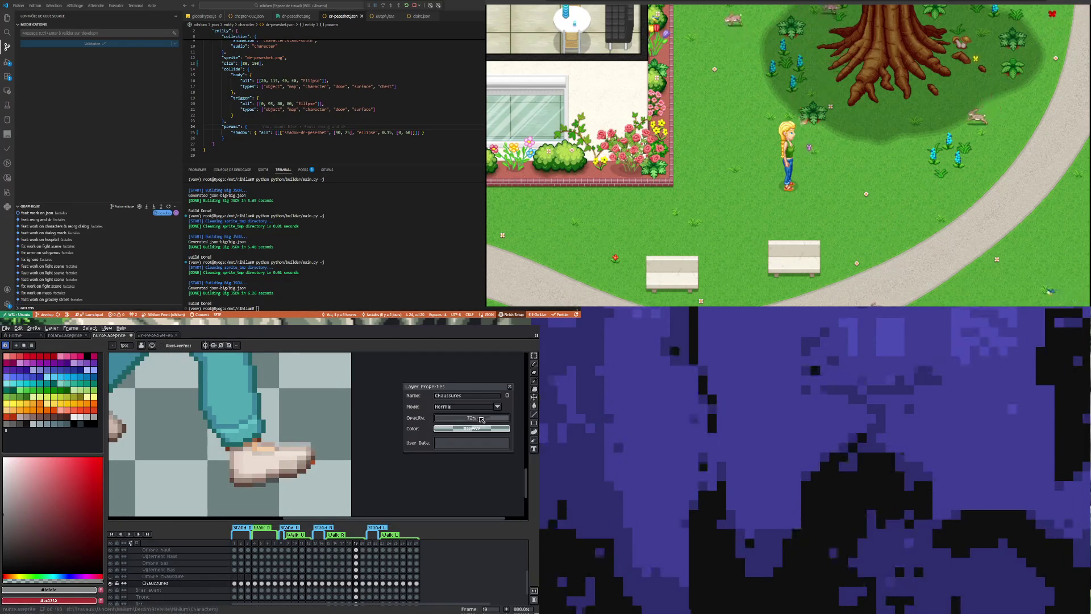
At about 56% opacity, delete the unwanted pixels under the shoe, then restore full opacity.
drag(491, 419, 477, 418)
scroll(286, 489, up, 2)
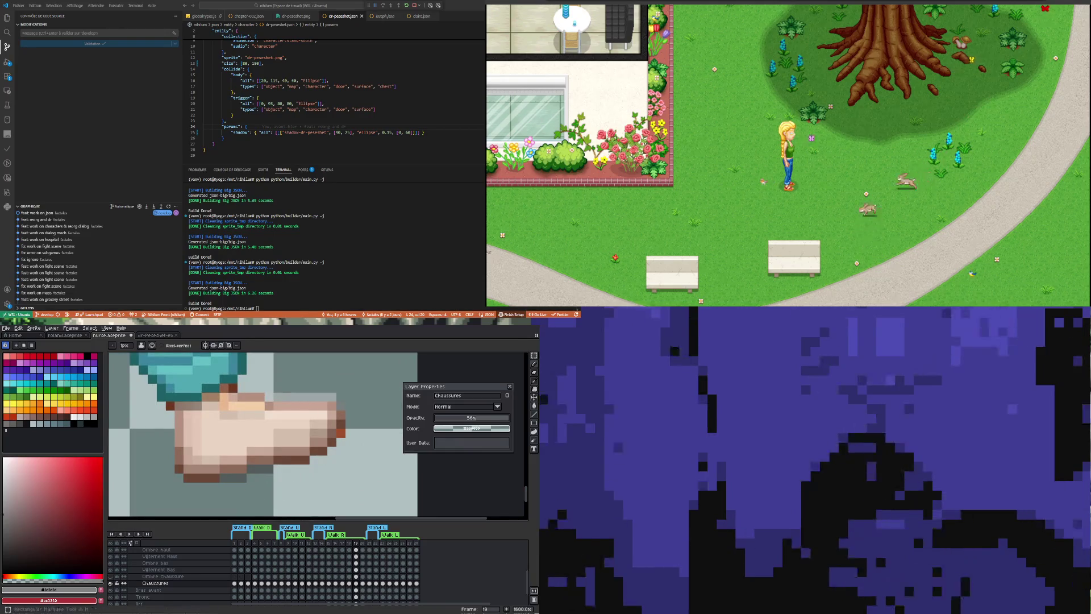
click(534, 356)
drag(220, 447, 273, 491)
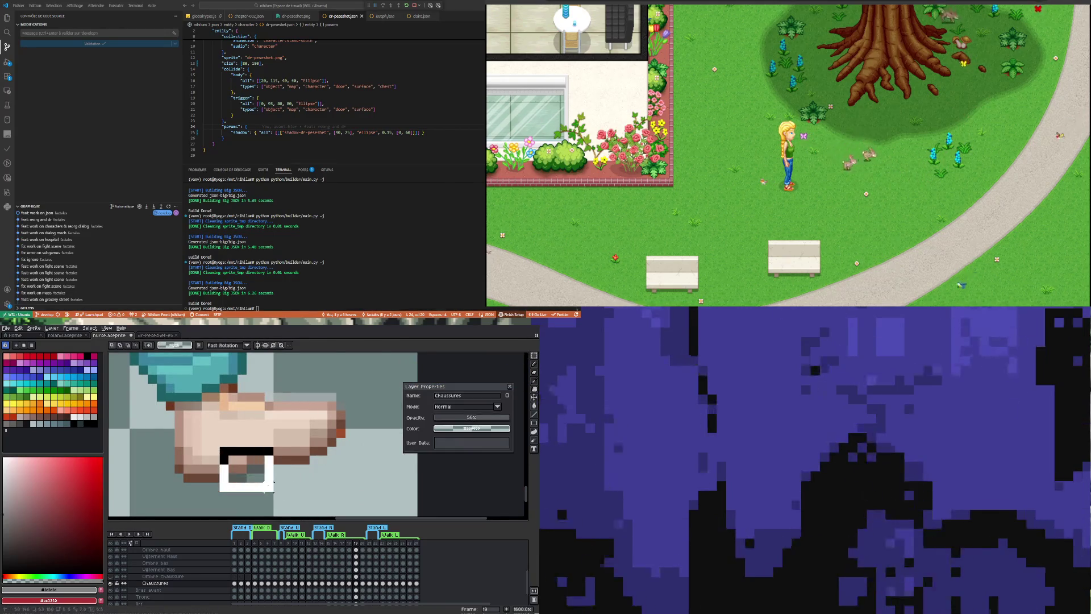
key(Delete)
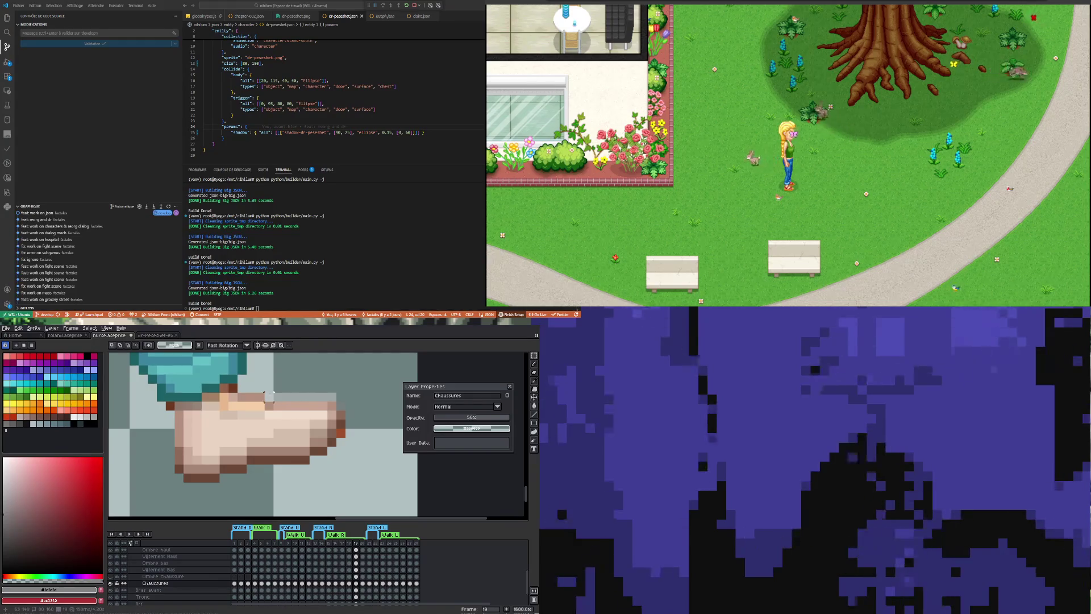
drag(476, 417, 537, 422)
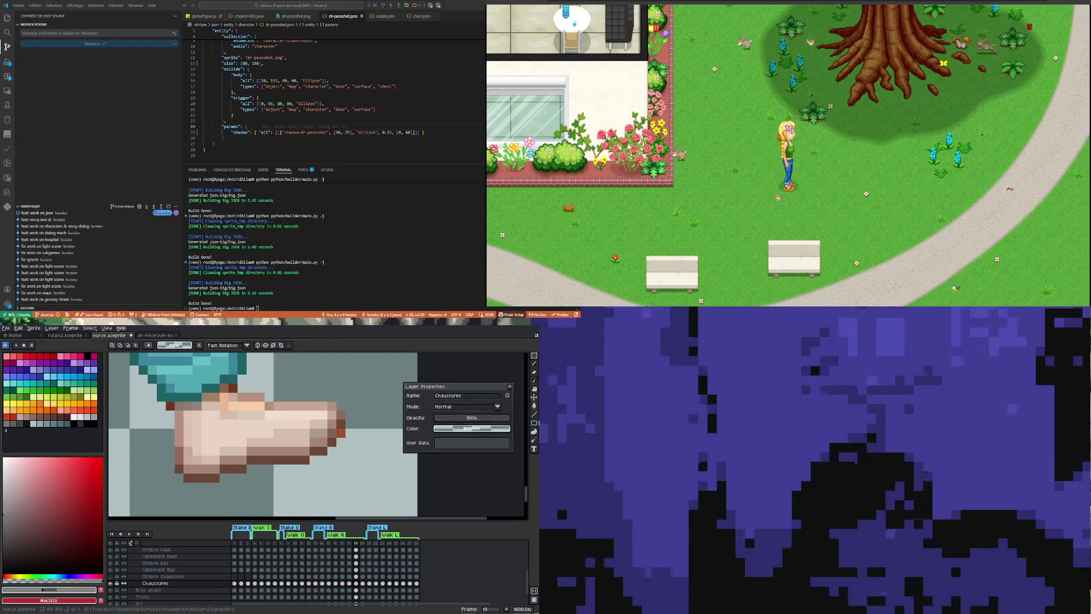
scroll(284, 452, down, 2)
scroll(284, 452, up, 1)
scroll(284, 452, up, 1)
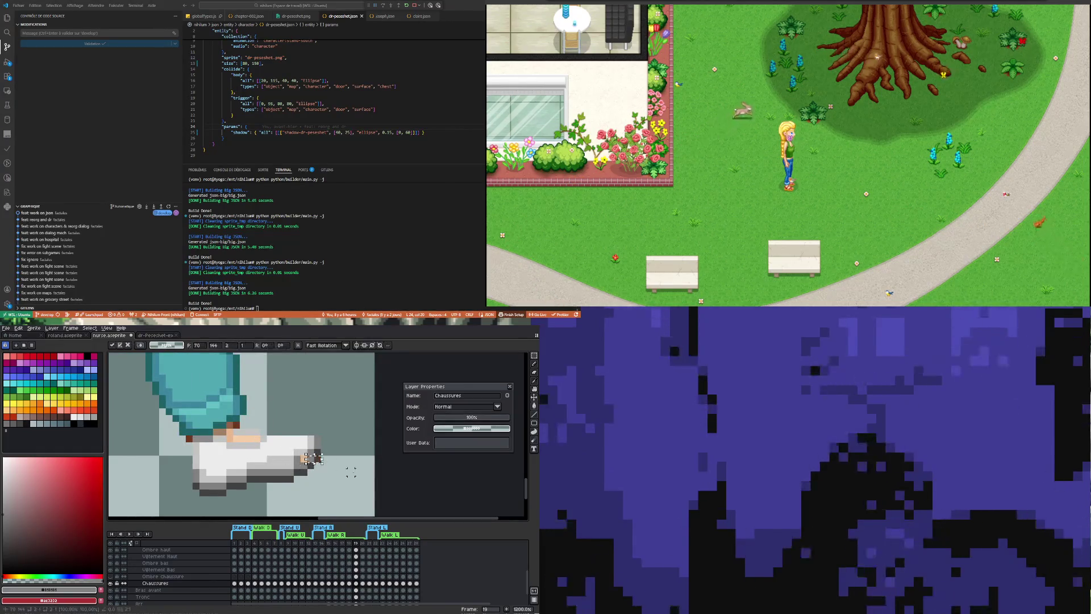
scroll(316, 454, up, 1)
Touch up the sneaker with shades sampled from its own pixels.
key(i)
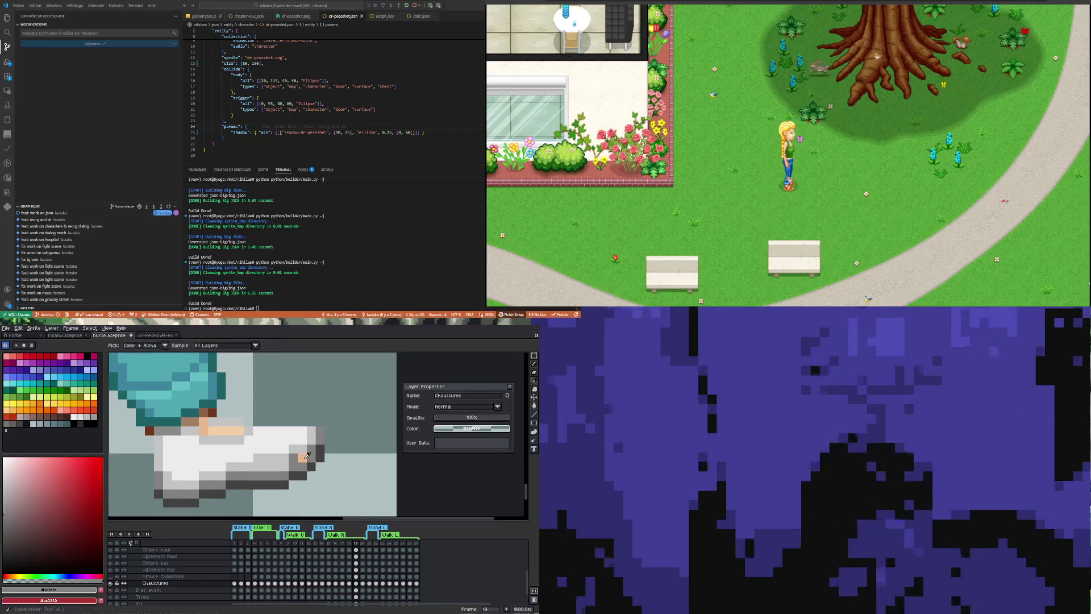
click(300, 448)
key(b)
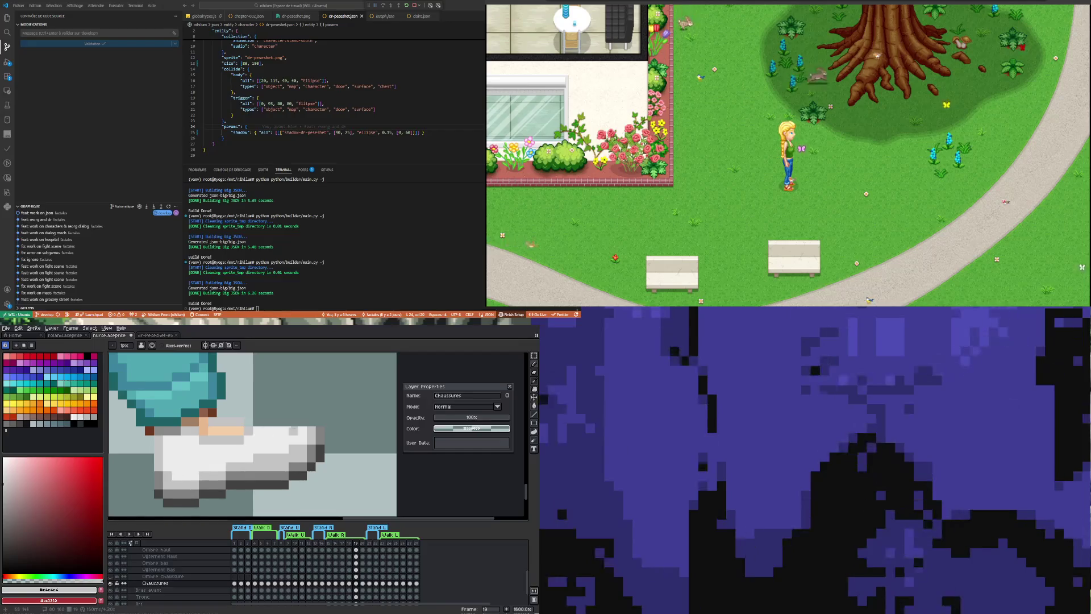
scroll(292, 447, down, 1)
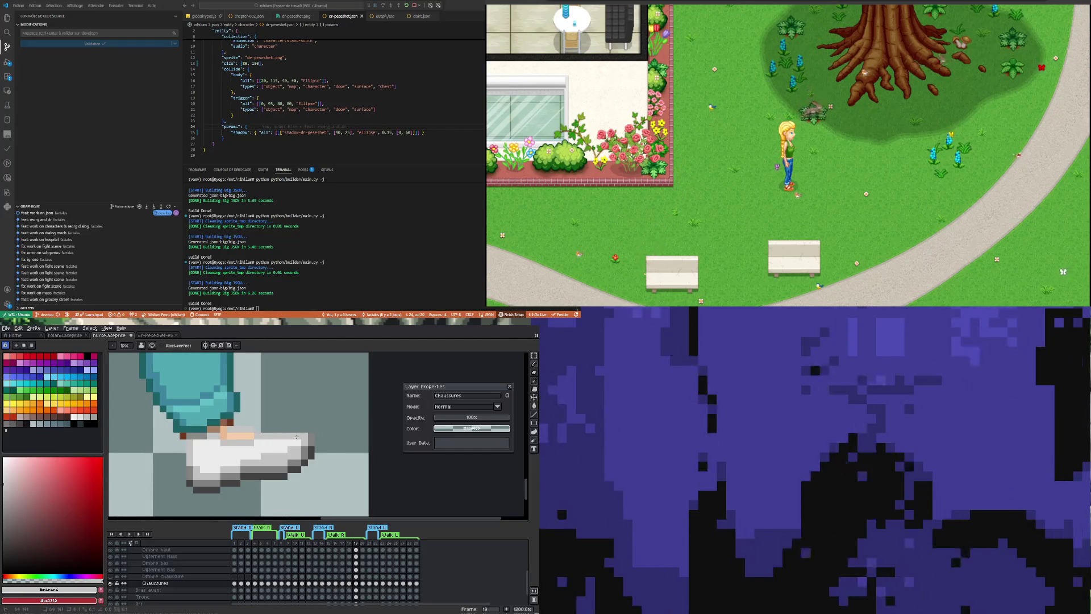
scroll(297, 436, down, 2)
scroll(221, 449, up, 2)
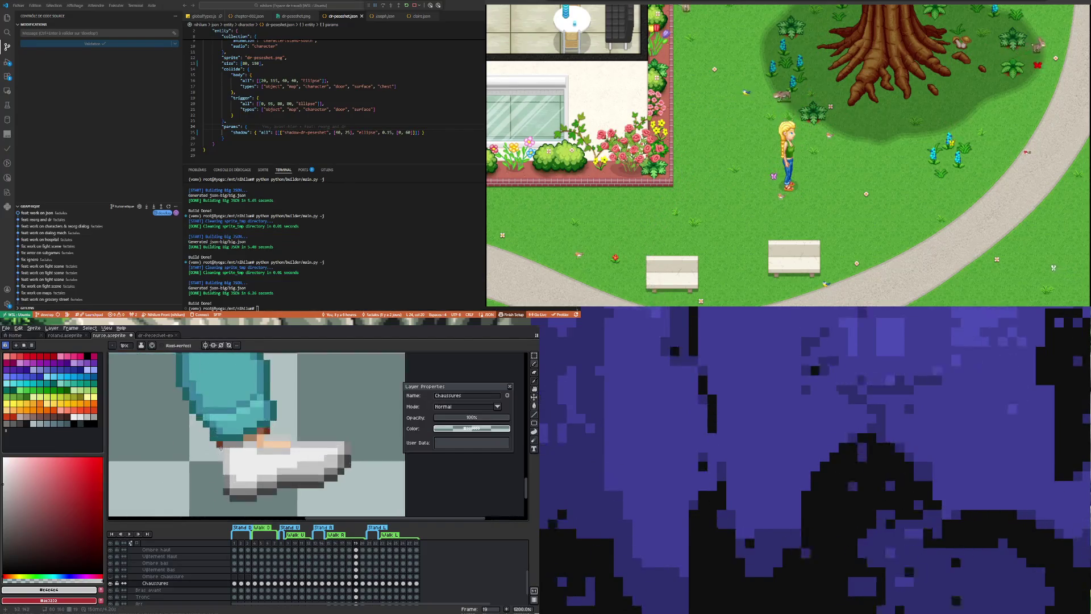
scroll(222, 448, up, 1)
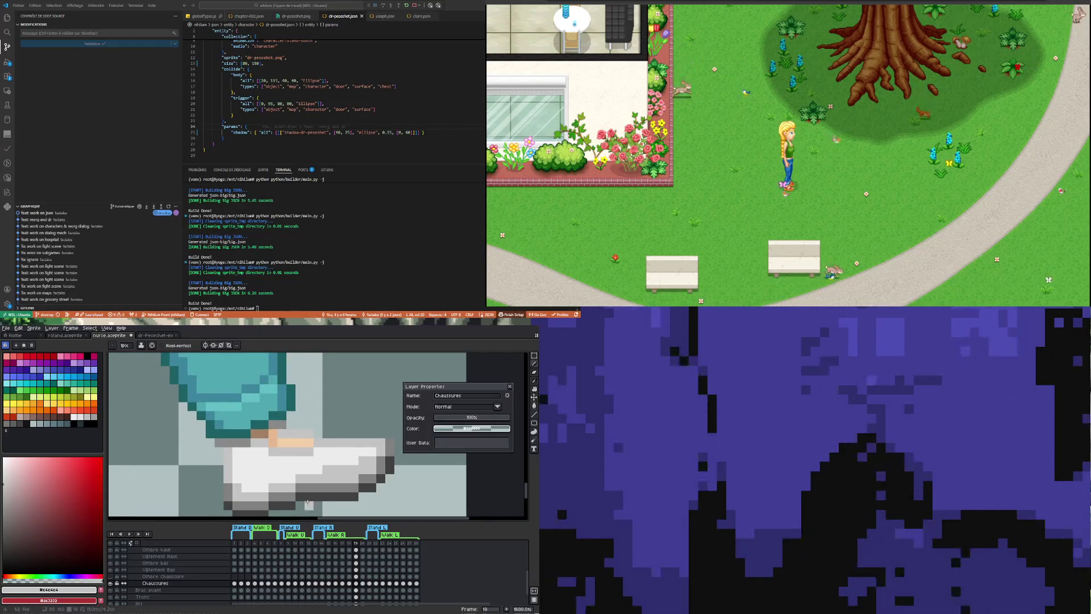
scroll(275, 425, down, 1)
scroll(259, 478, up, 1)
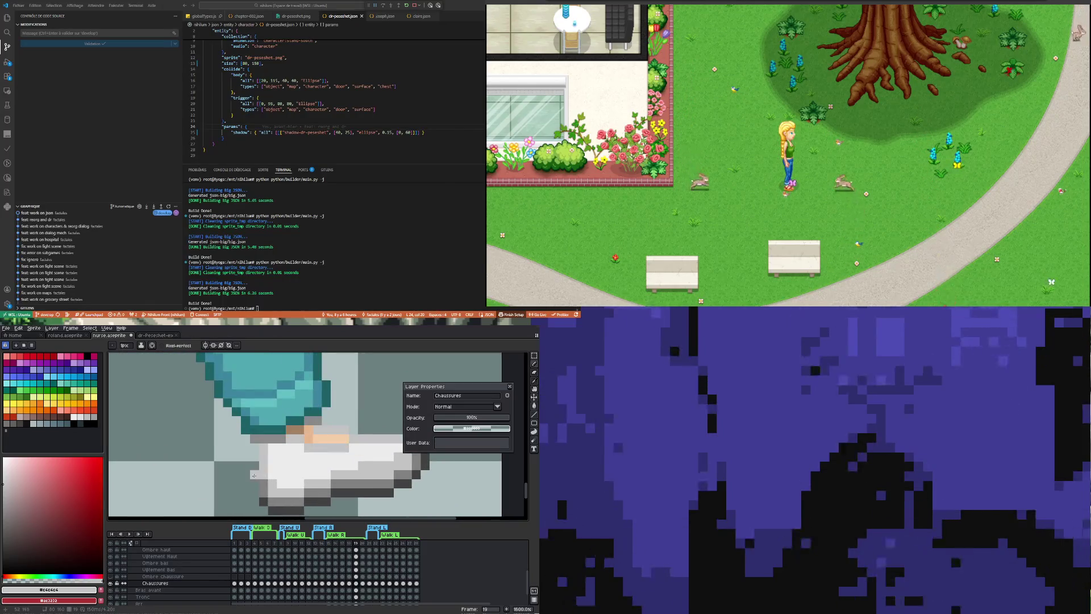
key(i)
click(264, 483)
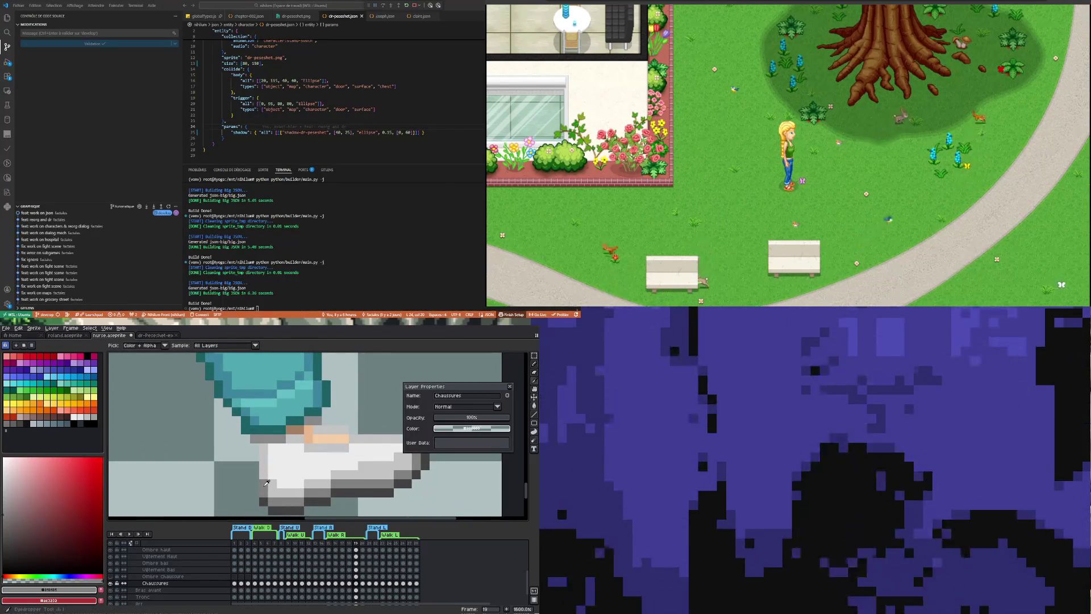
key(b)
scroll(255, 447, down, 3)
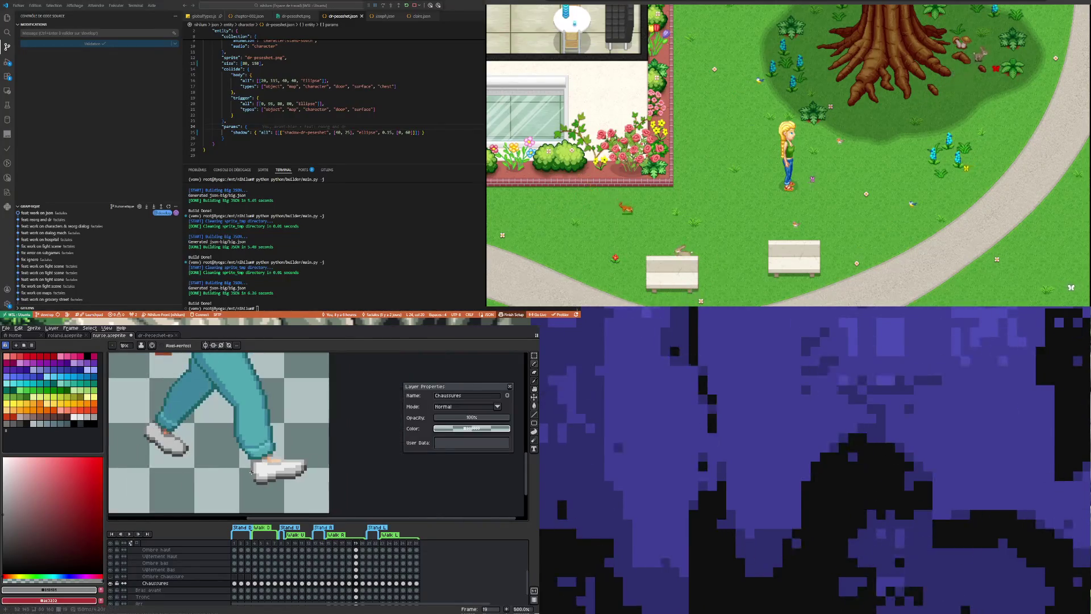
Sample the sneaker's light white for the Pencil and step back to the previous walk frame.
click(349, 583)
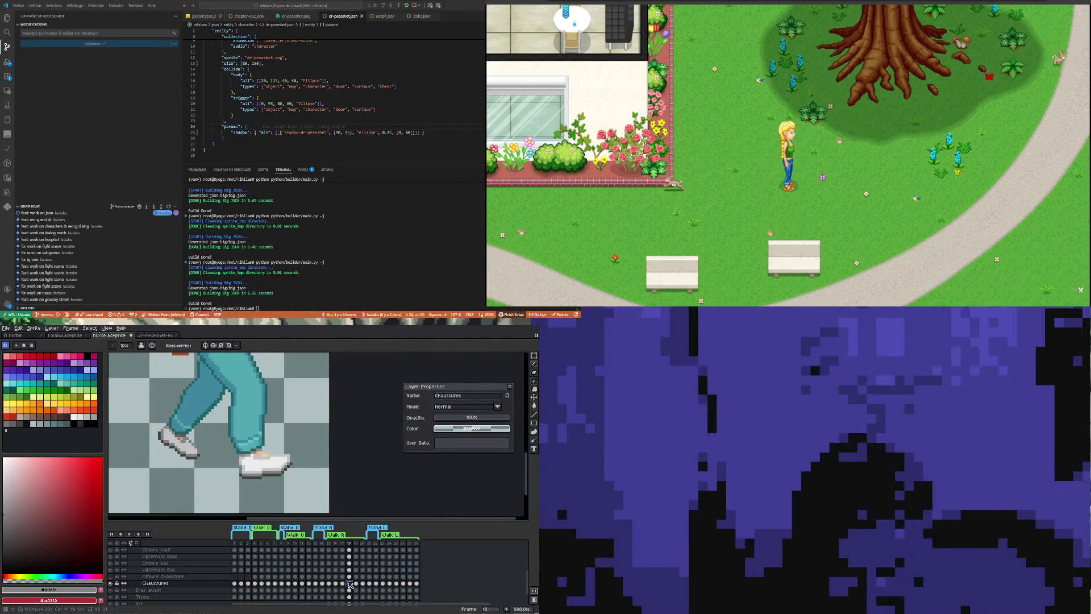
click(356, 583)
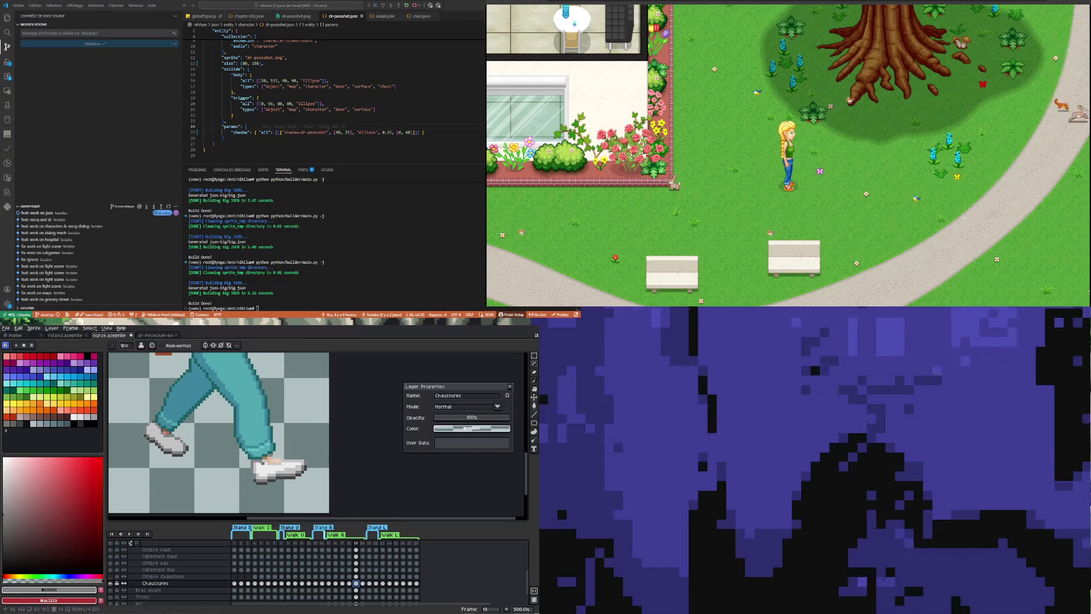
scroll(262, 463, up, 1)
scroll(285, 452, up, 1)
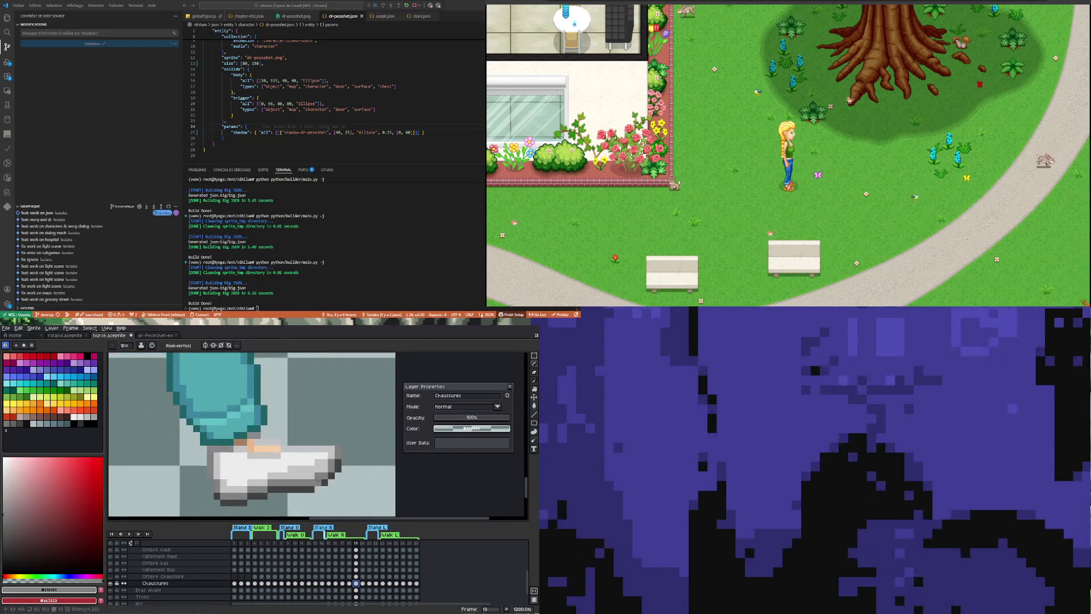
key(i)
click(299, 454)
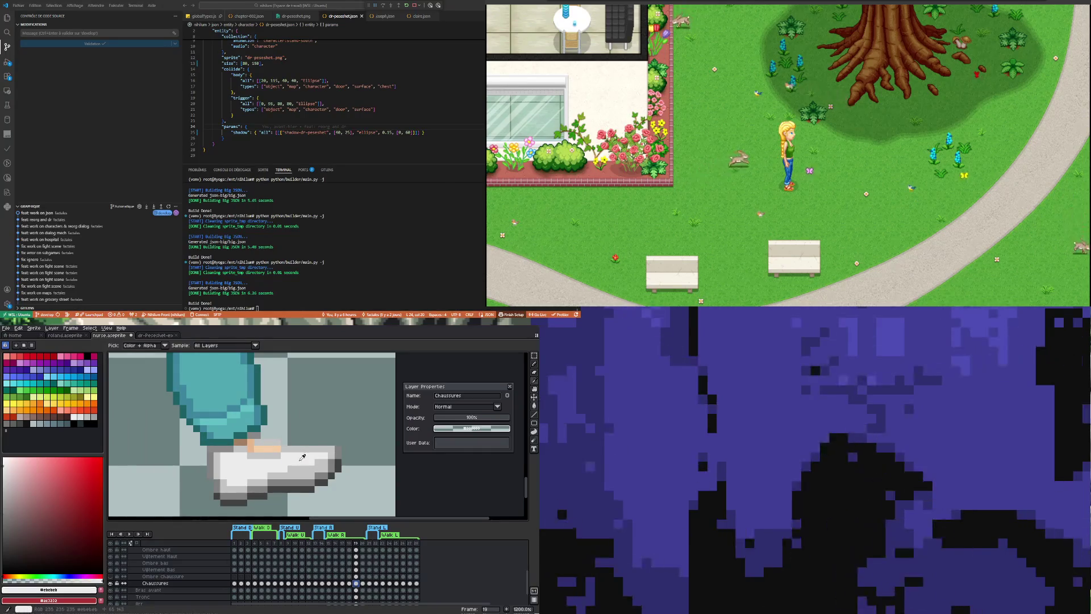
key(b)
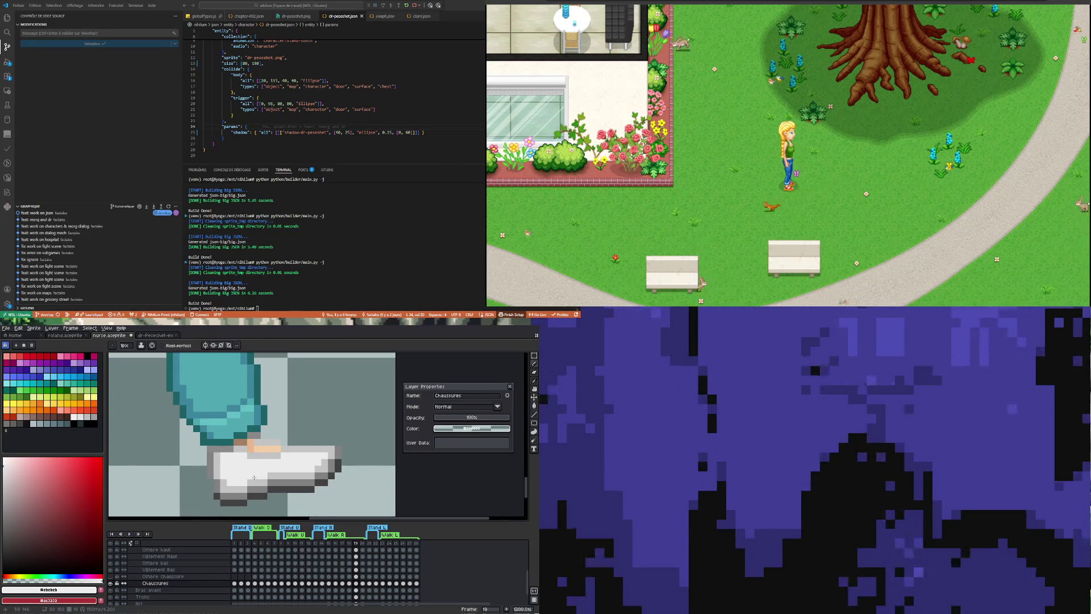
scroll(254, 478, down, 3)
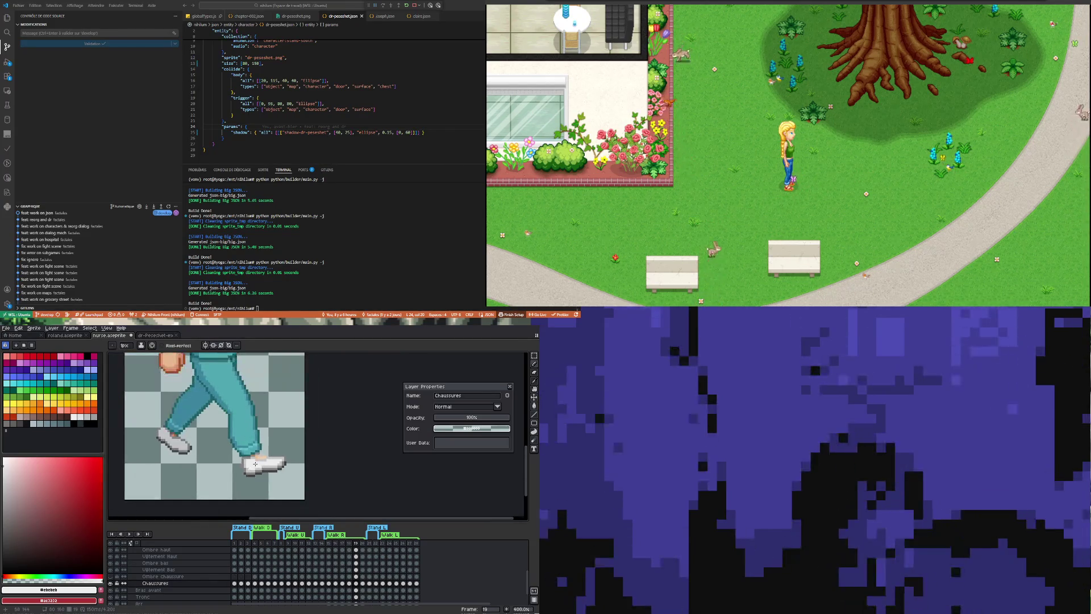
click(349, 595)
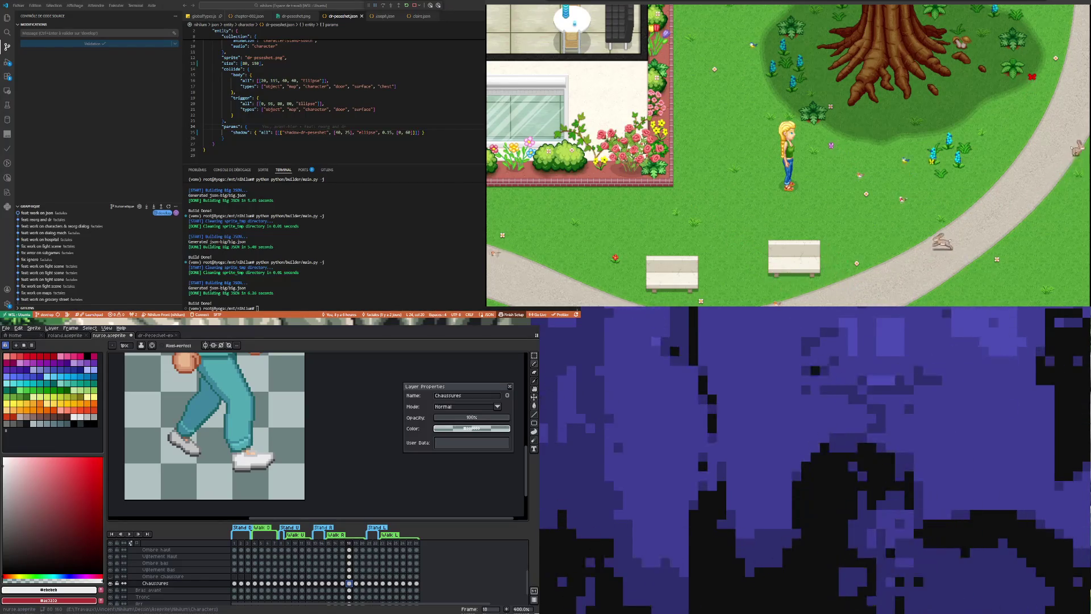
scroll(268, 476, down, 1)
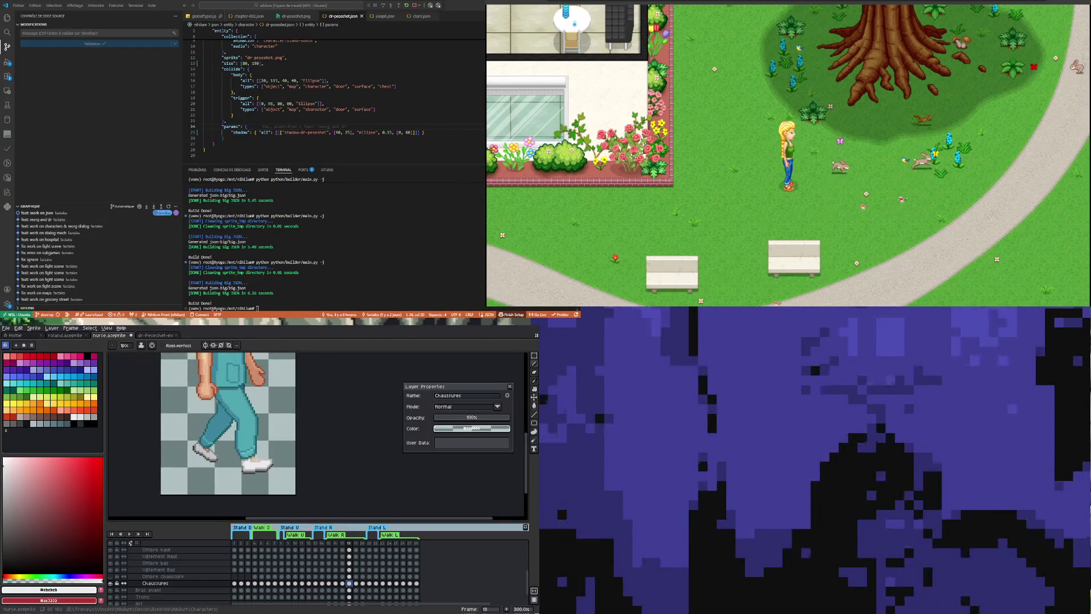
Flip between walk frames 18 and 19 to compare the poses.
click(356, 583)
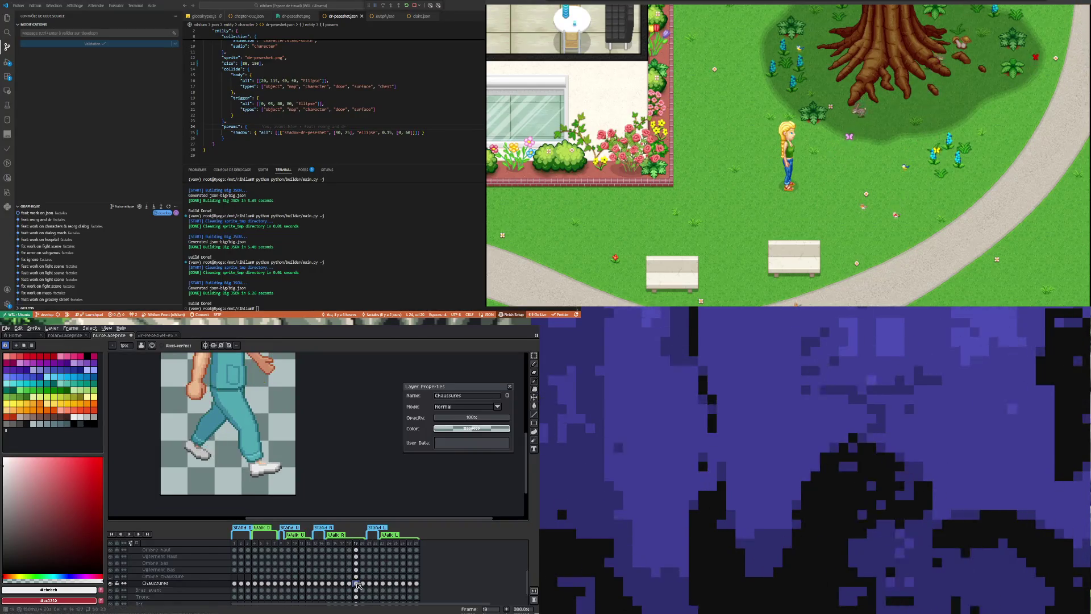
click(350, 583)
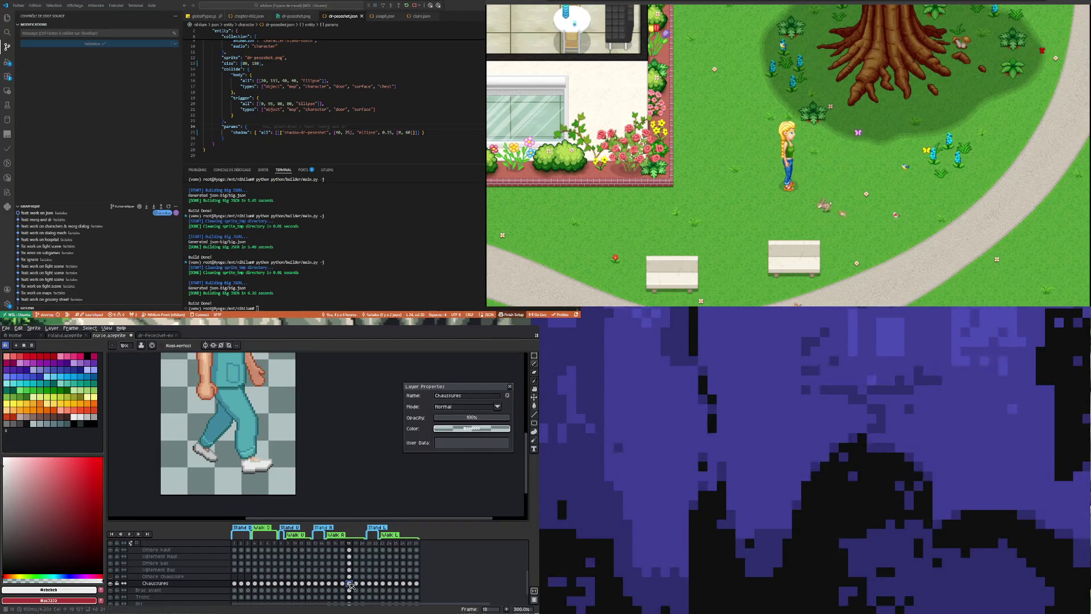
click(357, 583)
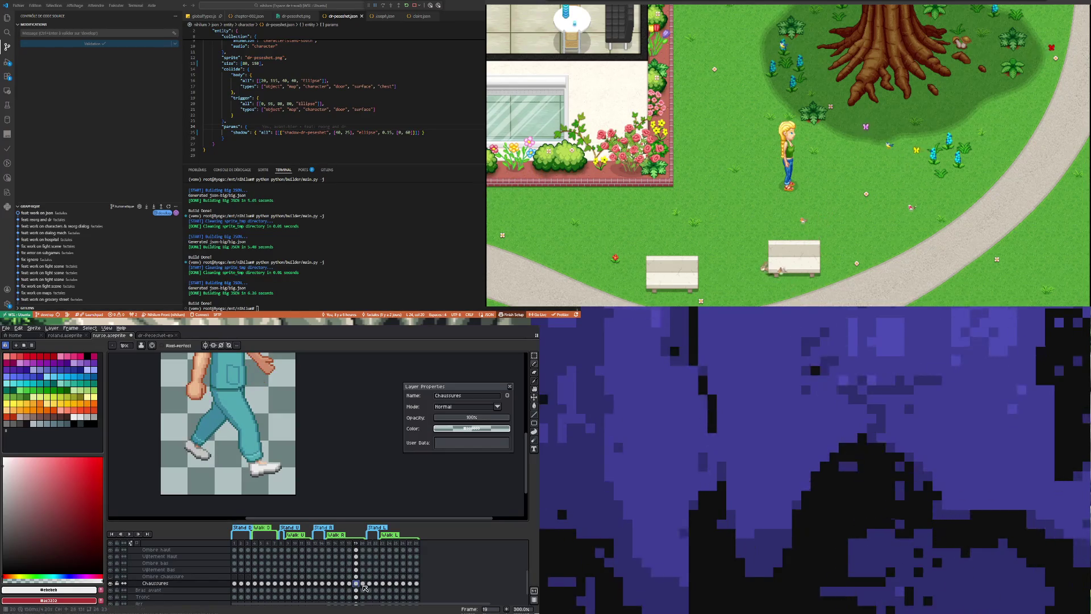
click(365, 586)
click(358, 585)
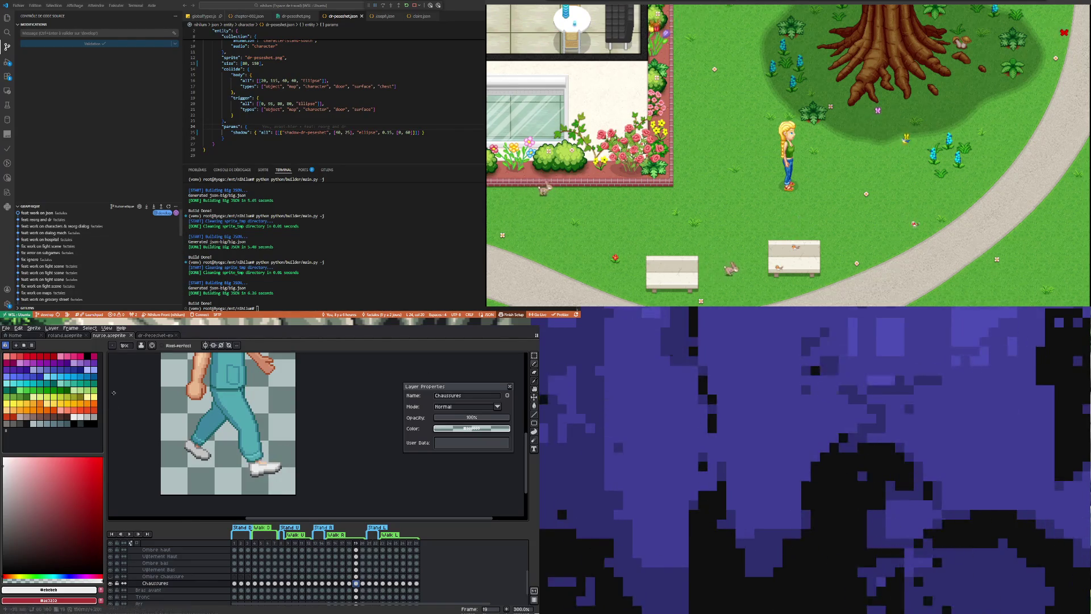
Compare with dr-Peseshet-ex's walk pose, return to the nurse and show side-view frame 20.
click(158, 335)
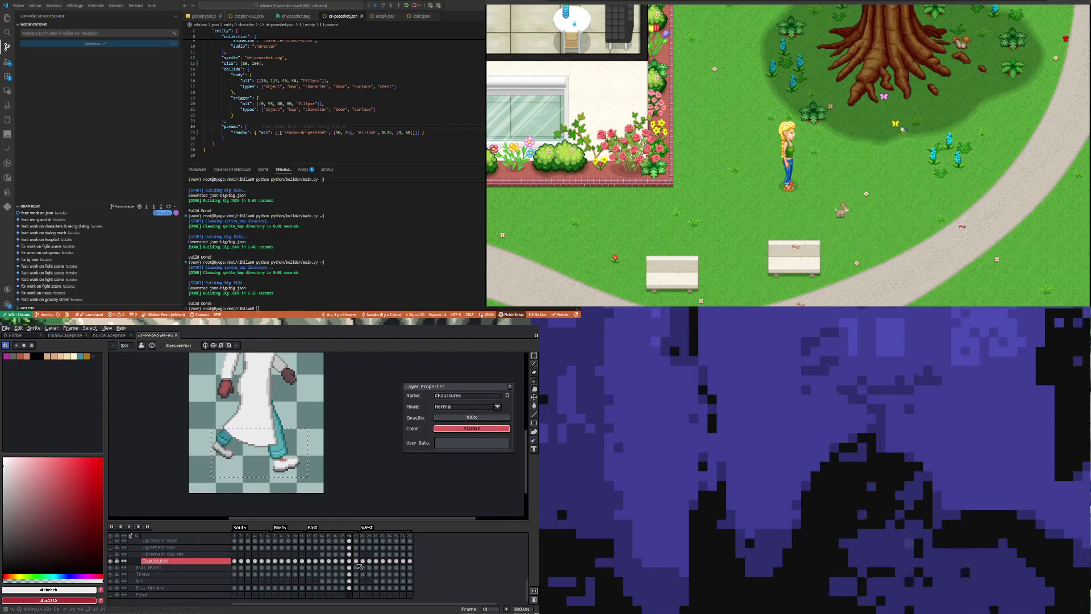
click(357, 563)
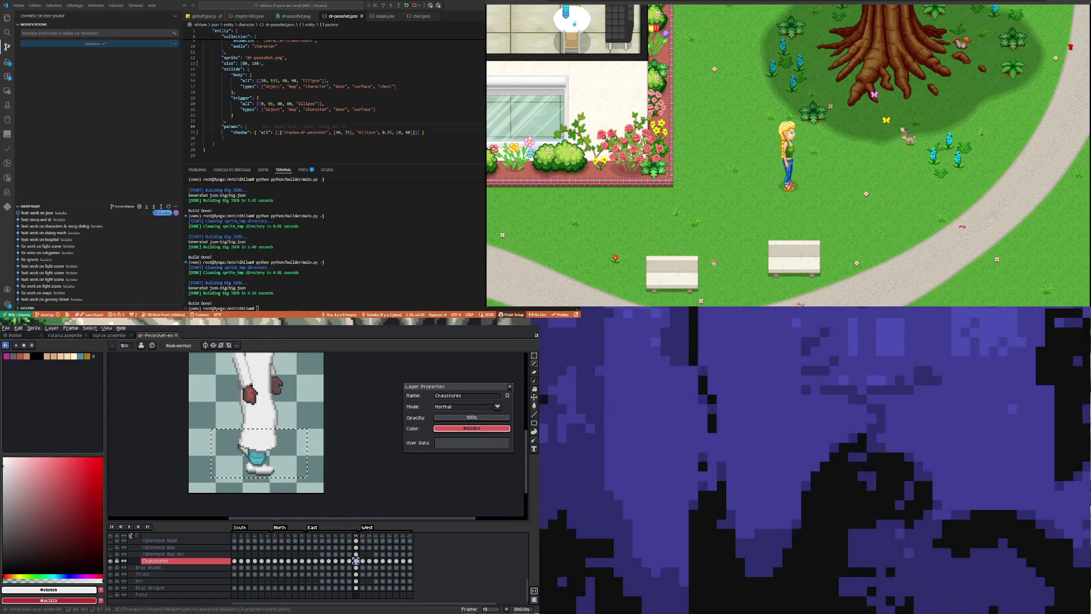
click(117, 336)
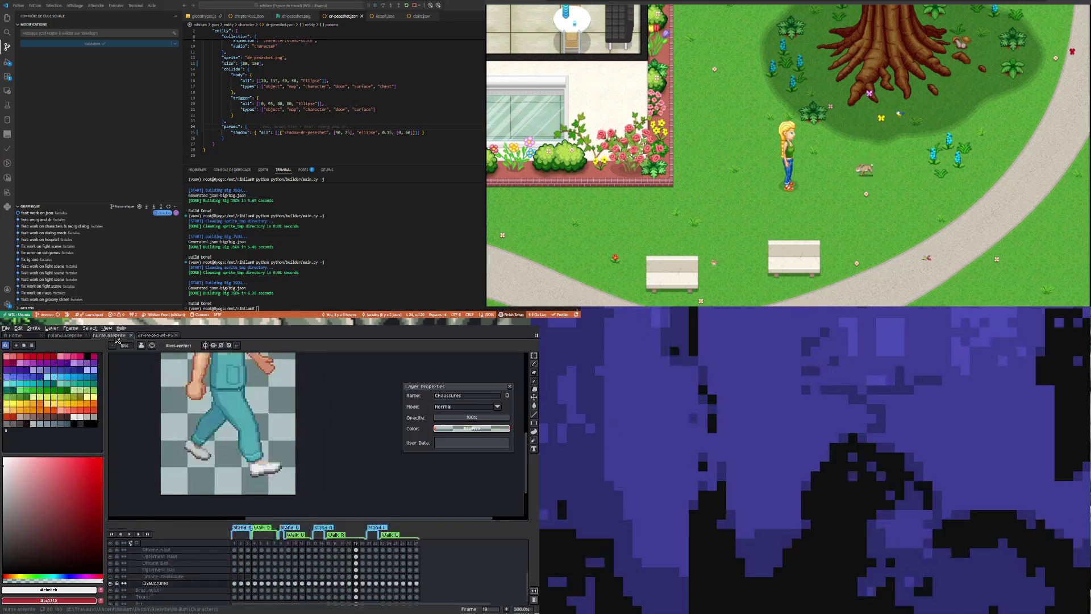
click(364, 586)
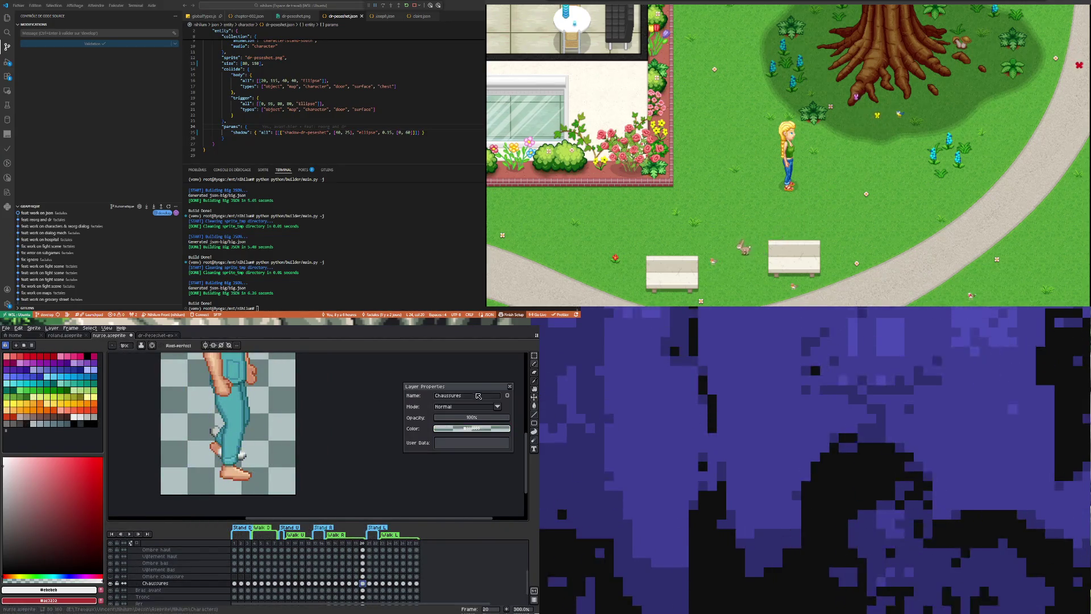
Move the white sneaker onto the front foot of the side-view frame and commit its position.
click(534, 357)
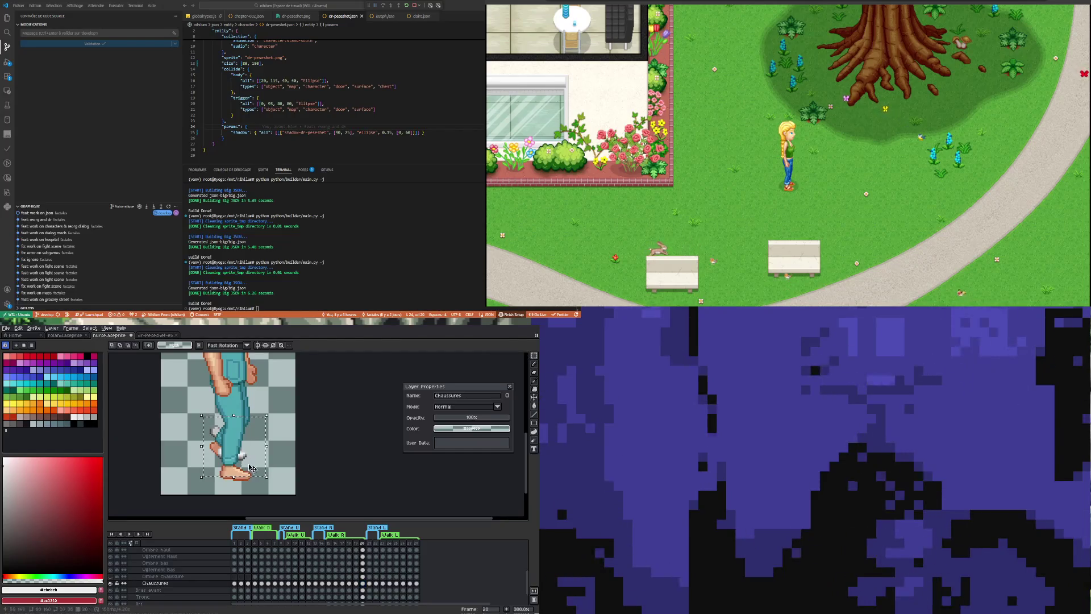
drag(255, 472, 166, 467)
key(ctrl+d)
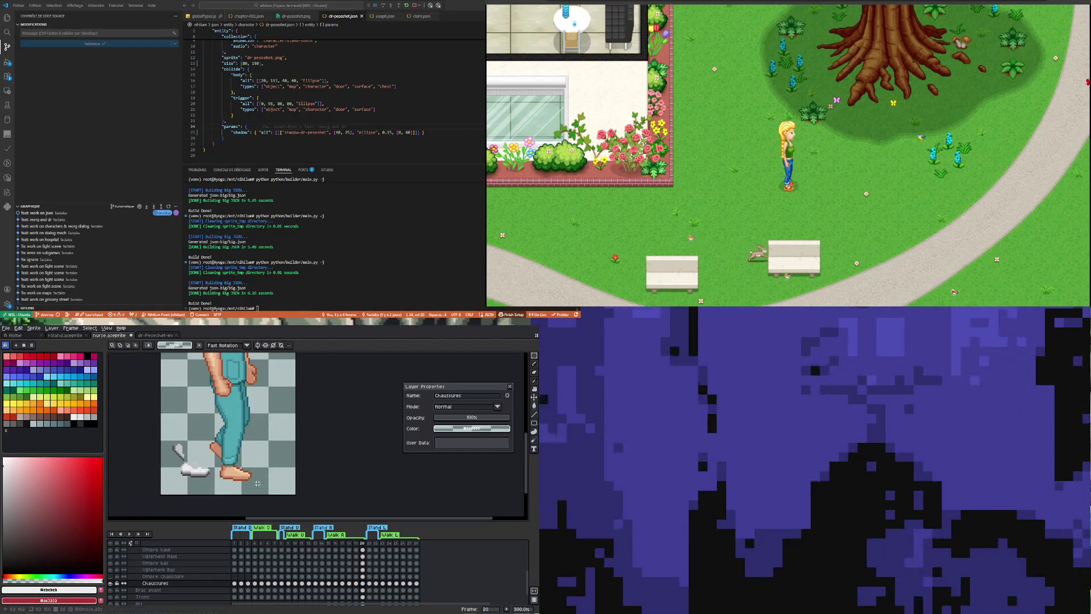
drag(212, 465, 241, 482)
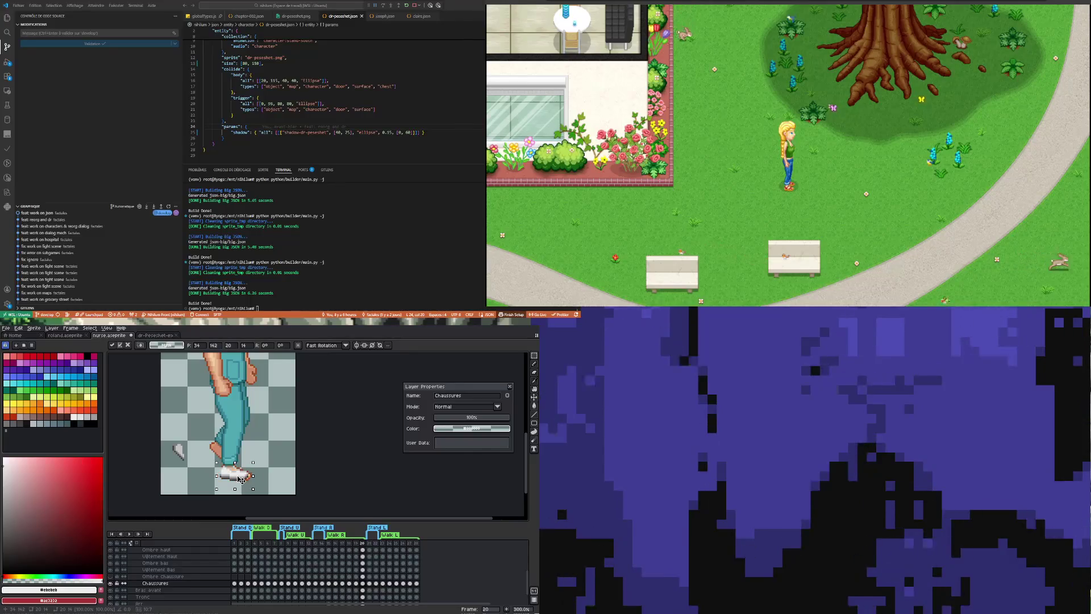
scroll(240, 480, up, 3)
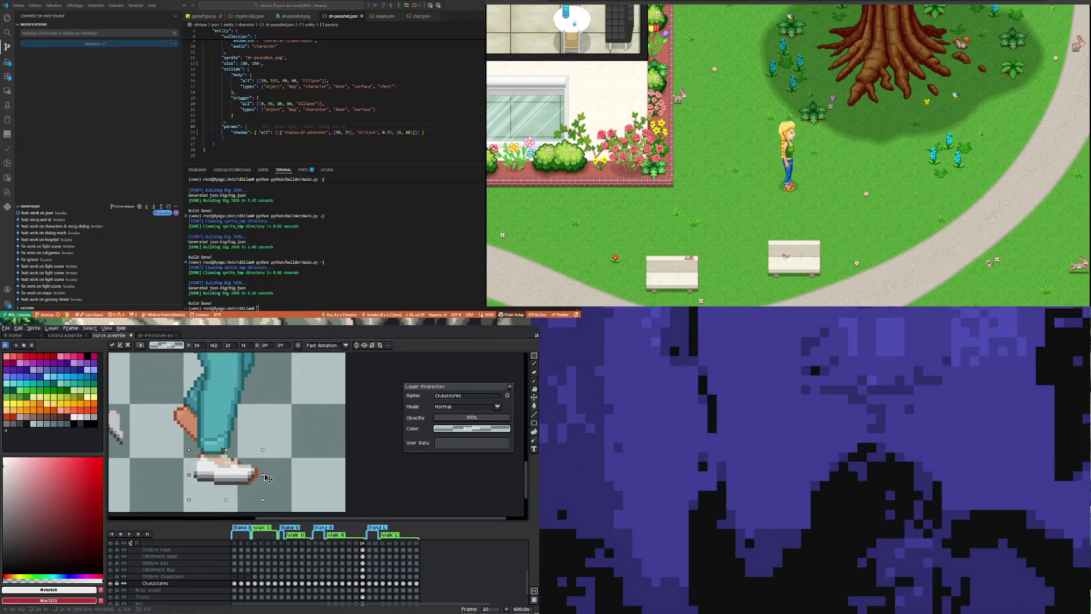
drag(267, 478, 251, 453)
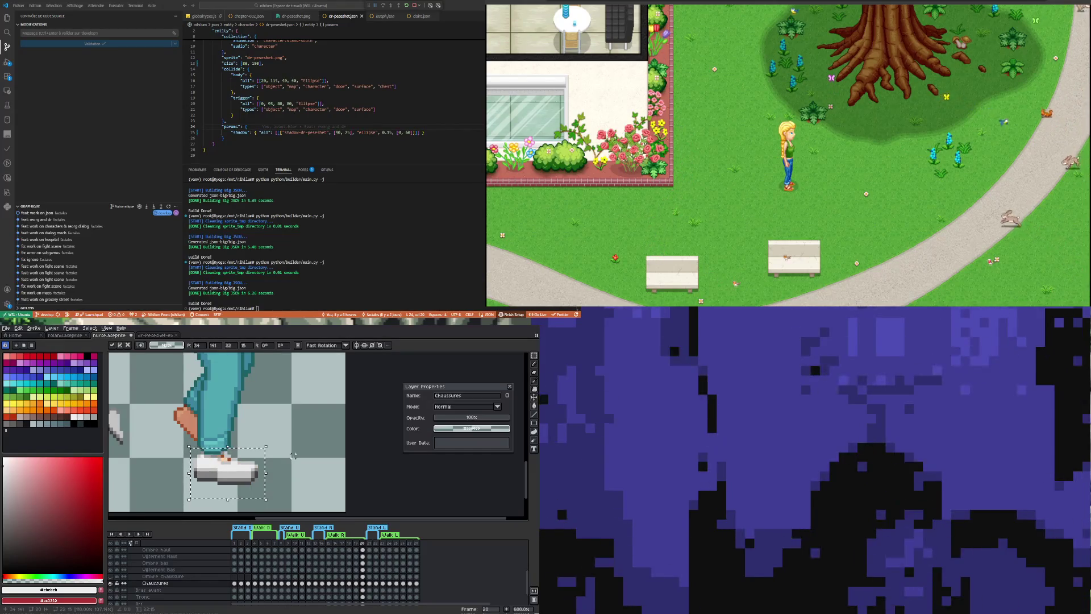
key(ctrl+d)
scroll(142, 430, down, 1)
scroll(142, 430, up, 1)
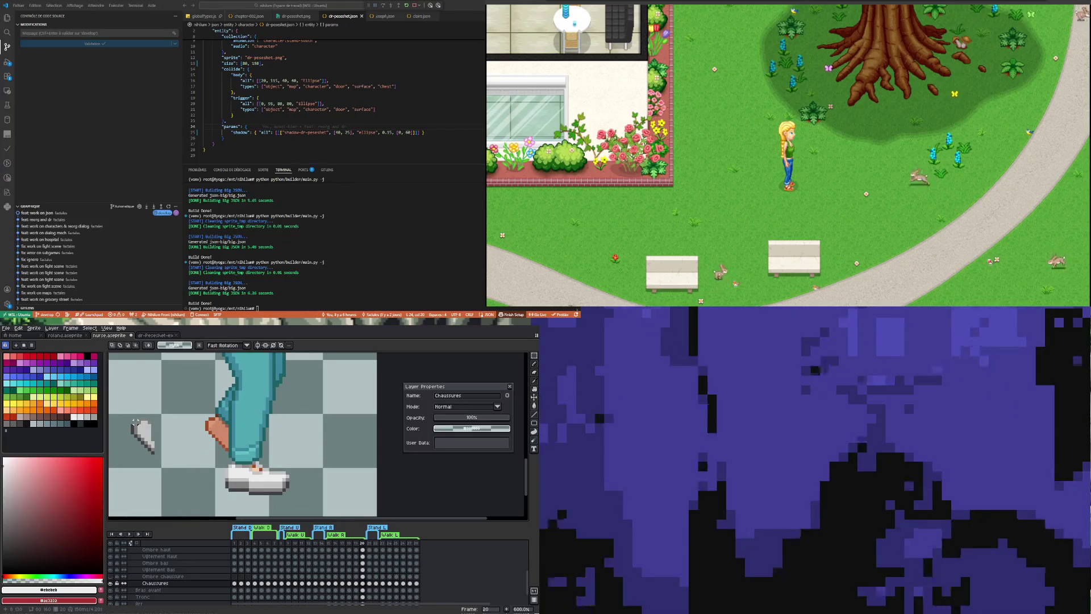
Select the small grey back sneaker to fit it against the leg, then return to drawing.
mouse_move(129, 415)
mouse_down()
mouse_move(157, 455)
mouse_move(240, 438)
mouse_up()
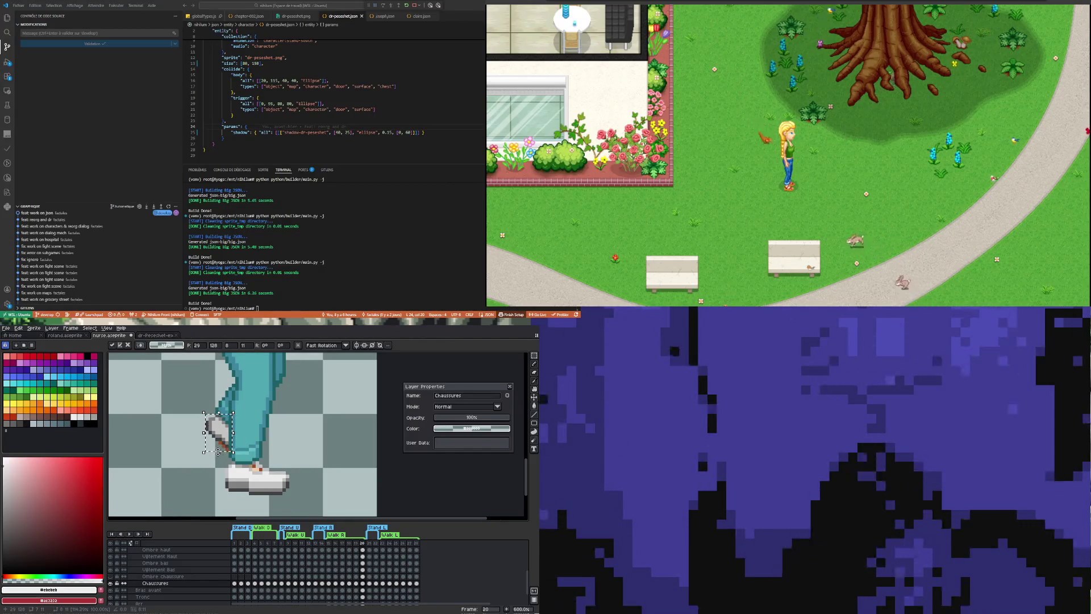
key(ctrl+d)
key(b)
scroll(222, 460, up, 2)
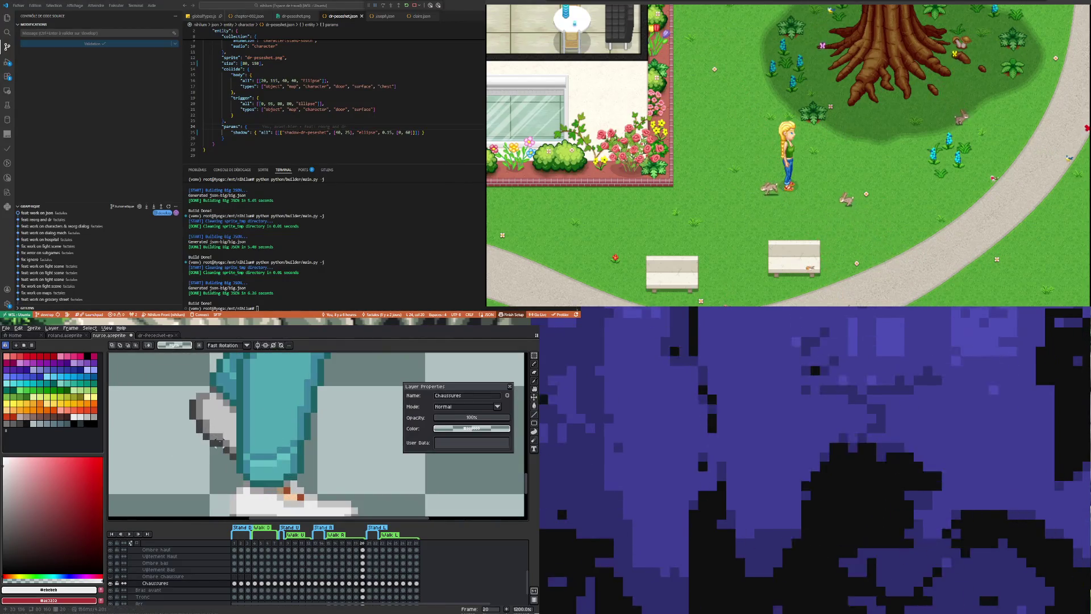
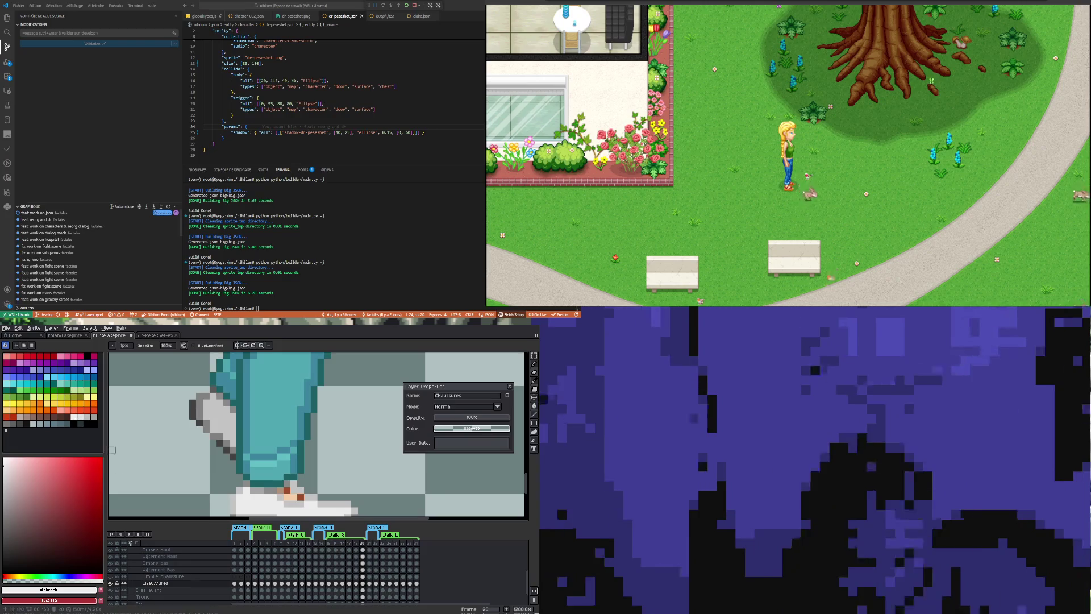
scroll(240, 429, down, 3)
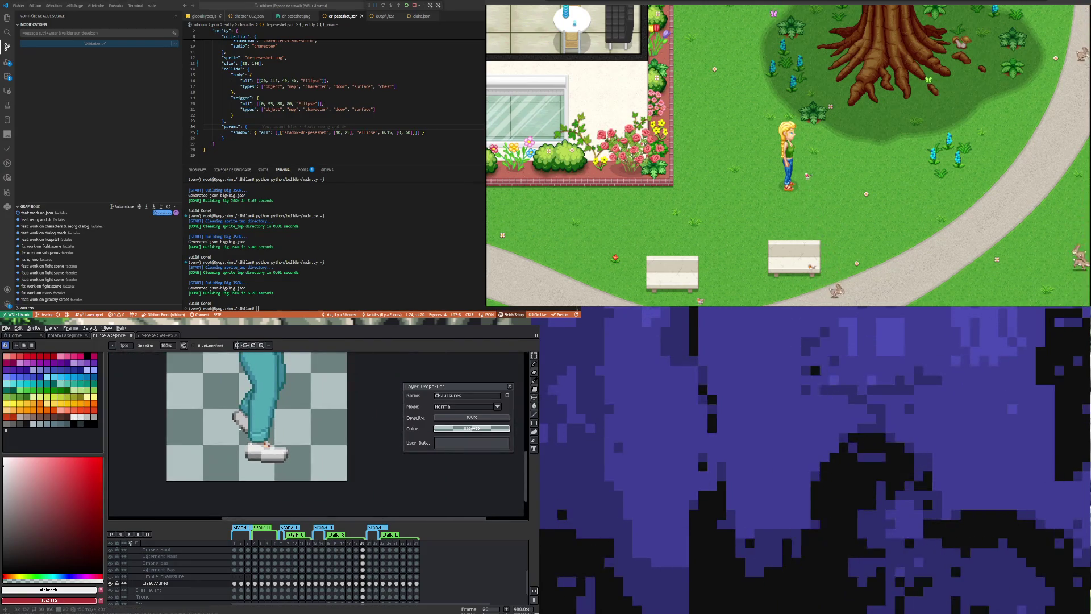
scroll(240, 430, up, 1)
scroll(231, 426, up, 1)
Repaint the shoe outline and light areas on frame 20, sampling grey and light shoe colours from the sprite.
key(i)
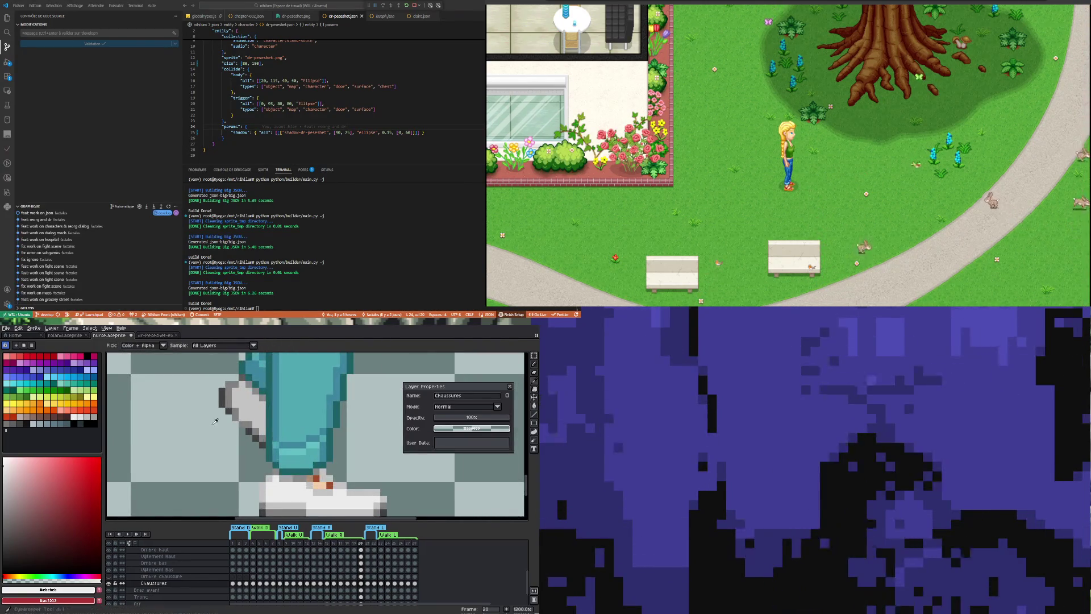
click(231, 415)
key(b)
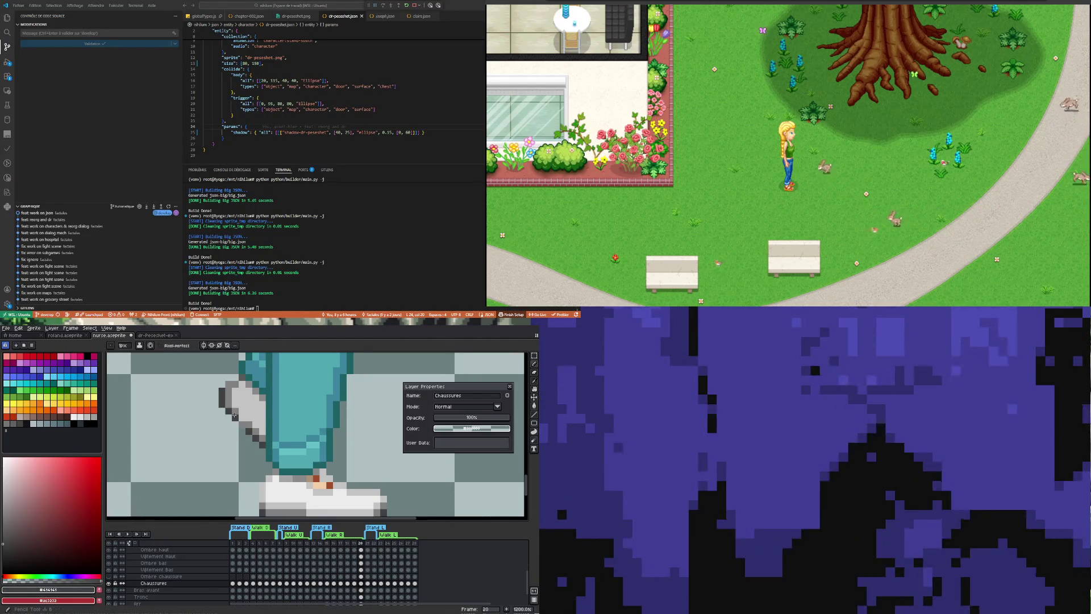
key(i)
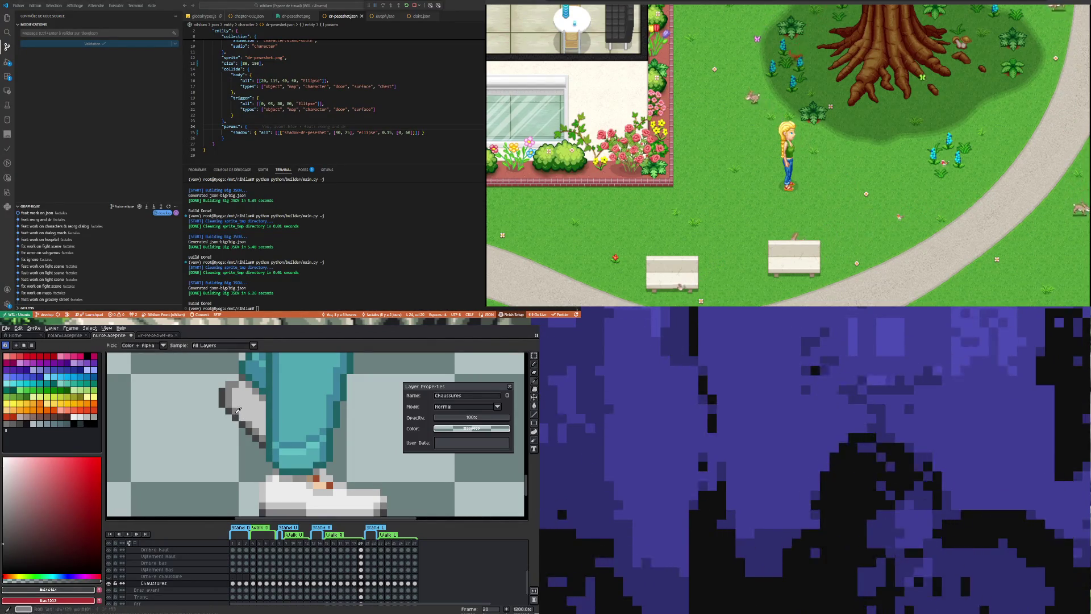
key(b)
scroll(247, 411, down, 1)
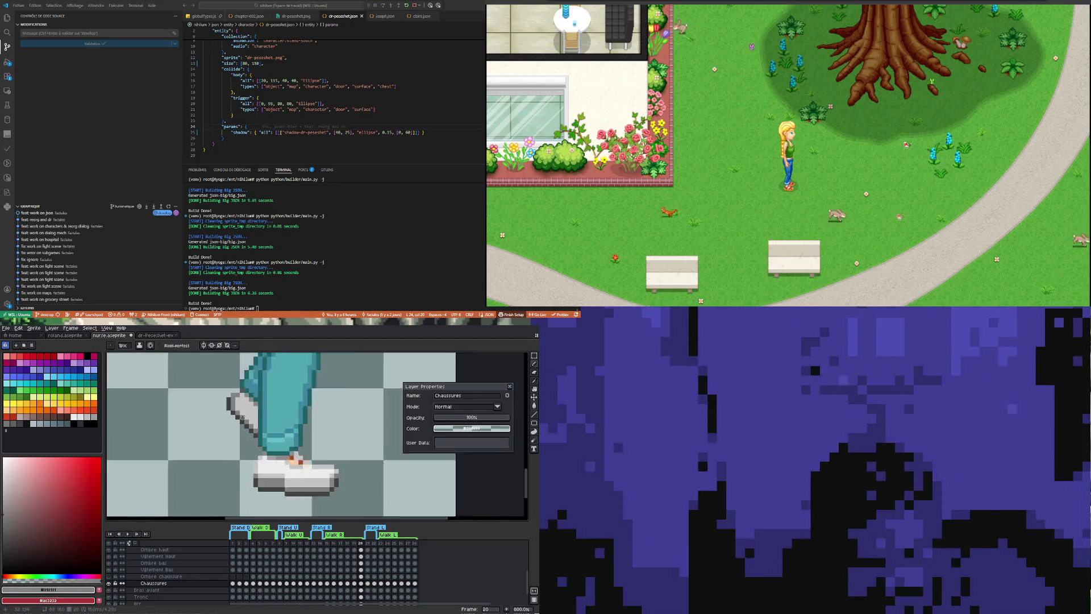
scroll(246, 410, down, 1)
scroll(247, 411, down, 1)
scroll(269, 454, up, 2)
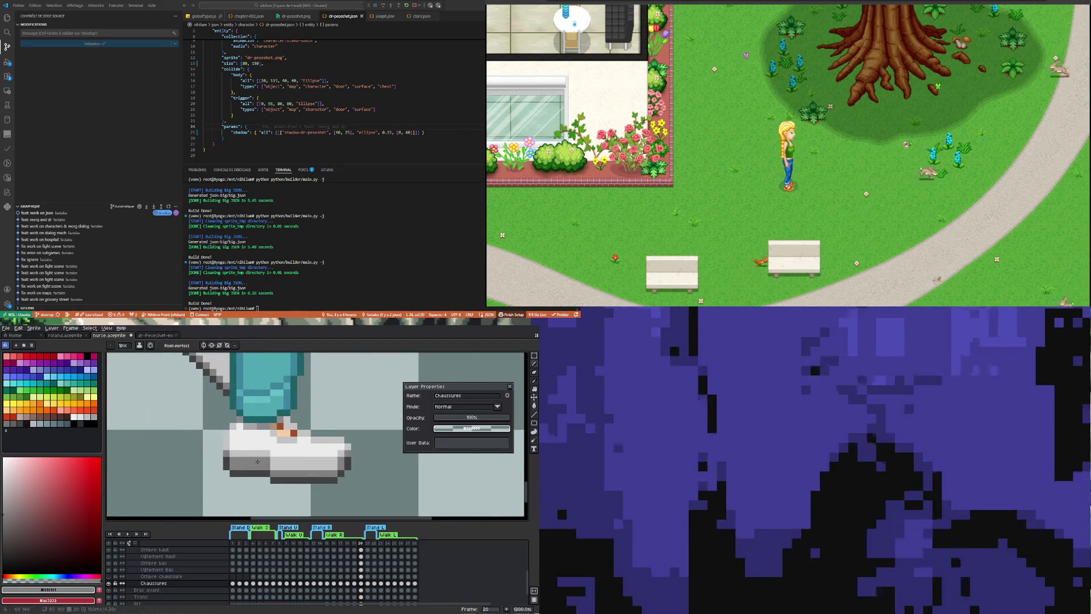
scroll(257, 461, up, 1)
key(i)
click(254, 447)
key(b)
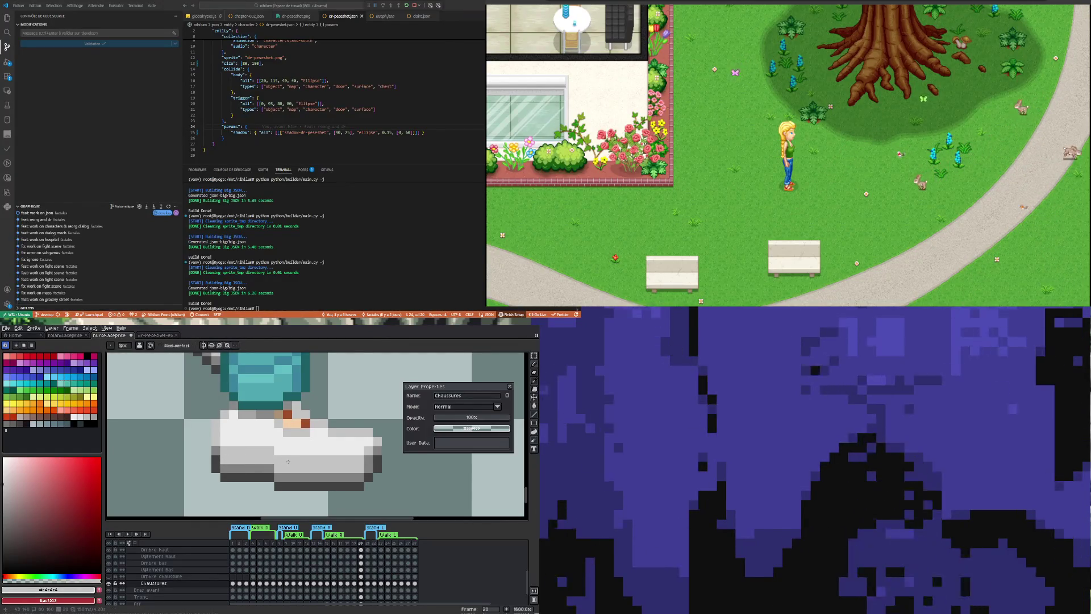
Finish the shoe detail with a sampled colour, erase stray pixels, and check frame 19.
key(i)
click(305, 443)
key(b)
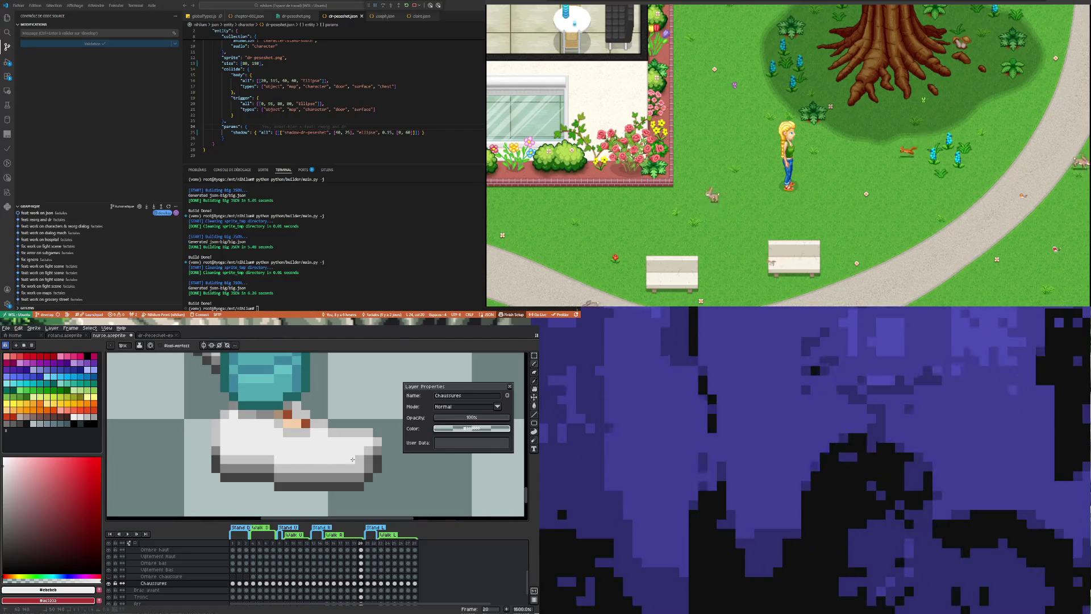
scroll(353, 459, down, 5)
scroll(306, 442, up, 3)
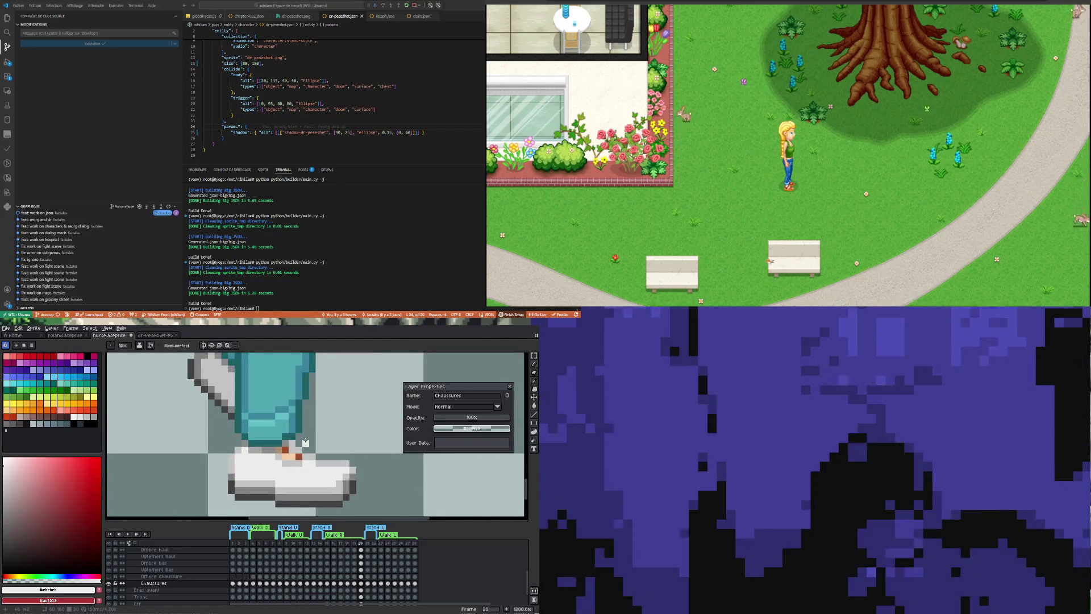
key(b)
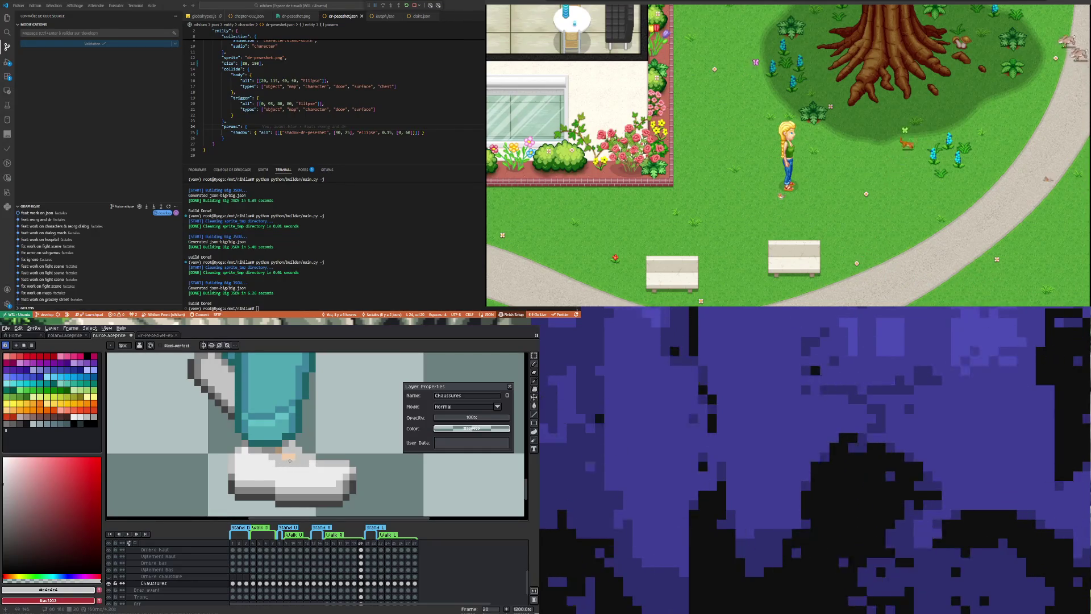
key(e)
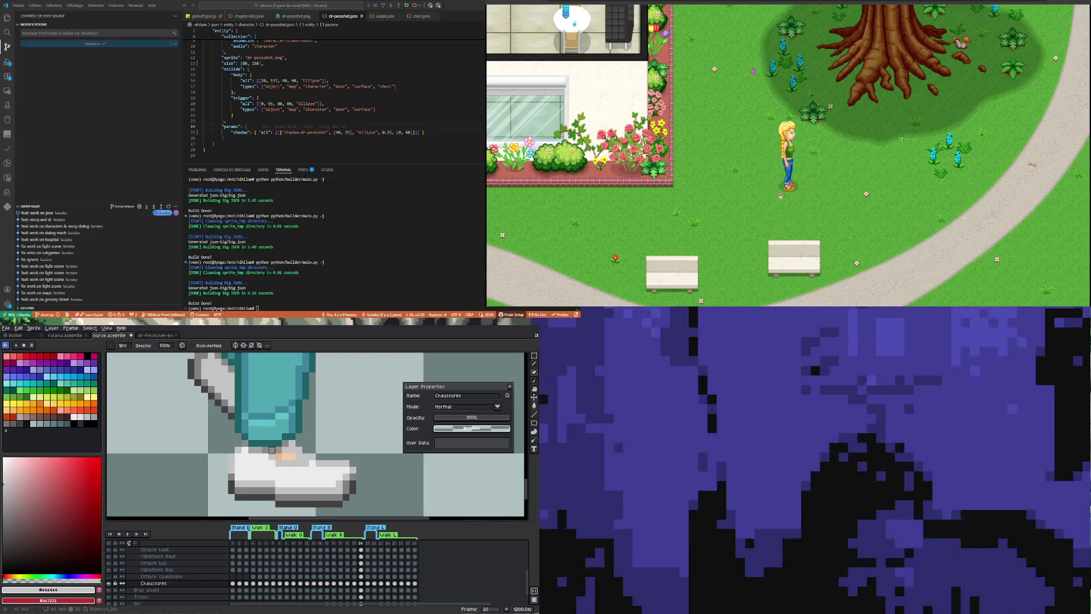
scroll(298, 463, down, 1)
scroll(289, 444, up, 1)
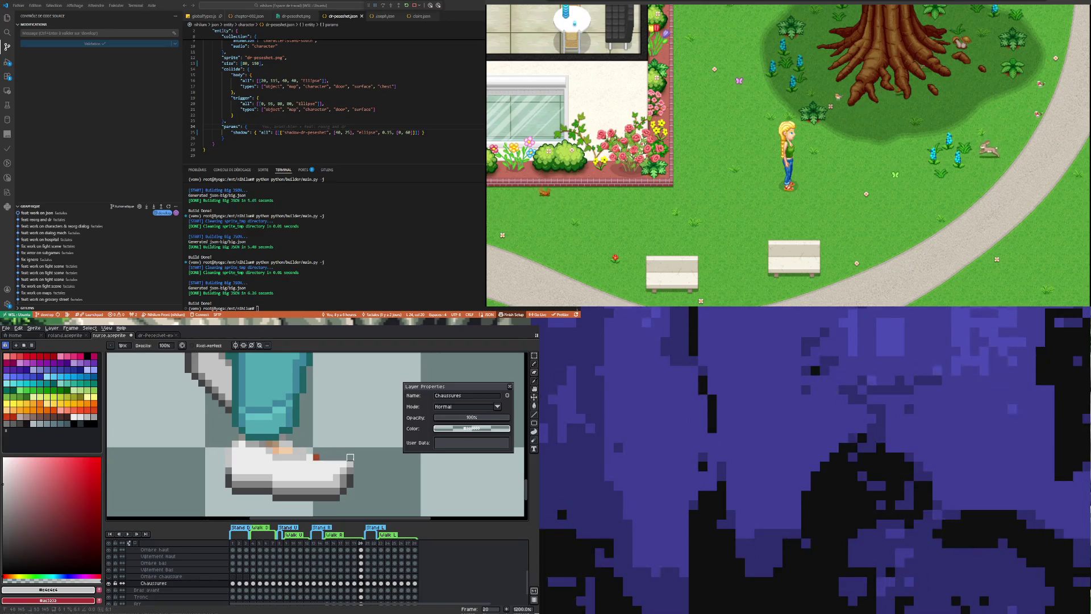
key(i)
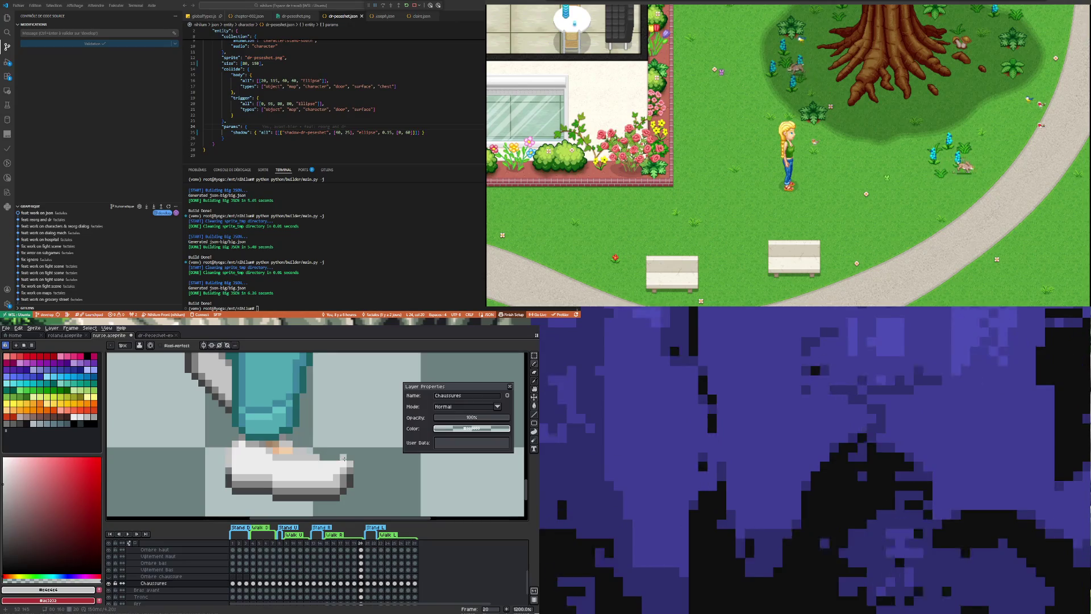
scroll(323, 465, down, 5)
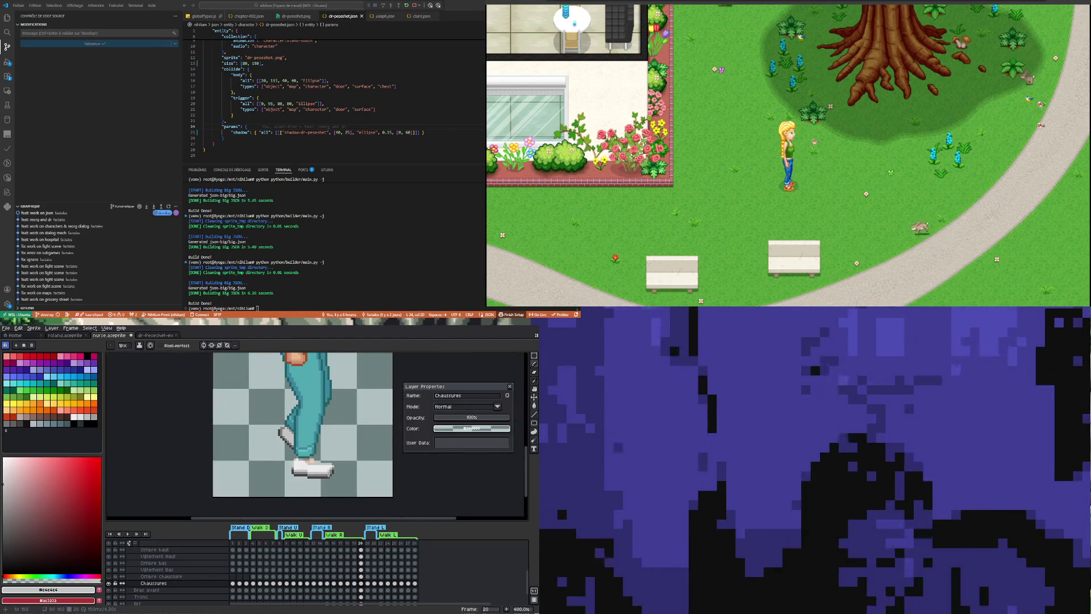
scroll(329, 474, up, 2)
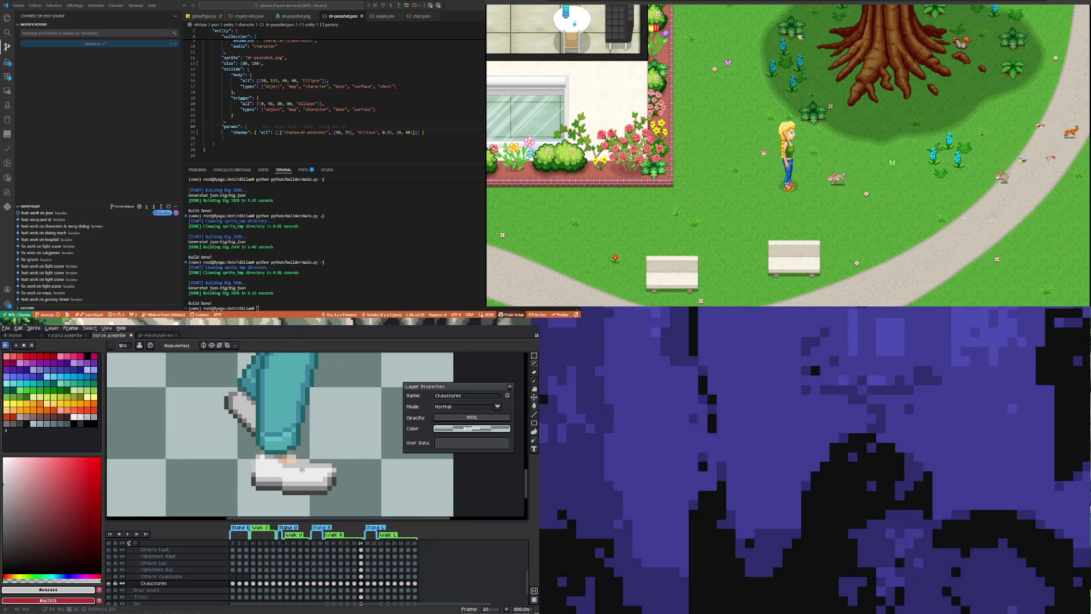
scroll(300, 469, up, 2)
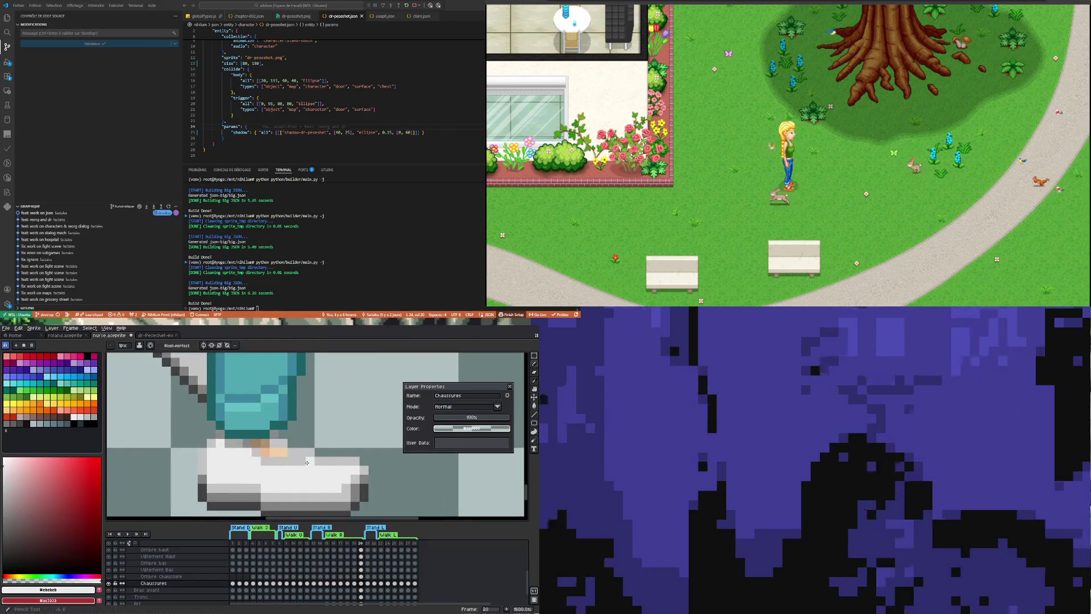
scroll(298, 463, down, 4)
scroll(312, 483, up, 3)
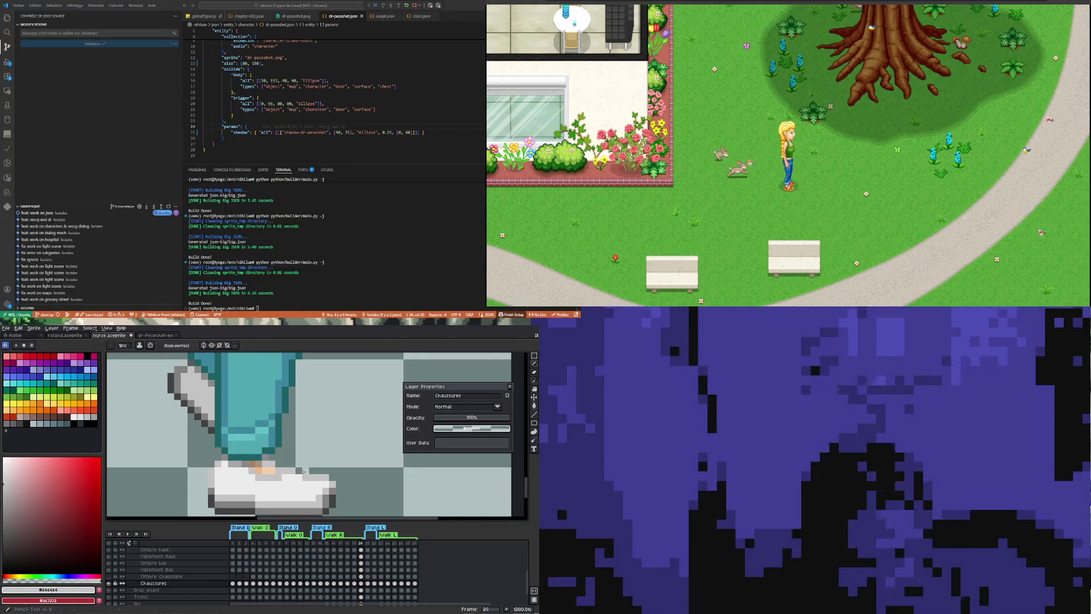
scroll(300, 471, down, 4)
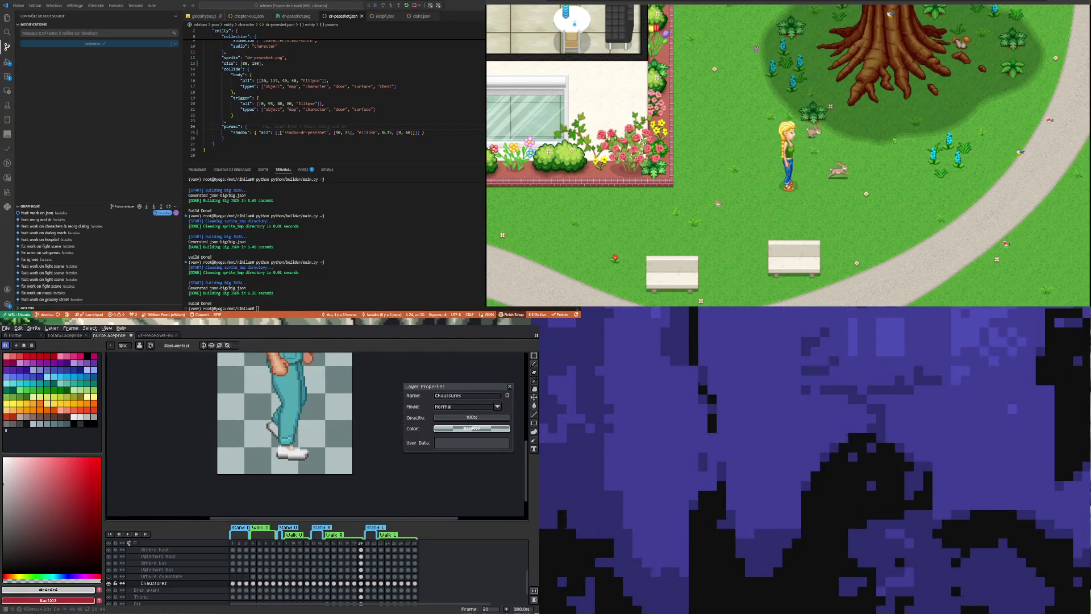
click(354, 585)
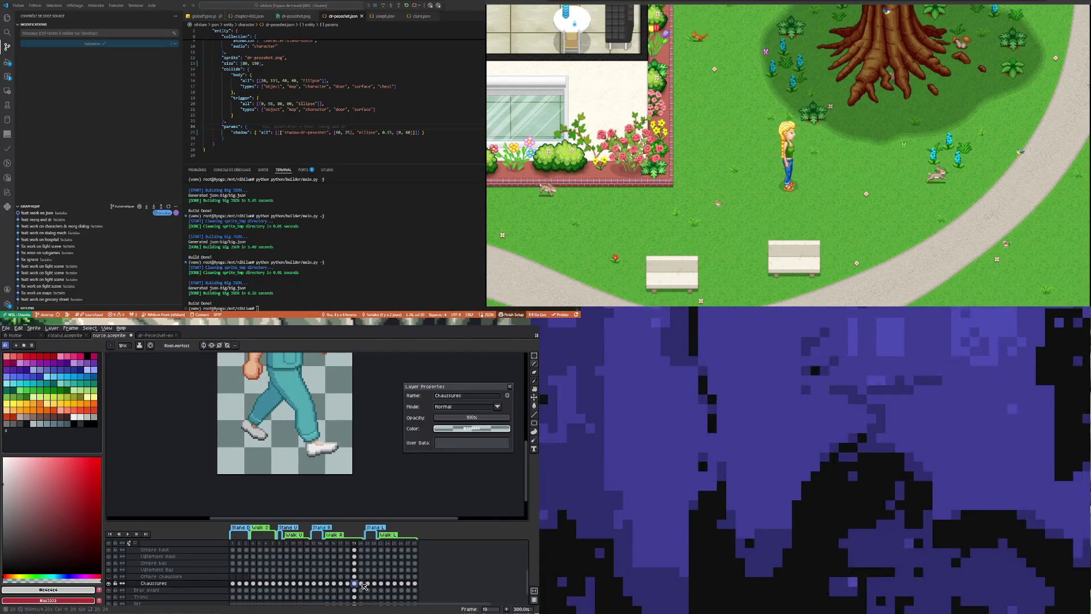
Compare frame 20 with the Chaussures layer hidden, then play the walk cycle.
click(363, 585)
scroll(297, 460, up, 2)
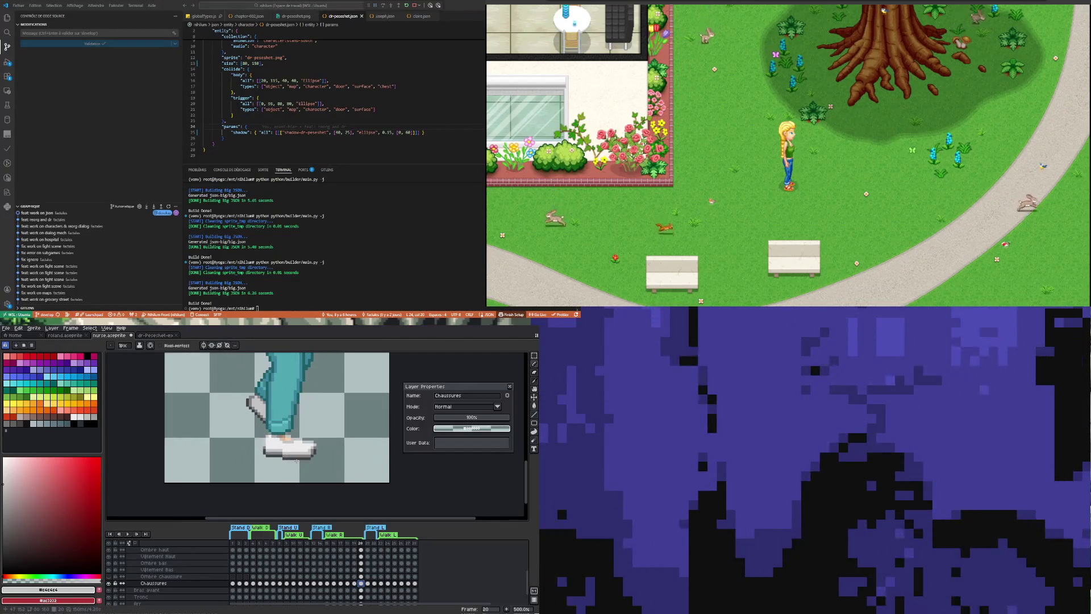
click(108, 583)
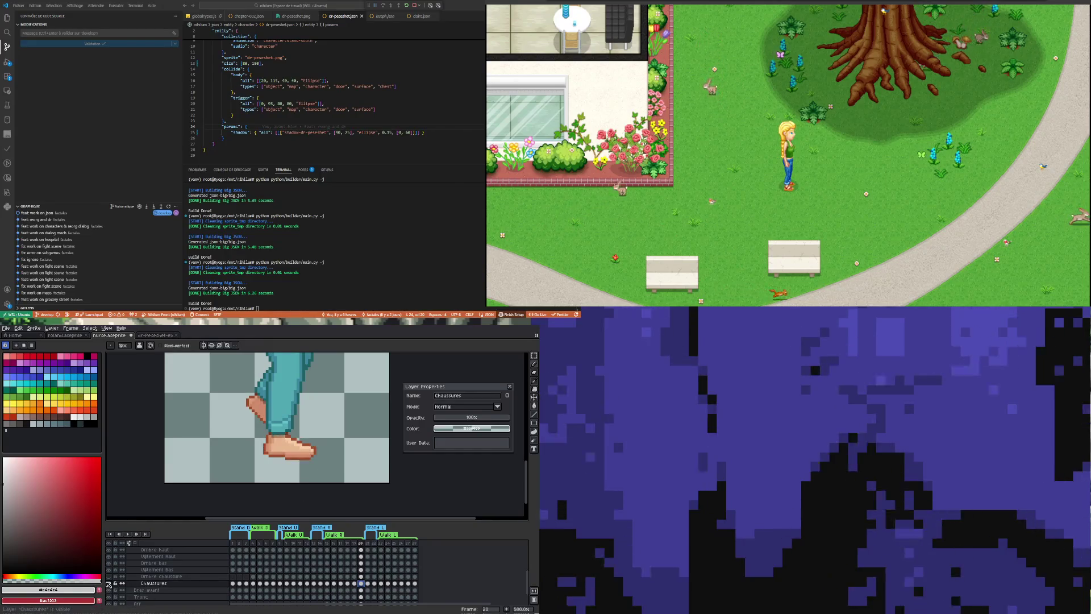
scroll(297, 449, up, 1)
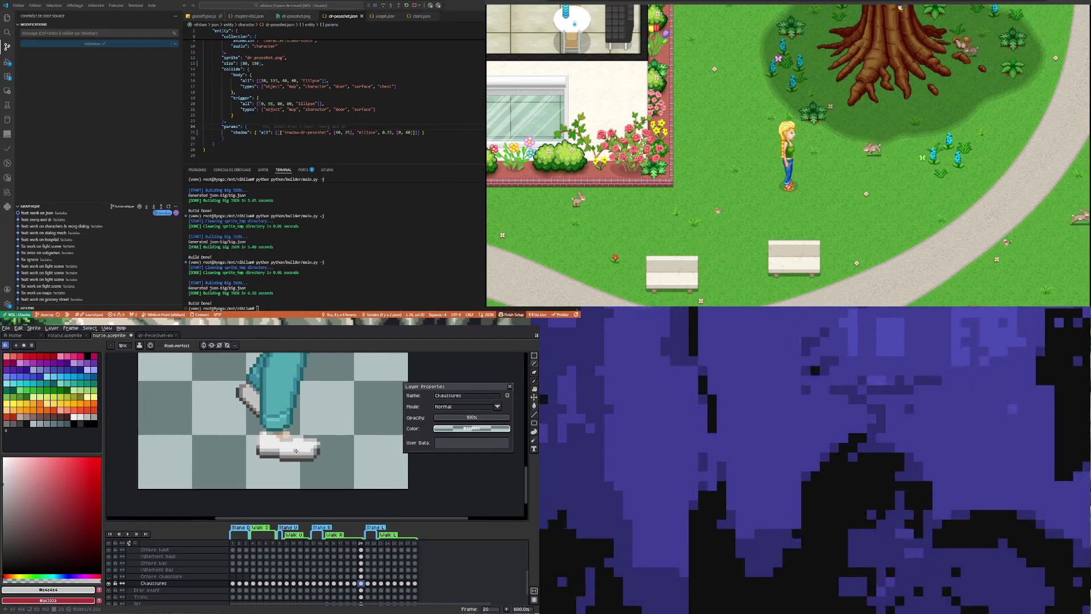
scroll(297, 449, down, 3)
click(128, 533)
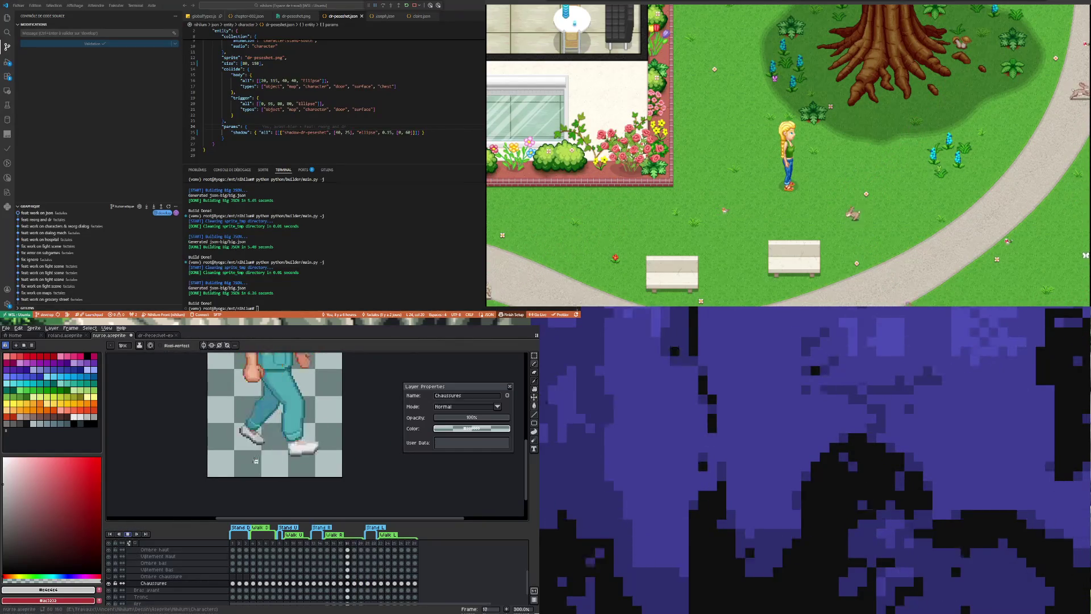
scroll(237, 468, down, 2)
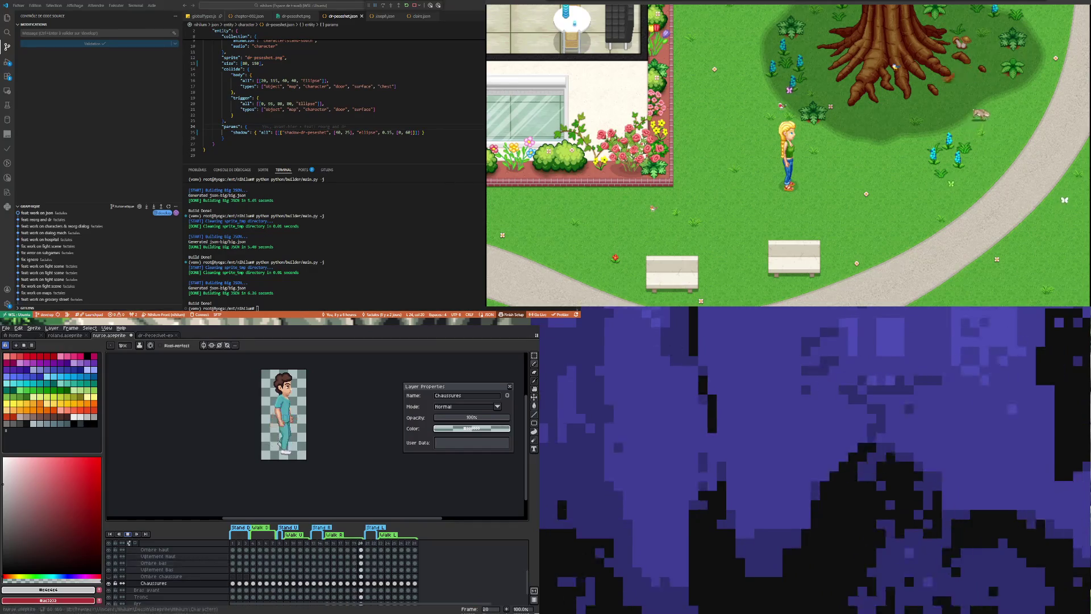
scroll(283, 451, up, 3)
scroll(282, 452, up, 1)
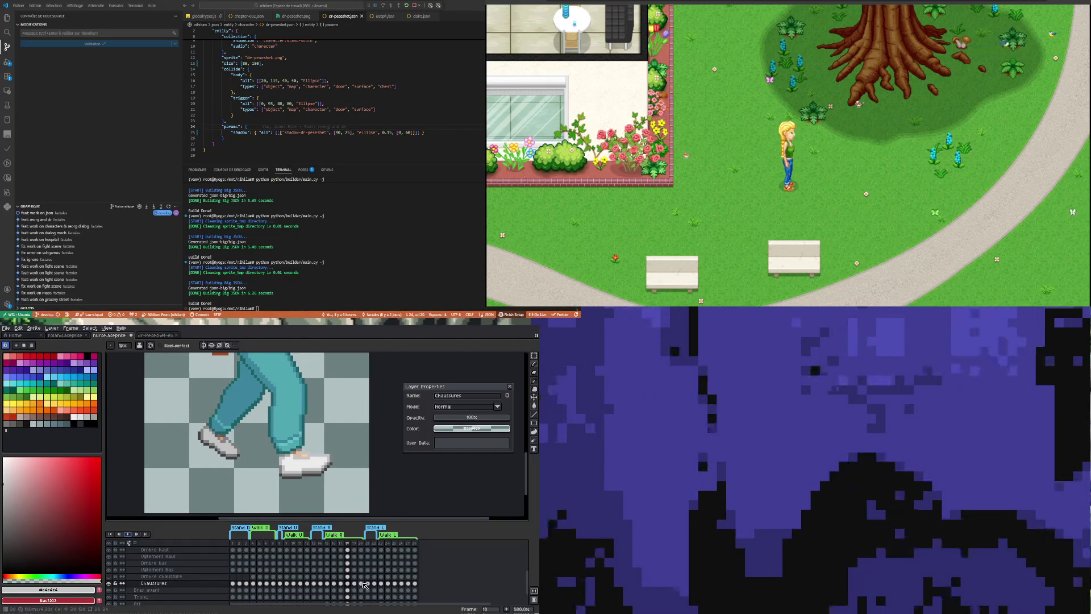
Stop playback on frame 20 and flip between frames 14 and 15 to inspect the shoes.
click(364, 585)
scroll(262, 435, down, 1)
scroll(253, 431, up, 2)
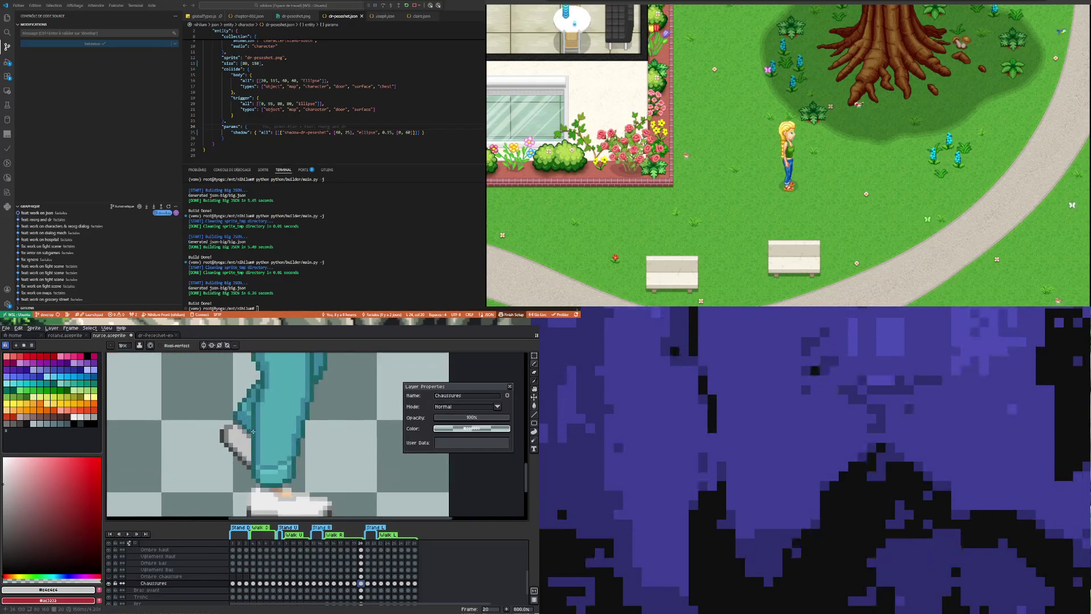
click(330, 584)
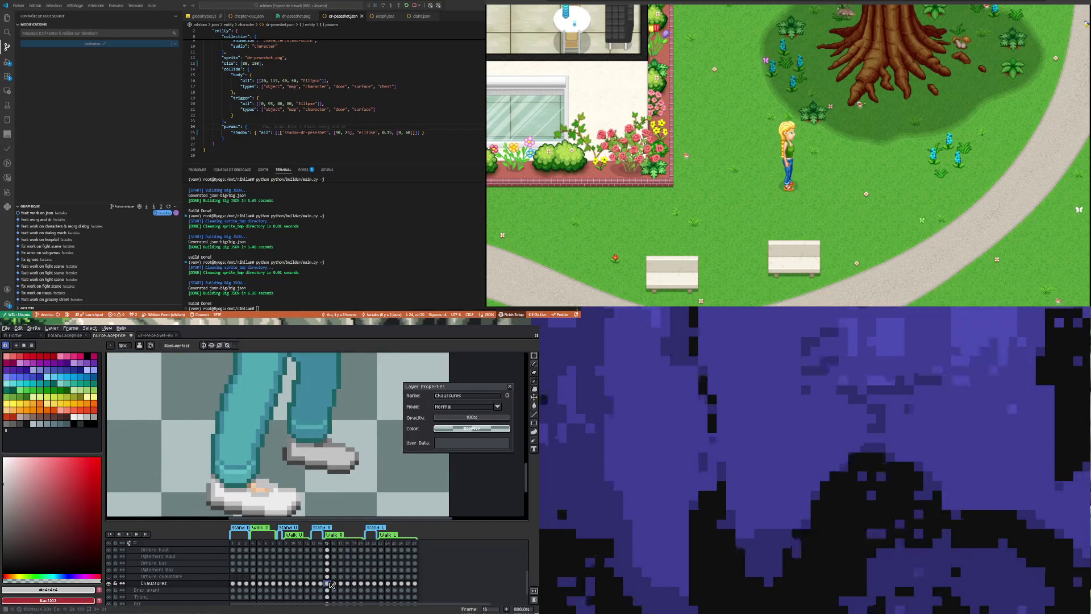
click(320, 584)
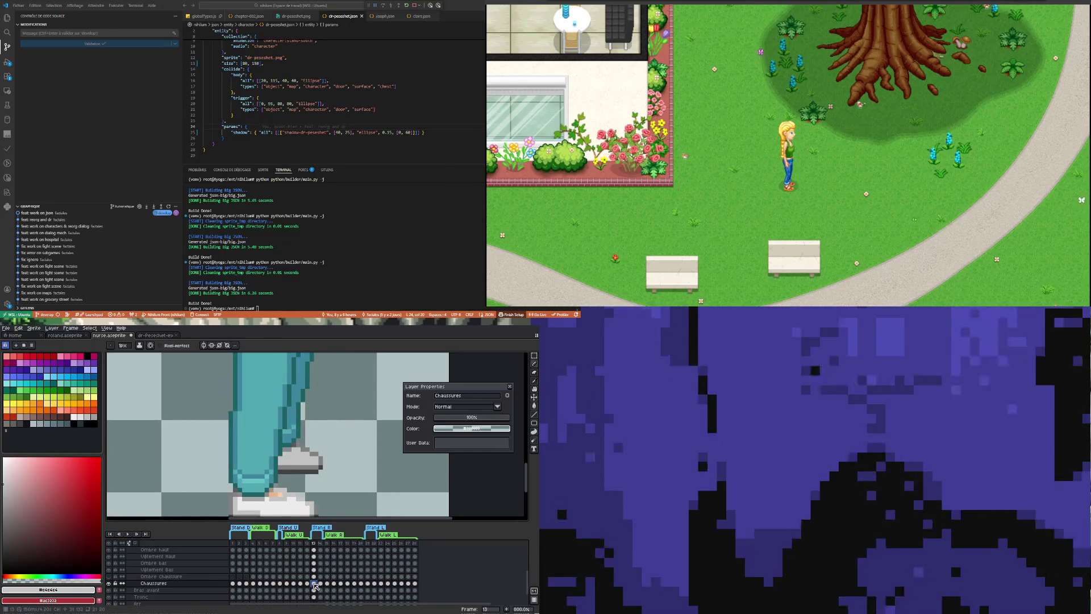
click(328, 583)
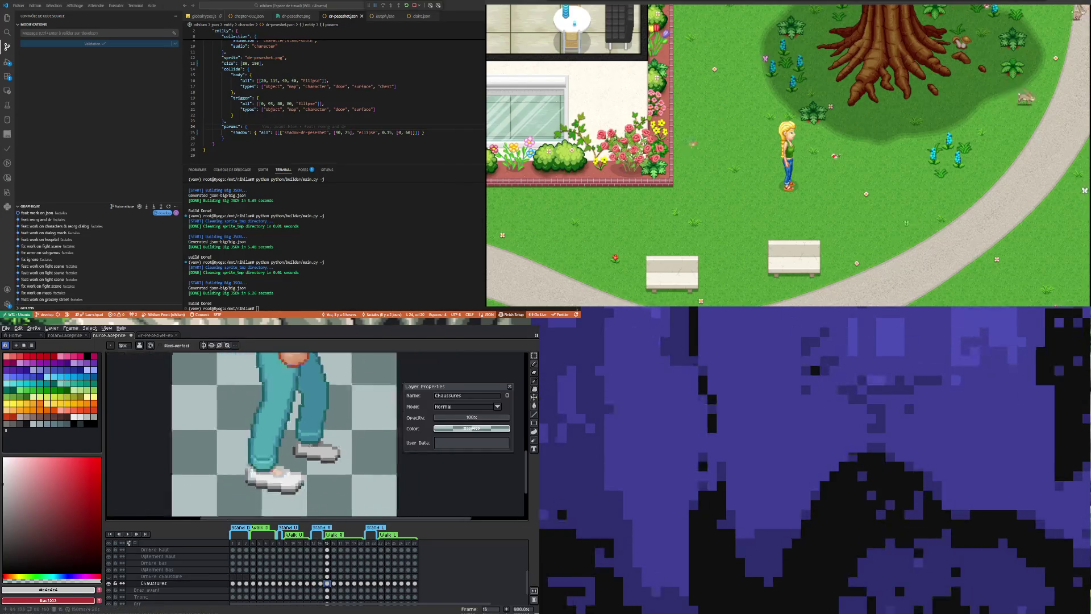
scroll(289, 477, down, 2)
scroll(289, 477, up, 3)
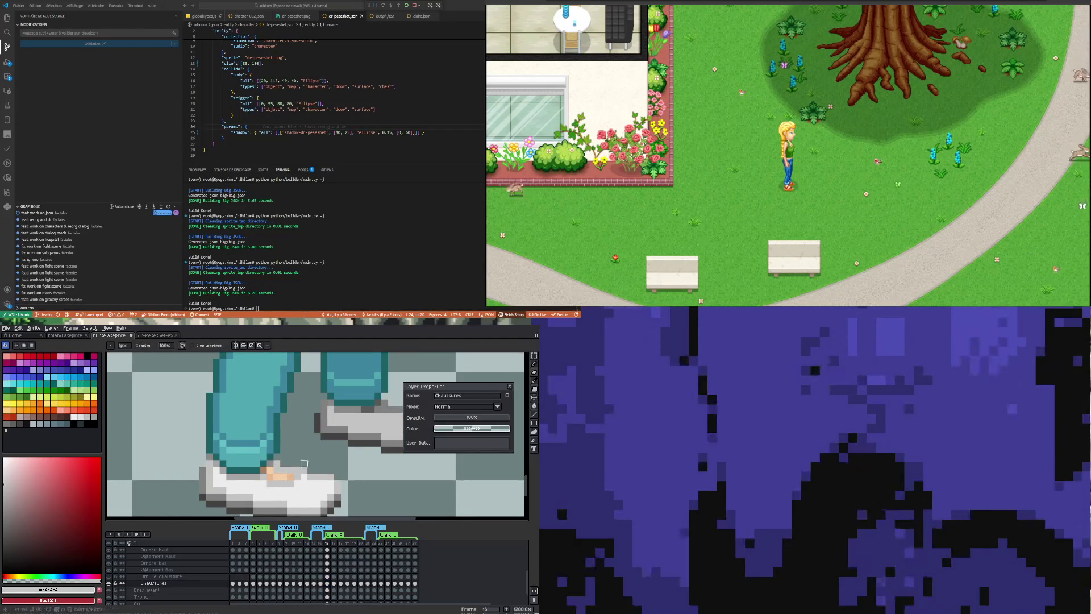
scroll(304, 448, down, 3)
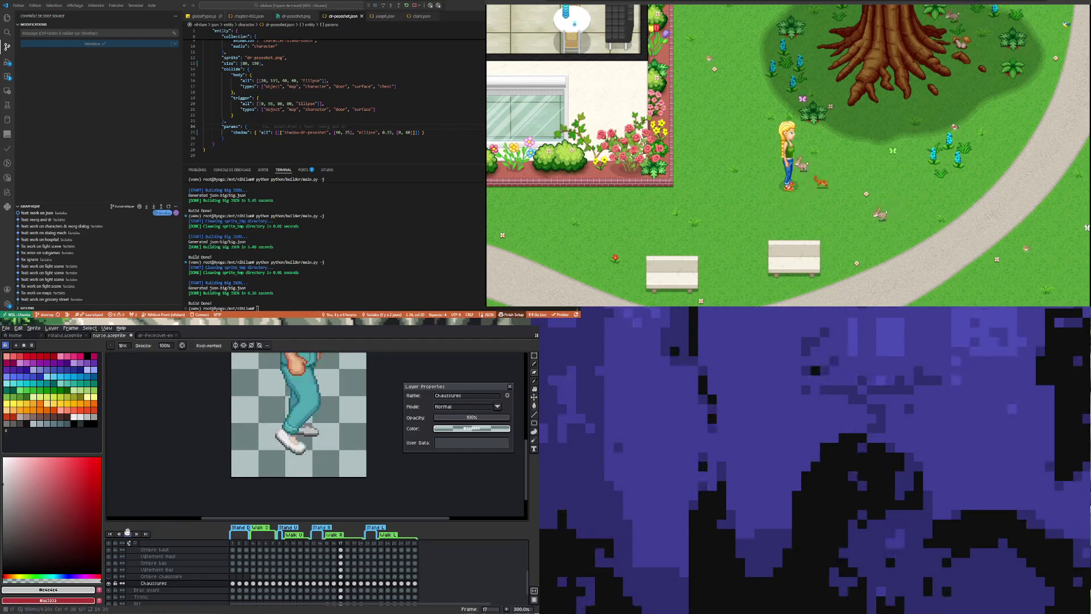
scroll(315, 445, up, 1)
scroll(314, 445, up, 1)
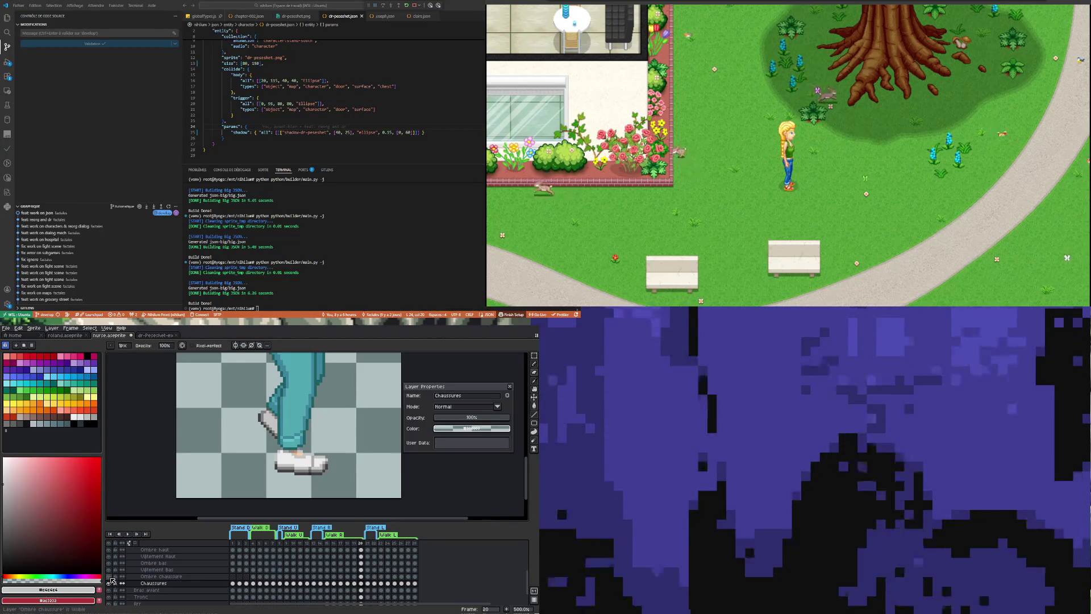
Make the Ombre chaussure shoe-shadow layer the active layer.
click(170, 577)
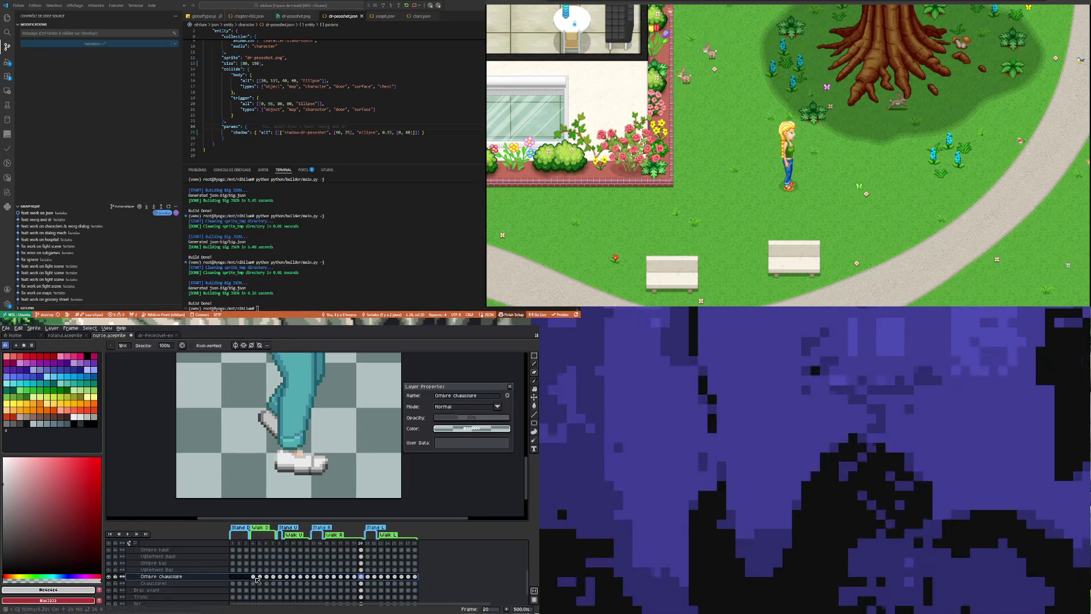
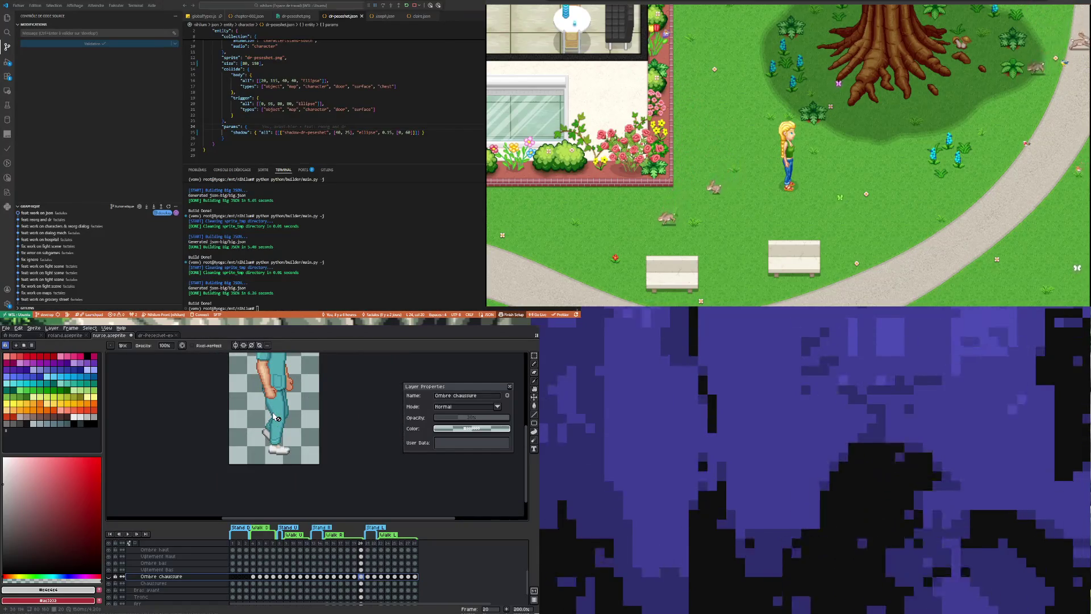
scroll(277, 418, down, 1)
scroll(273, 417, up, 1)
scroll(271, 417, up, 1)
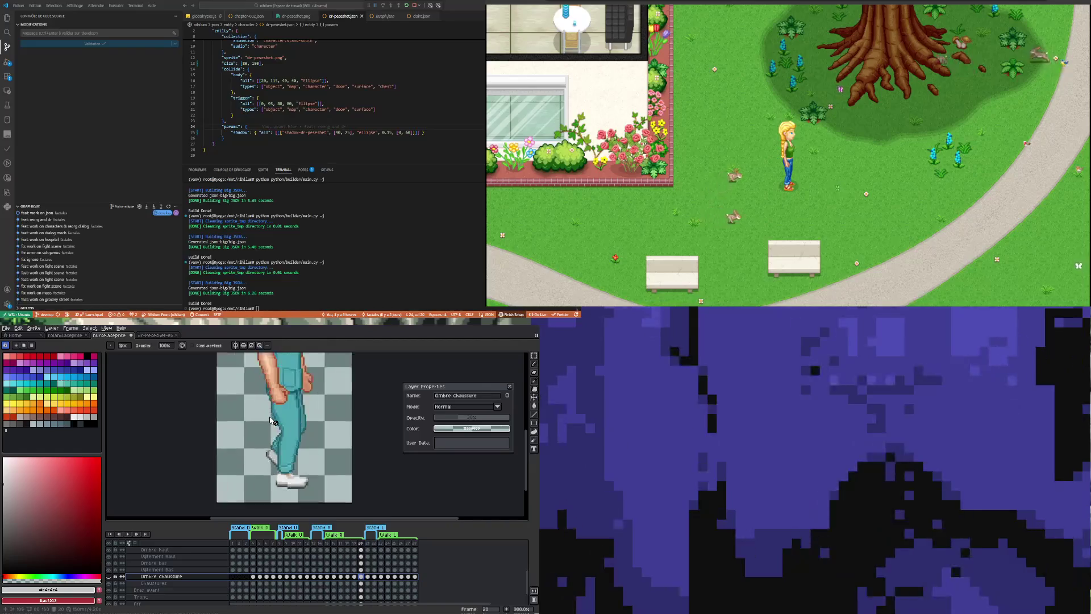
scroll(270, 418, up, 1)
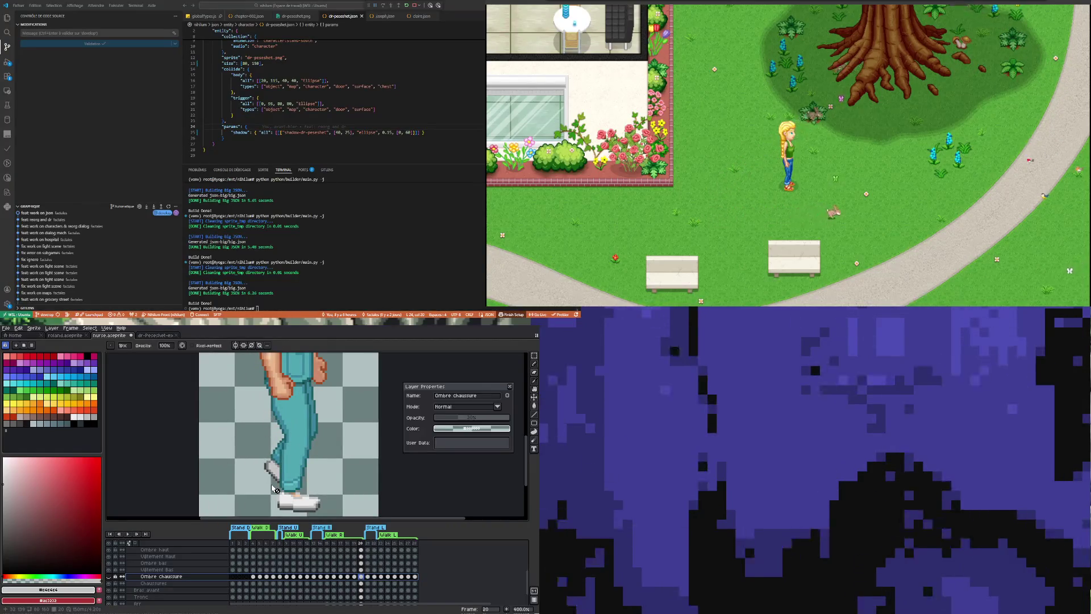
scroll(274, 486, down, 2)
scroll(276, 473, up, 1)
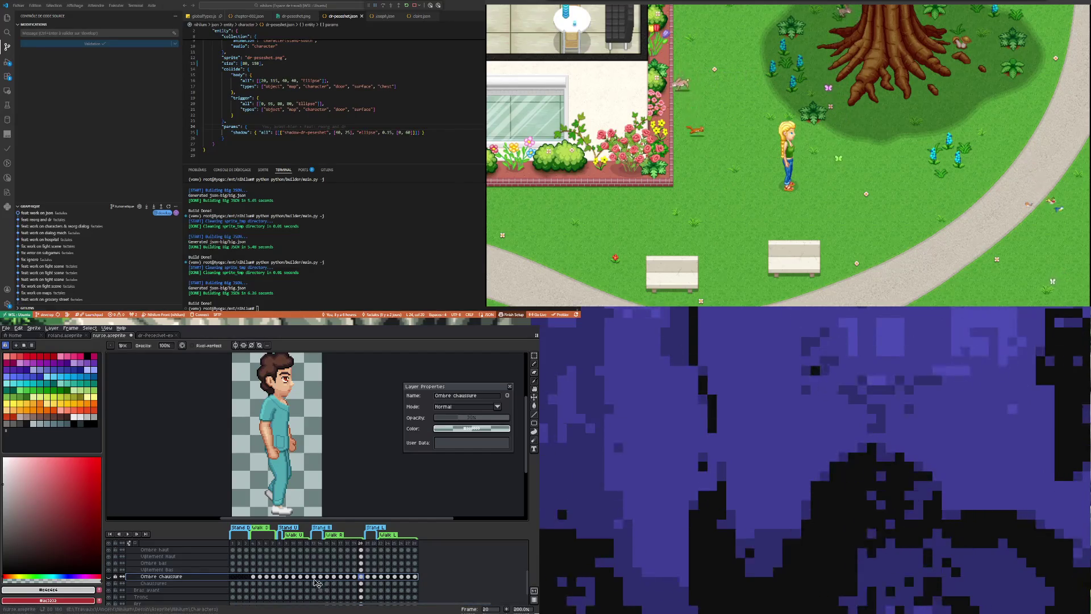
Step through walk frames 13, 14, 21 and 22 on the Chaussures layer to compare shoe poses.
click(367, 578)
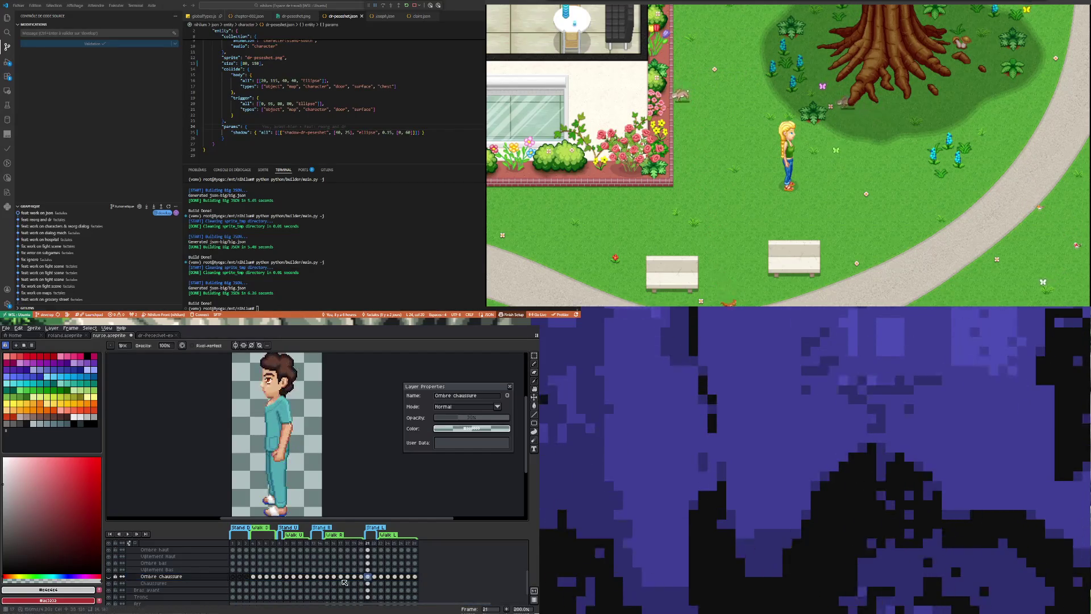
click(315, 578)
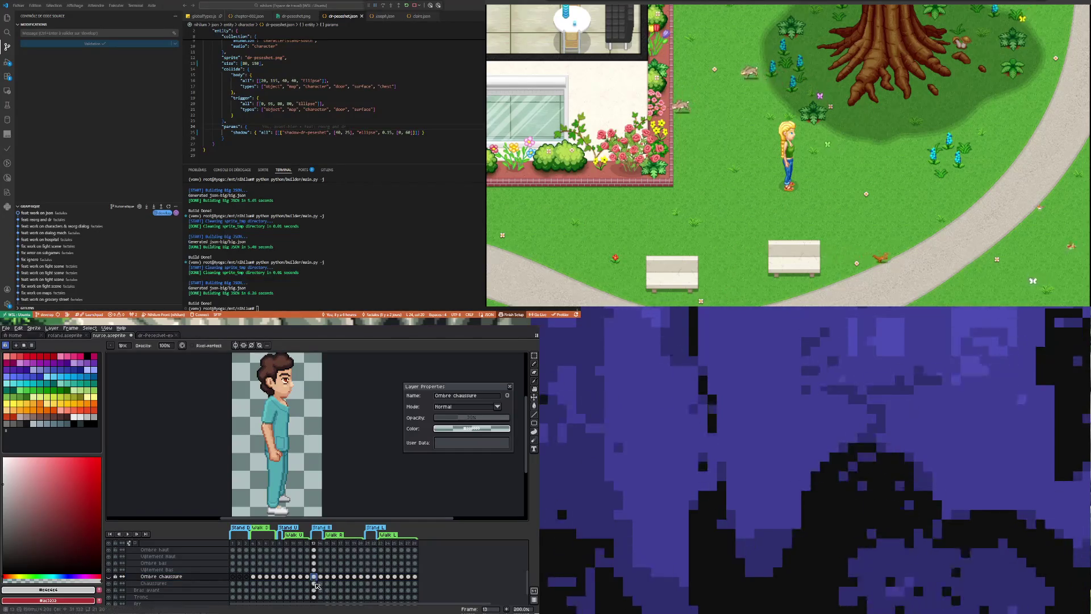
click(322, 584)
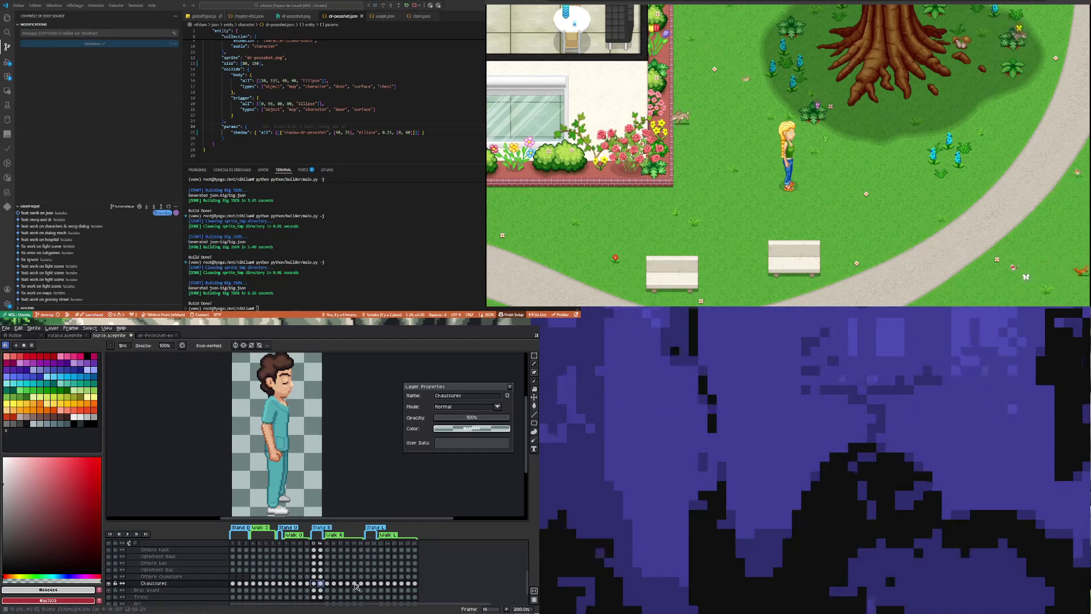
click(367, 584)
click(376, 584)
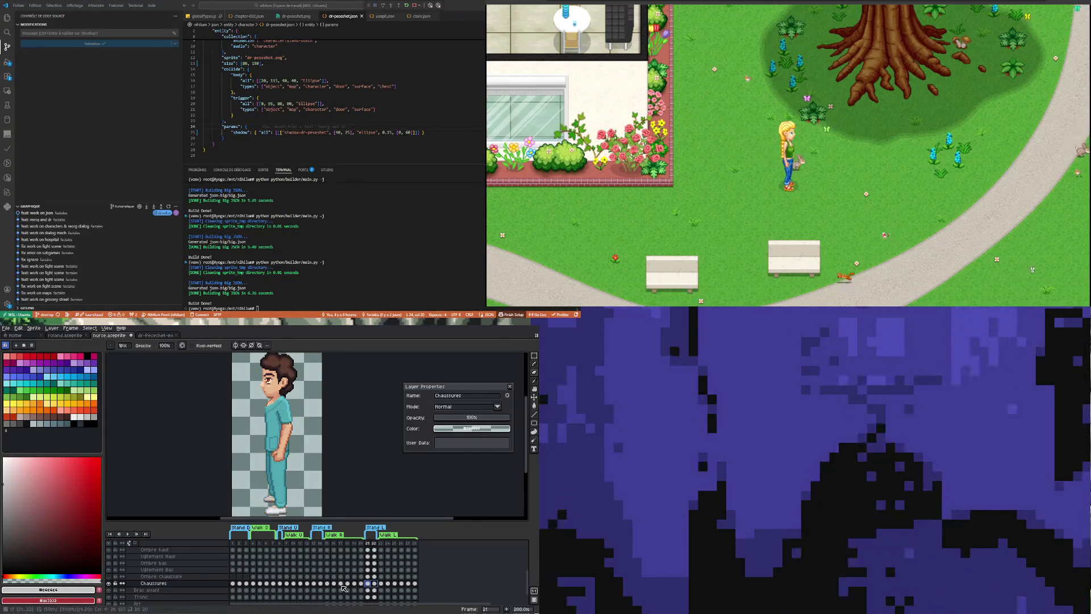
click(327, 585)
Select frame ranges 15–20 and then 23–28 on the Chaussures layer.
drag(328, 585, 371, 585)
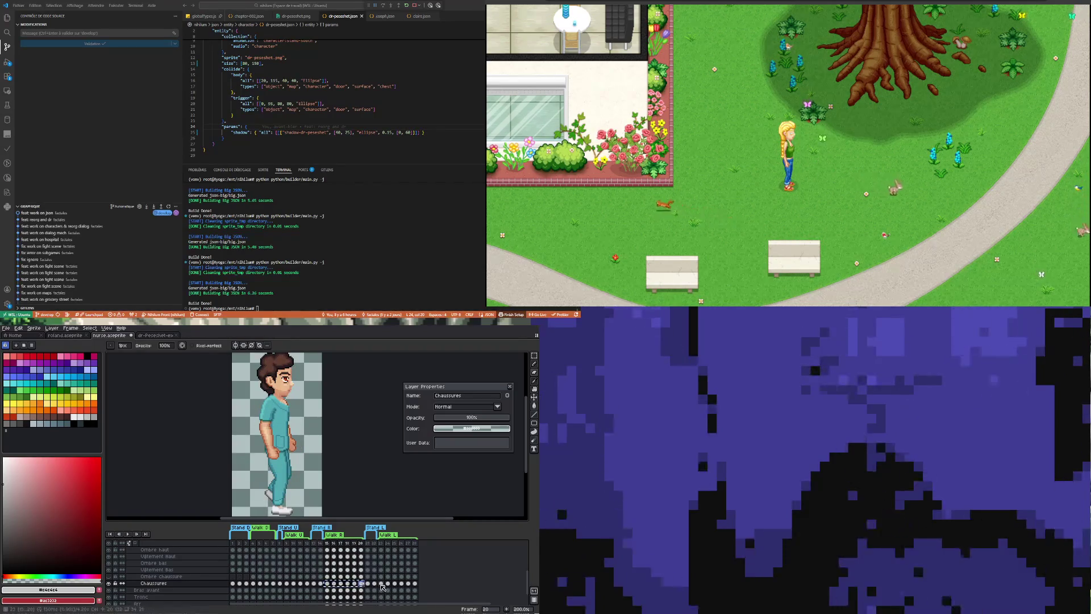
click(381, 584)
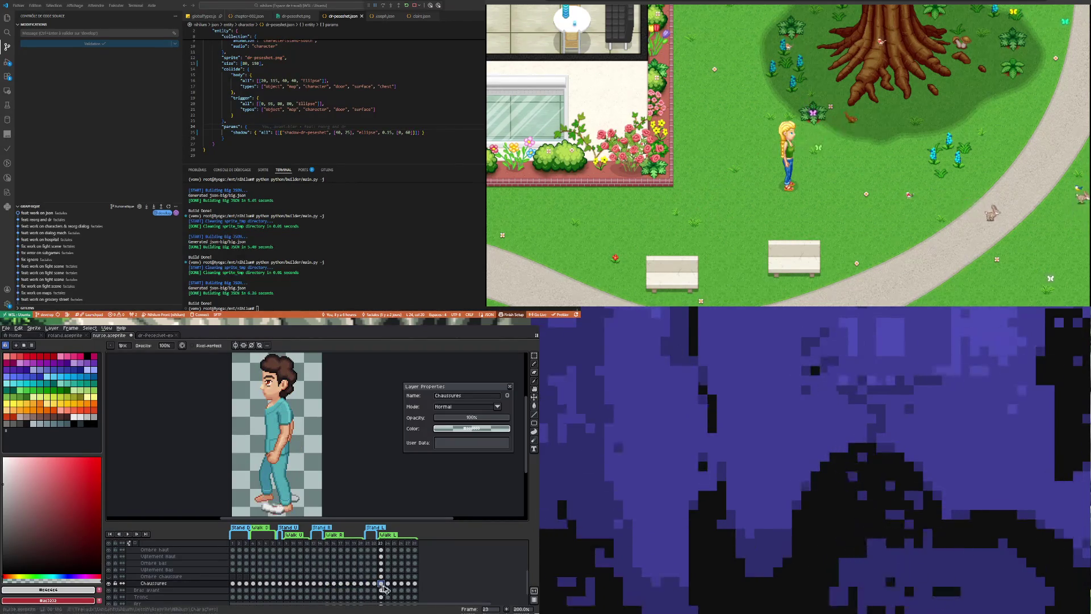
drag(416, 586, 385, 587)
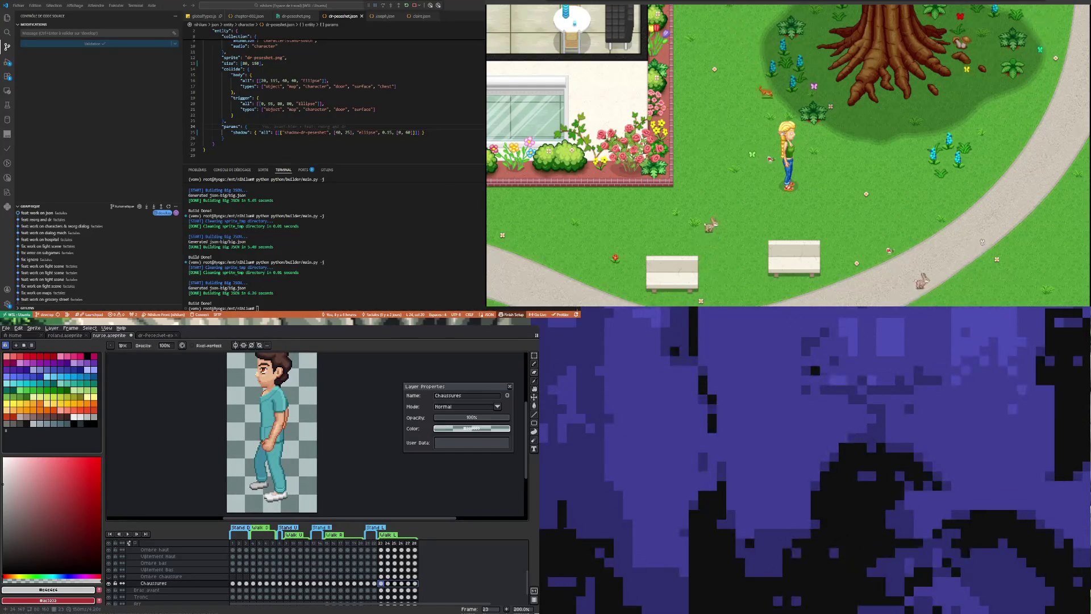
Compare the walking poses in frames 16 and 24, zooming to see the whole sprite.
click(333, 583)
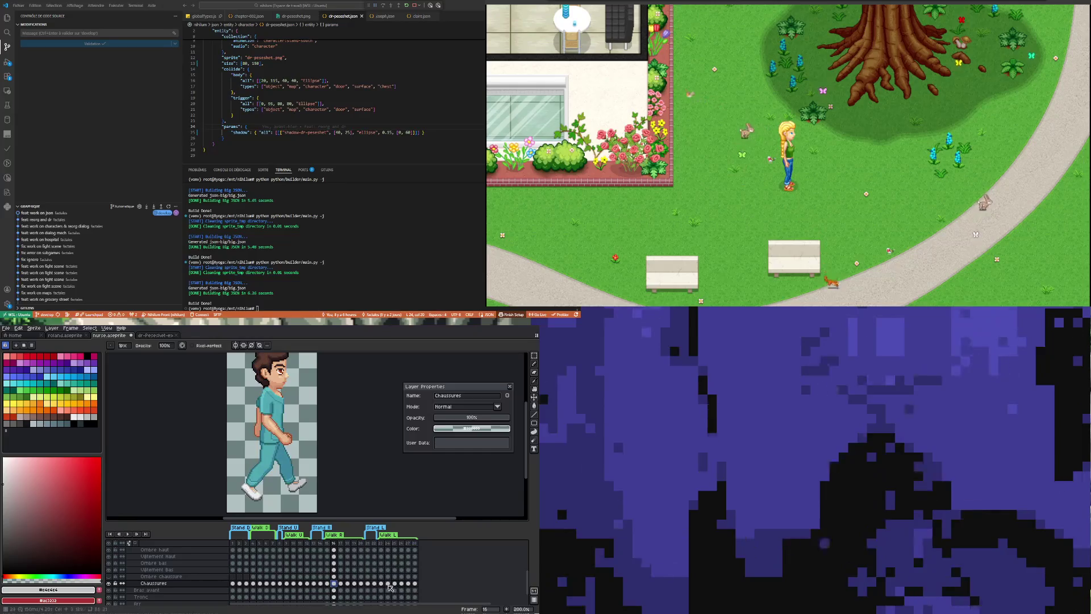
click(389, 583)
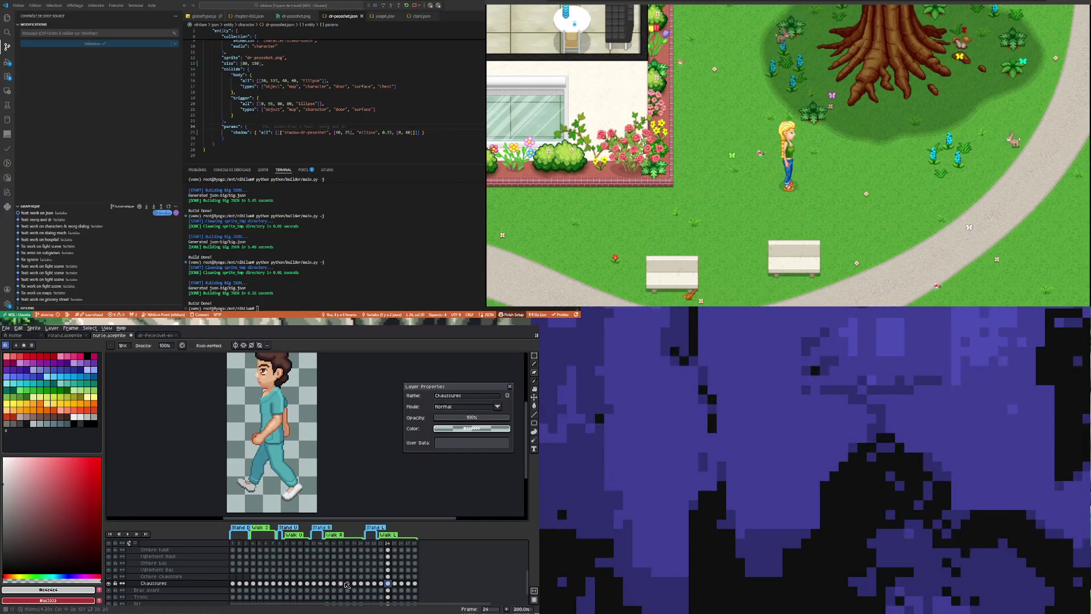
scroll(253, 455, up, 1)
scroll(251, 439, up, 1)
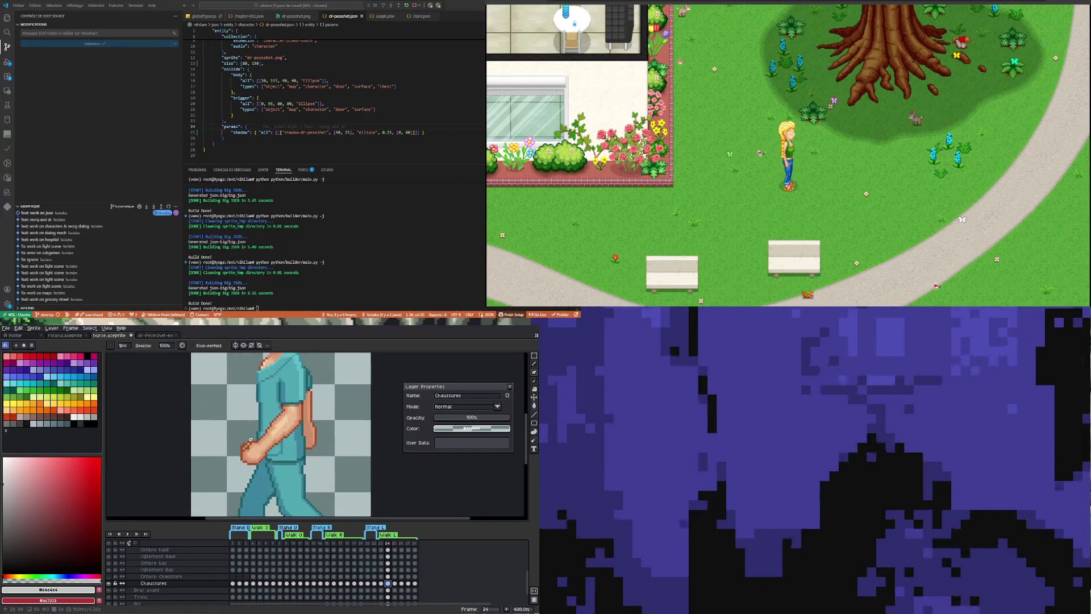
scroll(295, 500, down, 2)
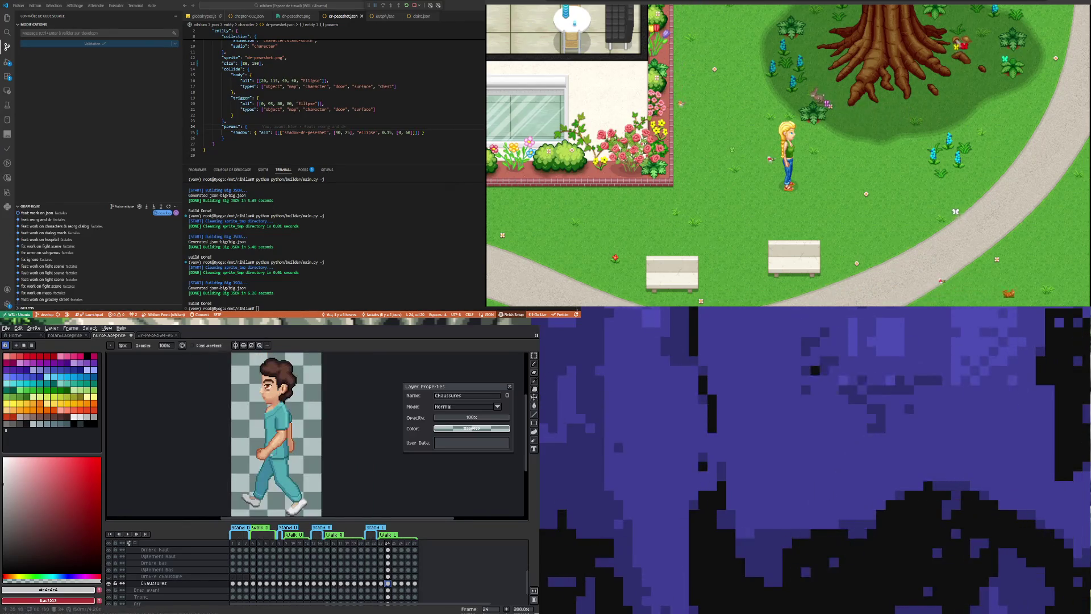
scroll(295, 500, up, 1)
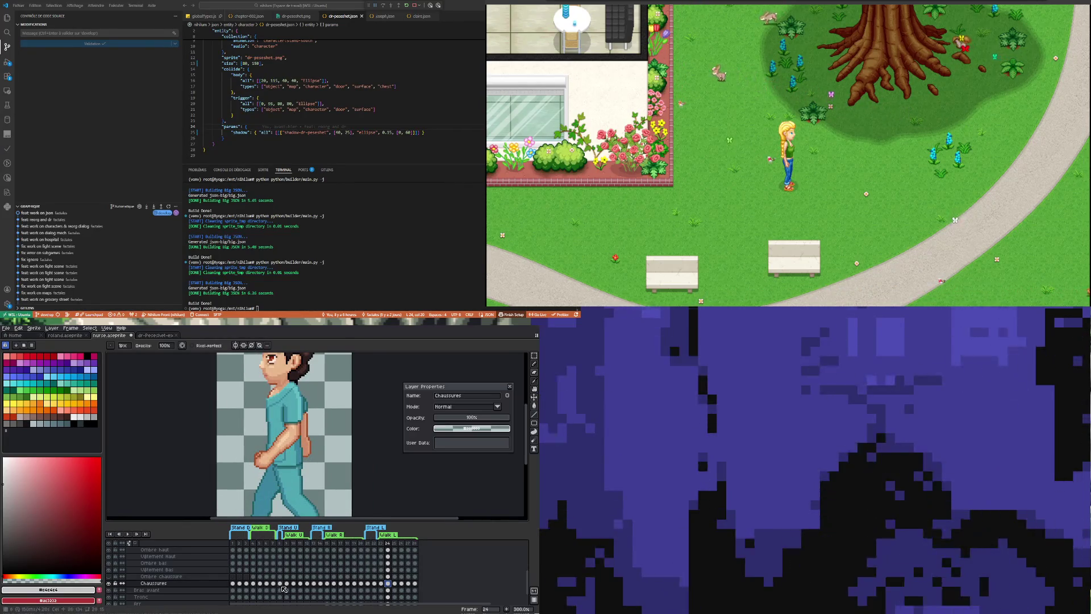
key(minus)
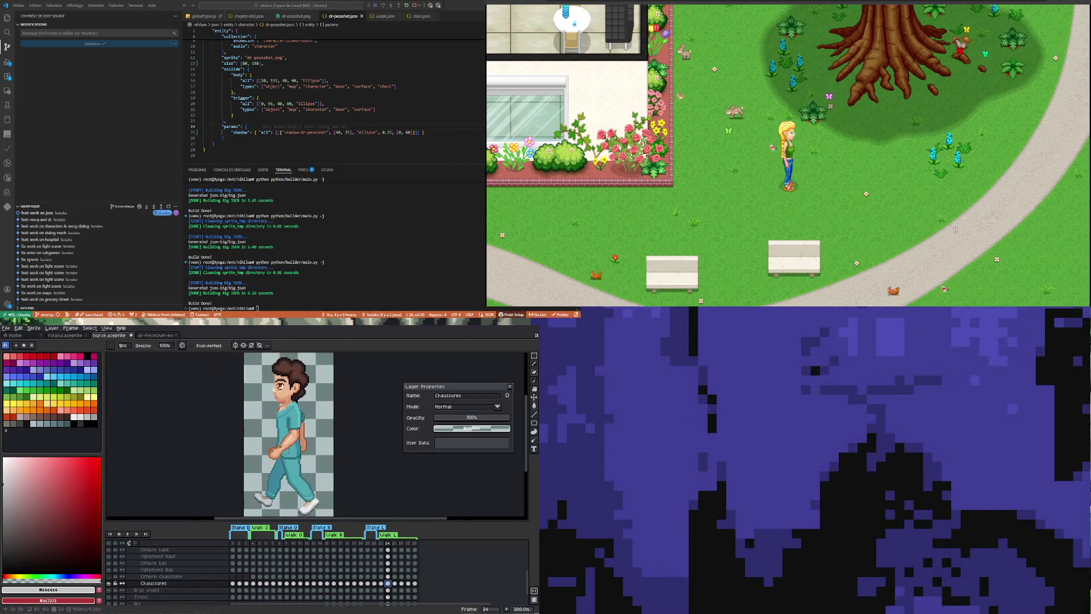
key(plus)
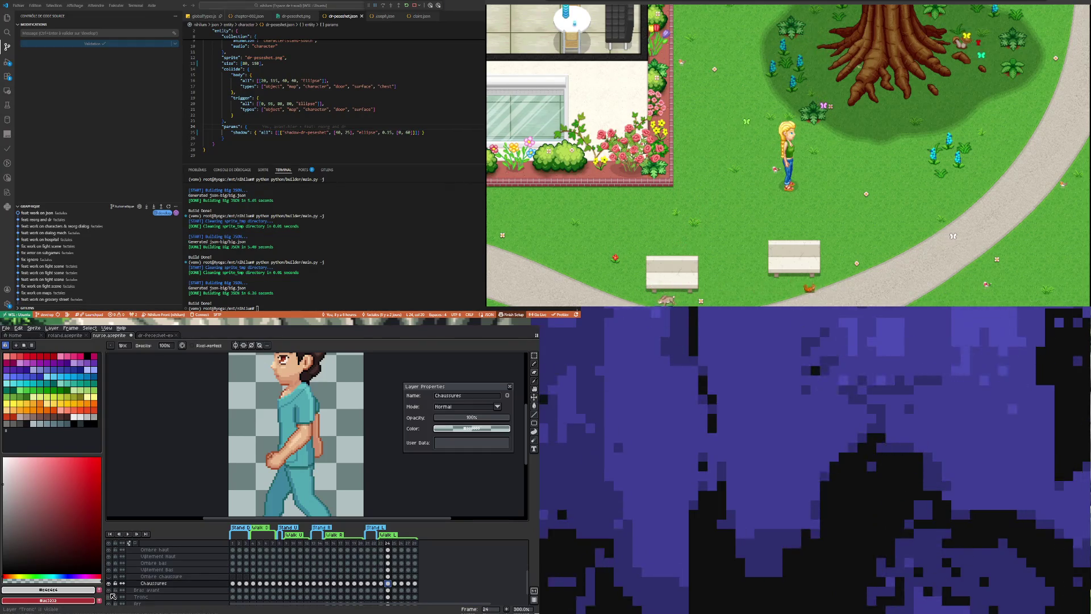
key(minus)
key(minus)
scroll(278, 430, up, 1)
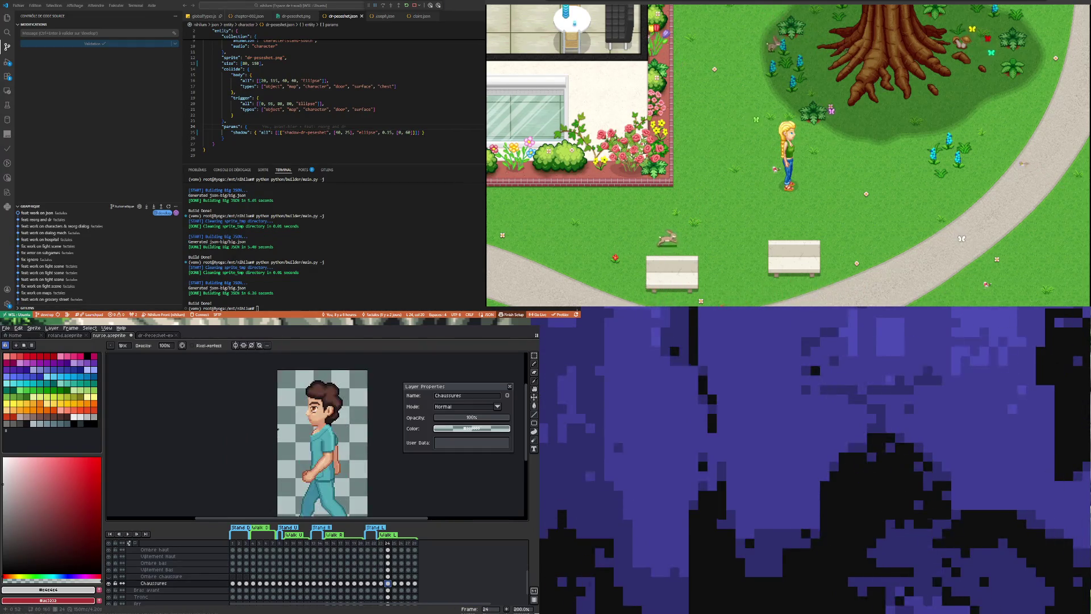
scroll(296, 455, up, 1)
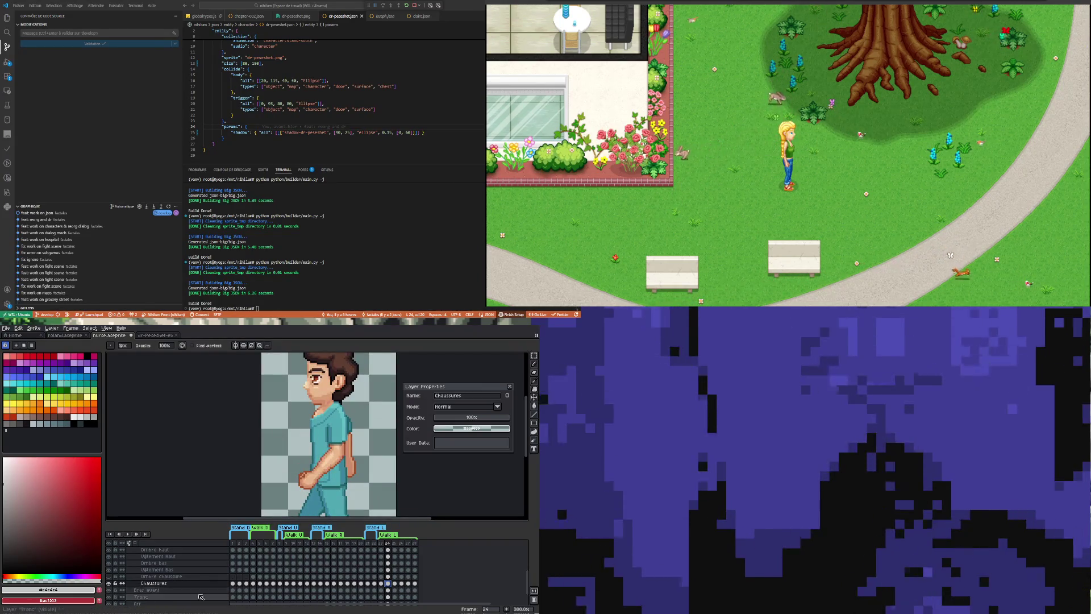
Check the arm and leg positions across frames 15, 18 and 20, returning to frame 15.
click(328, 584)
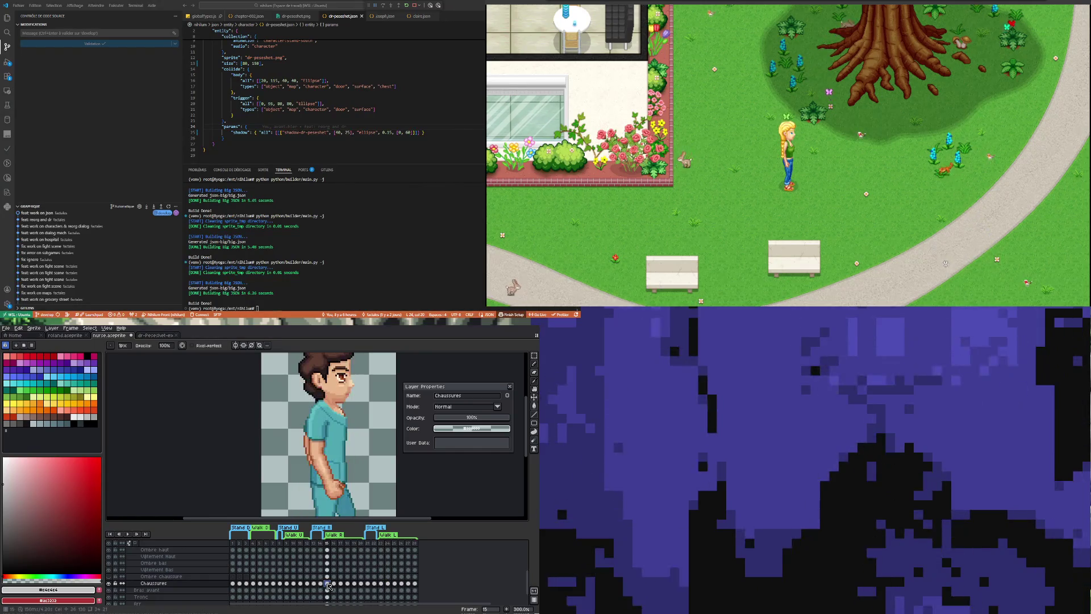
click(348, 585)
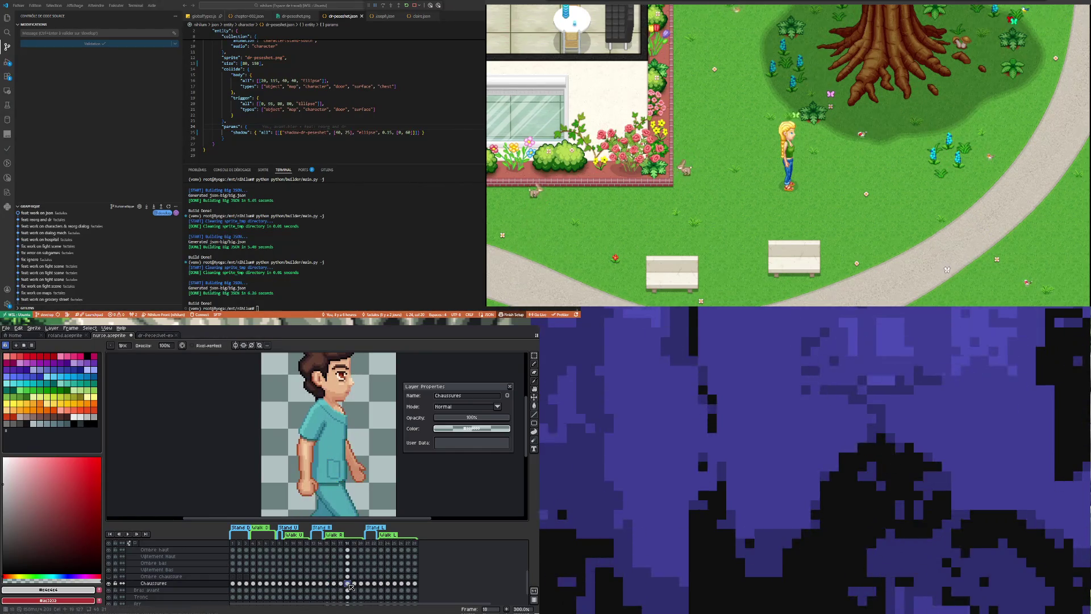
click(357, 585)
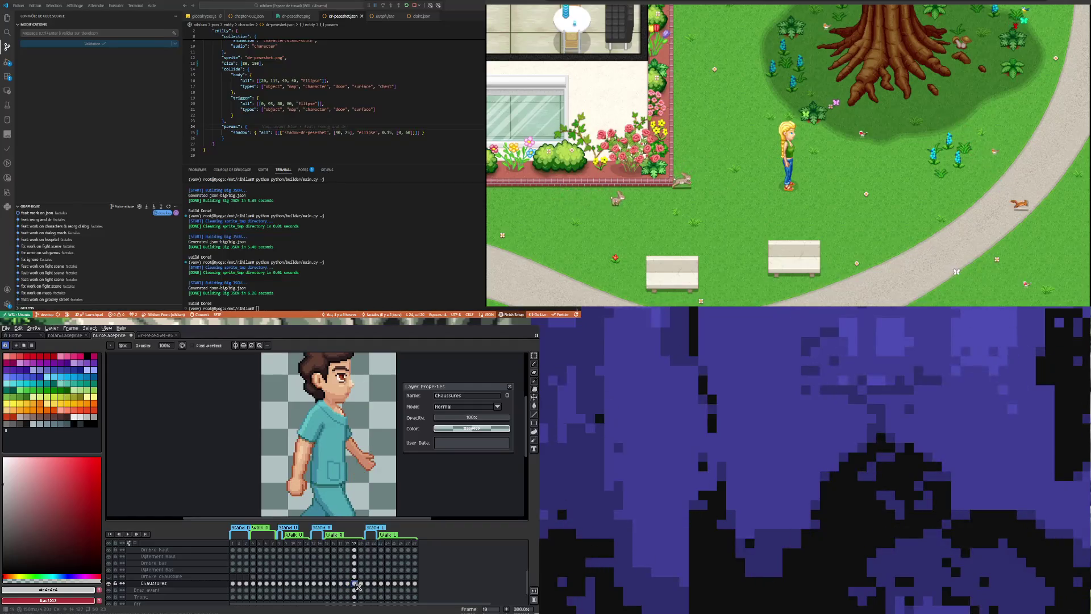
click(361, 585)
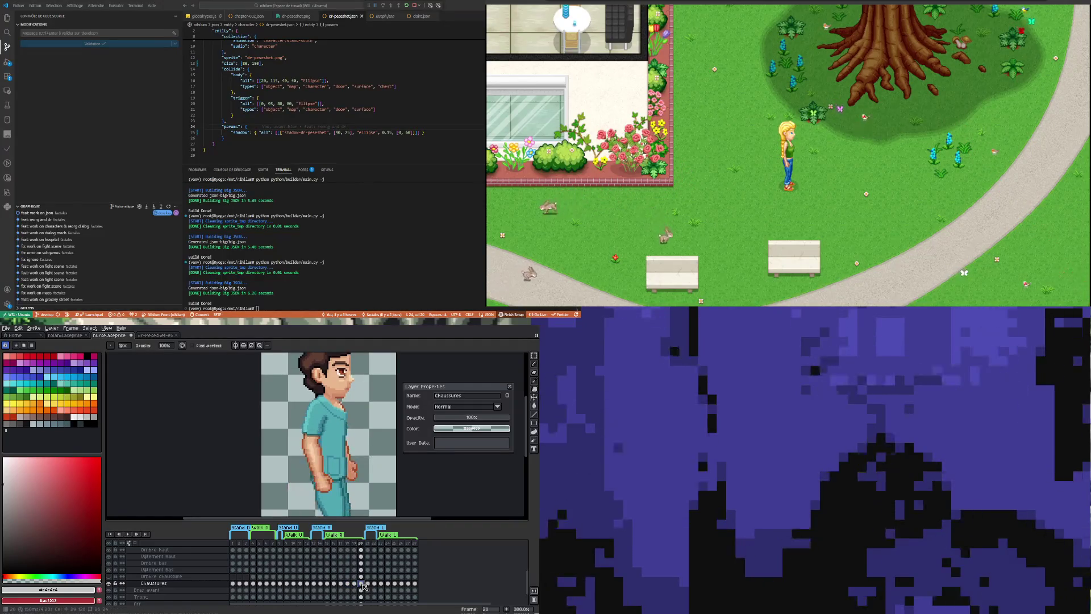
click(328, 585)
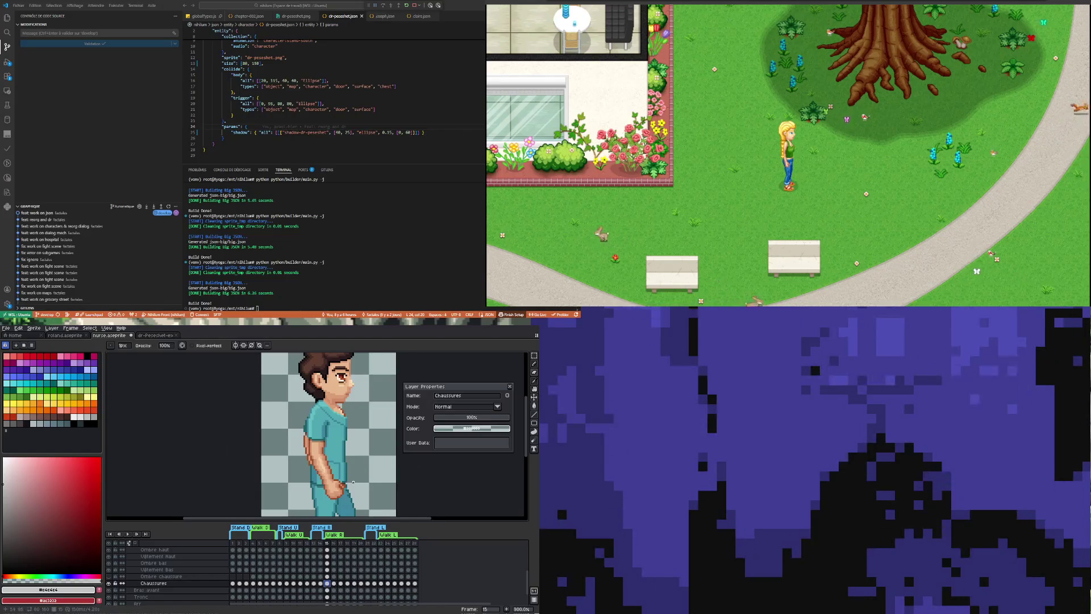
scroll(341, 491, up, 1)
scroll(343, 493, up, 1)
scroll(348, 492, down, 1)
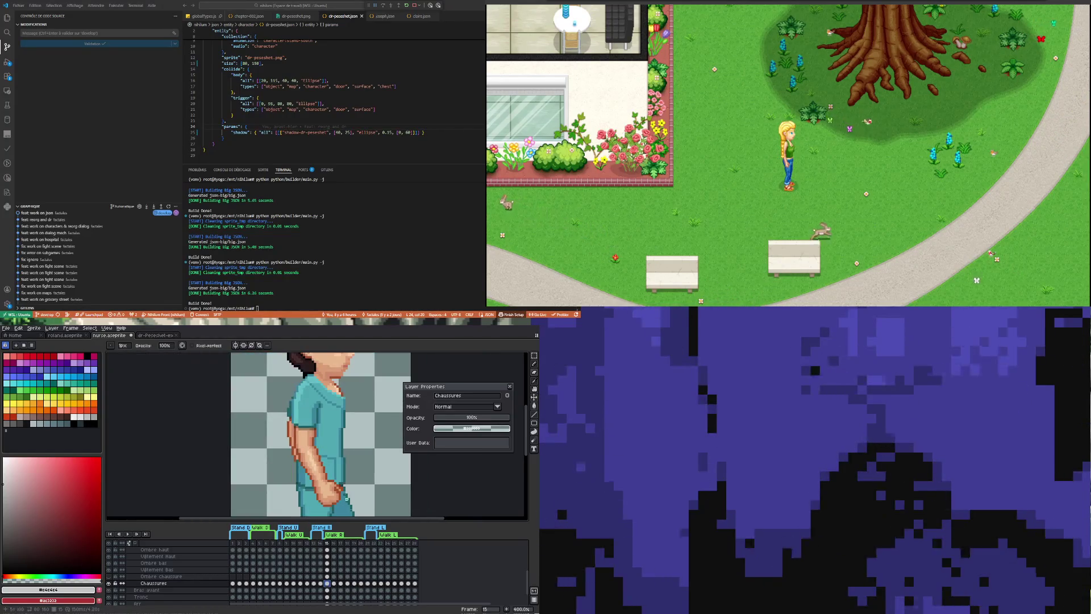
View the raised-arm pose at frames 23–24, then return to the frame 16 walking pose.
click(381, 584)
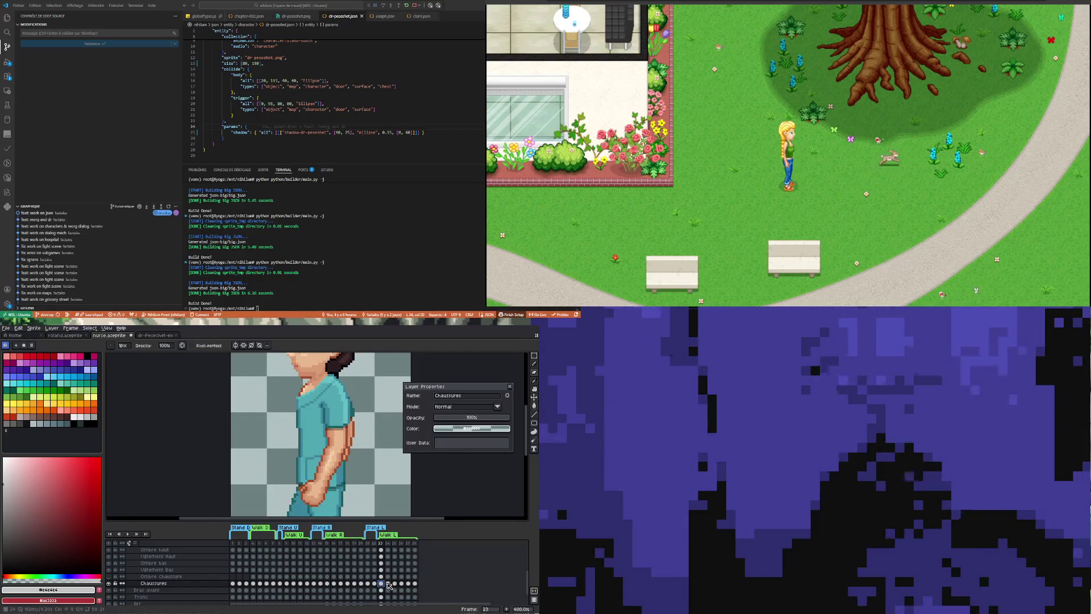
click(388, 584)
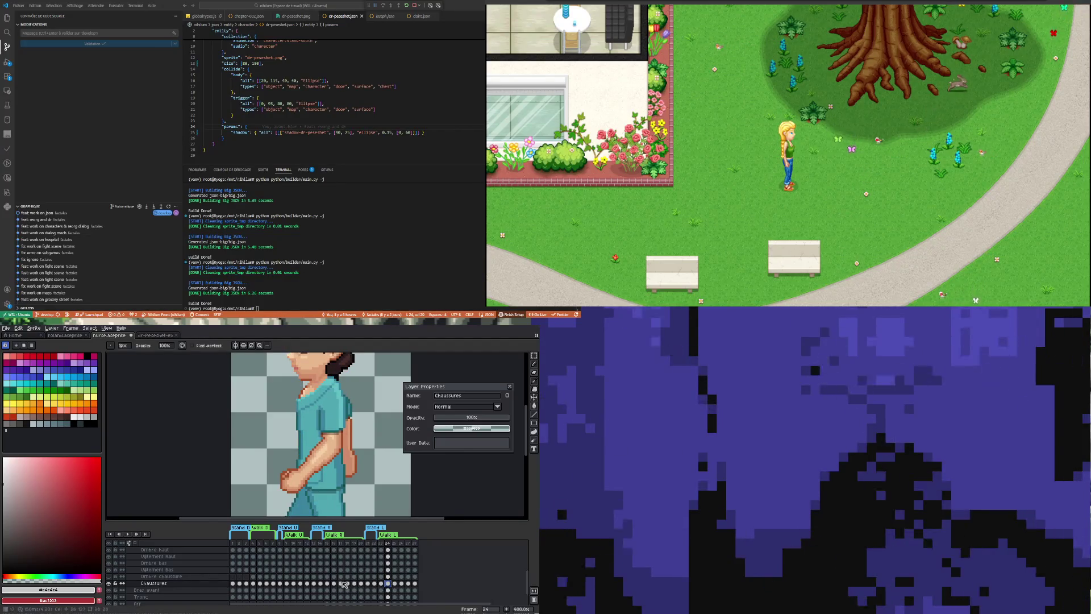
key(minus)
key(plus)
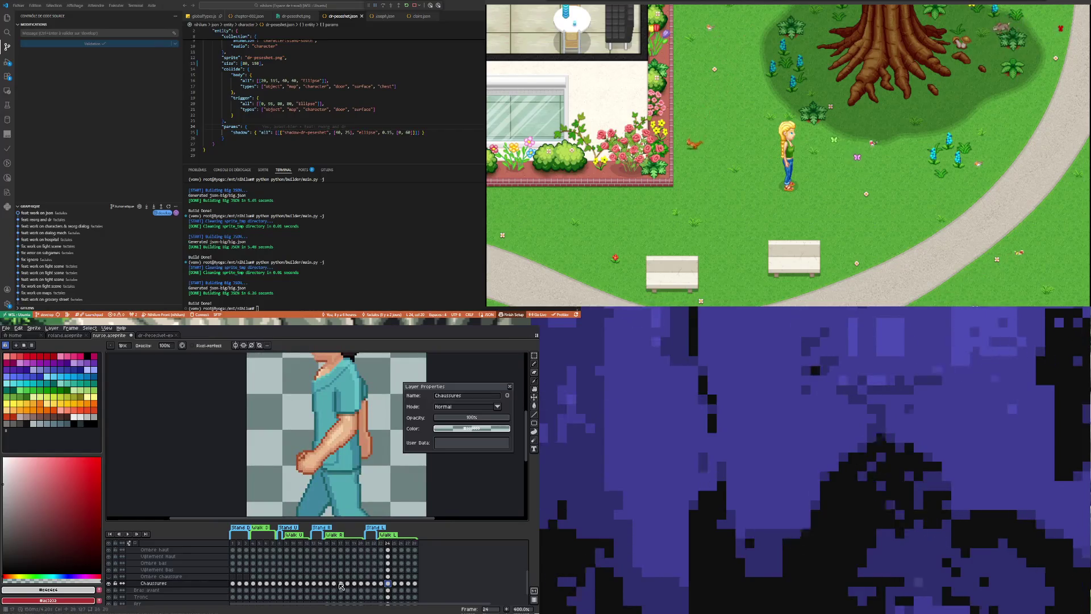
click(329, 585)
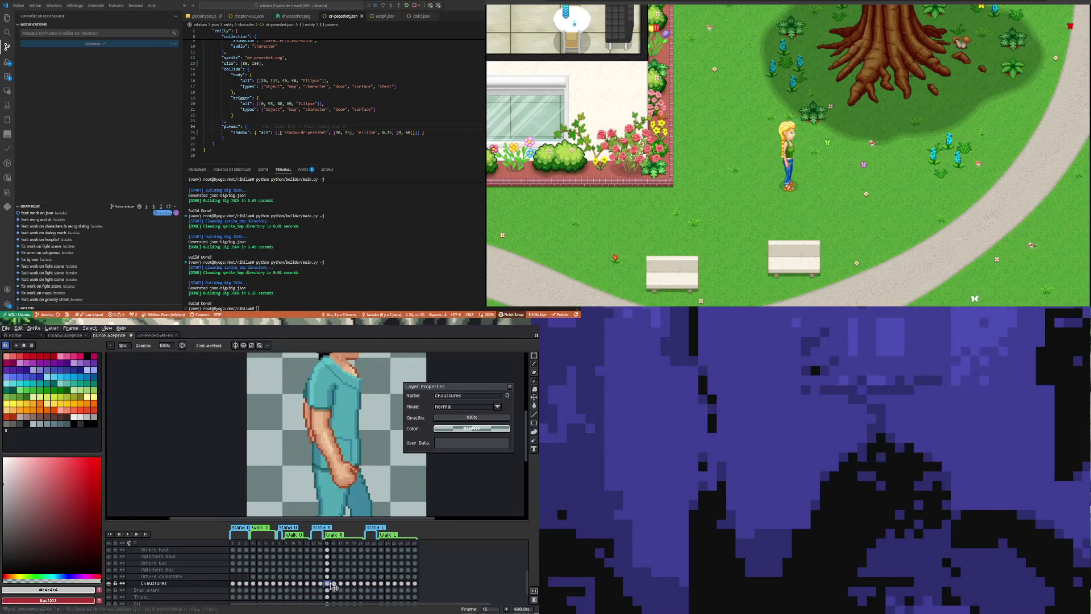
scroll(384, 444, up, 1)
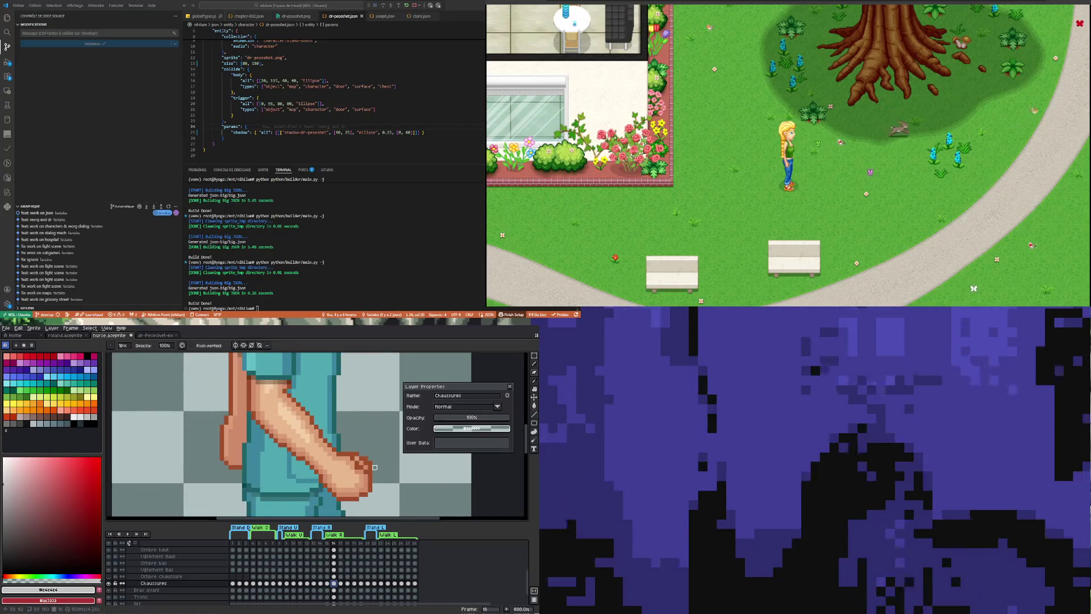
scroll(387, 465, down, 1)
scroll(391, 488, down, 1)
scroll(384, 482, up, 3)
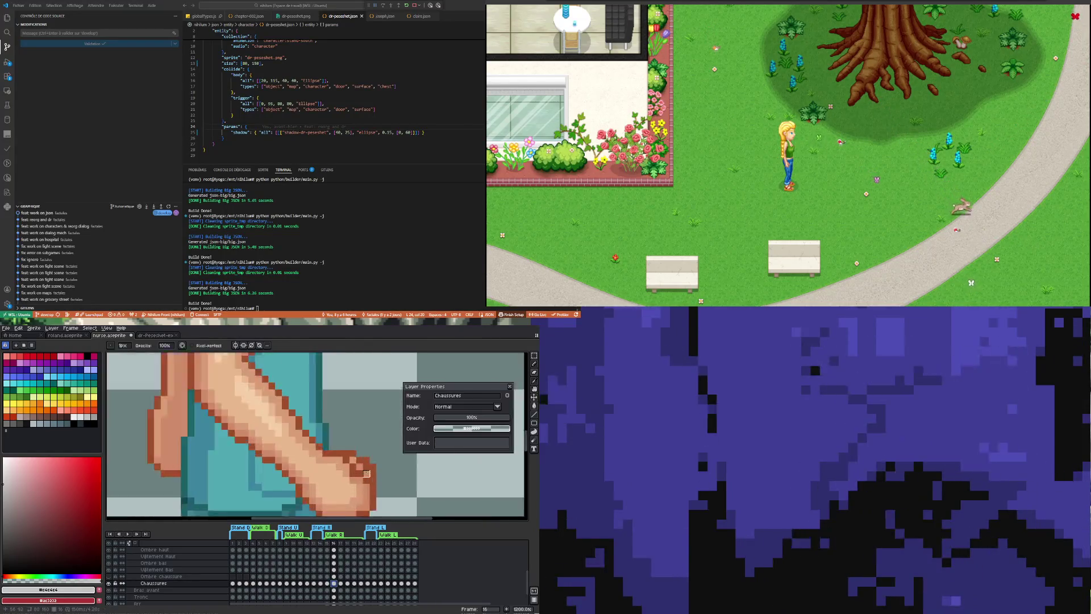
scroll(357, 464, up, 2)
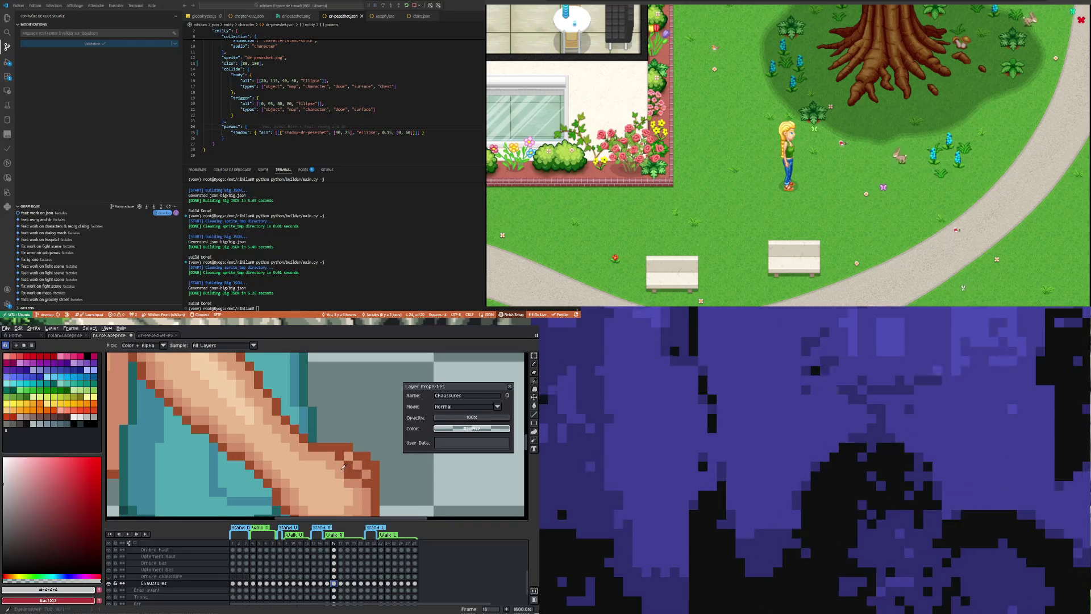
Sample the arm's orange-brown skin tone as drawing colour and show the frame 24 pose.
alt+click(348, 472)
scroll(327, 475, down, 3)
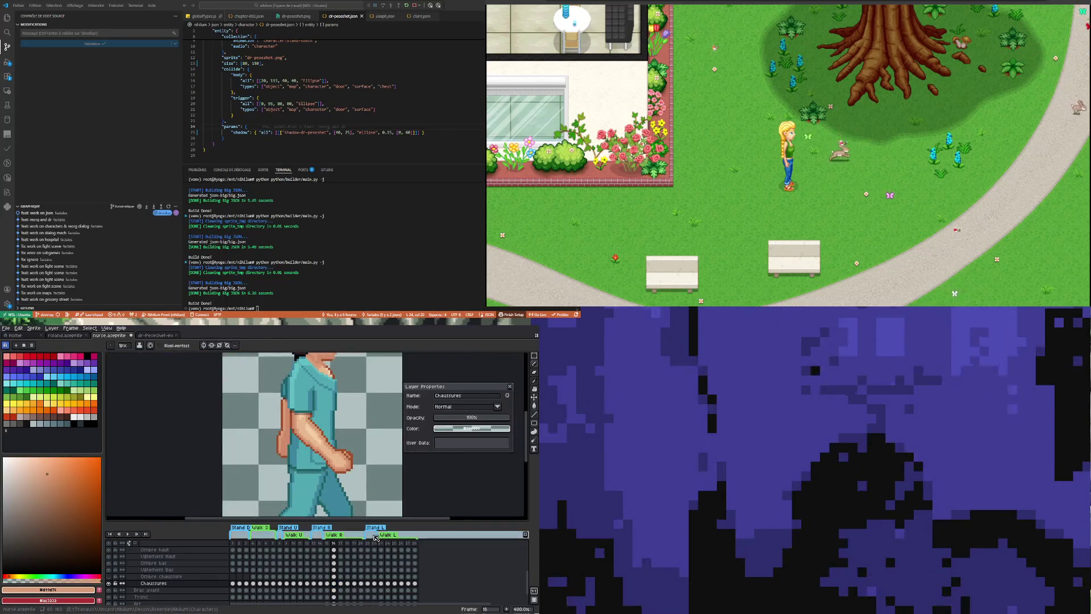
scroll(327, 474, up, 3)
scroll(326, 473, down, 3)
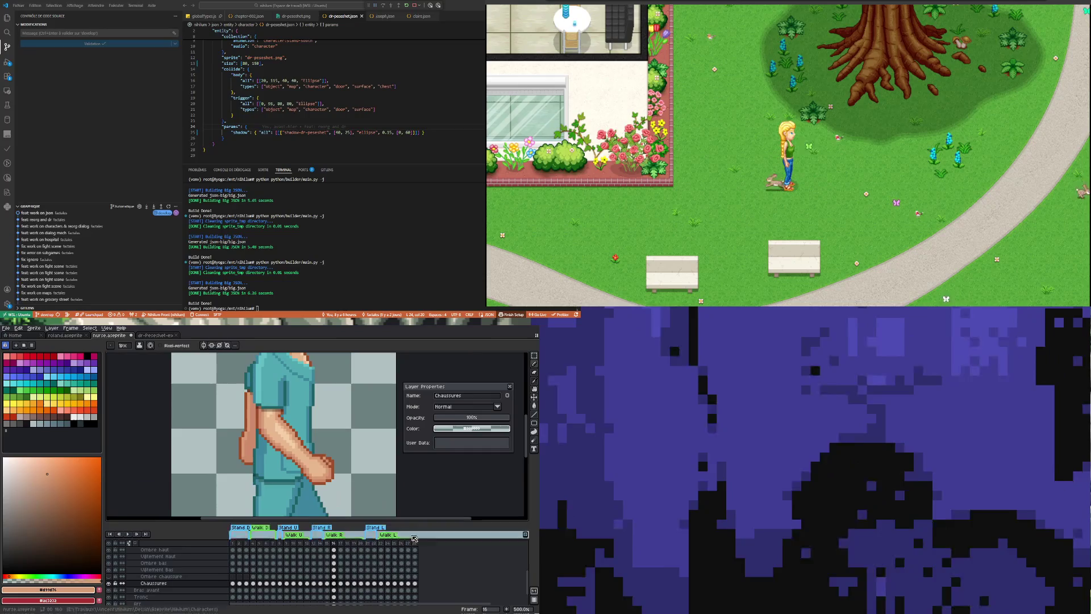
click(388, 584)
scroll(241, 468, up, 1)
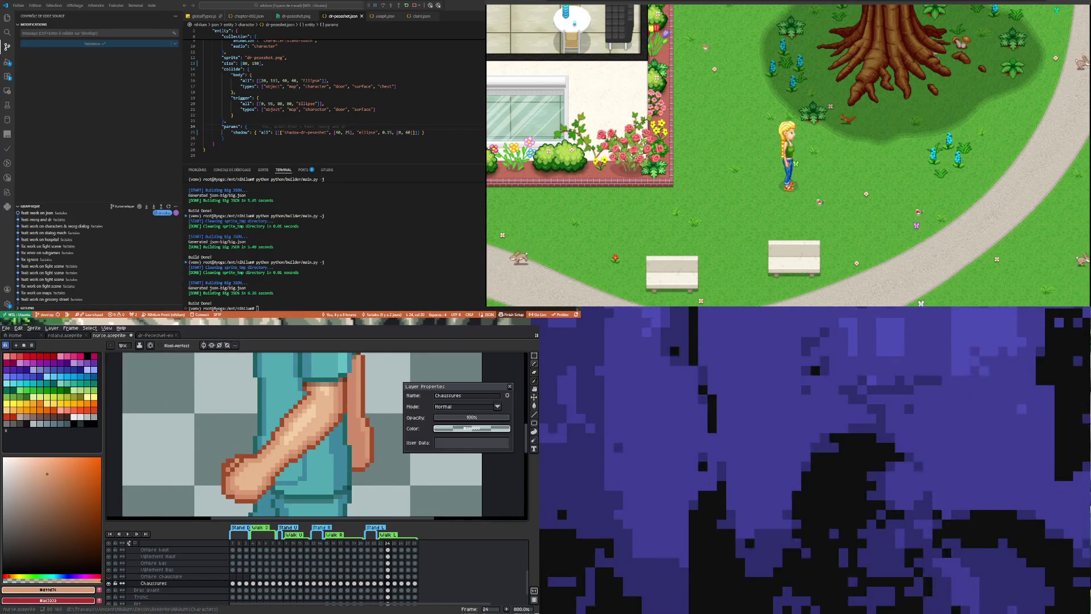
scroll(304, 435, down, 4)
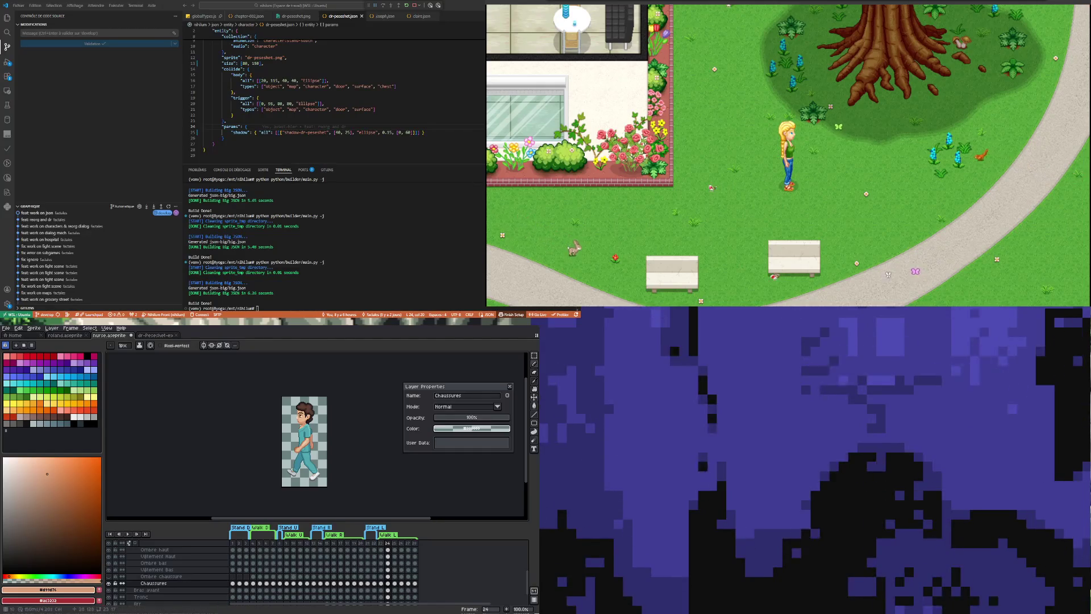
click(293, 577)
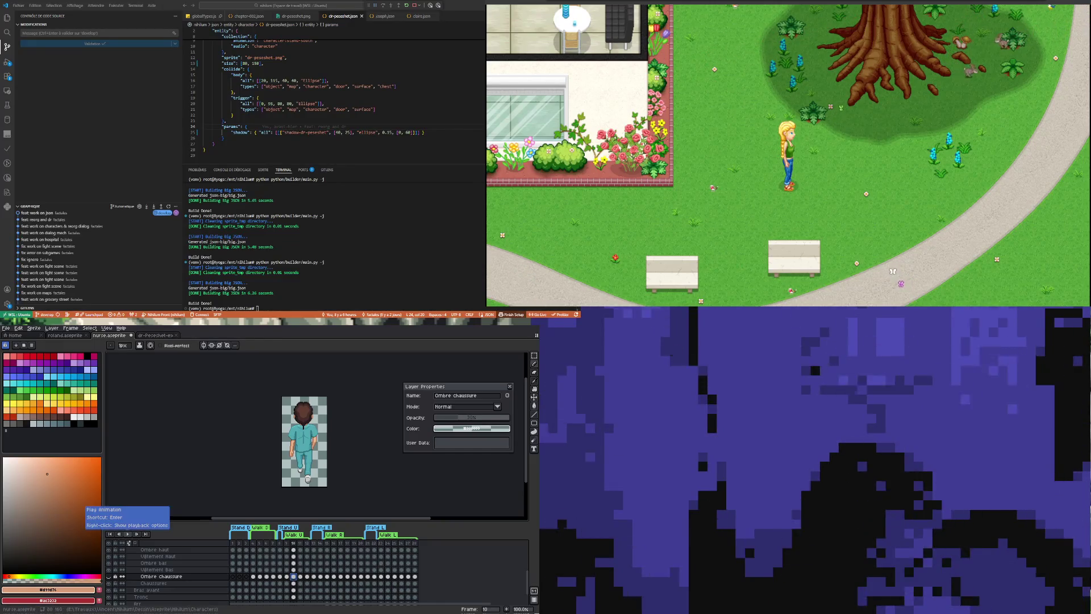
click(128, 534)
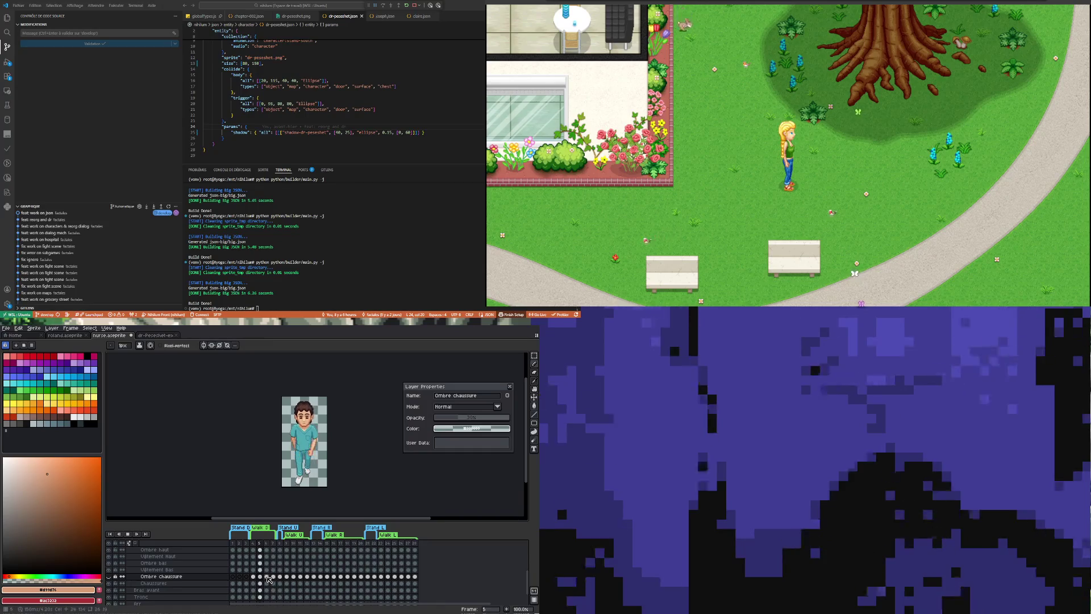
click(248, 569)
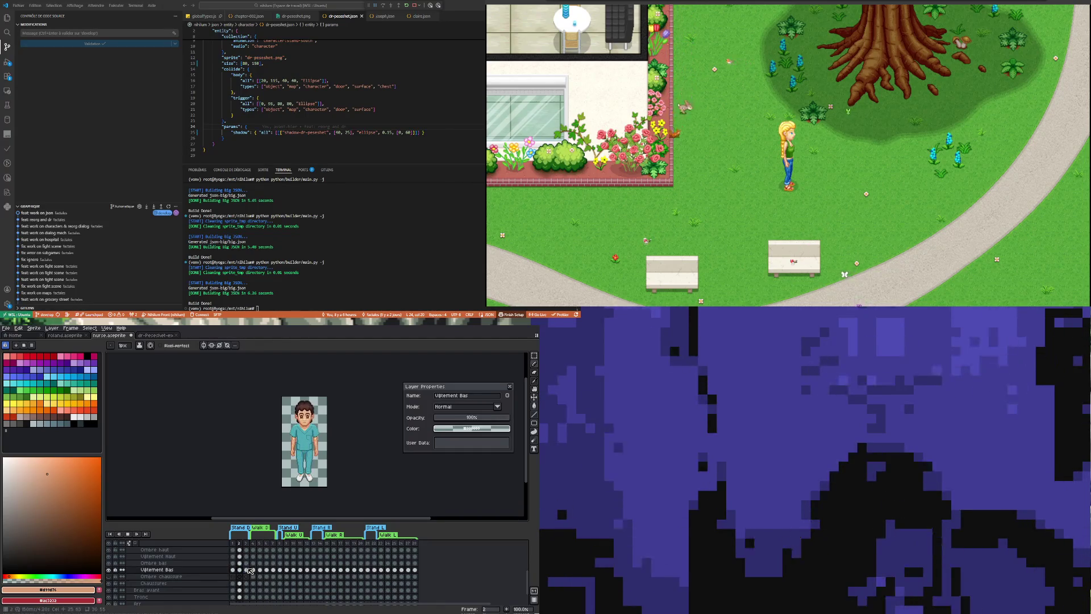
click(348, 577)
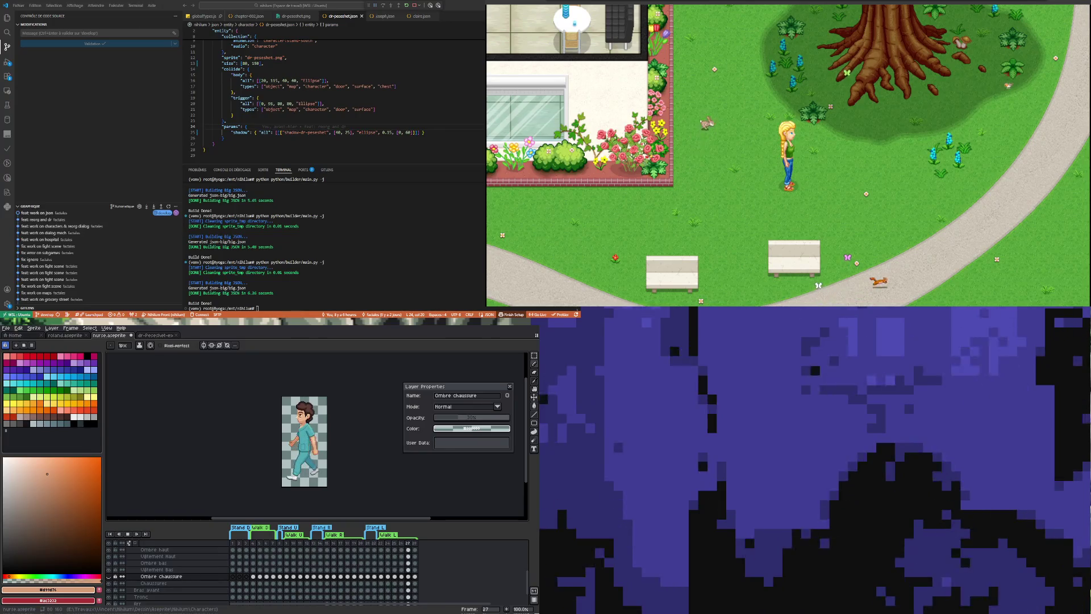
click(240, 563)
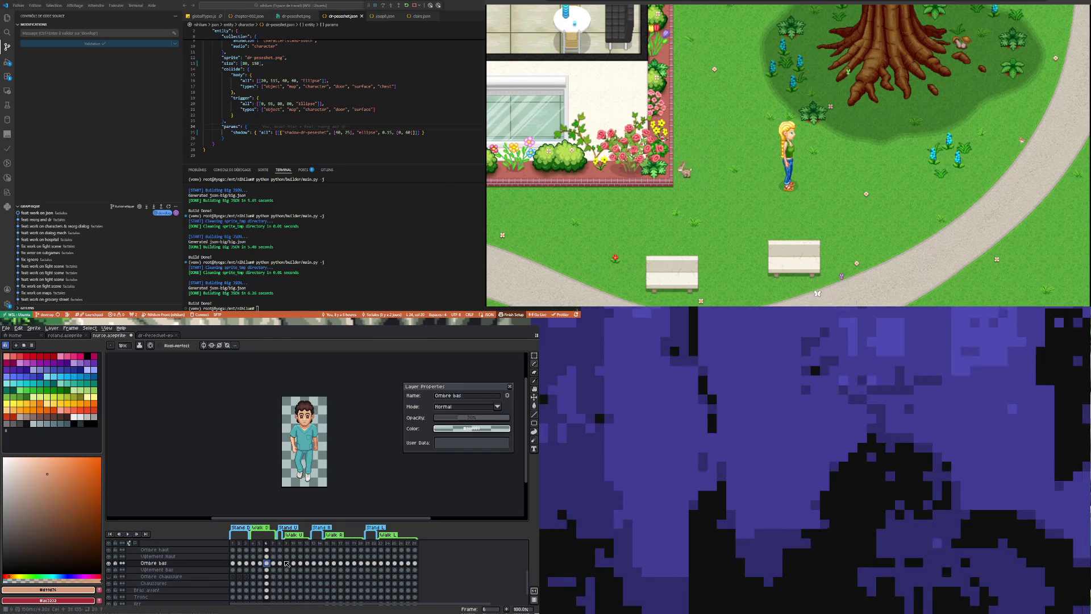
scroll(302, 456, up, 3)
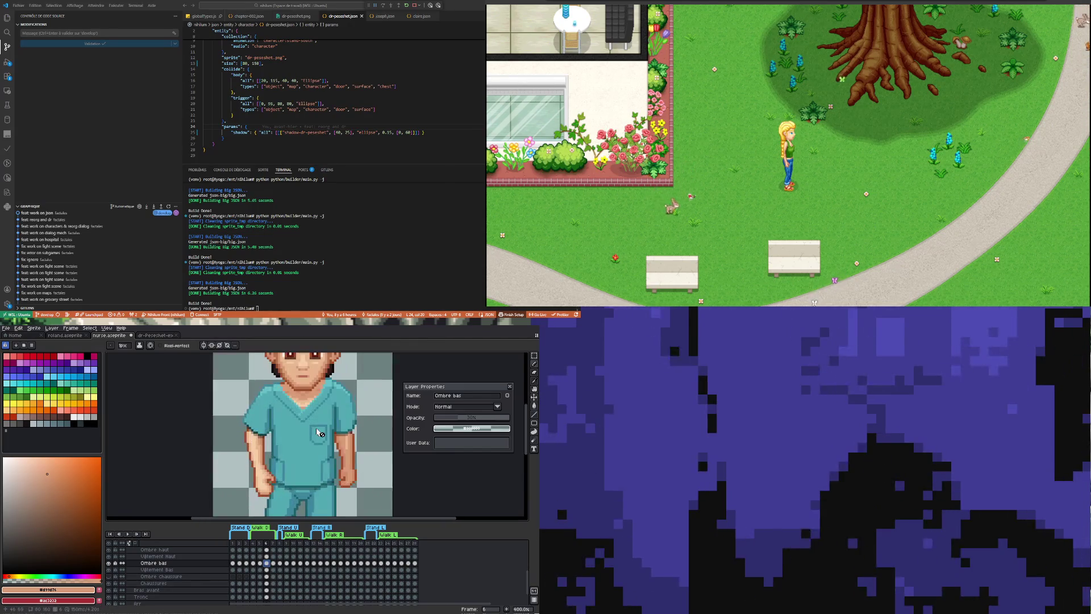
click(403, 562)
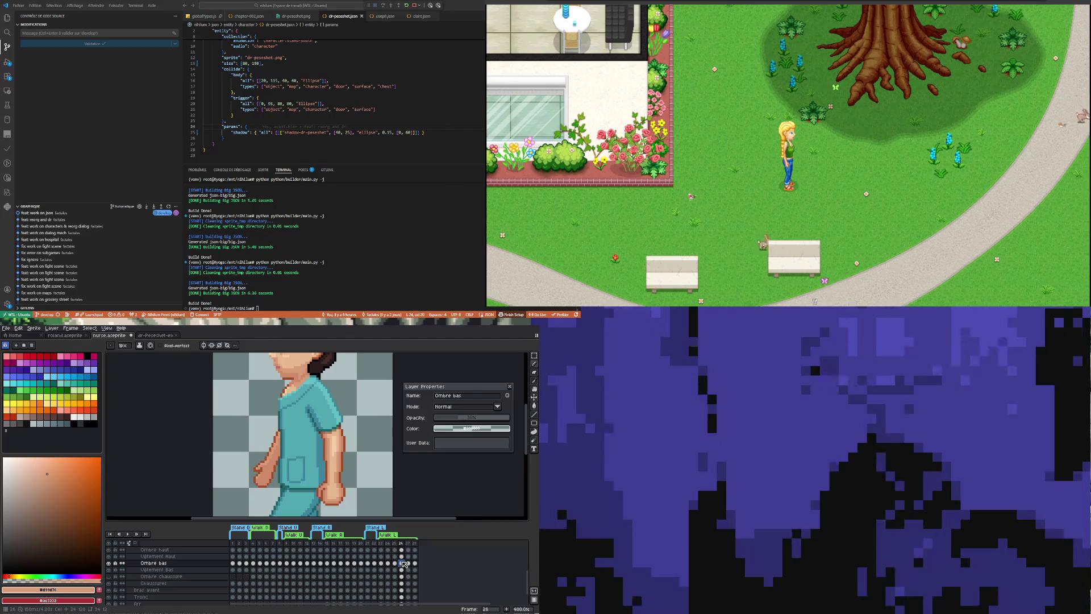
click(341, 563)
scroll(317, 452, down, 2)
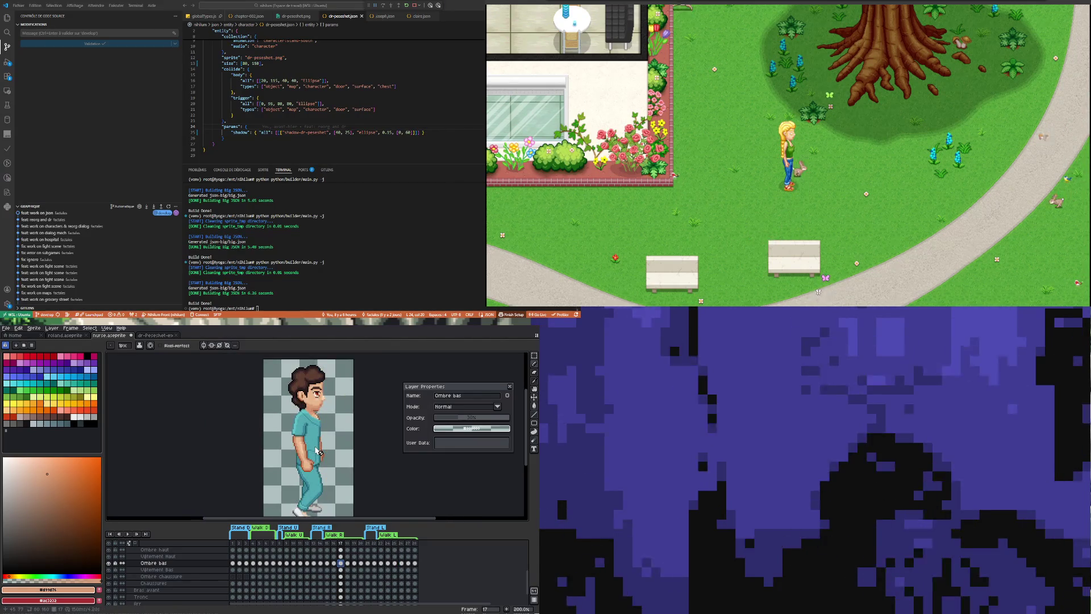
scroll(316, 451, down, 1)
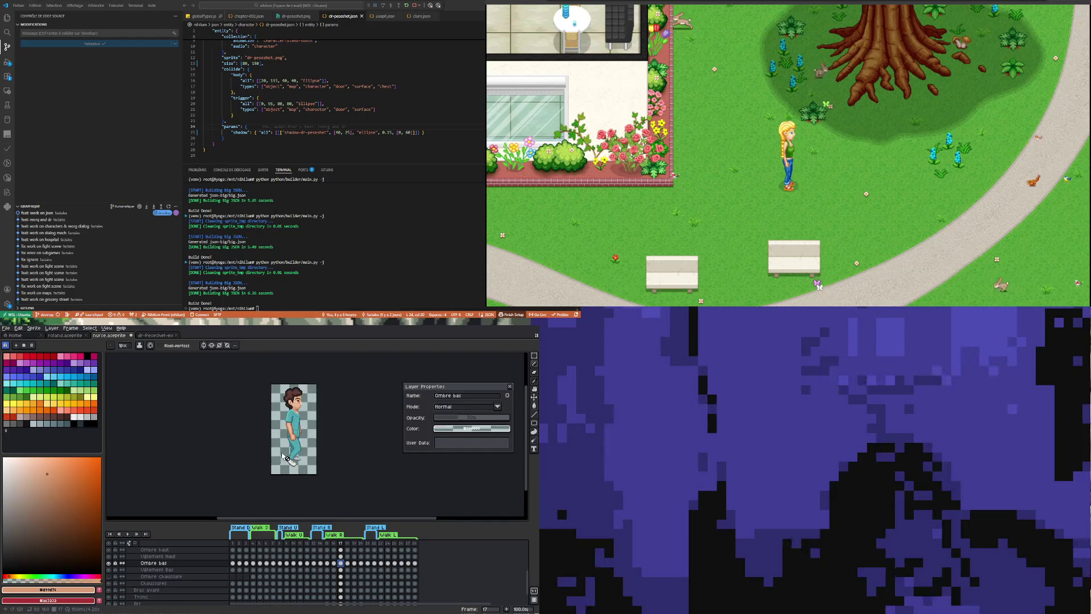
scroll(286, 458, up, 1)
scroll(286, 458, down, 1)
scroll(289, 456, up, 1)
scroll(291, 453, down, 1)
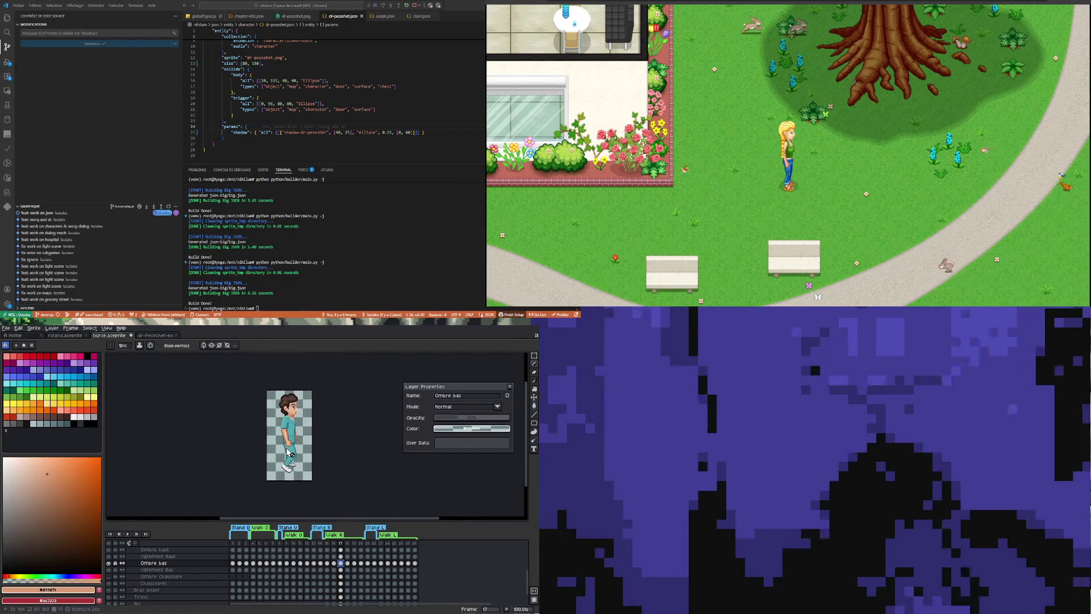
scroll(291, 454, up, 1)
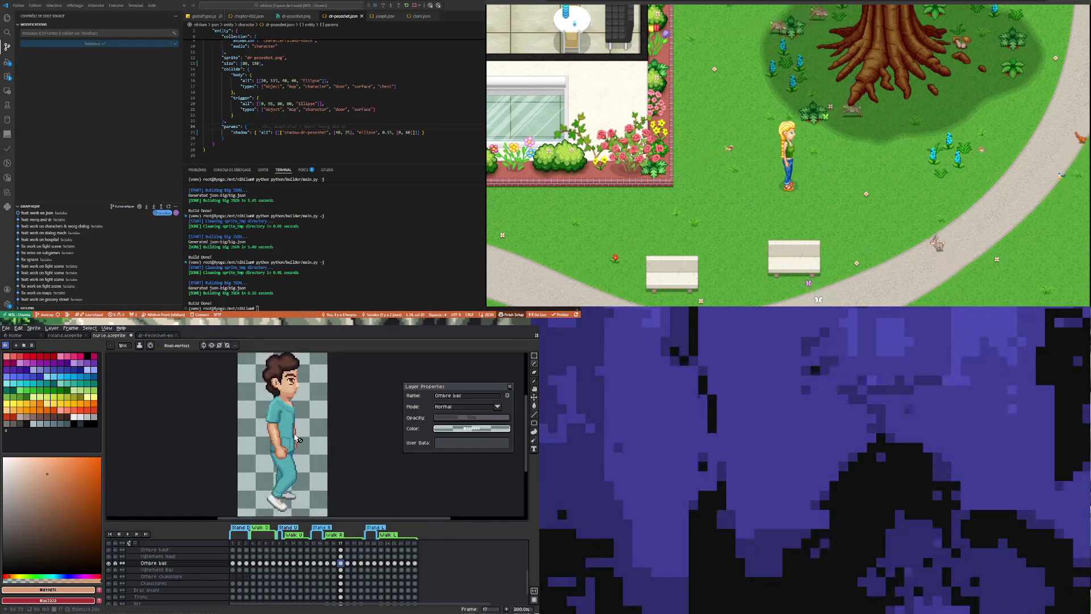
click(132, 535)
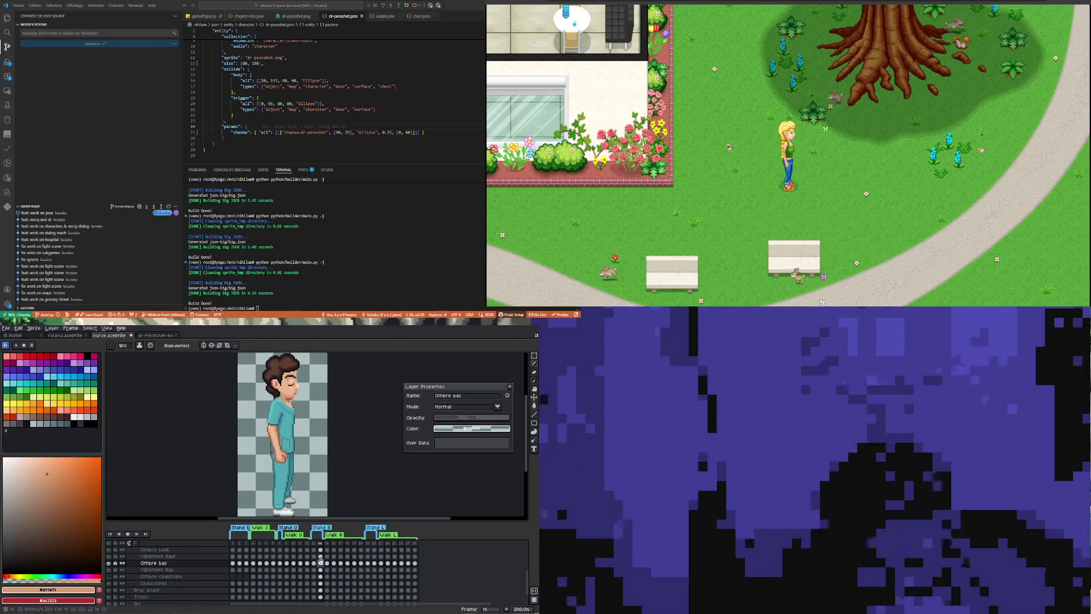
click(341, 564)
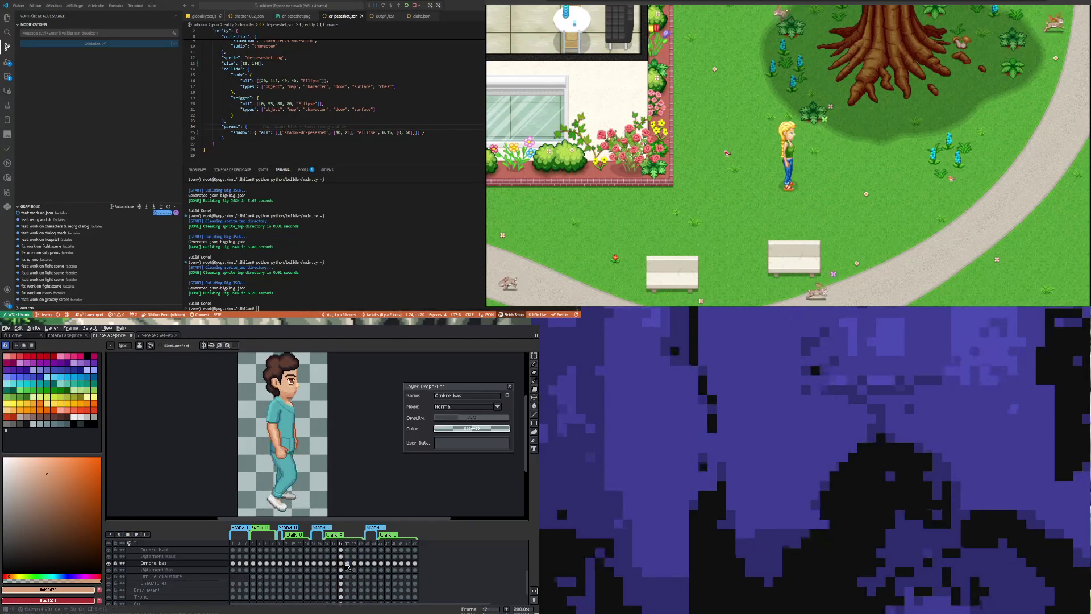
click(320, 566)
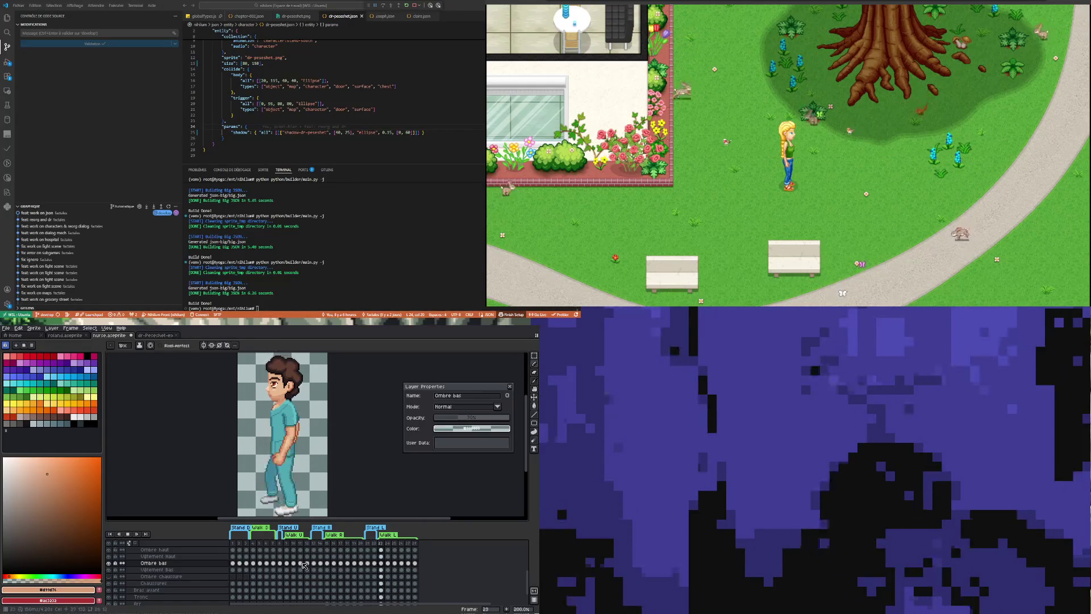
Check the Walk D and Stand D poses, then play the back-facing Walk U cycle from frame 10.
click(274, 566)
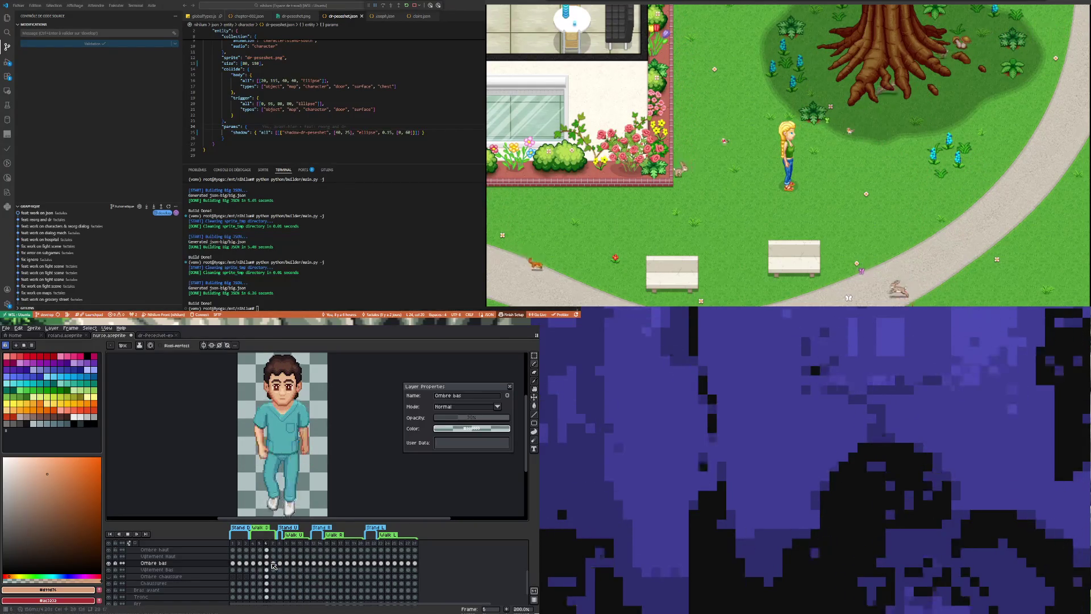
click(245, 568)
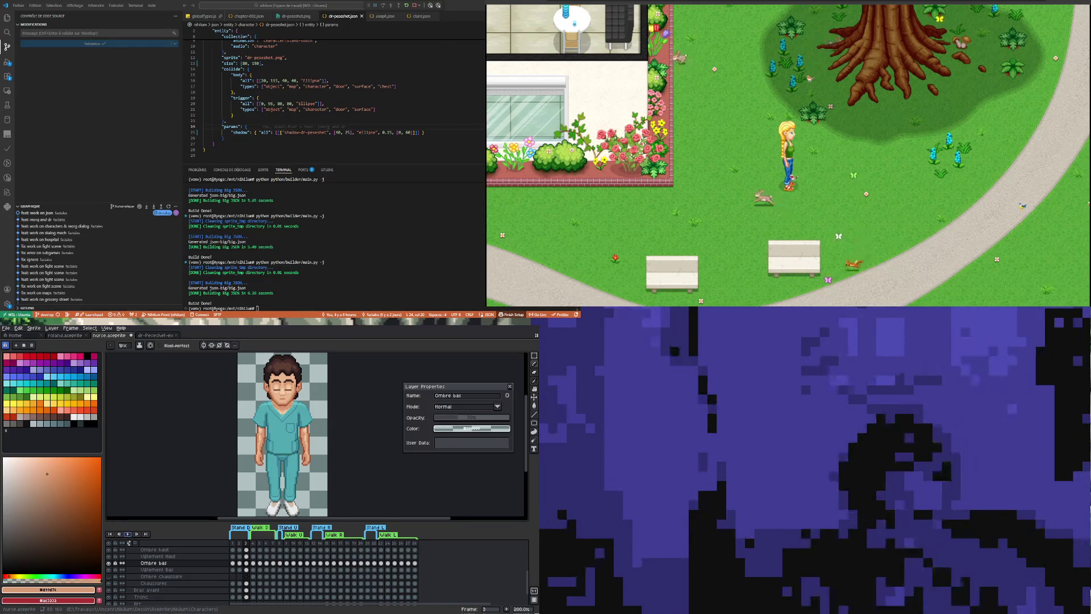
click(292, 563)
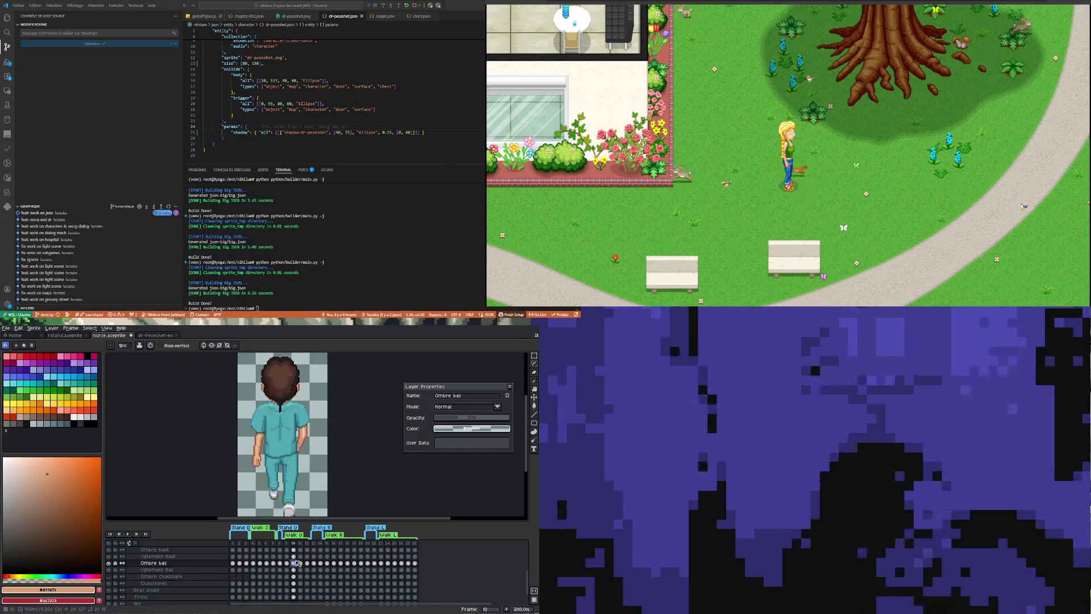
key(Return)
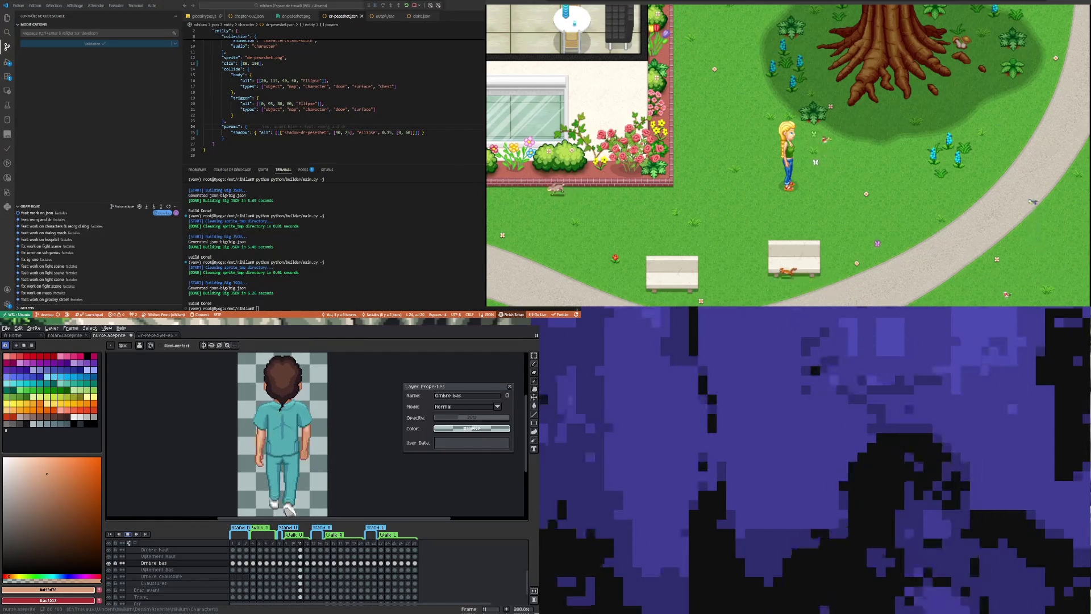
scroll(282, 488, down, 4)
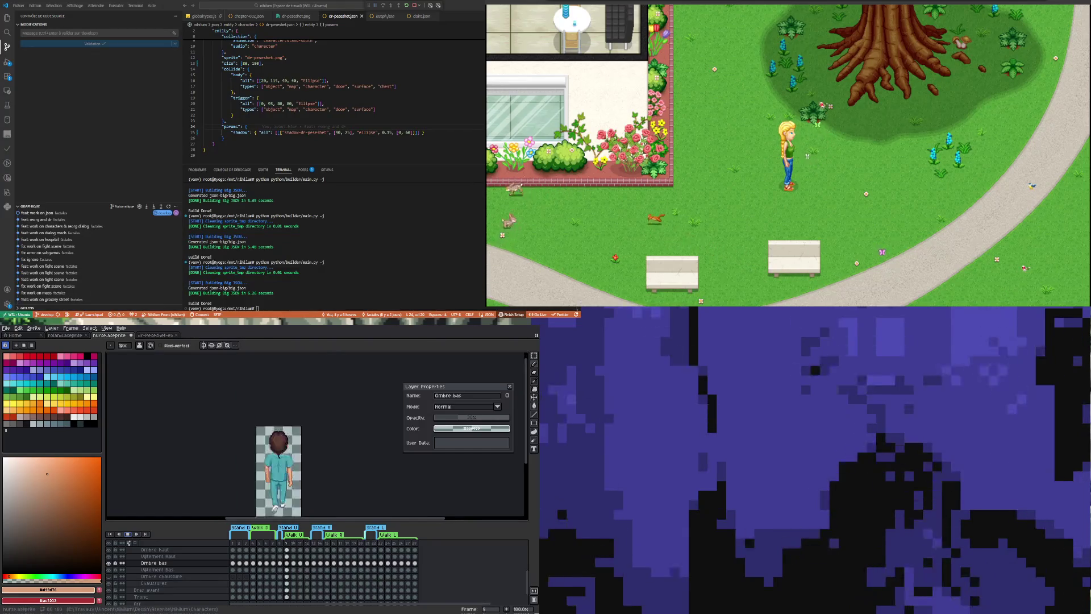
scroll(281, 436, up, 3)
scroll(281, 435, down, 3)
scroll(281, 435, up, 3)
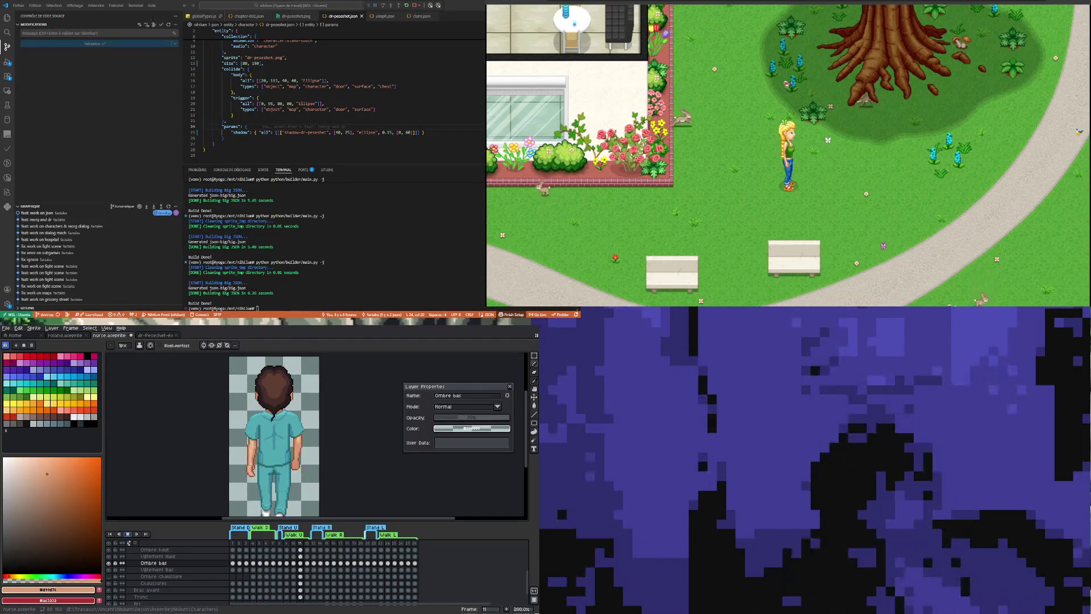
scroll(288, 450, down, 1)
scroll(287, 436, up, 1)
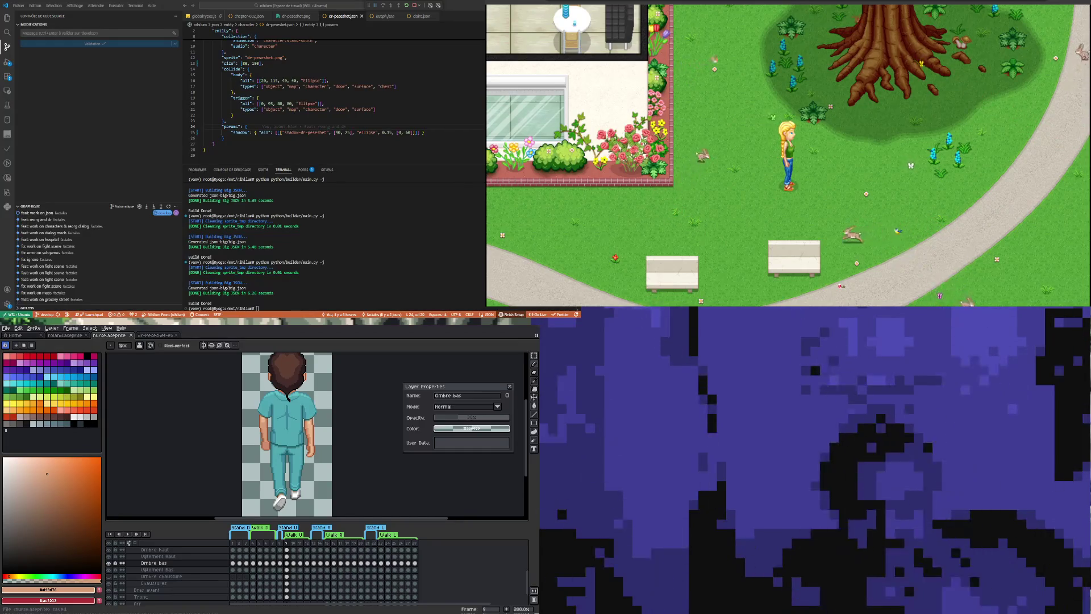
scroll(241, 449, down, 2)
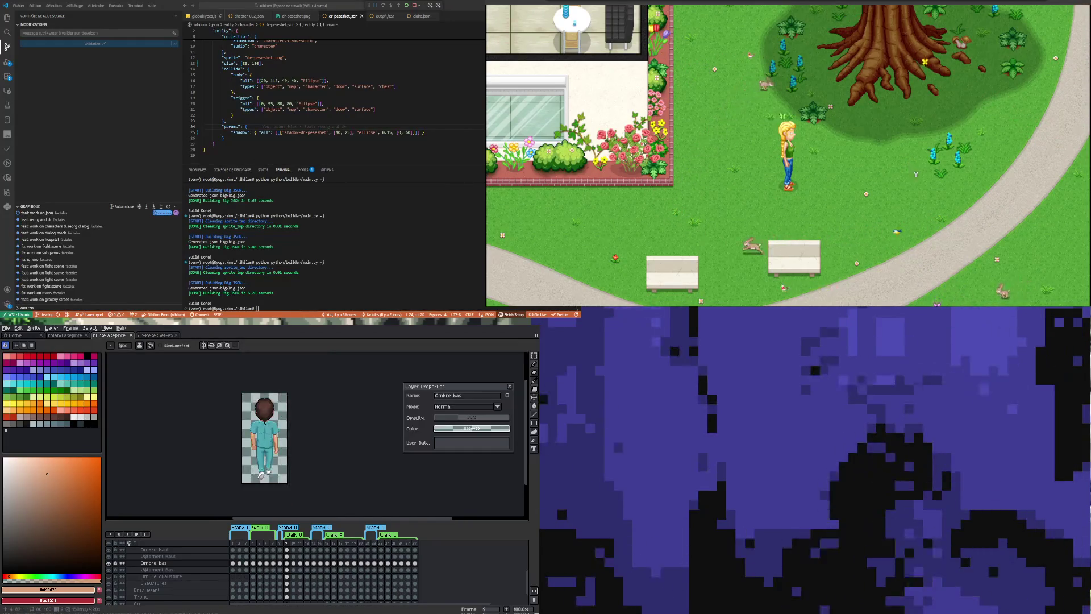
scroll(243, 440, up, 1)
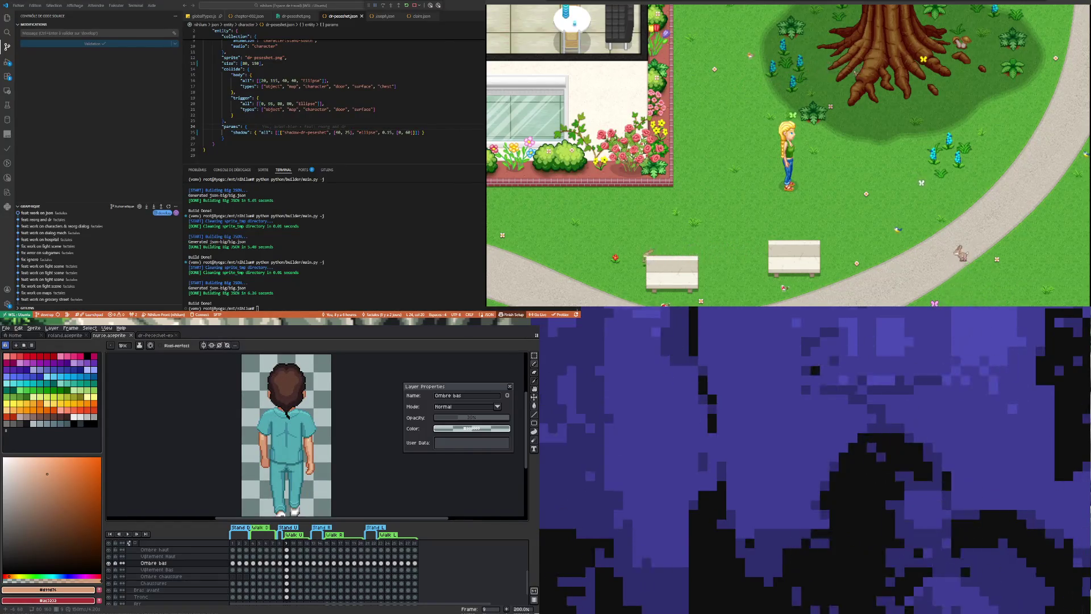
scroll(242, 440, up, 1)
scroll(242, 439, down, 1)
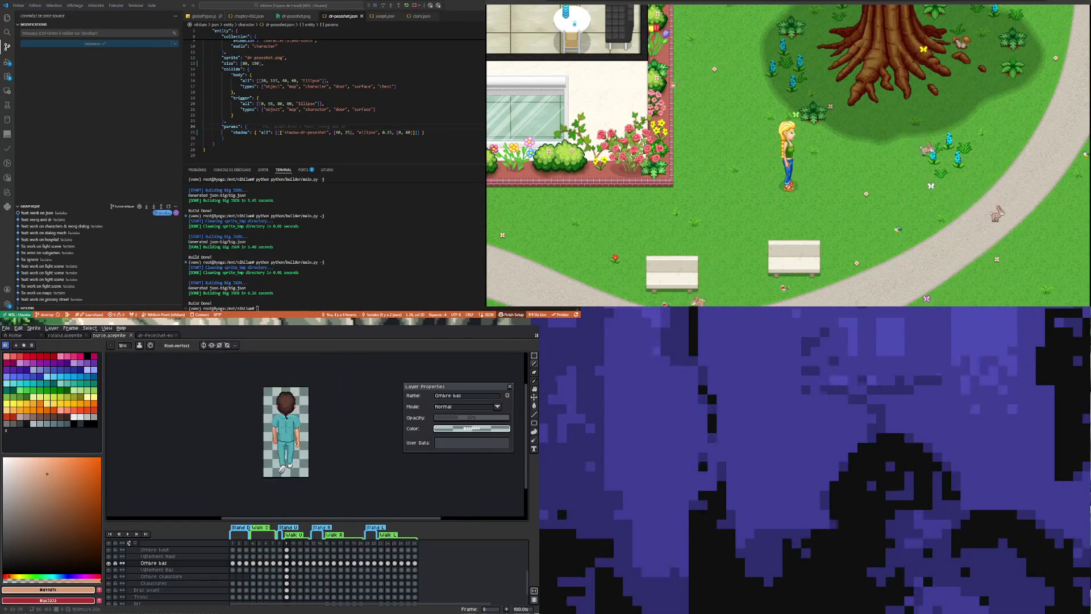
scroll(243, 440, up, 1)
scroll(242, 440, up, 1)
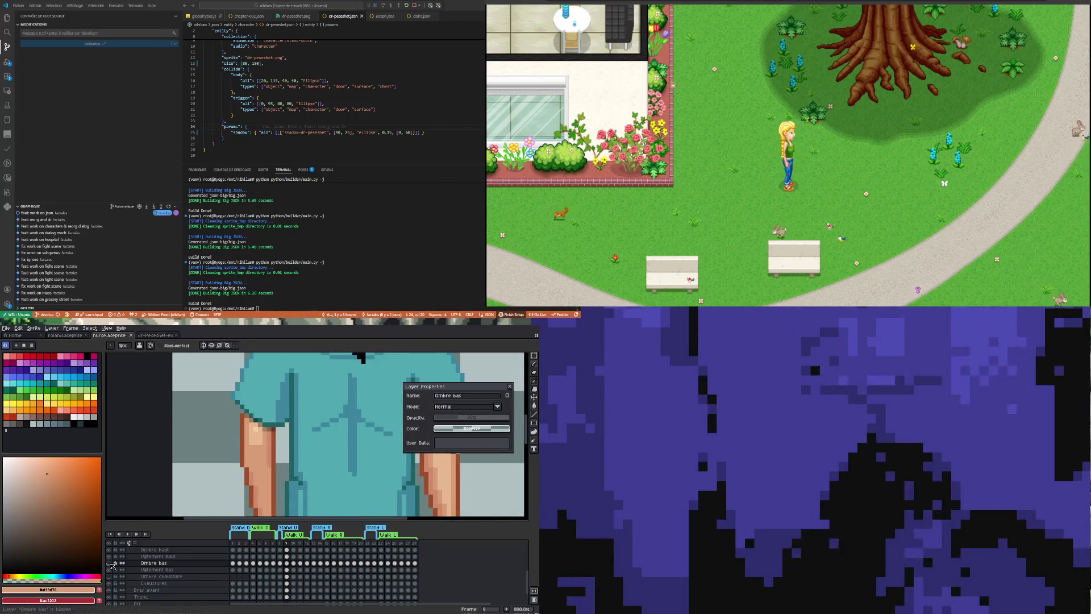
click(111, 556)
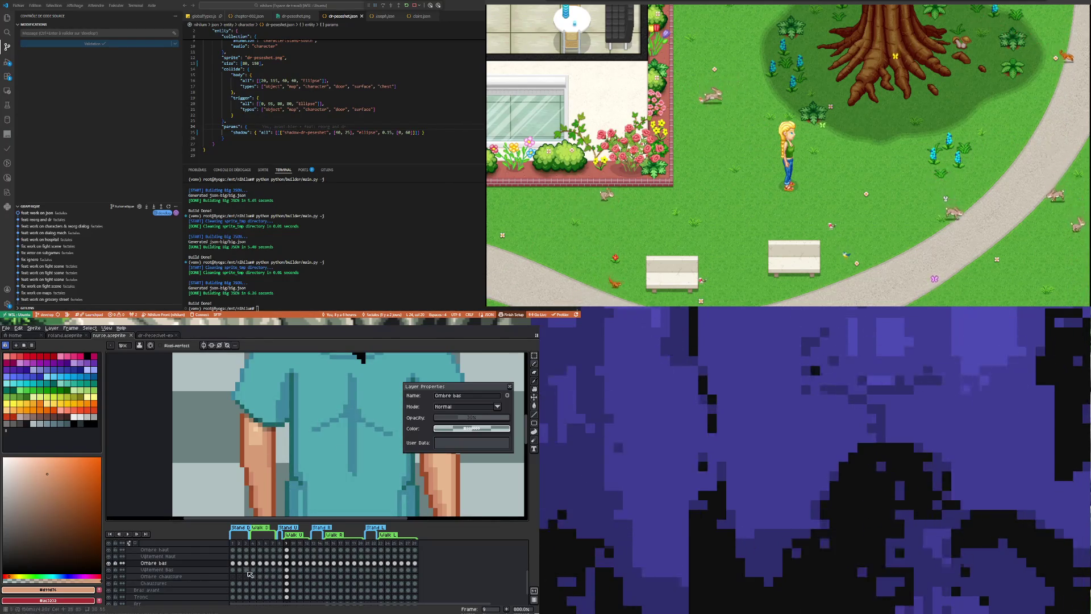
click(264, 556)
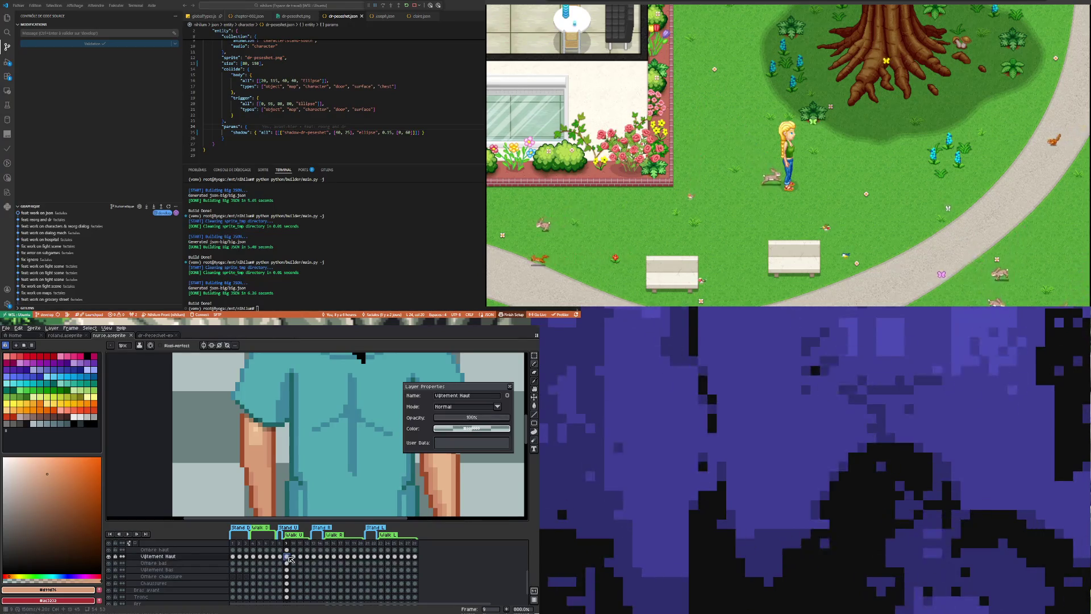
scroll(266, 435, up, 2)
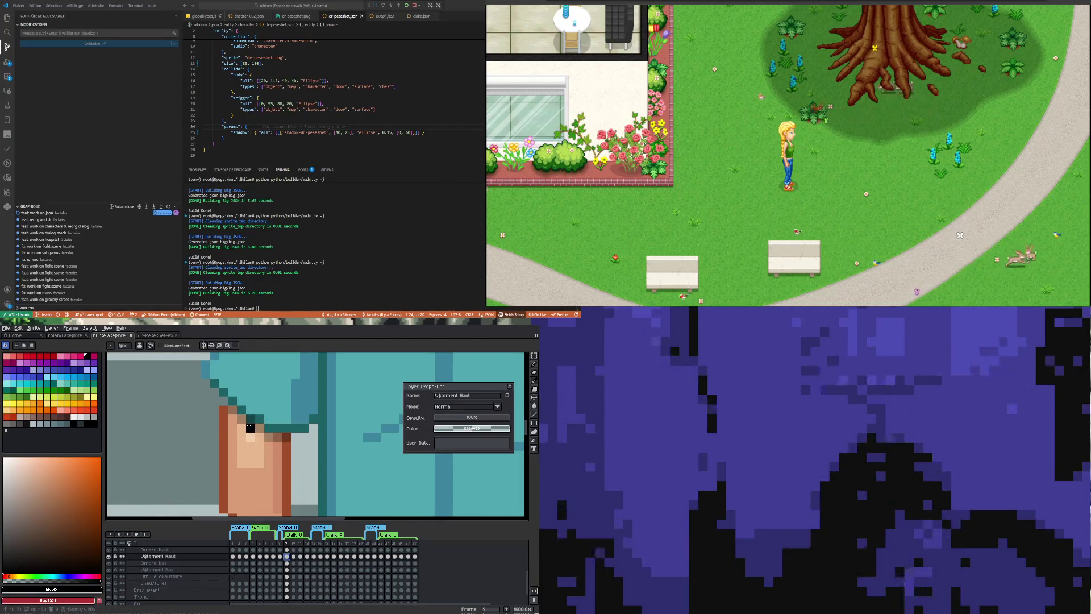
click(293, 551)
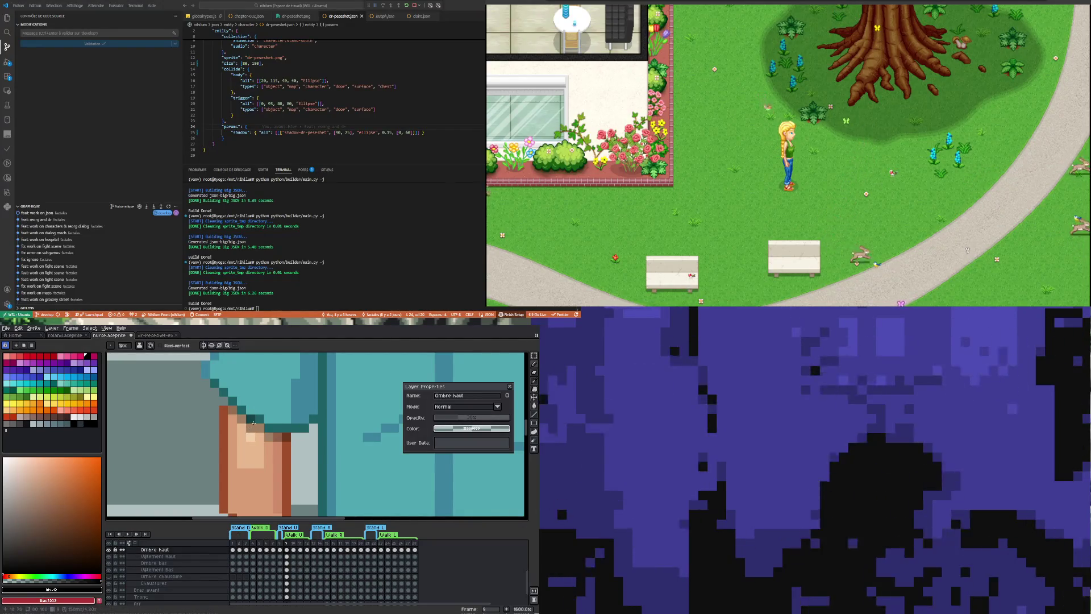
scroll(231, 437, down, 1)
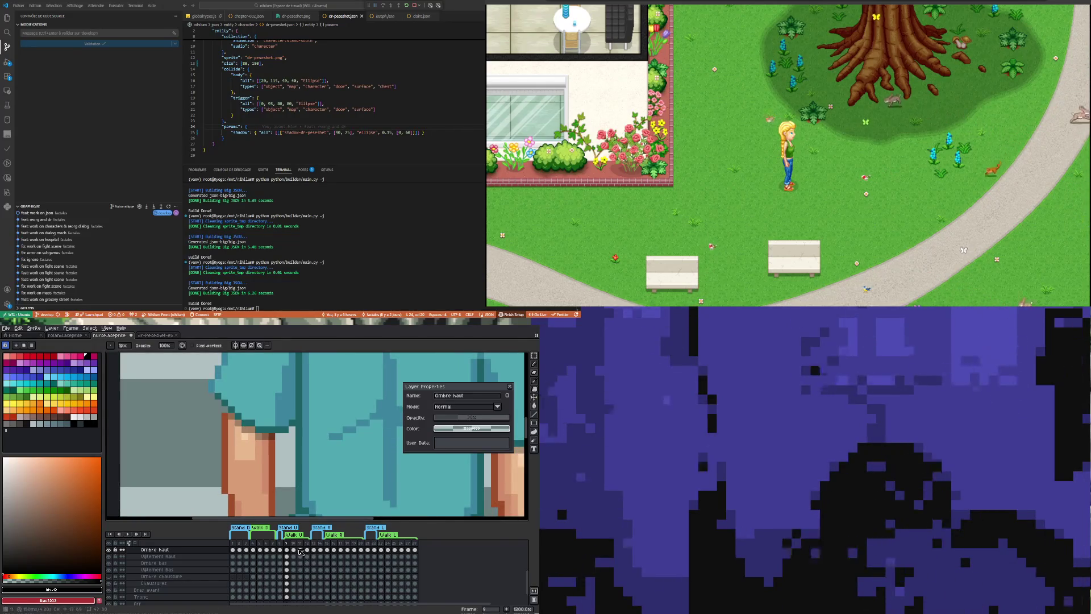
click(300, 552)
scroll(341, 443, down, 2)
scroll(358, 441, up, 1)
scroll(363, 440, up, 2)
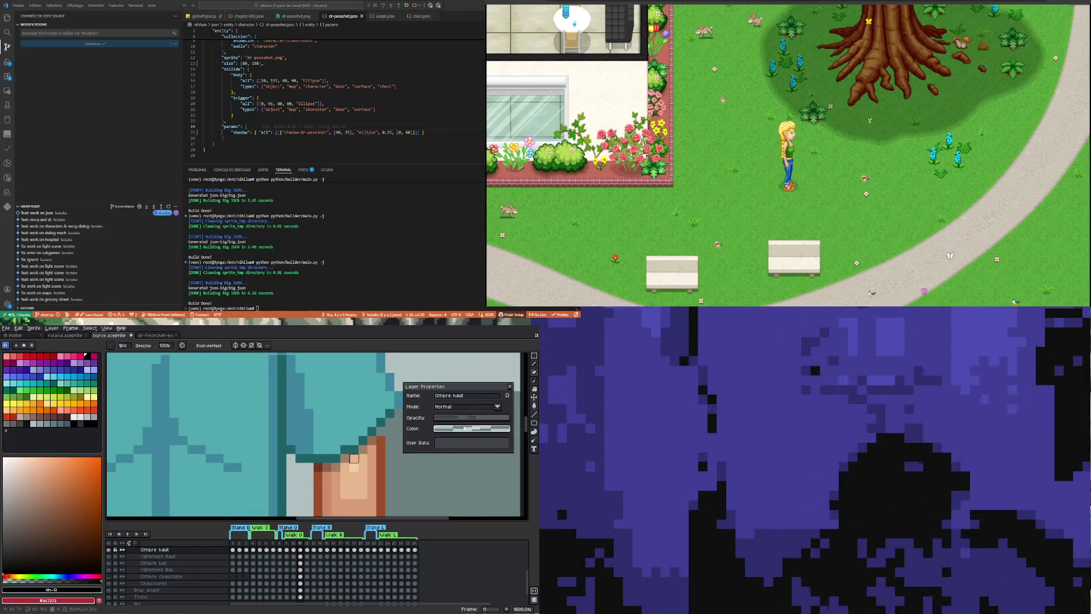
scroll(353, 457, down, 2)
scroll(210, 457, up, 3)
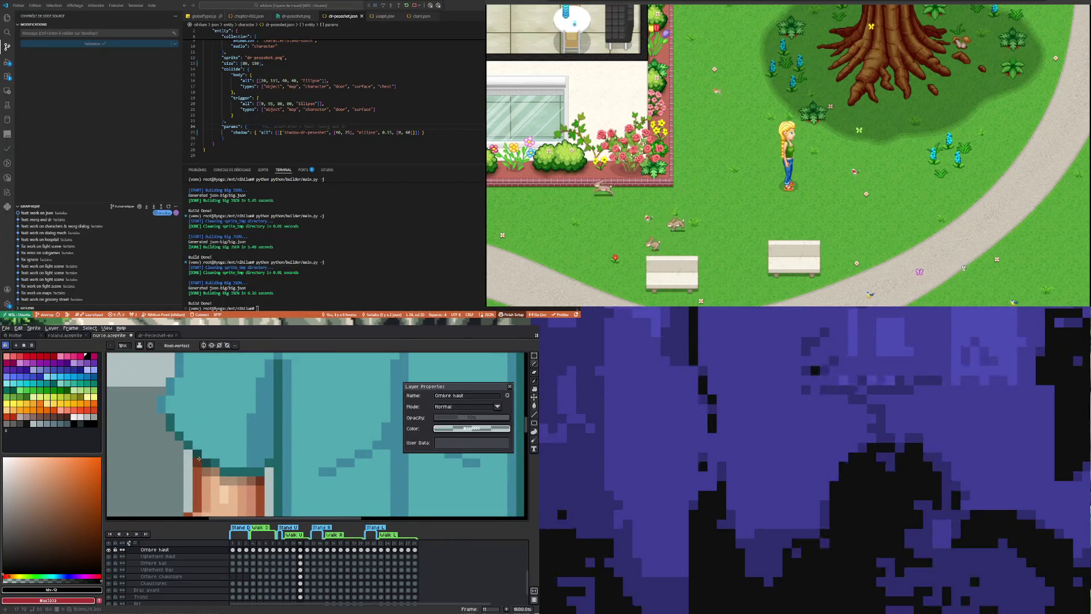
key(e)
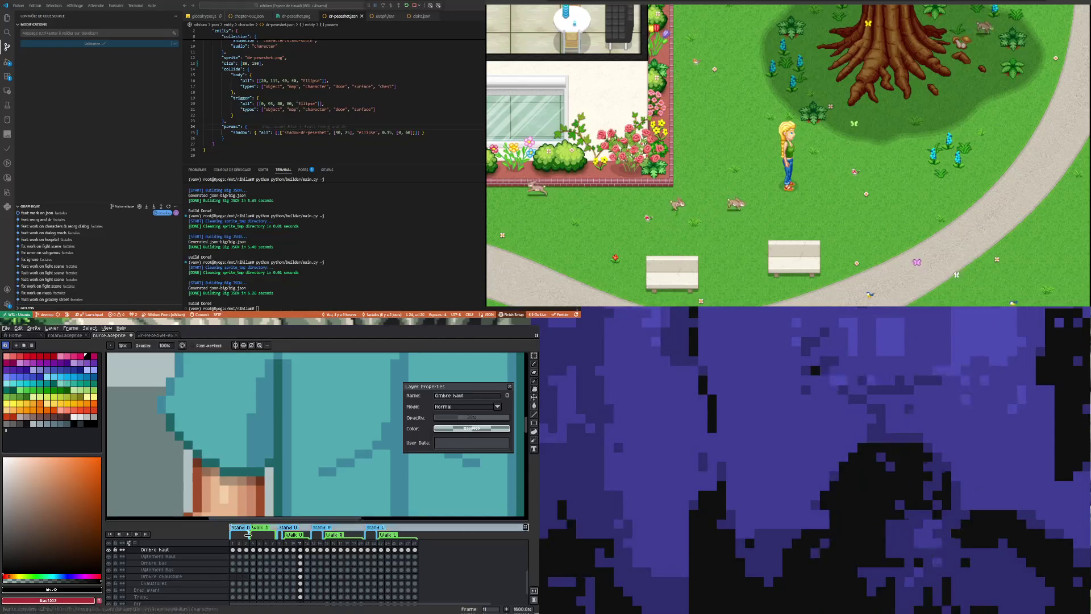
click(288, 550)
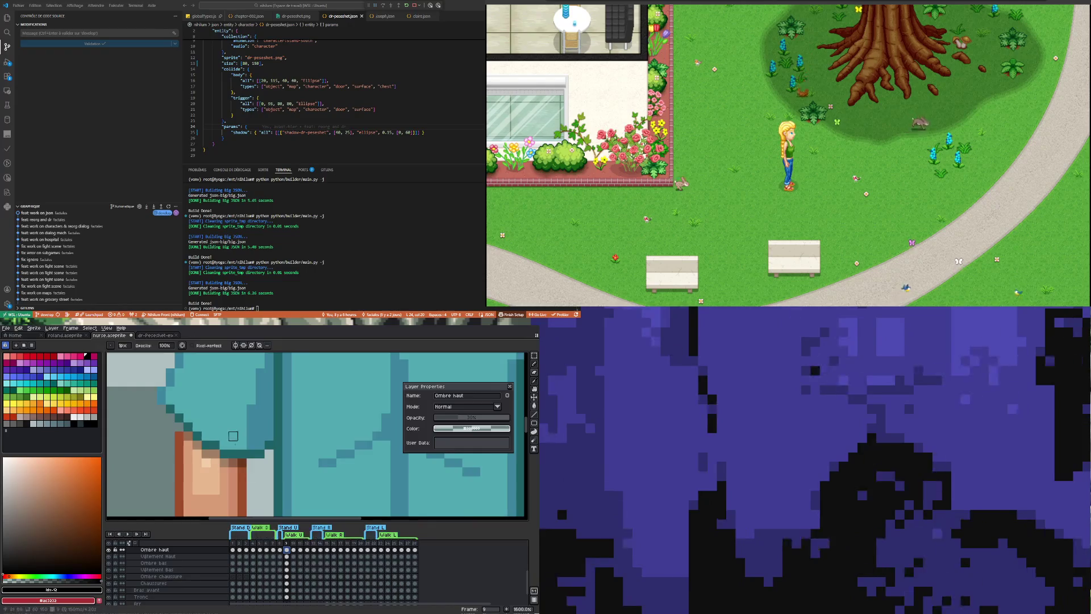
scroll(242, 454, down, 3)
scroll(342, 443, up, 3)
scroll(396, 436, up, 1)
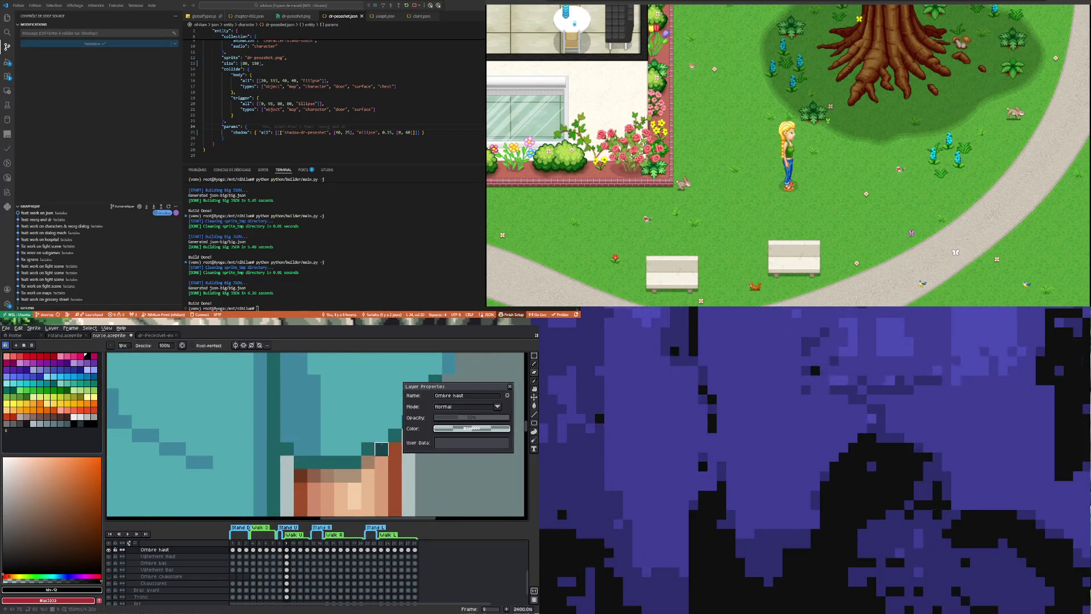
key(m)
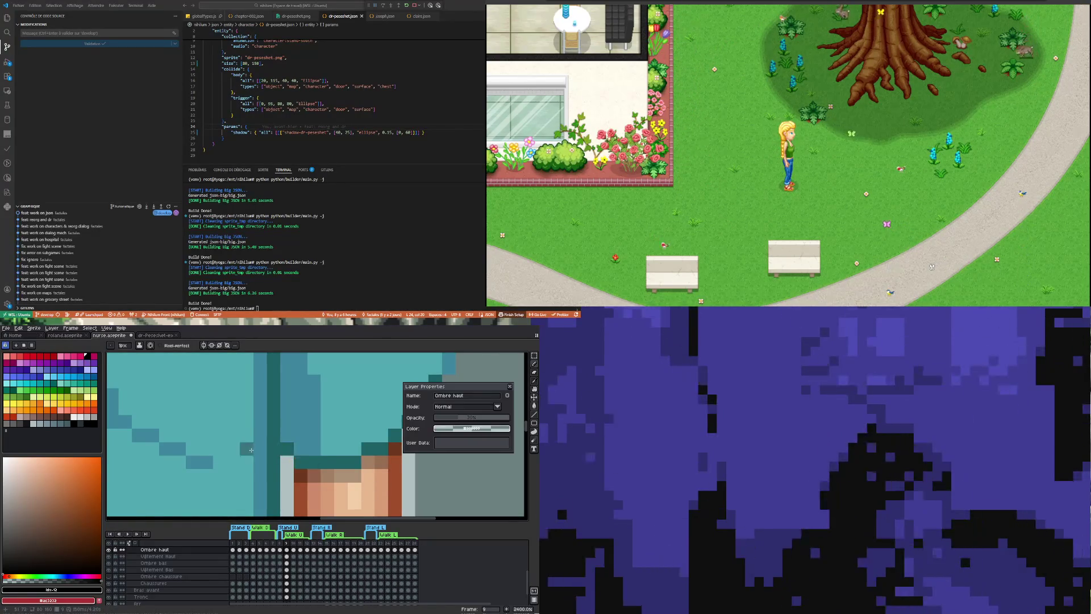
scroll(241, 451, down, 1)
scroll(241, 450, down, 2)
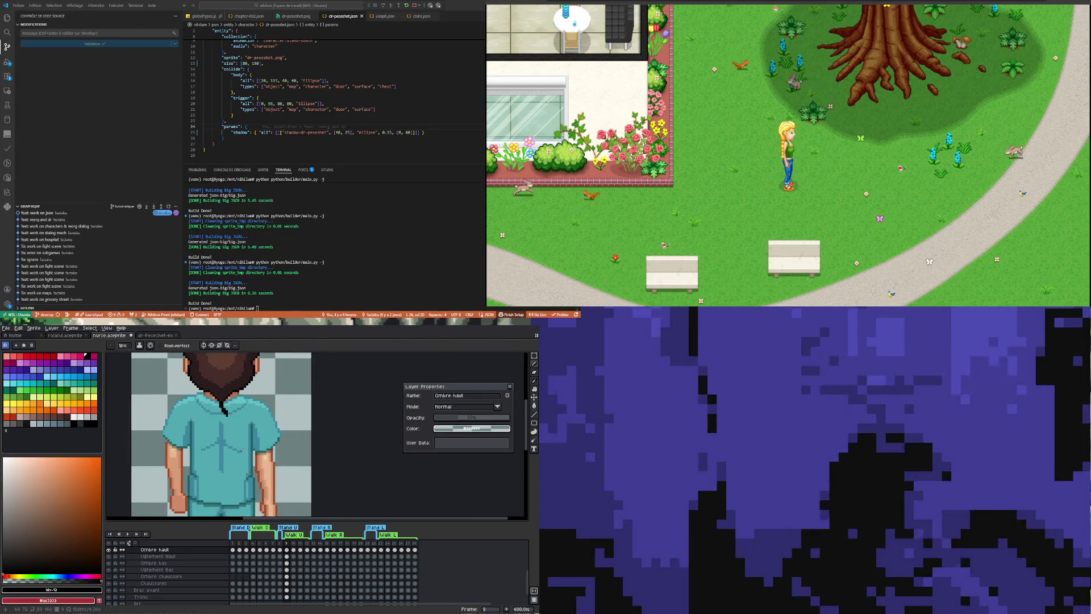
scroll(241, 450, down, 1)
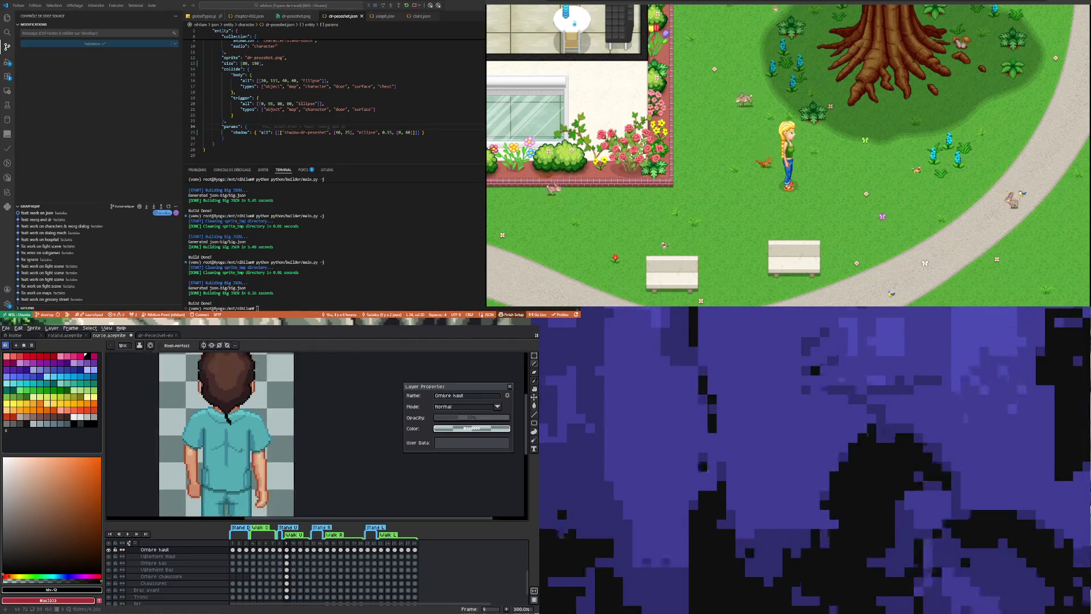
On frame 9's Vêtement Haut layer, try marquee selections down the shirt's back and clear them.
click(280, 549)
click(287, 550)
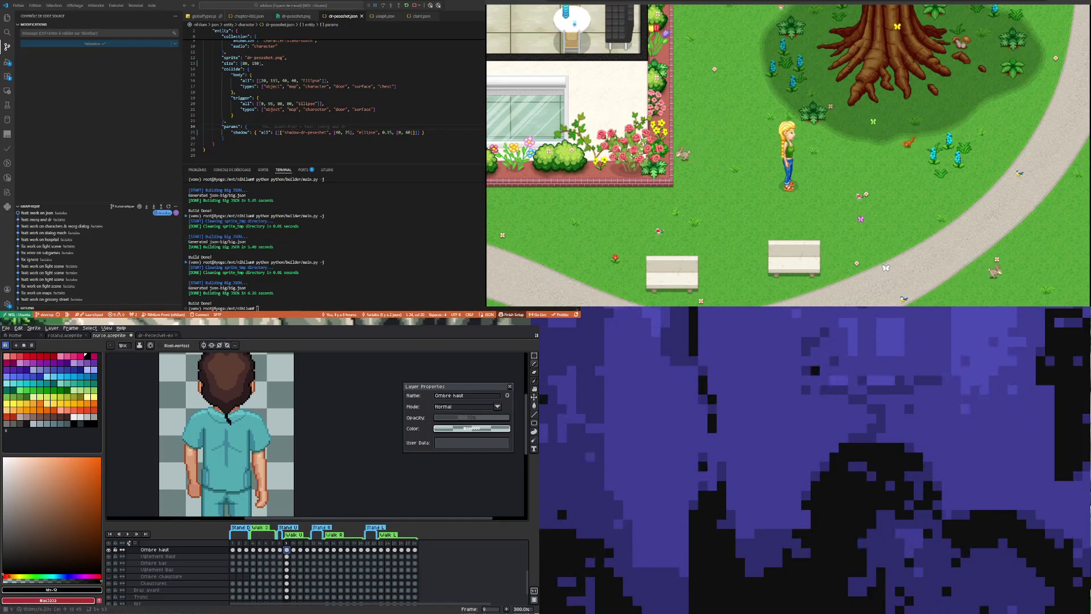
click(287, 556)
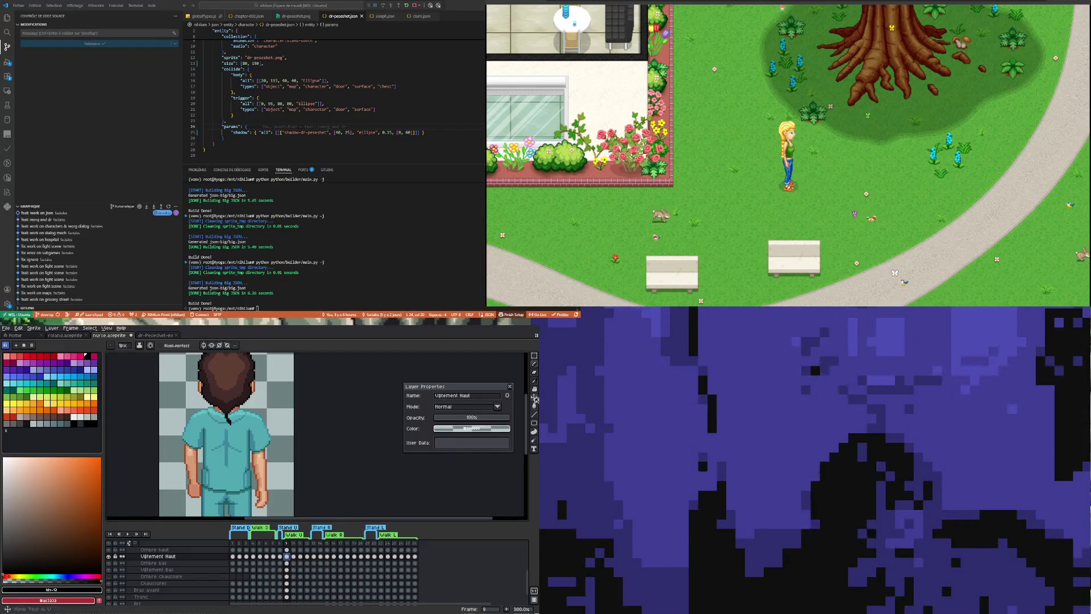
click(535, 356)
scroll(228, 443, up, 1)
drag(227, 435, 252, 461)
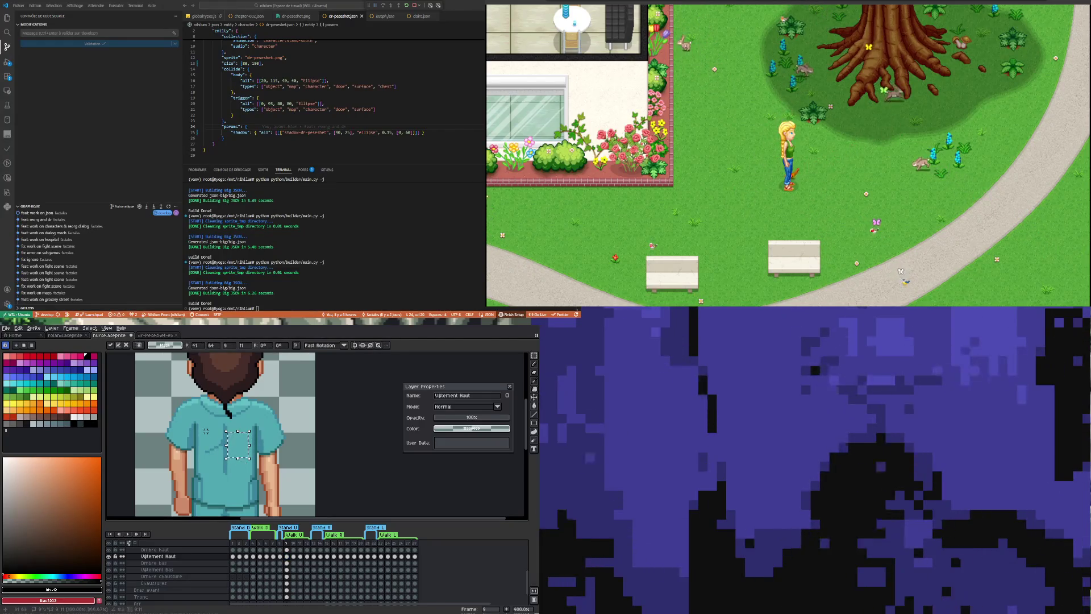
click(217, 433)
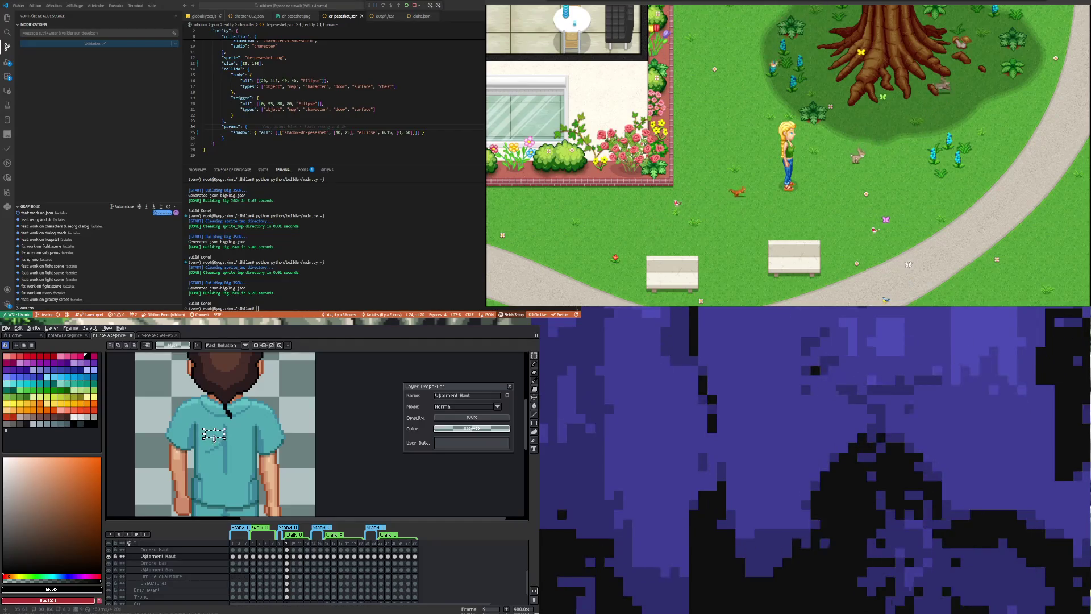
drag(213, 435, 215, 469)
scroll(223, 490, down, 2)
scroll(223, 489, up, 1)
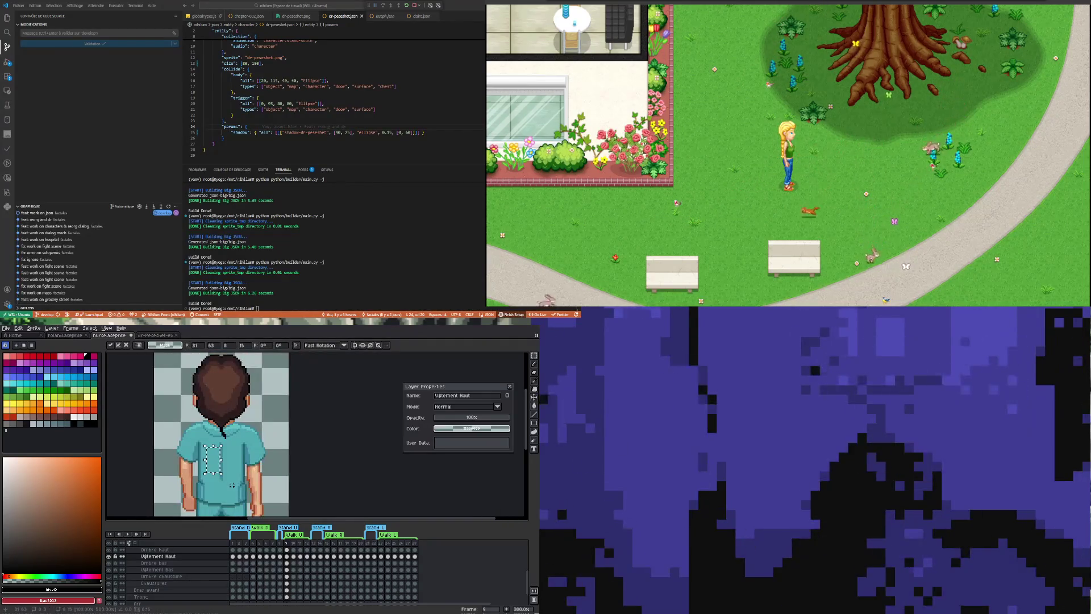
key(ctrl+d)
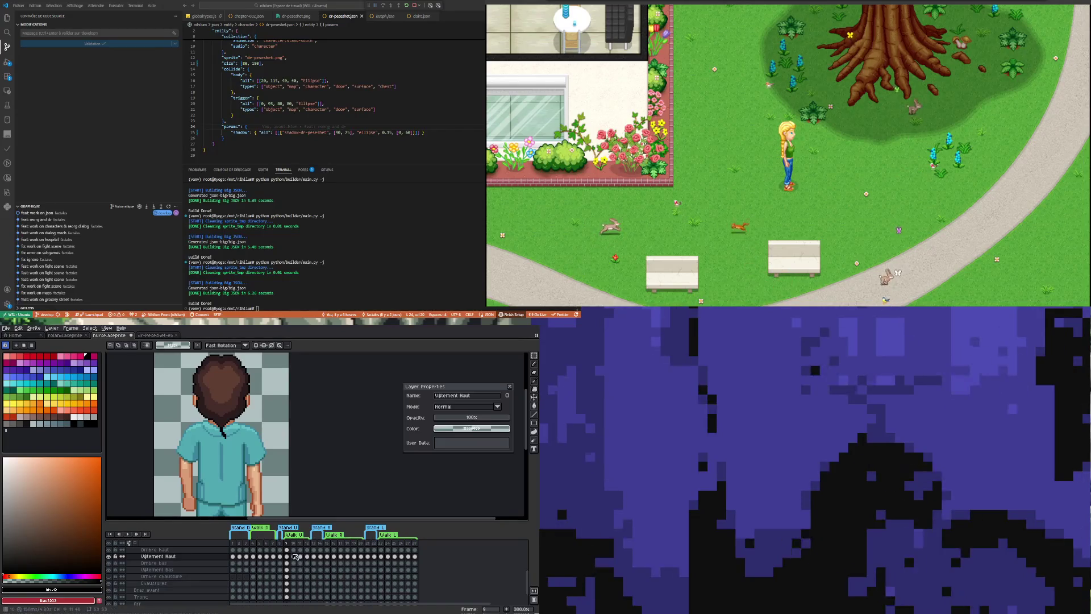
Try strip selections on the shirt's back in frames 10 and 11, undoing and deselecting between attempts.
click(295, 557)
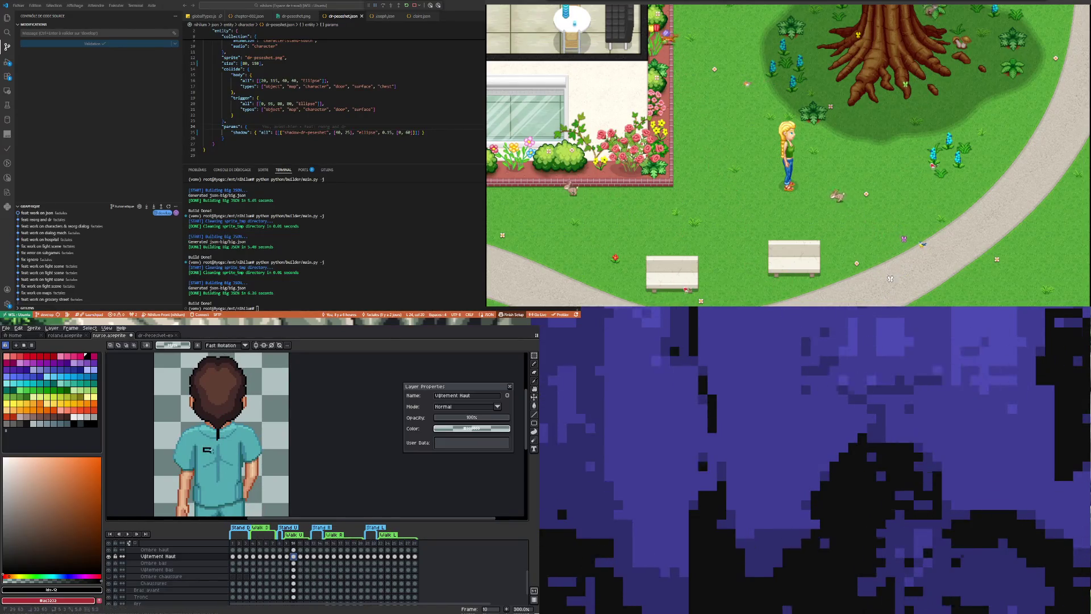
drag(209, 457, 212, 477)
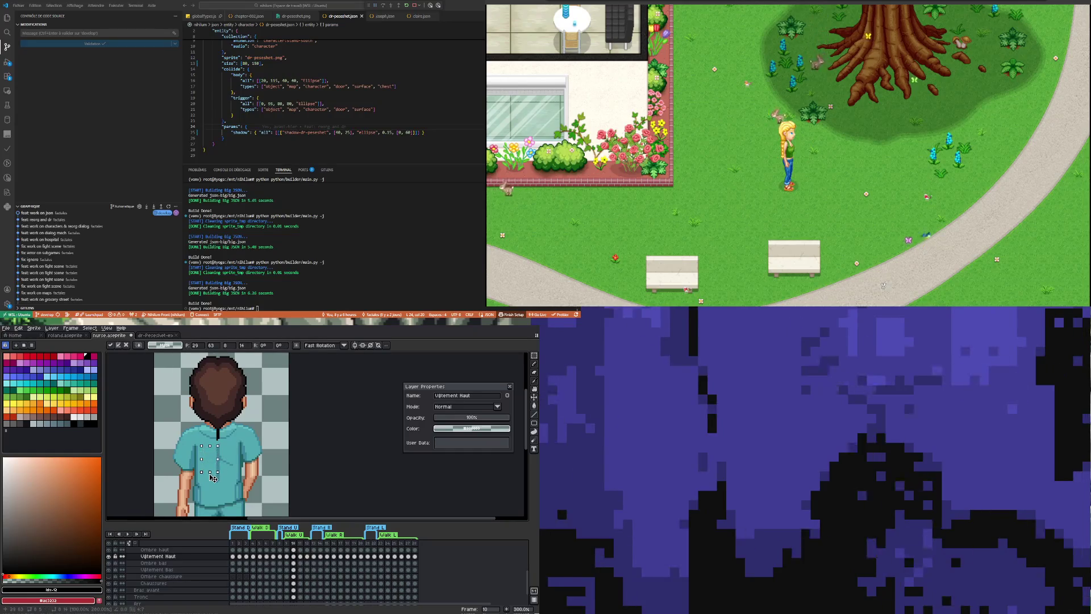
click(226, 454)
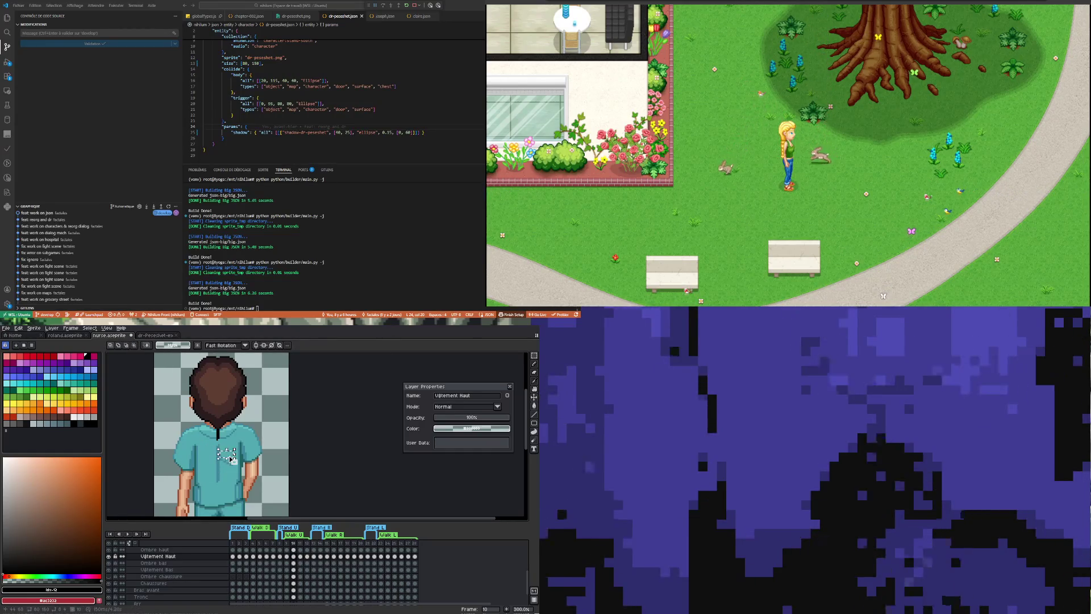
scroll(227, 458, down, 2)
scroll(244, 464, up, 1)
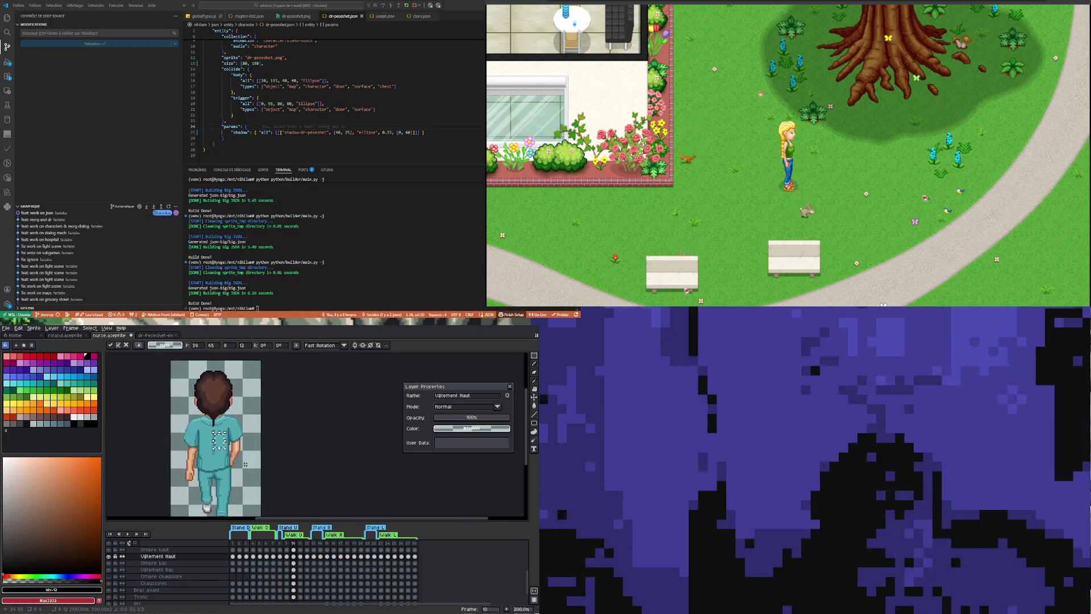
scroll(228, 442, up, 1)
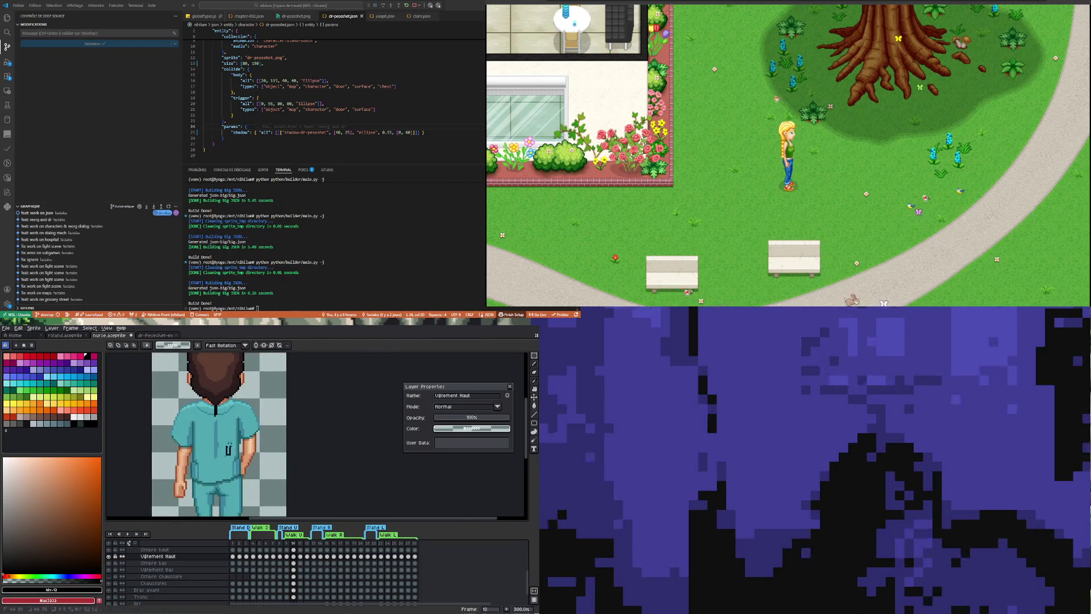
key(ctrl+z)
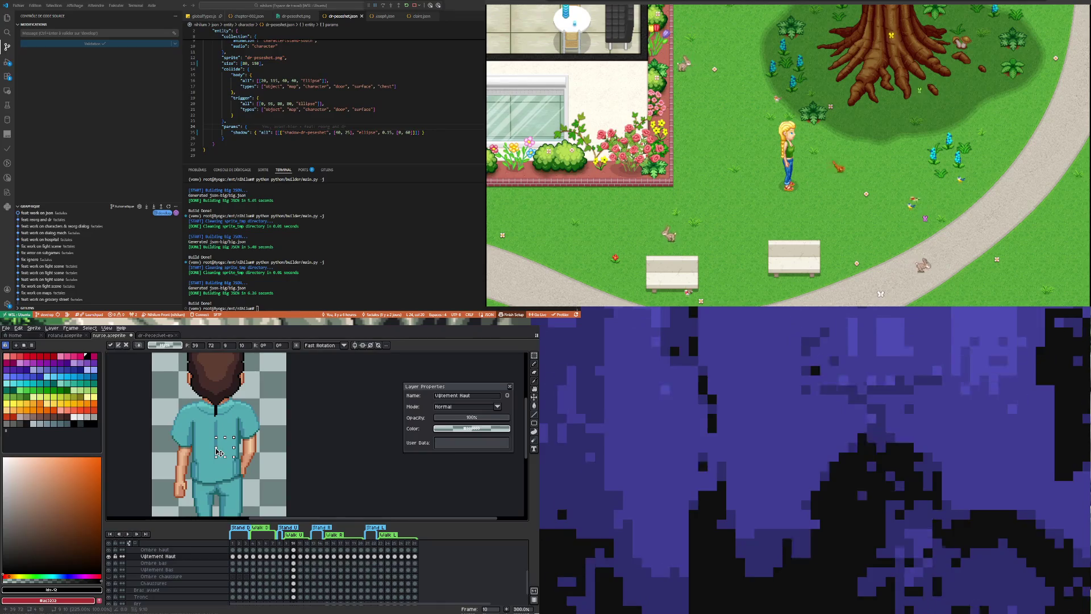
key(ctrl+d)
scroll(272, 469, down, 1)
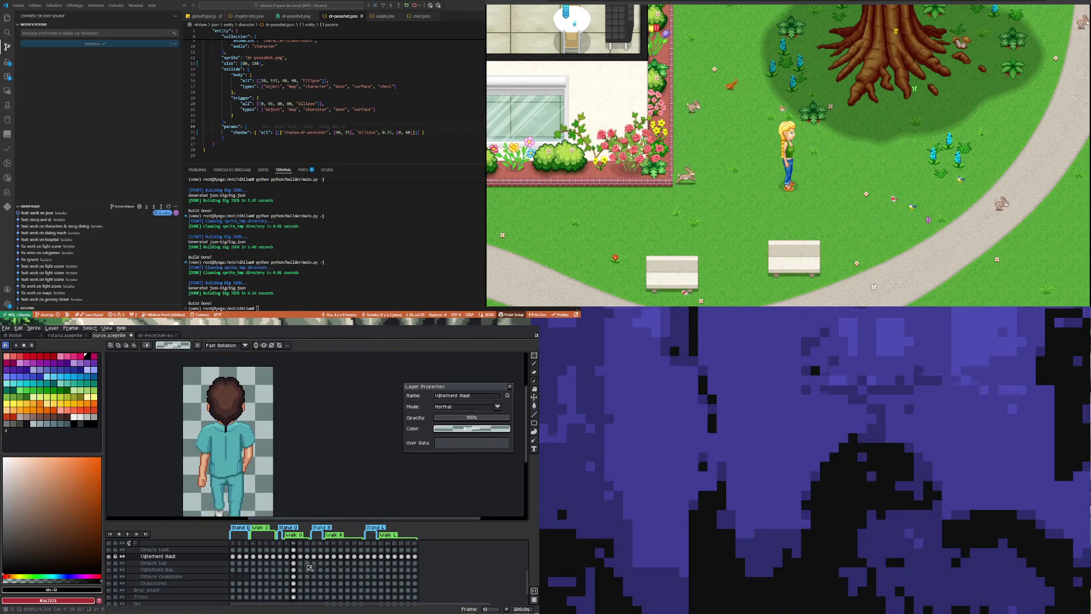
click(301, 557)
scroll(219, 439, up, 2)
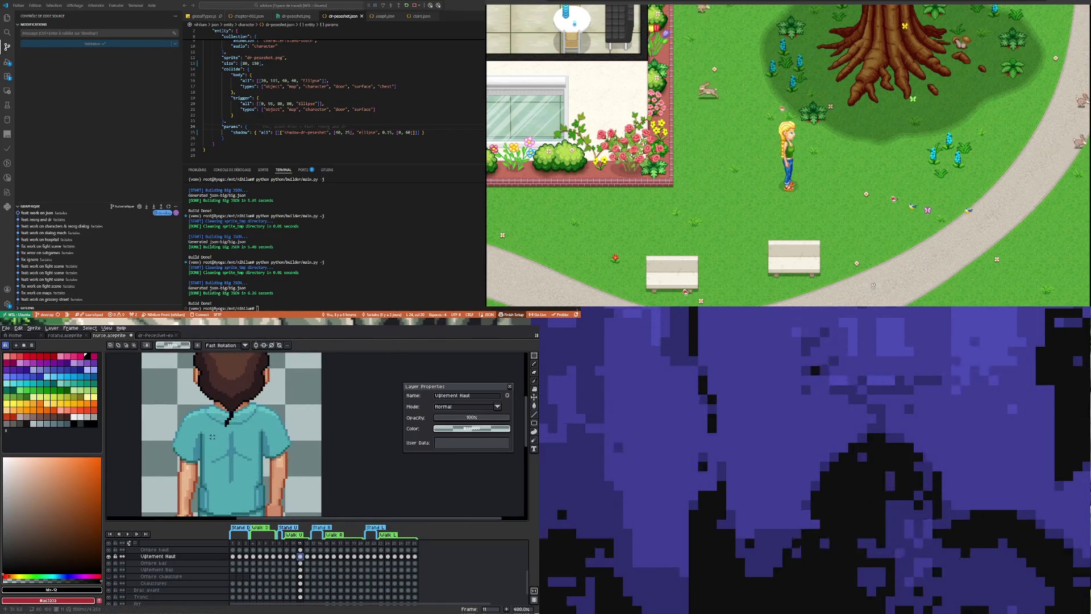
key(ctrl+z)
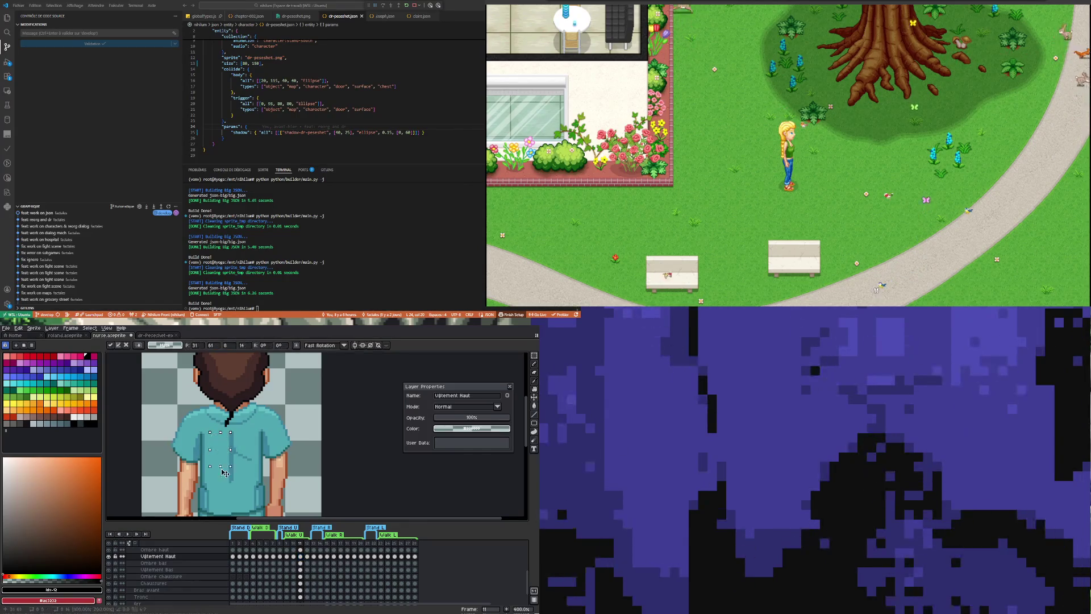
key(ctrl+d)
drag(234, 437, 253, 446)
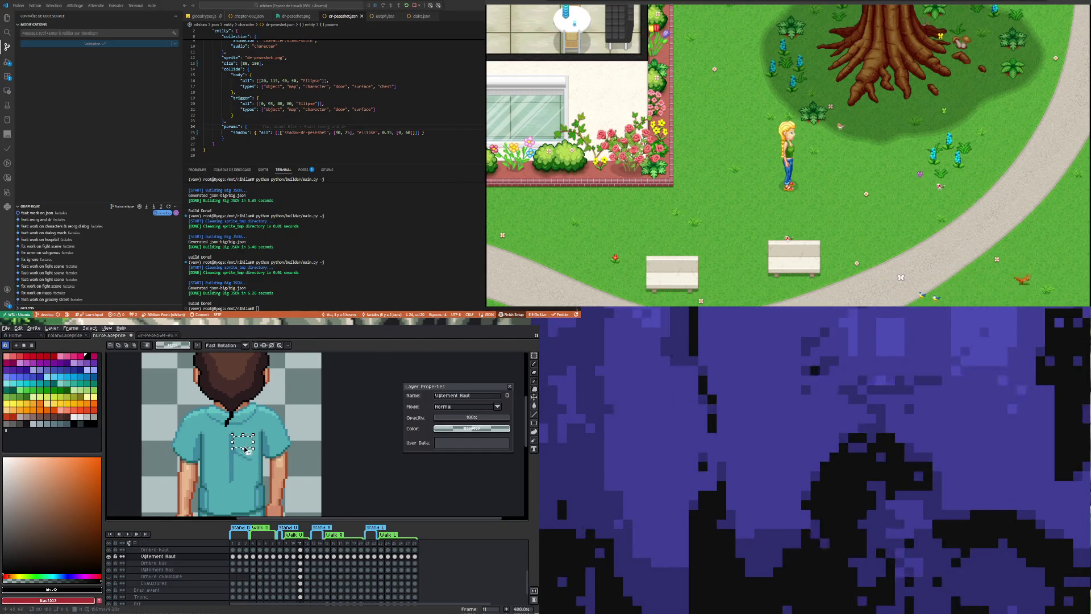
drag(245, 450, 246, 458)
On frame 12, select a thin vertical strip down the back of the scrub top.
click(306, 557)
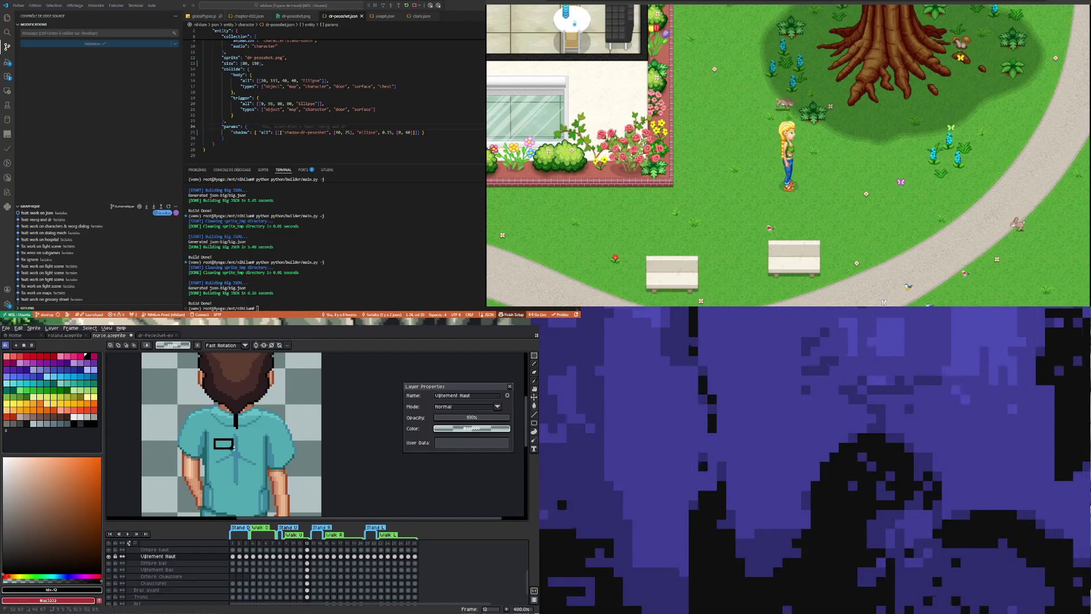
drag(225, 453, 225, 471)
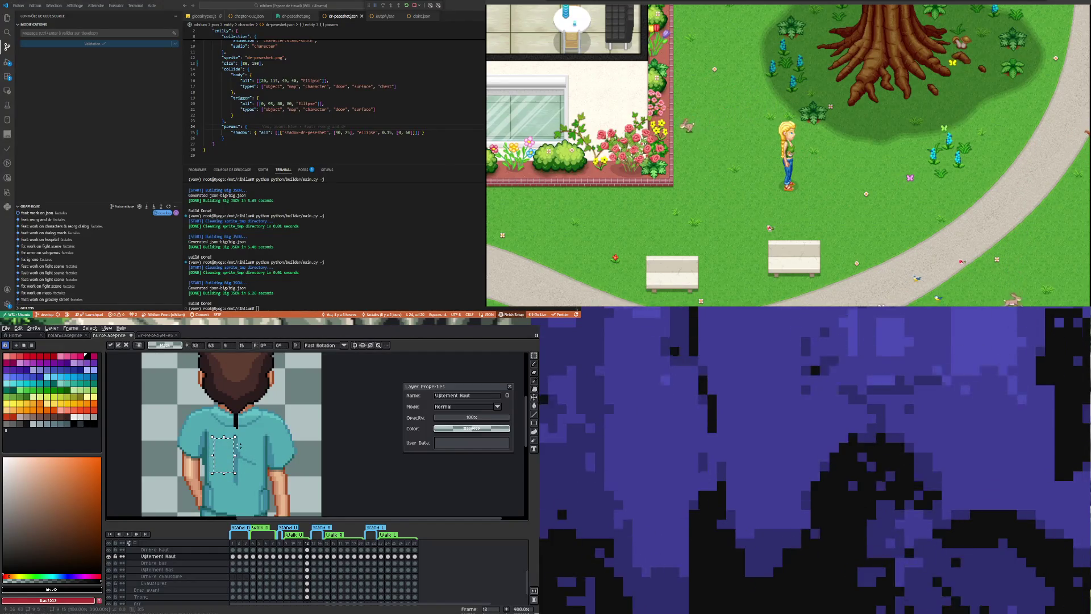
click(239, 445)
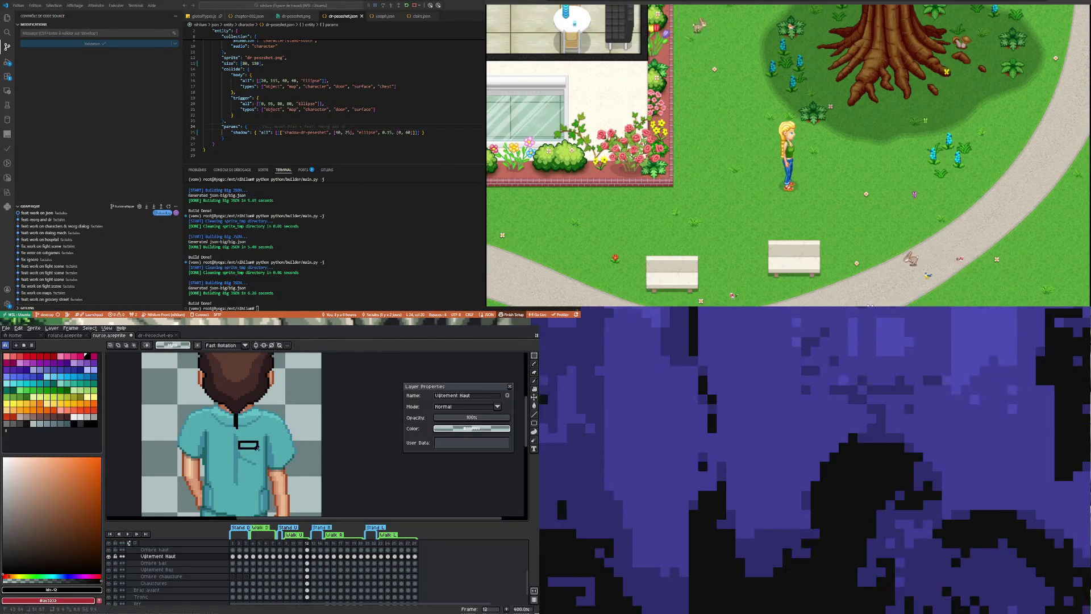
drag(248, 446, 250, 480)
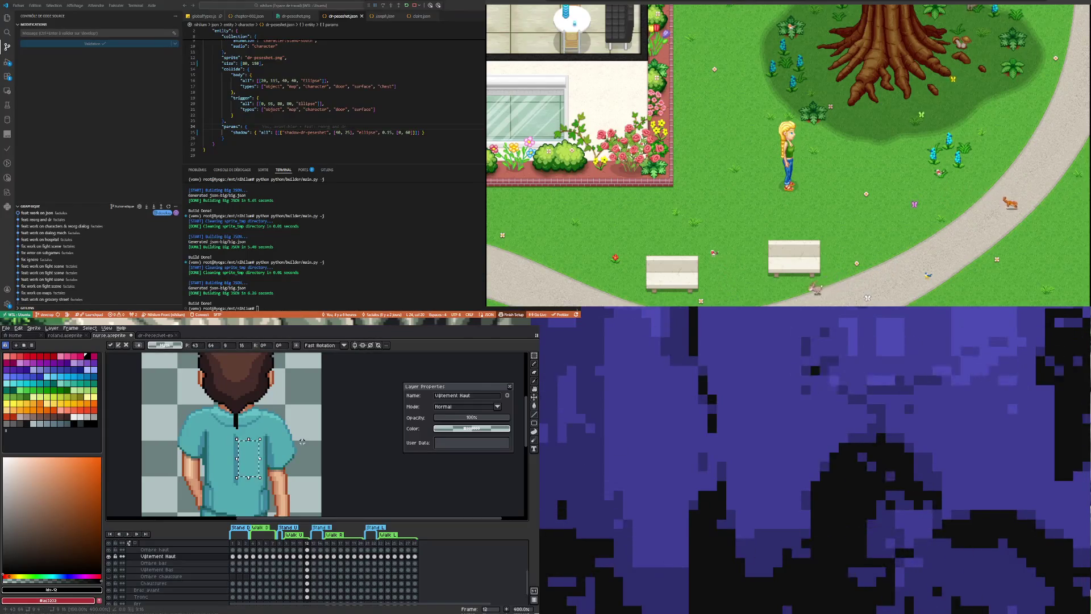
click(301, 441)
scroll(264, 460, down, 2)
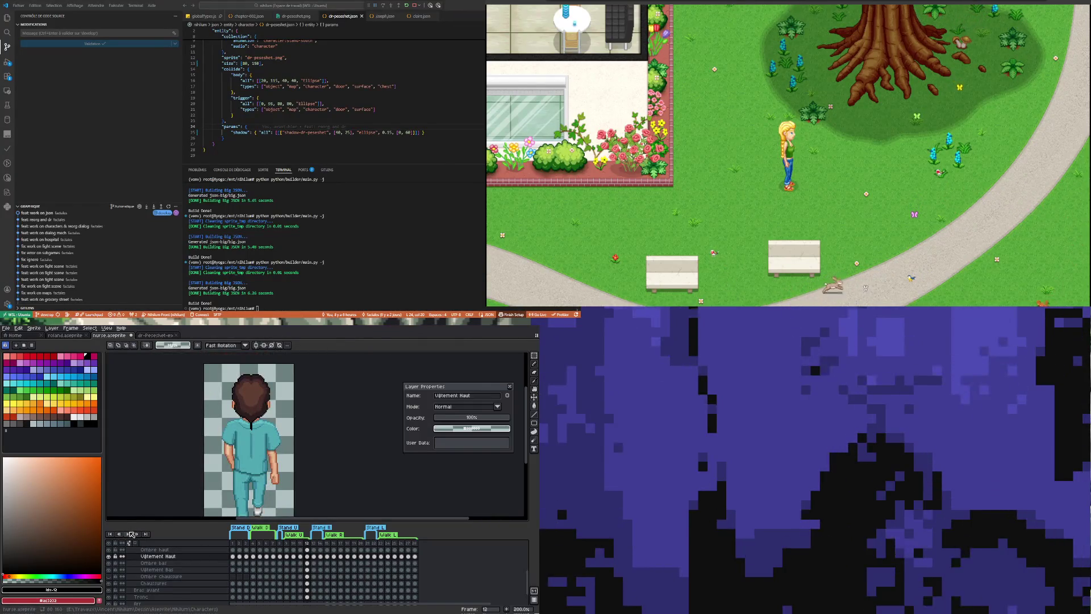
Preview the walk cycle, extend the back selection, then deselect on frame 11.
click(131, 534)
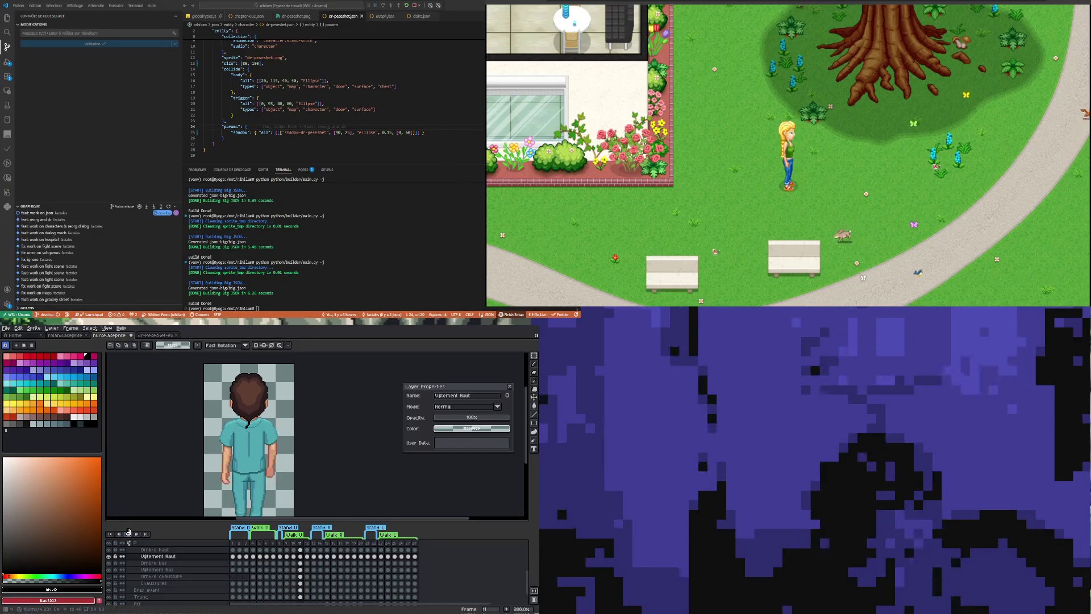
click(128, 533)
scroll(235, 462, up, 1)
scroll(236, 462, up, 1)
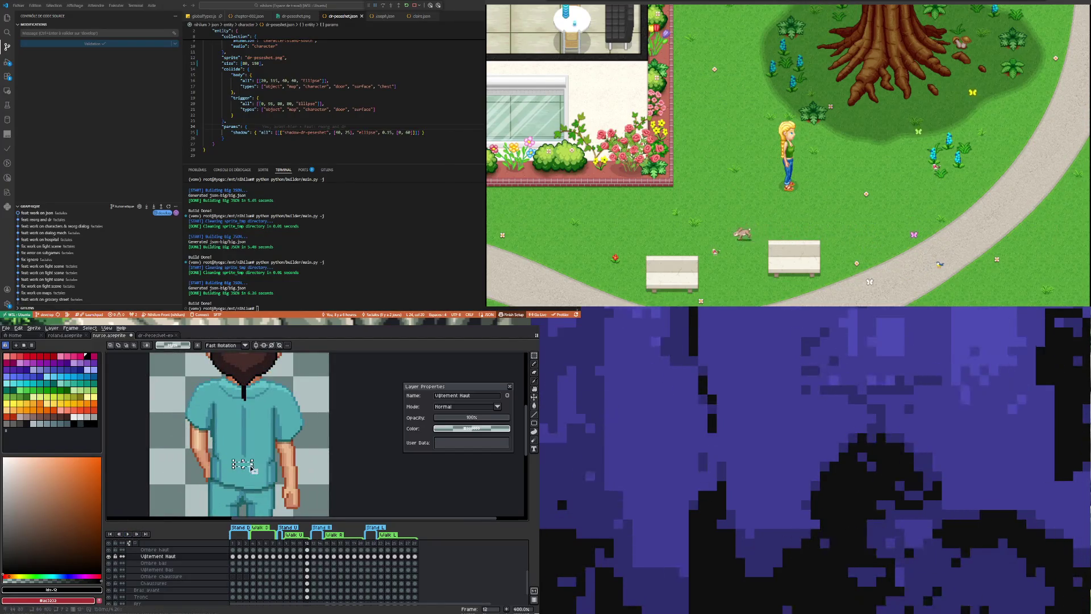
drag(243, 463, 250, 420)
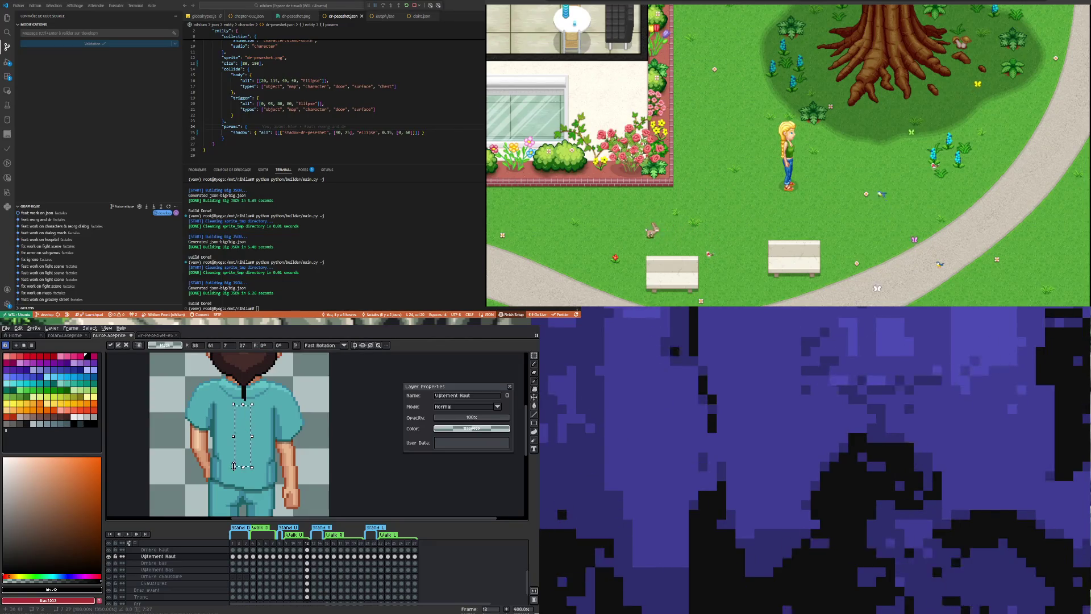
scroll(234, 465, down, 2)
click(300, 557)
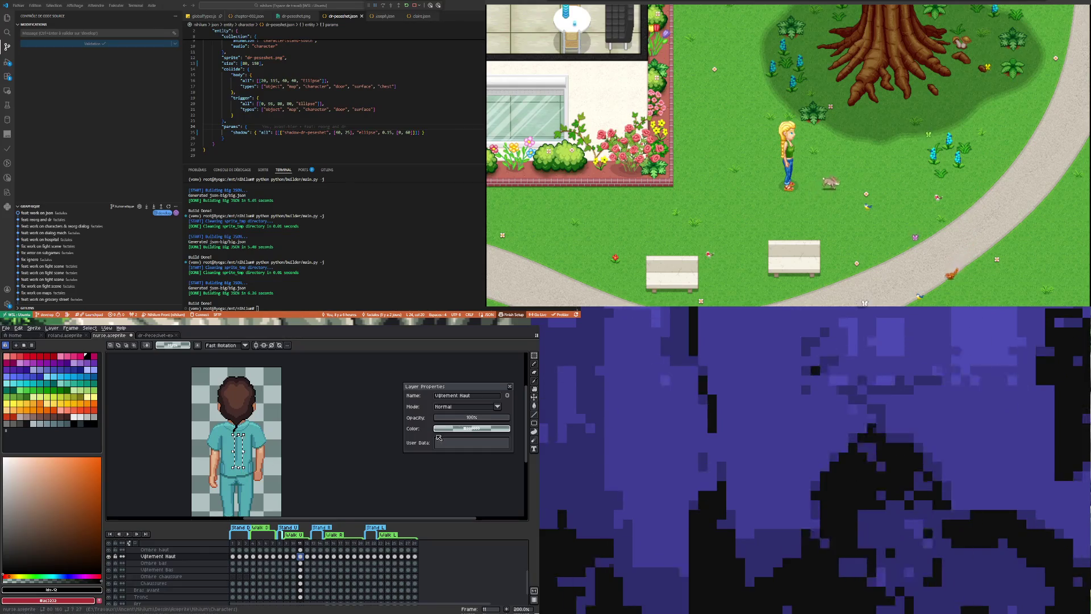
key(ctrl+d)
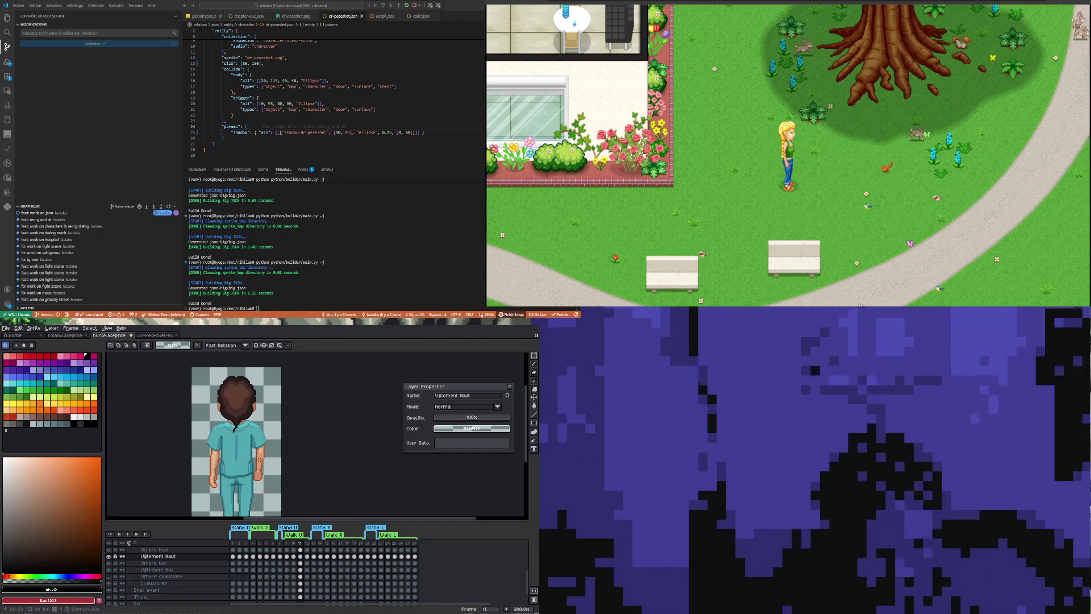
Sample the scrub top's cyan as drawing colour and ready the fill tool.
key(i)
click(251, 455)
click(533, 406)
scroll(241, 444, up, 2)
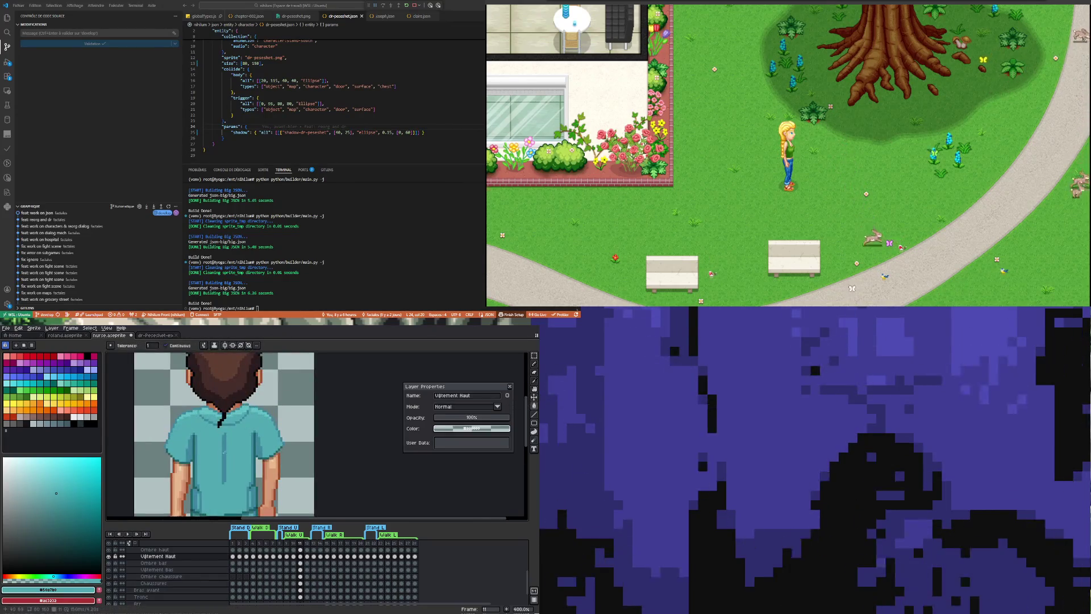
Step through back-view frames 10, 9 and 12, ending on frame 8 with the whole sprite in view.
click(288, 559)
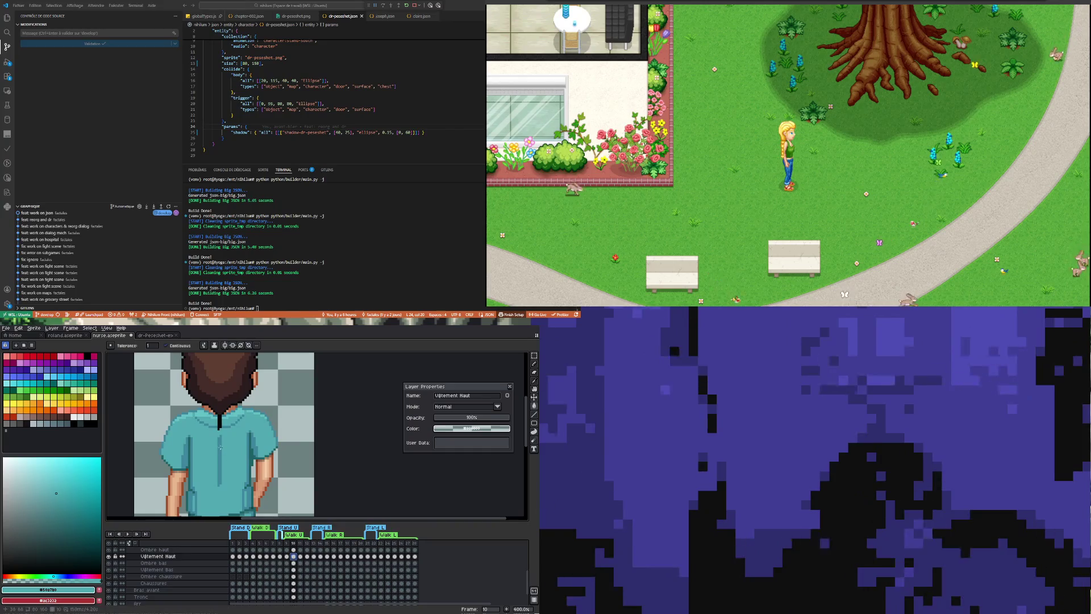
click(287, 559)
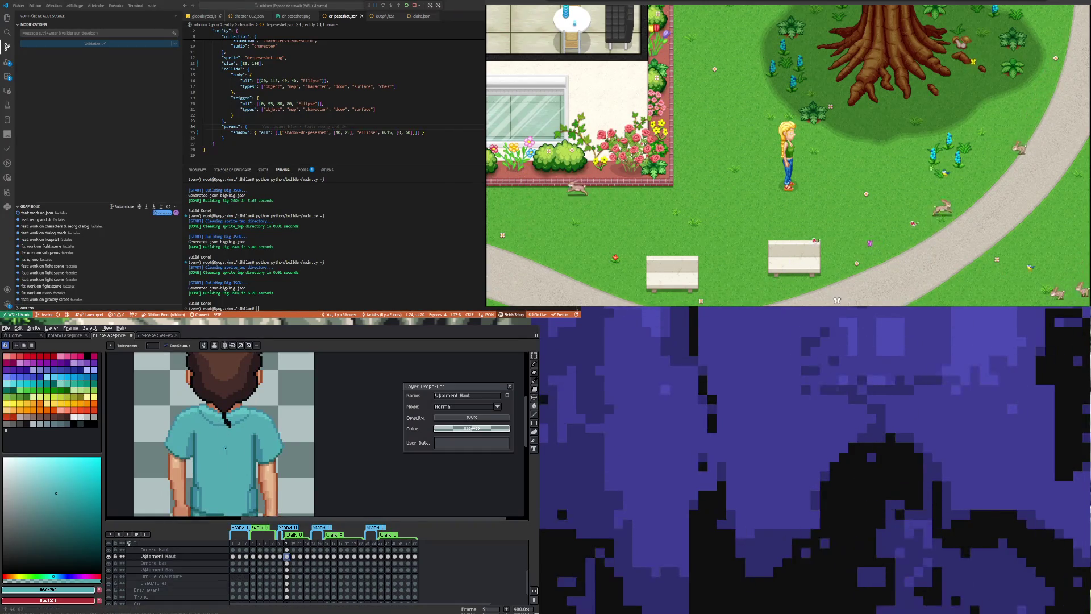
click(296, 556)
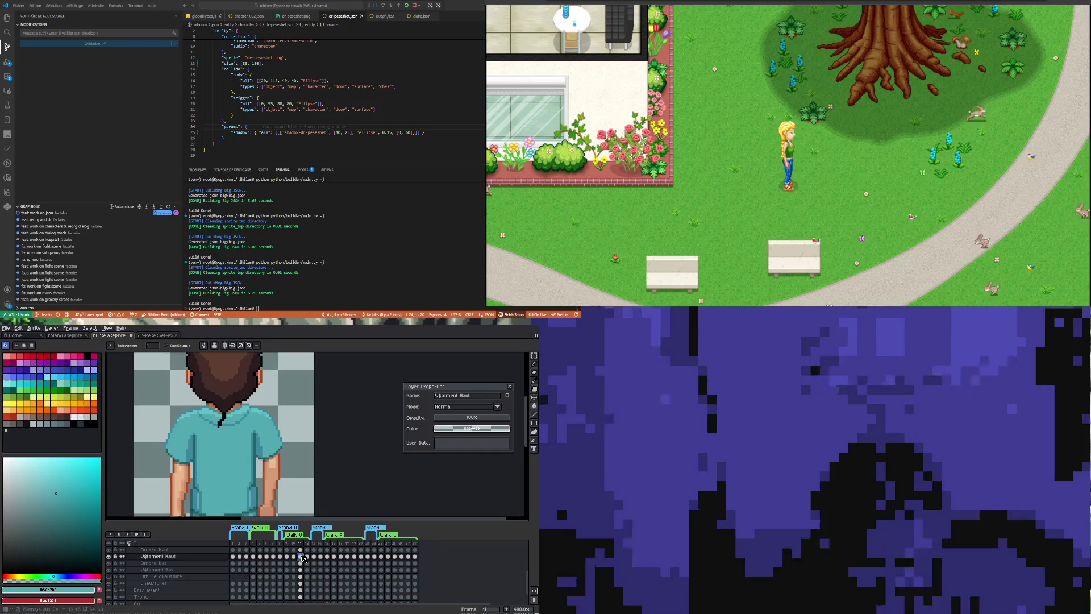
click(306, 557)
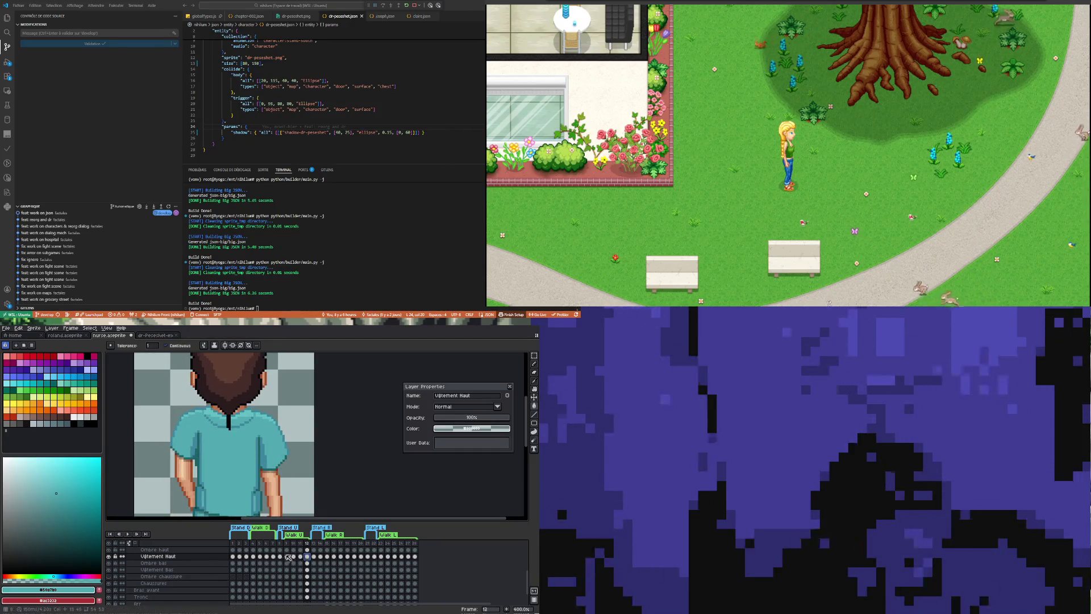
click(281, 557)
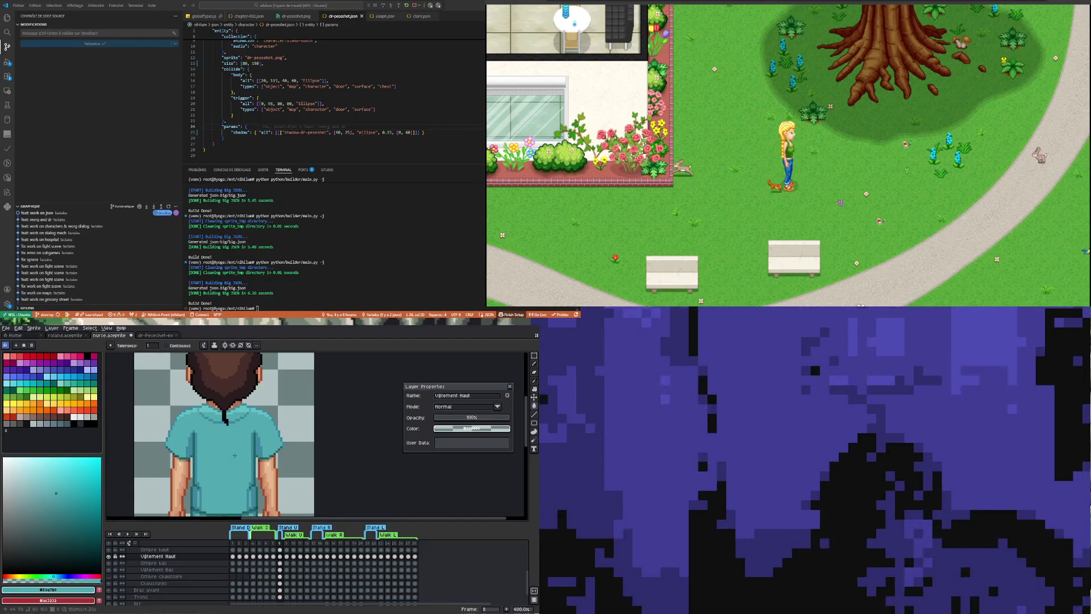
scroll(235, 454, down, 3)
scroll(218, 444, up, 1)
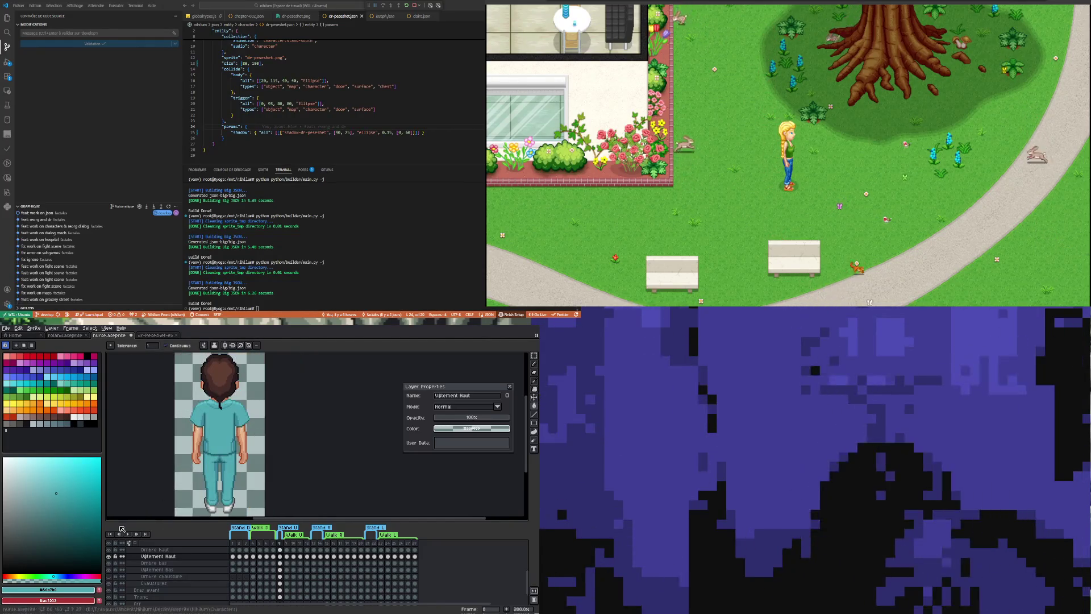
Advance one frame and start playing the nurse's walk animation.
key(Right)
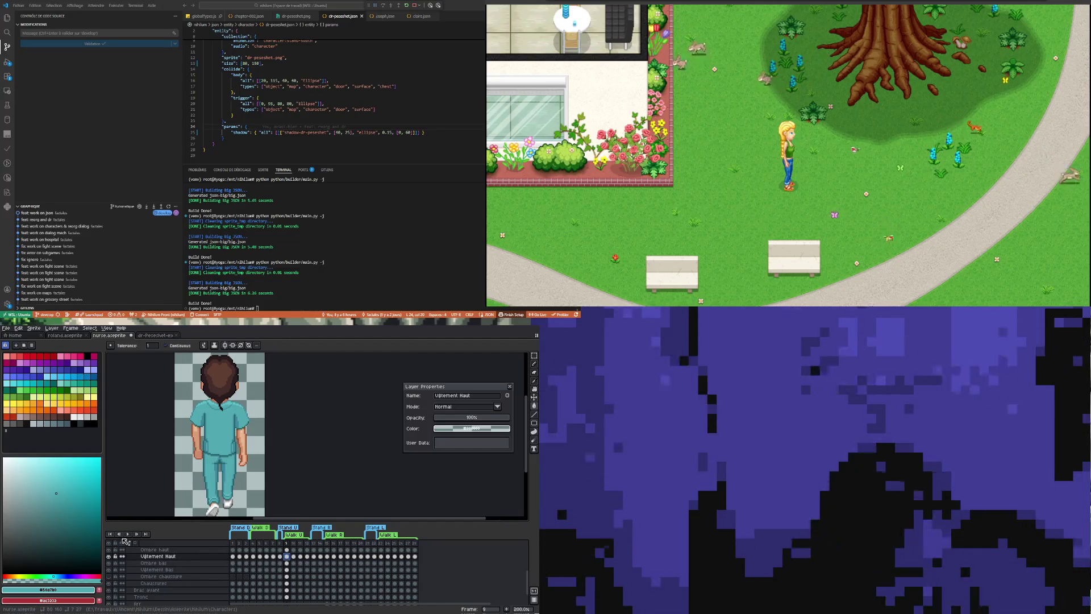
click(127, 535)
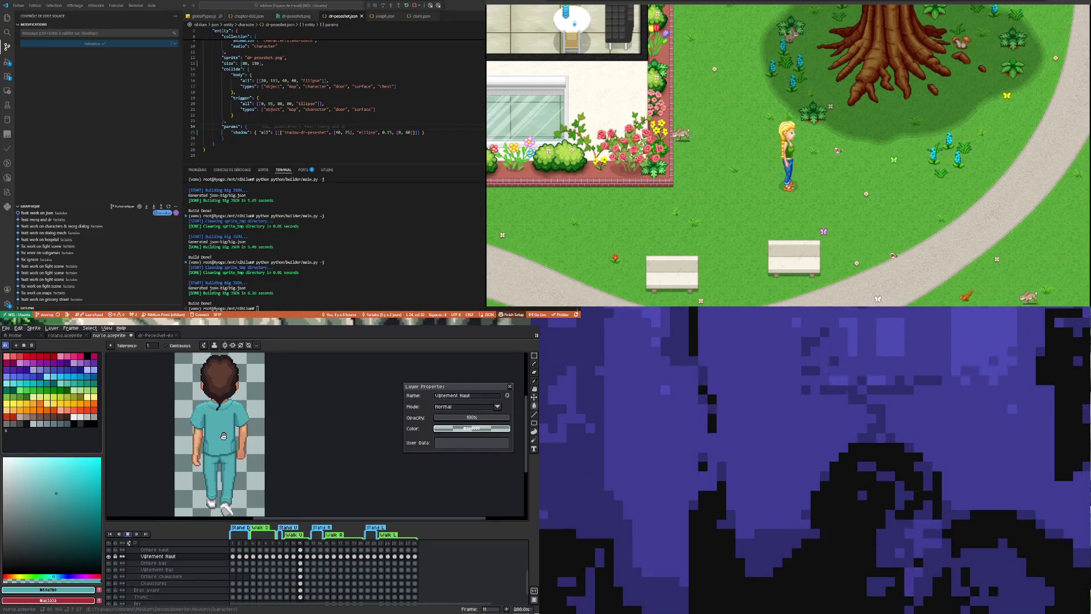
scroll(222, 449, down, 2)
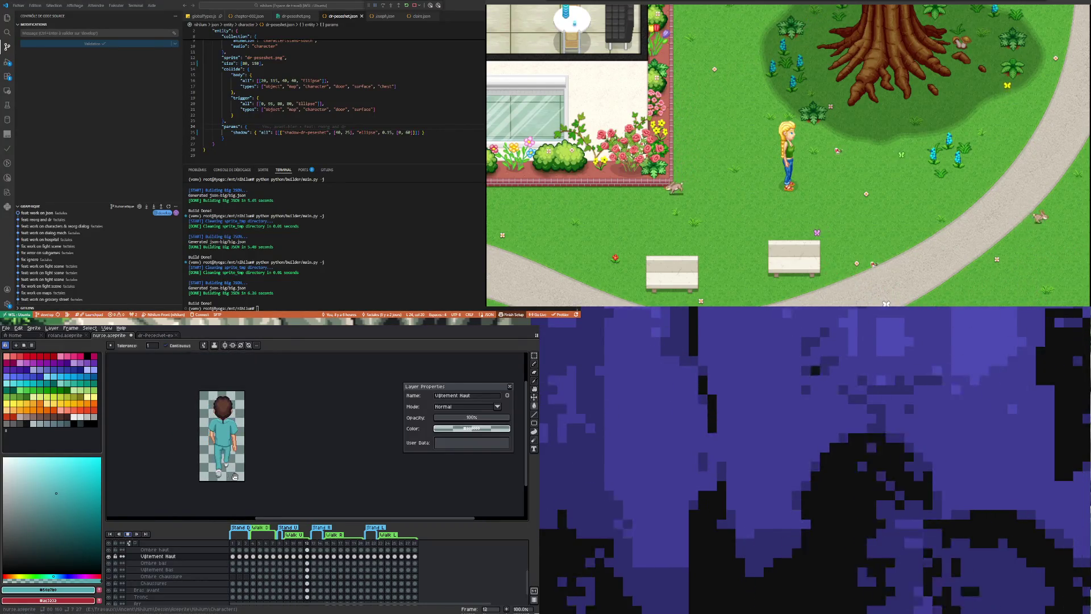
scroll(236, 477, up, 1)
scroll(235, 477, down, 1)
scroll(222, 441, up, 1)
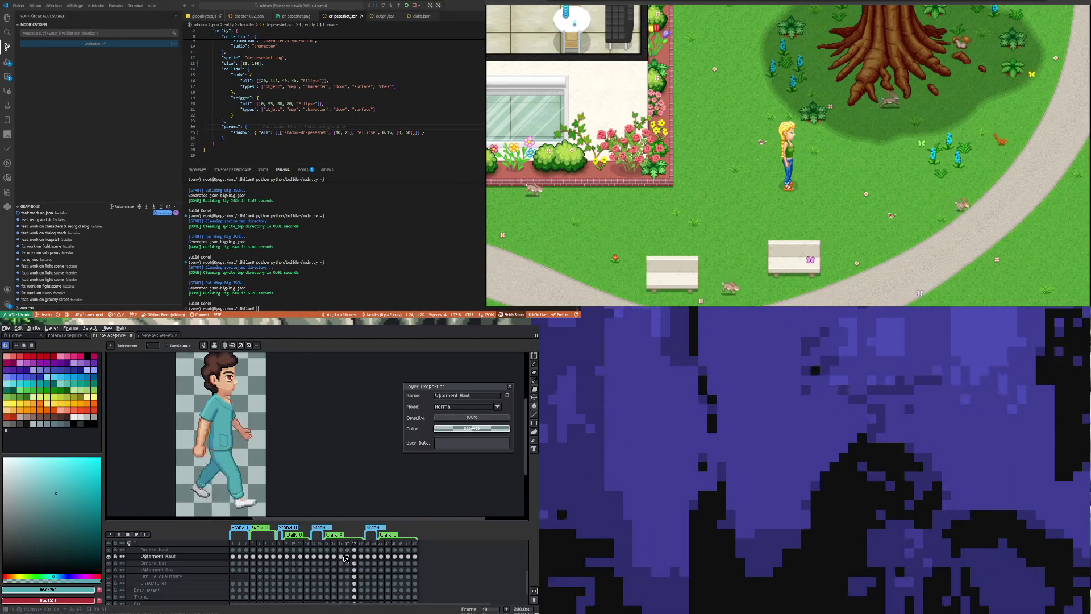
scroll(219, 446, down, 1)
scroll(218, 446, up, 1)
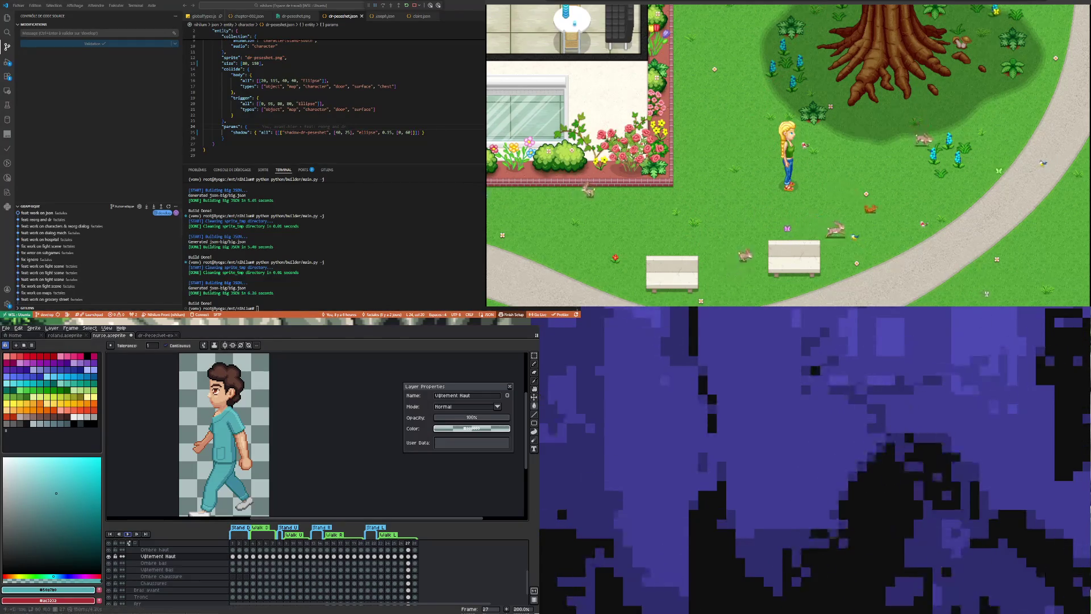
scroll(215, 463, down, 1)
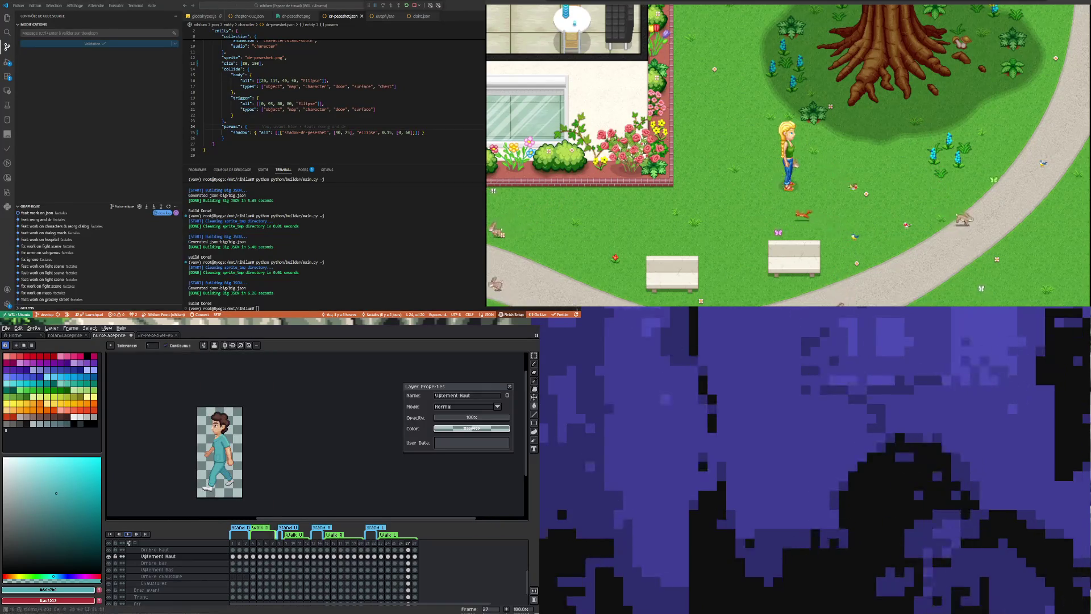
click(307, 556)
Rest the sprite on front-facing standing frame 2 and bring up the file commands to save.
click(246, 558)
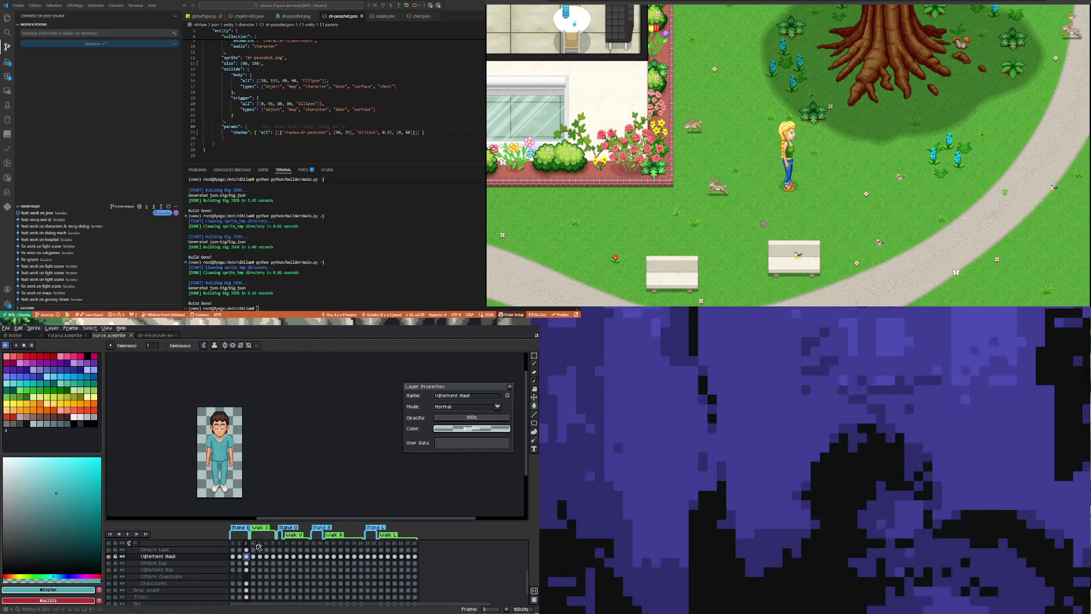
click(239, 556)
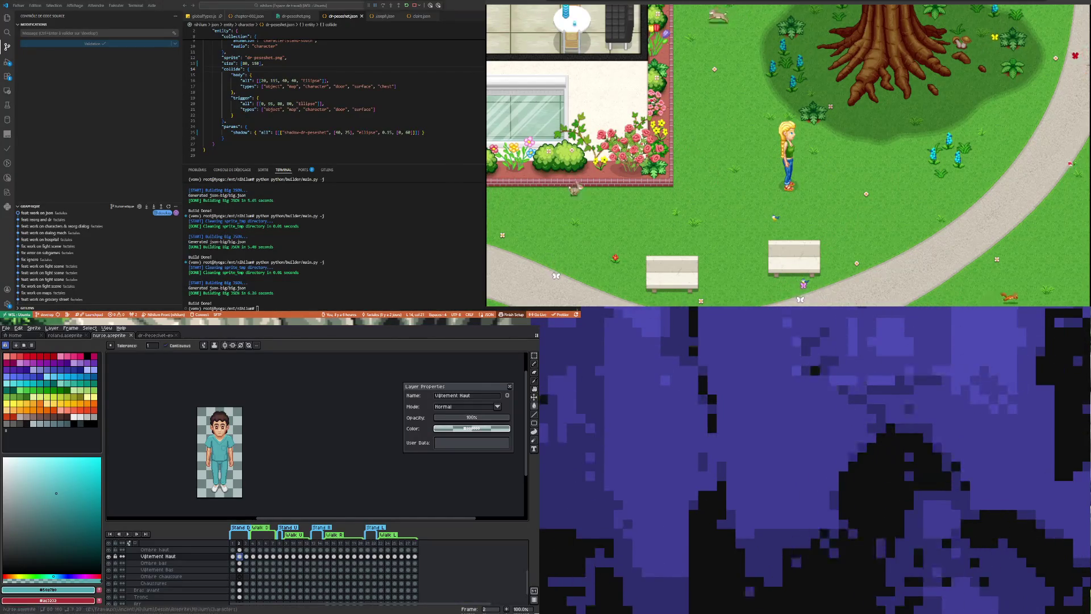
click(6, 327)
mouse_move(16, 389)
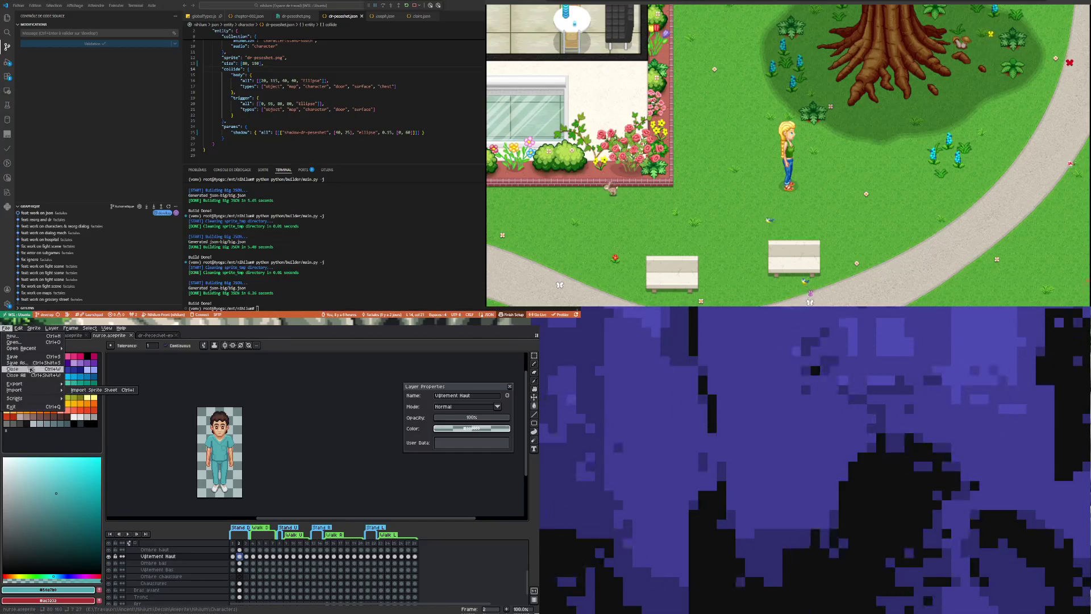
Save the sprite as nurse-denis.aseprite.
key(Return)
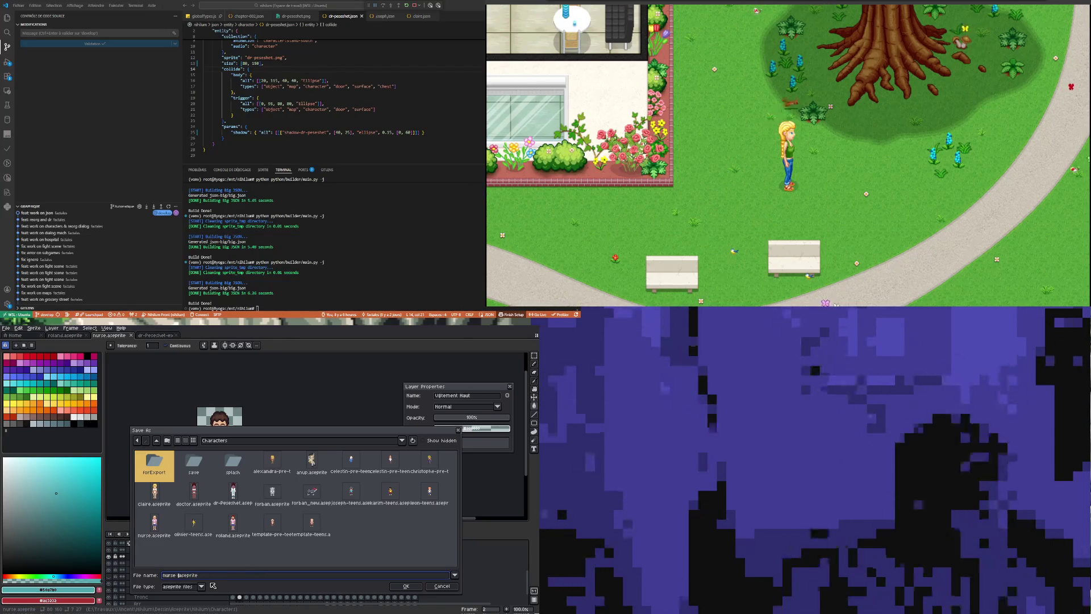
text(-teens)
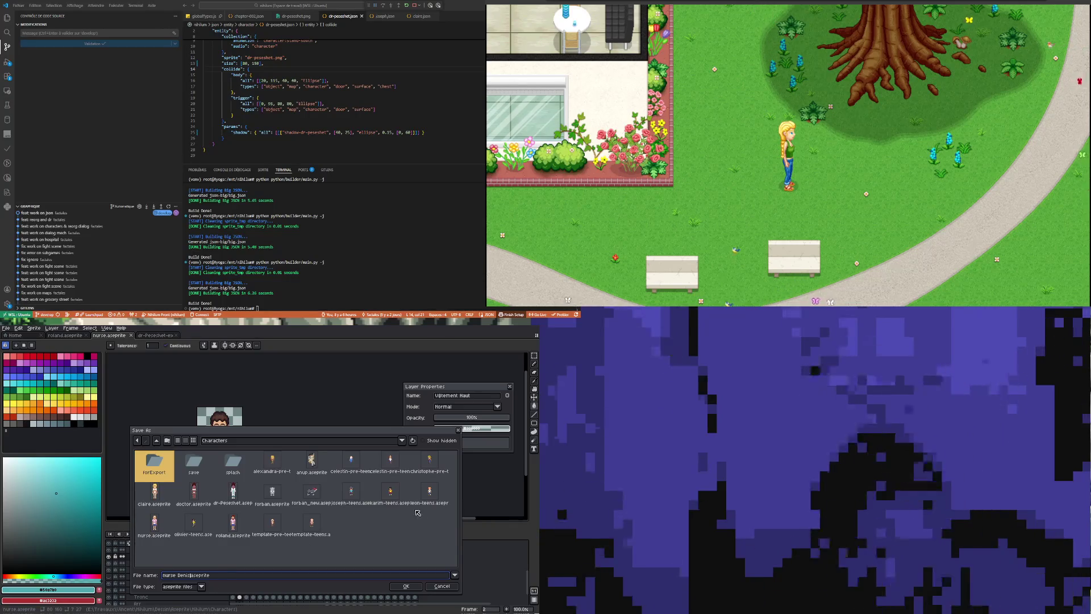
click(407, 587)
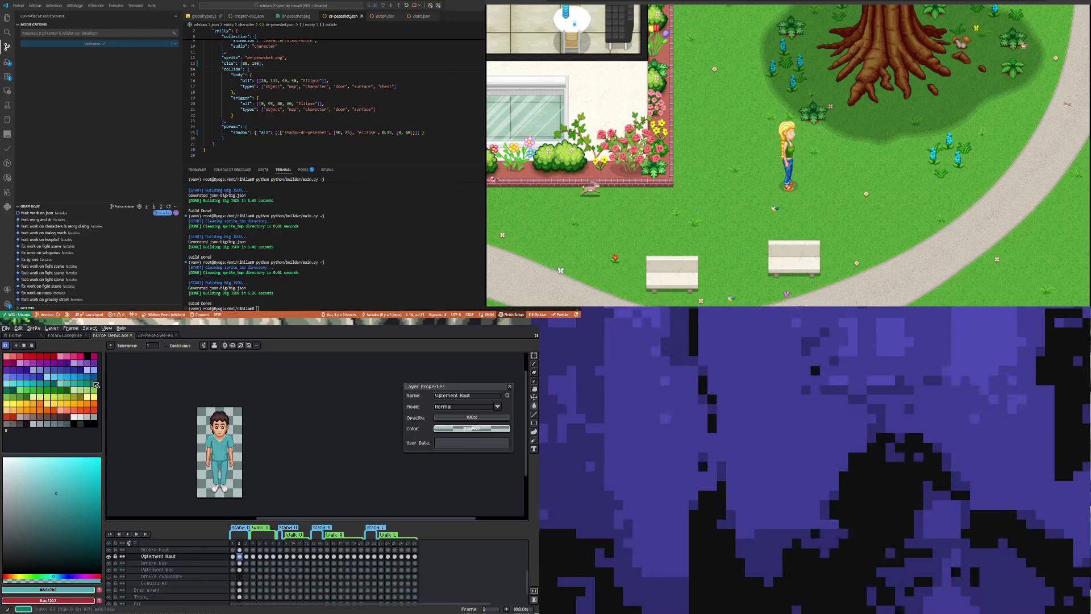
Save another copy in the forExport folder under the nurse file name.
click(7, 328)
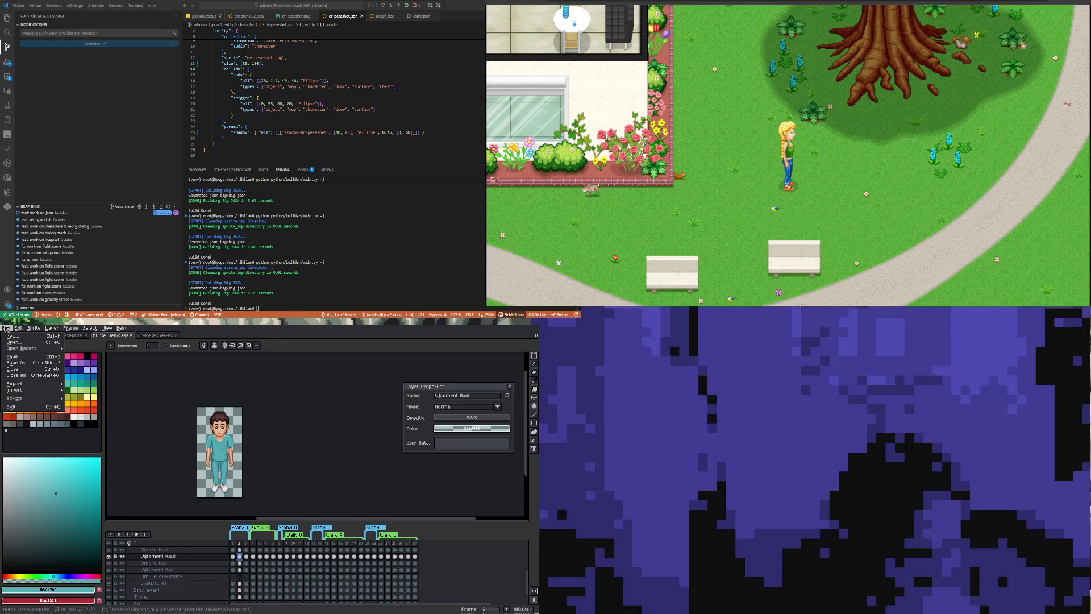
click(29, 364)
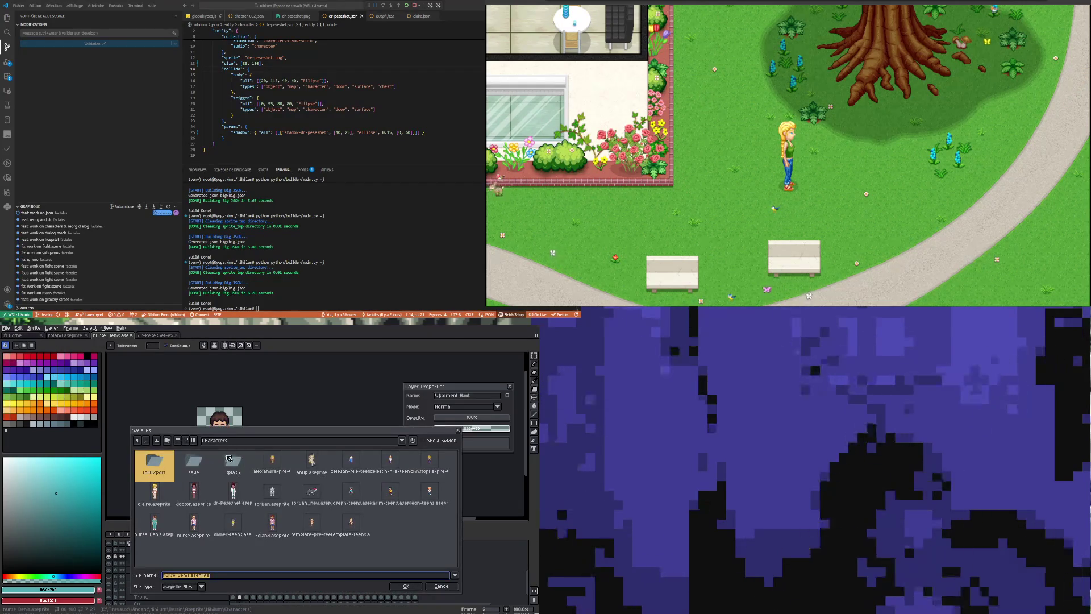
double_click(155, 464)
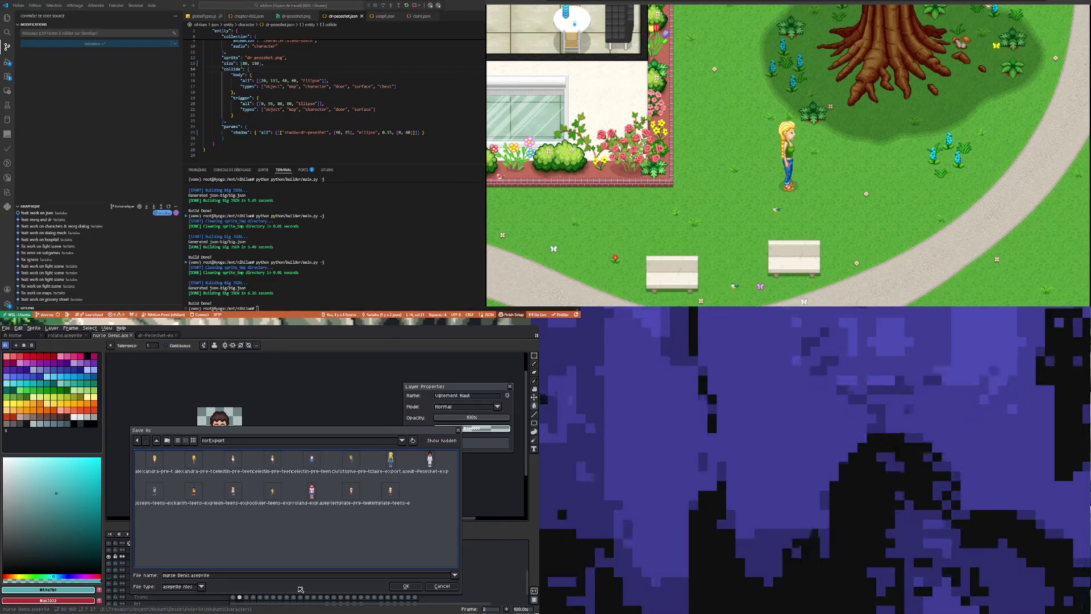
double_click(177, 579)
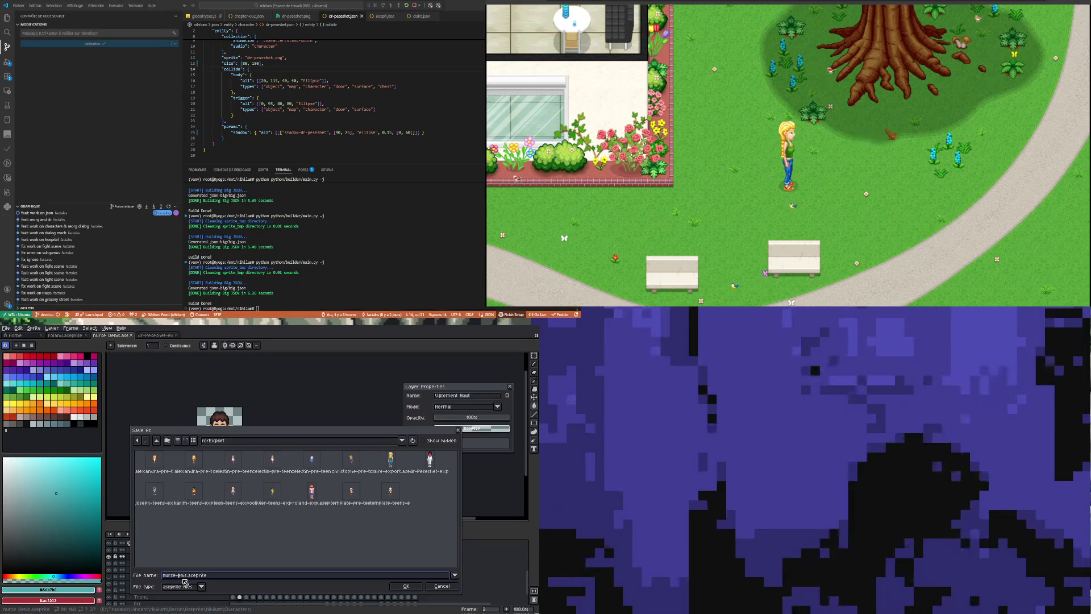
text(nurse-denis)
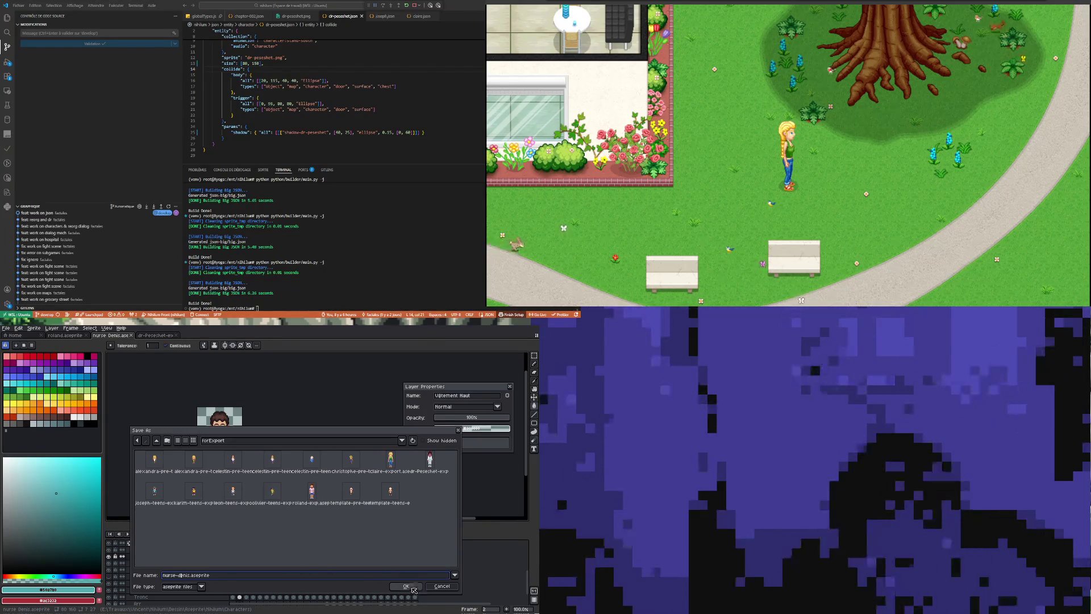
click(404, 588)
click(404, 588)
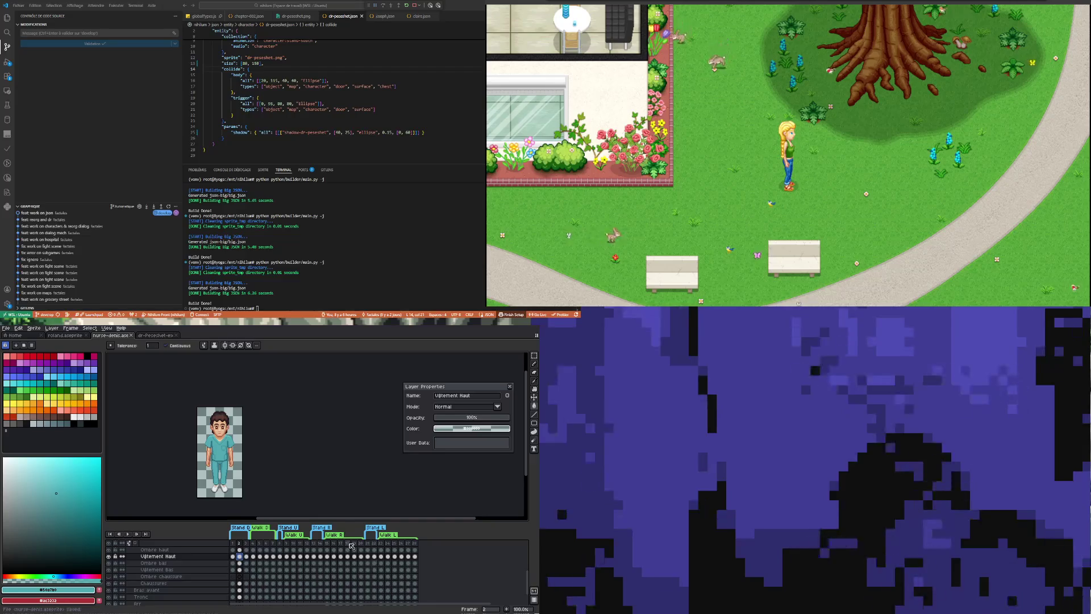
scroll(263, 466, down, 1)
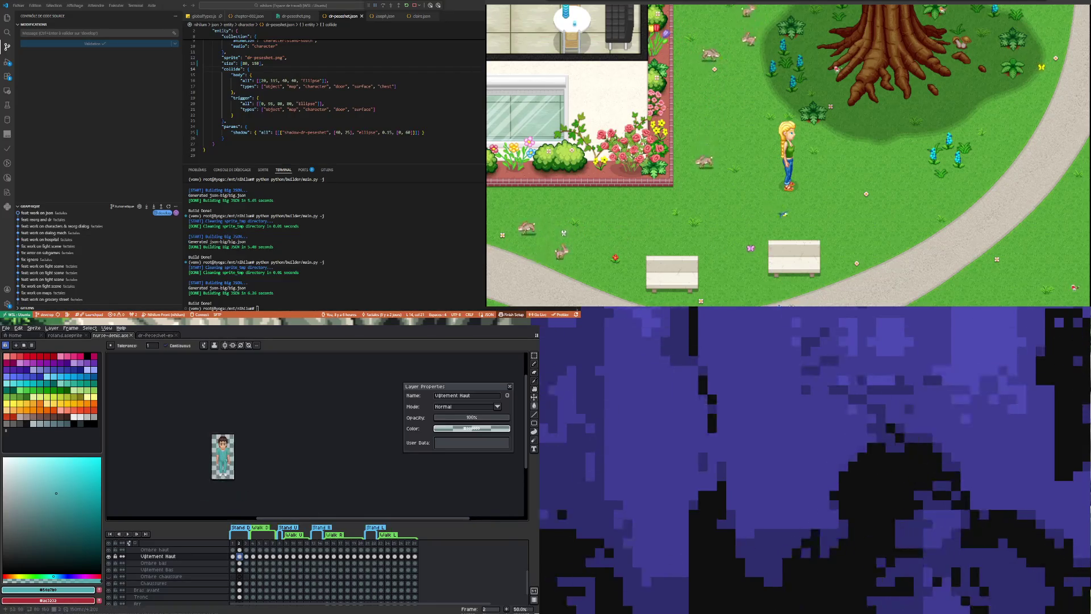
scroll(263, 466, up, 1)
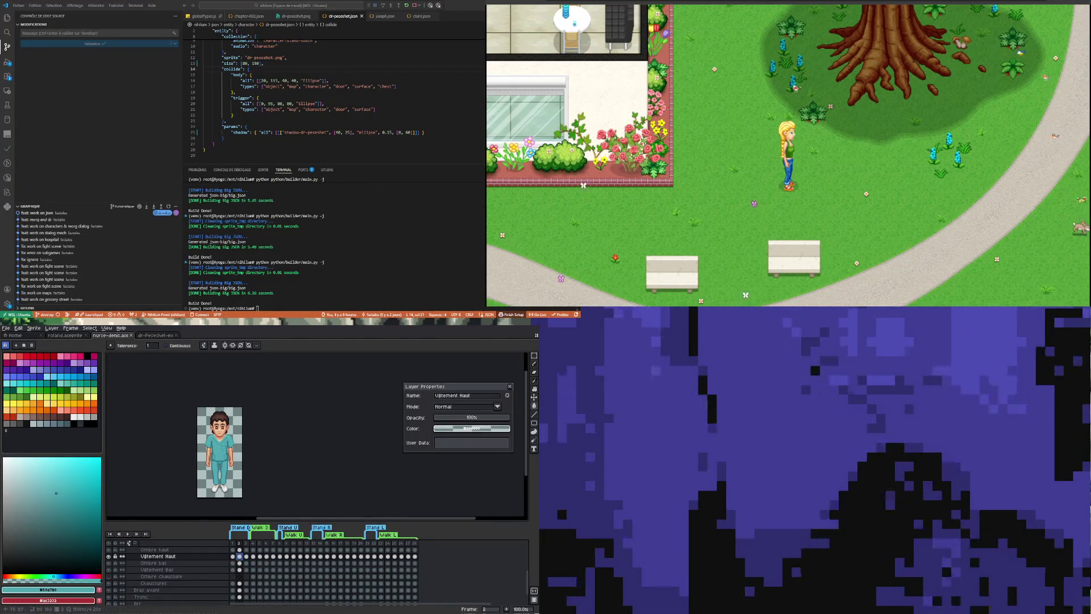
scroll(213, 437, up, 3)
scroll(213, 436, down, 3)
scroll(213, 437, up, 3)
scroll(226, 437, down, 1)
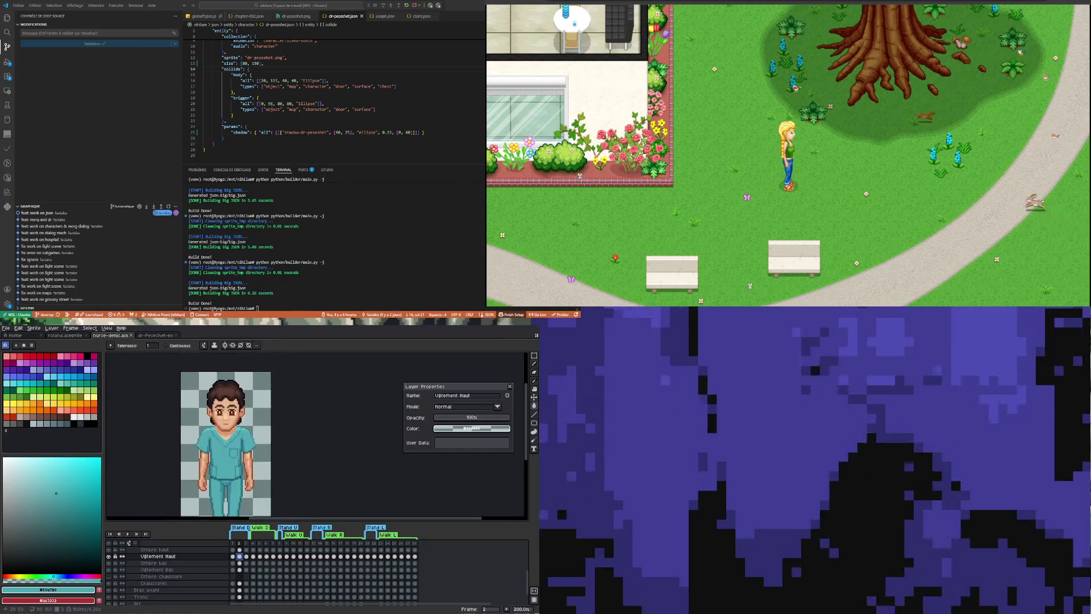
scroll(226, 443, down, 1)
scroll(226, 443, up, 1)
scroll(226, 444, down, 1)
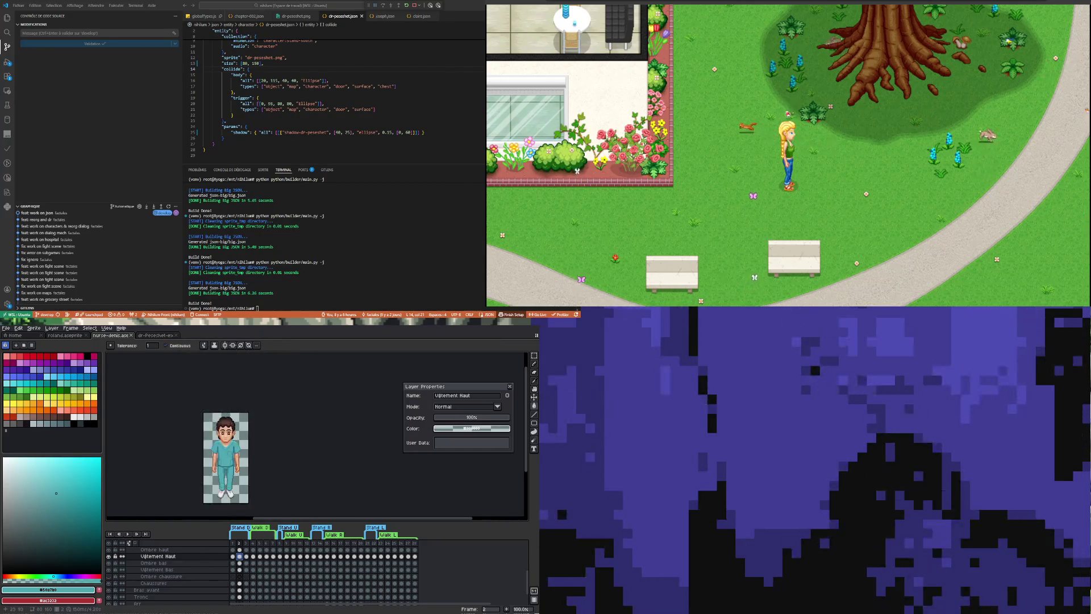
scroll(226, 443, up, 1)
scroll(226, 444, down, 1)
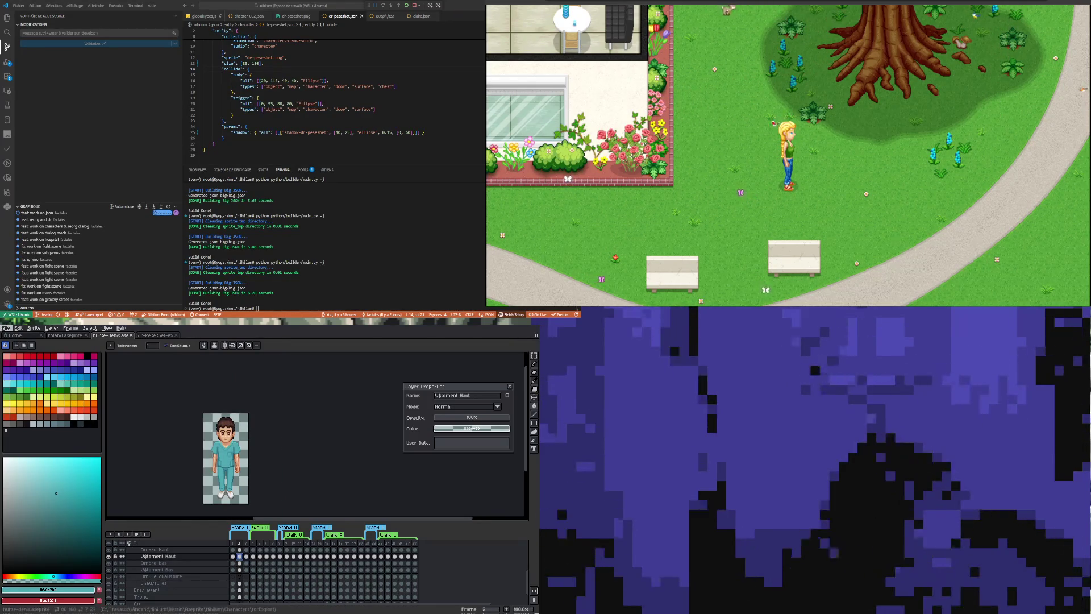
click(9, 328)
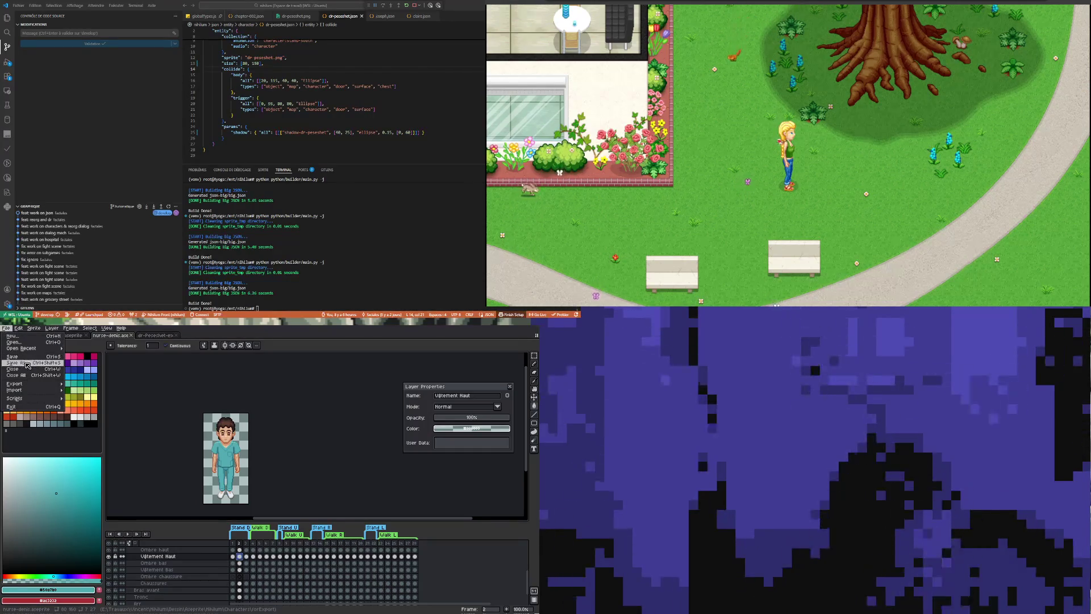
Save a copy of the nurse sprite as nurse-denis-exp.aseprite in the forExport folder.
key(Return)
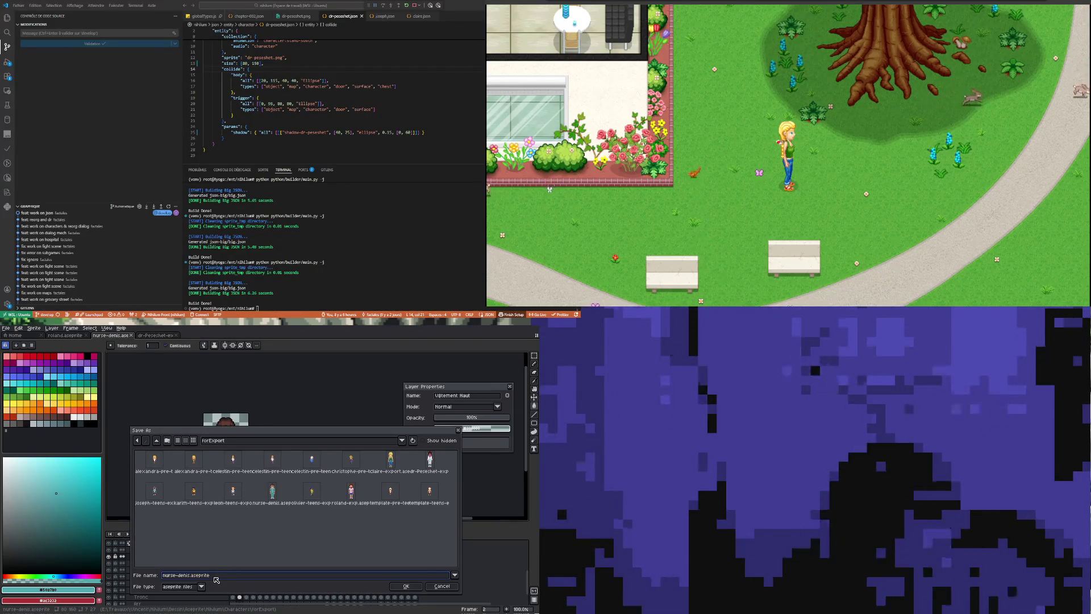
text(-exp)
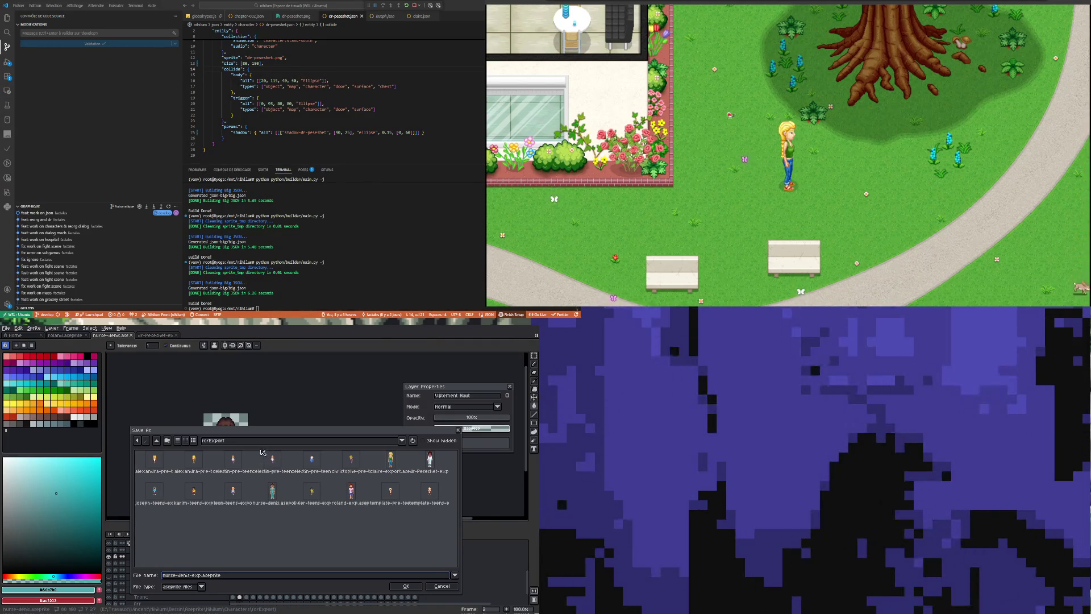
click(408, 586)
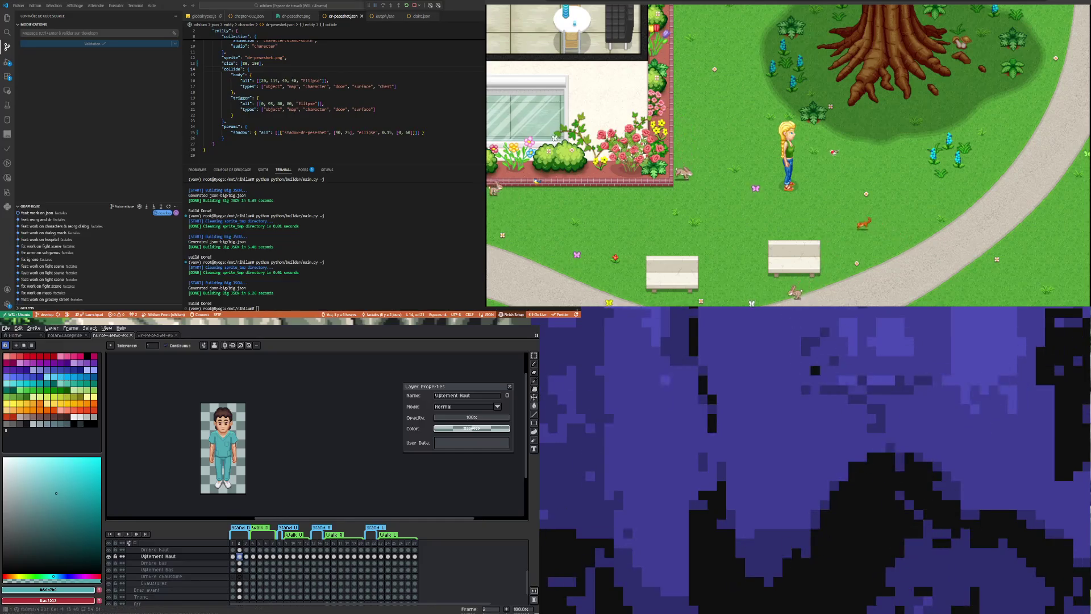
click(247, 558)
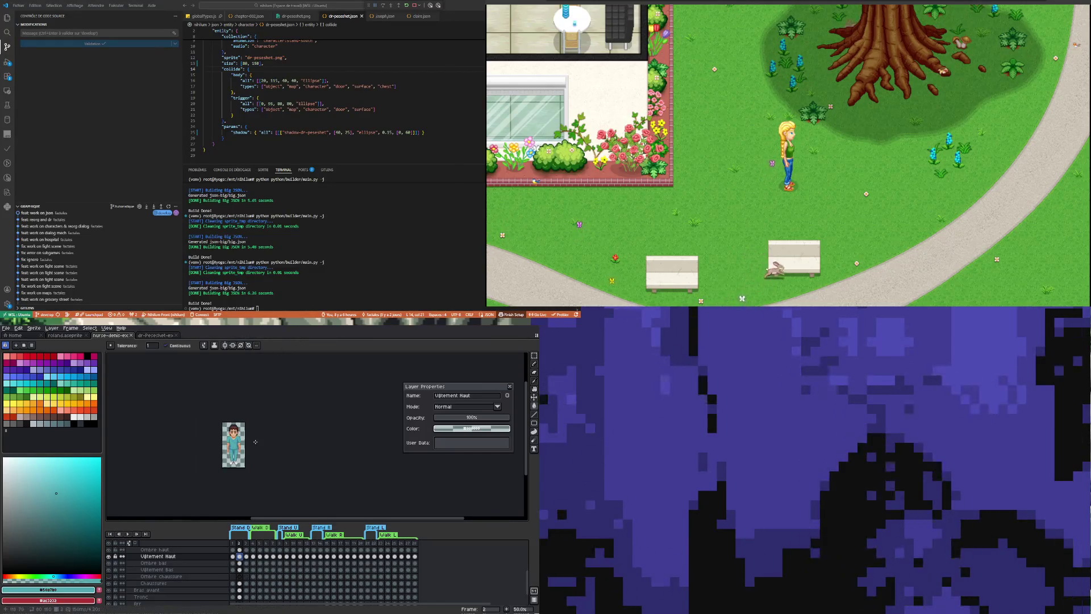
click(166, 337)
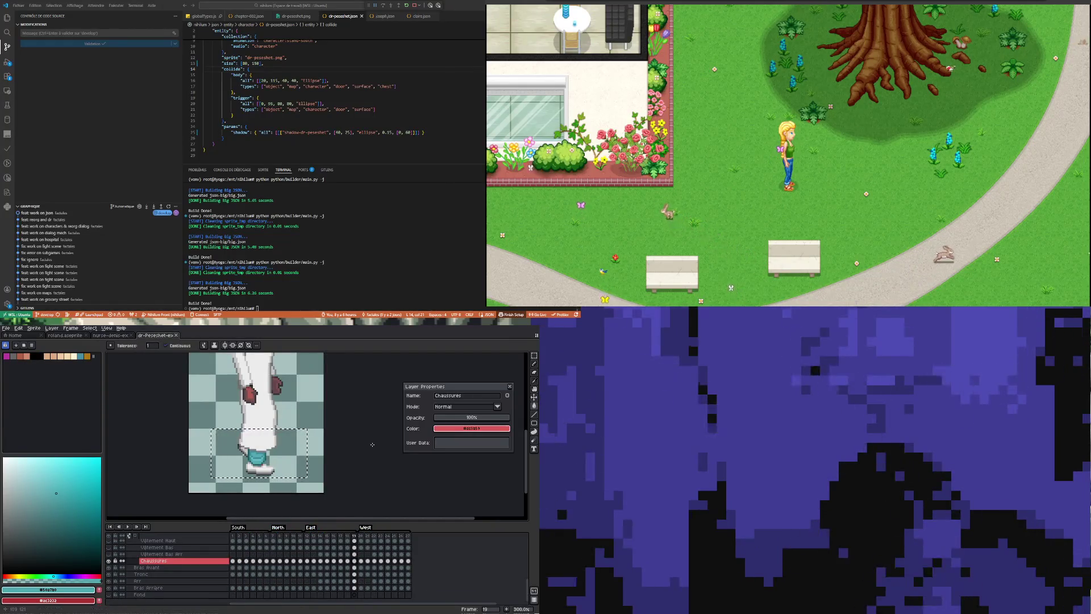
key(ctrl+d)
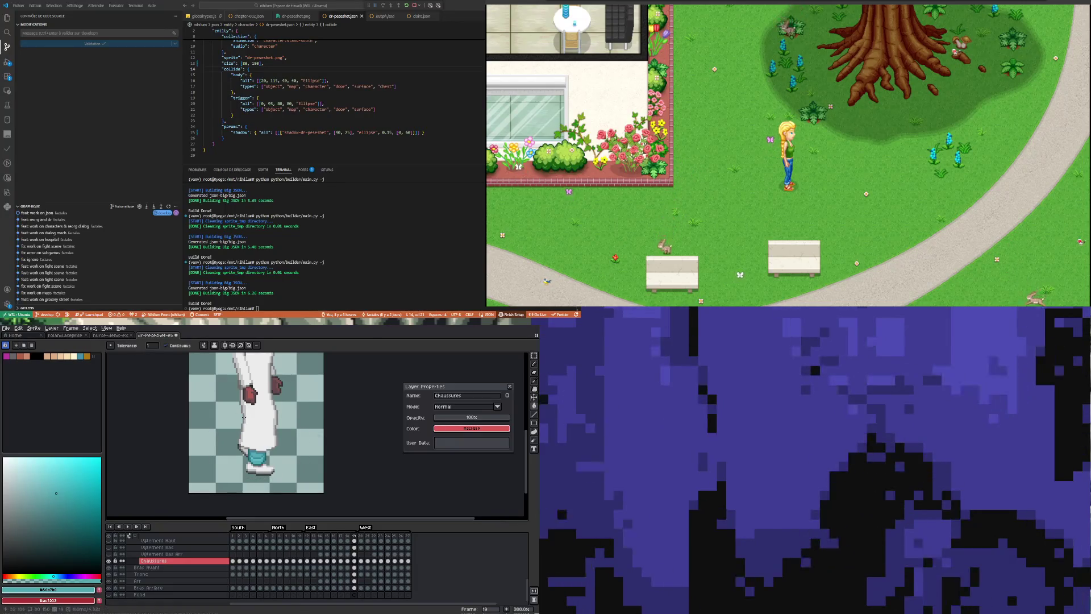
scroll(137, 351, down, 3)
scroll(247, 416, up, 1)
scroll(247, 415, down, 1)
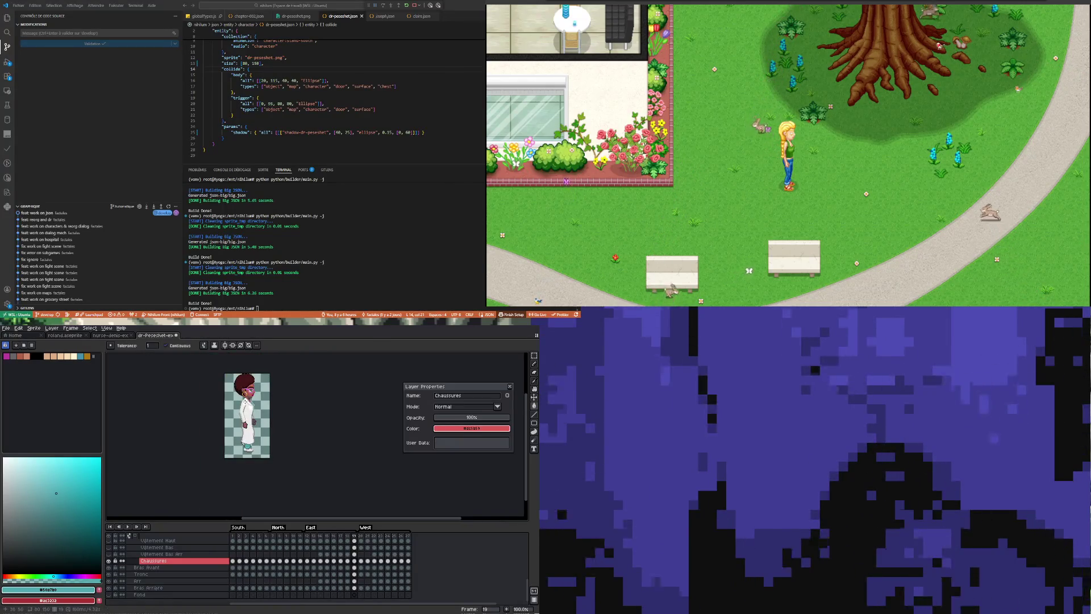
click(111, 335)
click(158, 335)
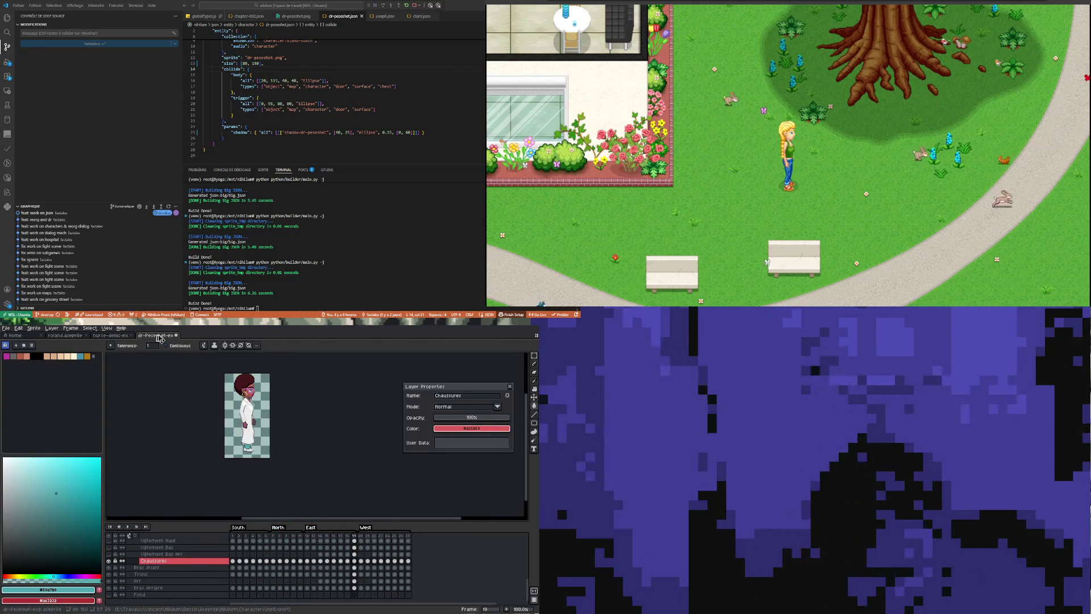
click(112, 335)
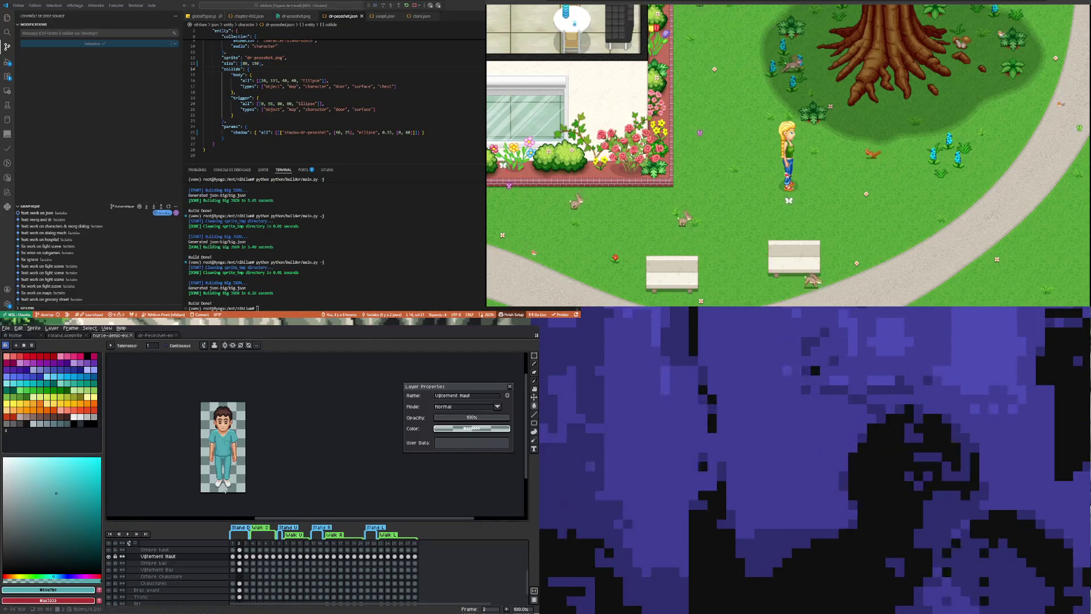
click(235, 550)
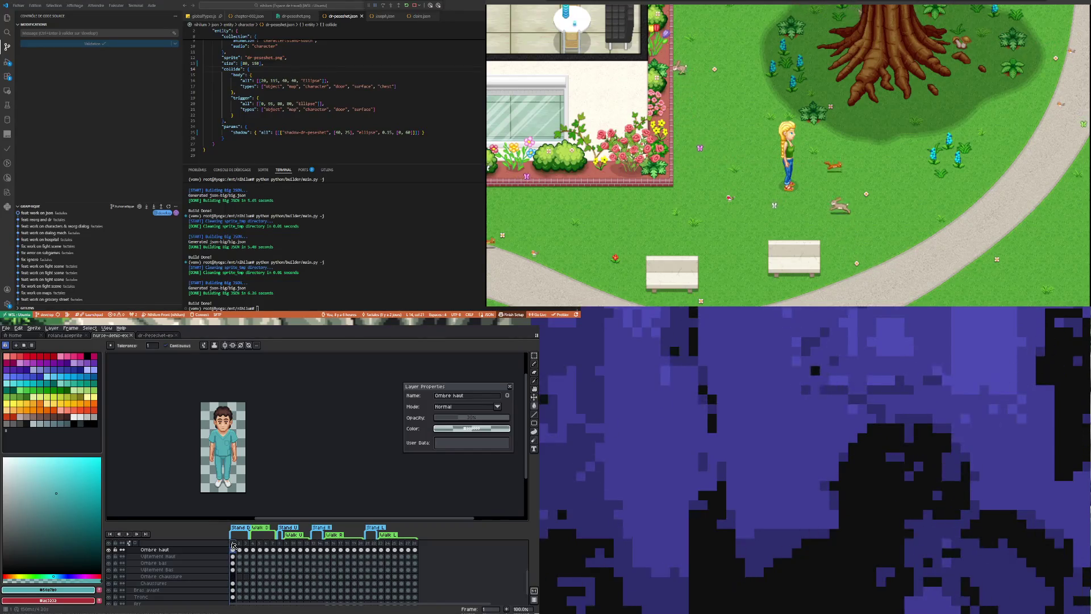
Delete the animation's first frame from the timeline.
right_click(233, 546)
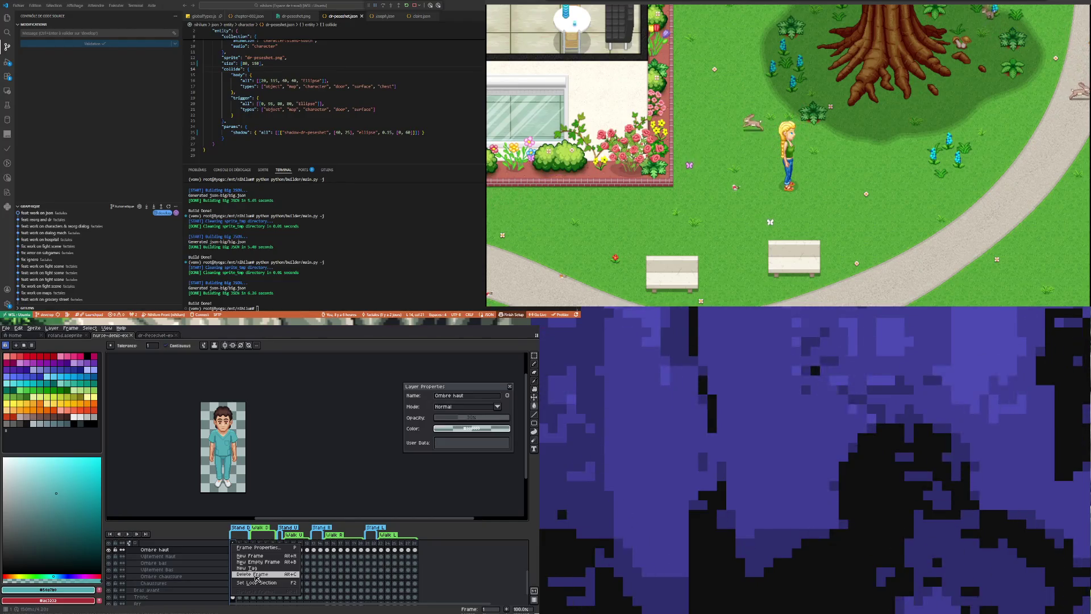
click(258, 579)
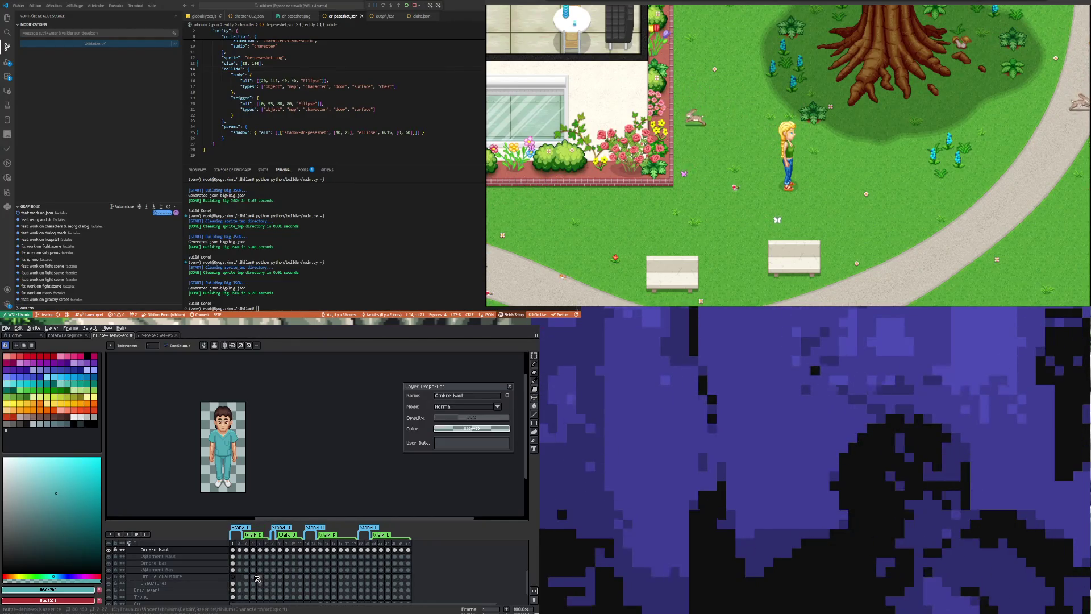
click(240, 549)
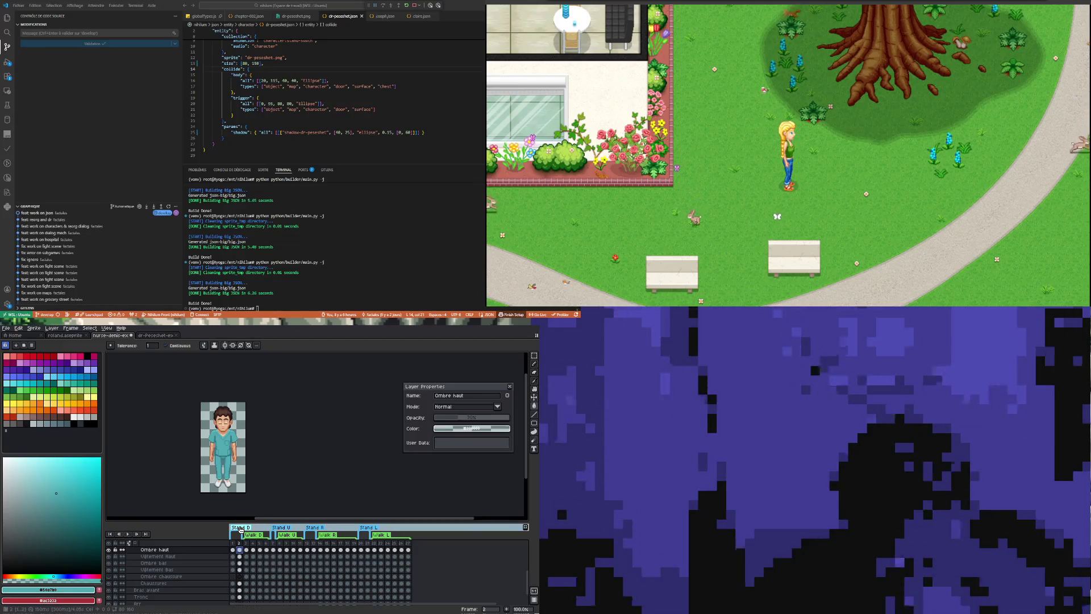
Duplicate frames 2–5 as new frames, lengthening the timeline.
drag(240, 544, 267, 548)
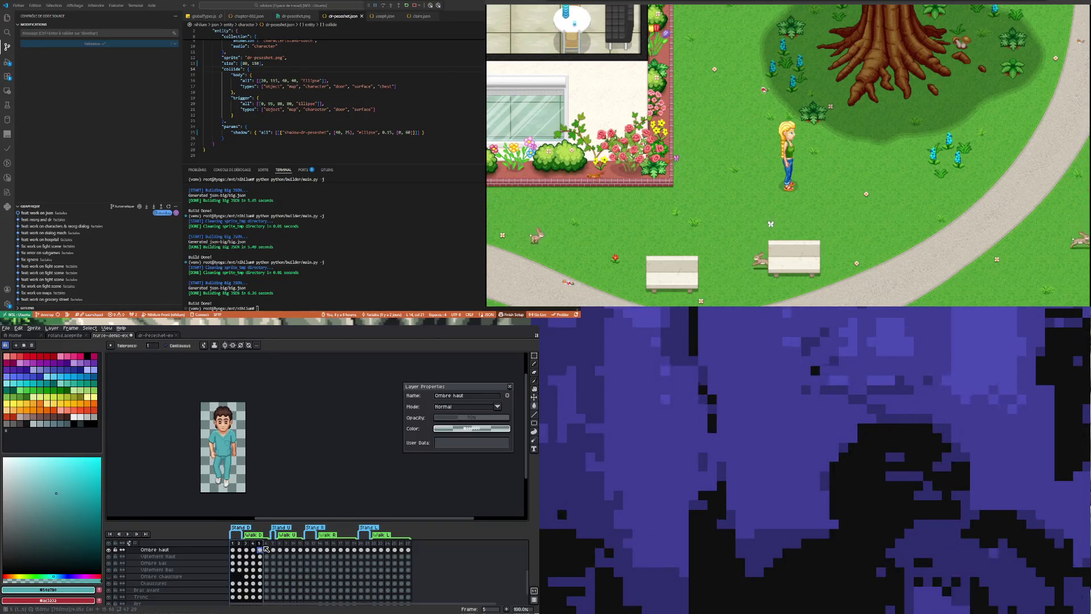
right_click(267, 547)
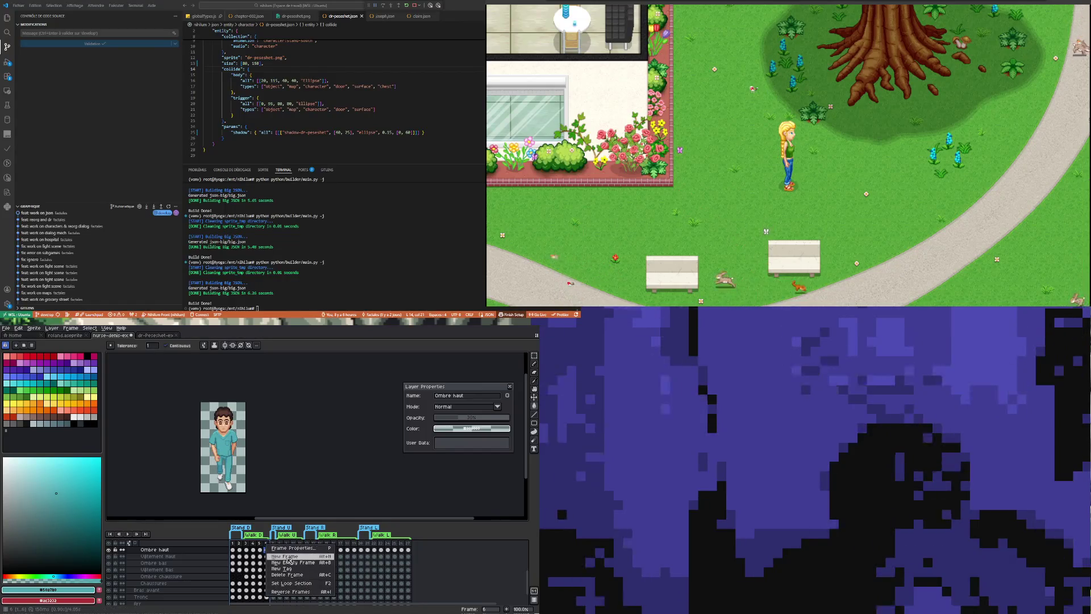
click(286, 554)
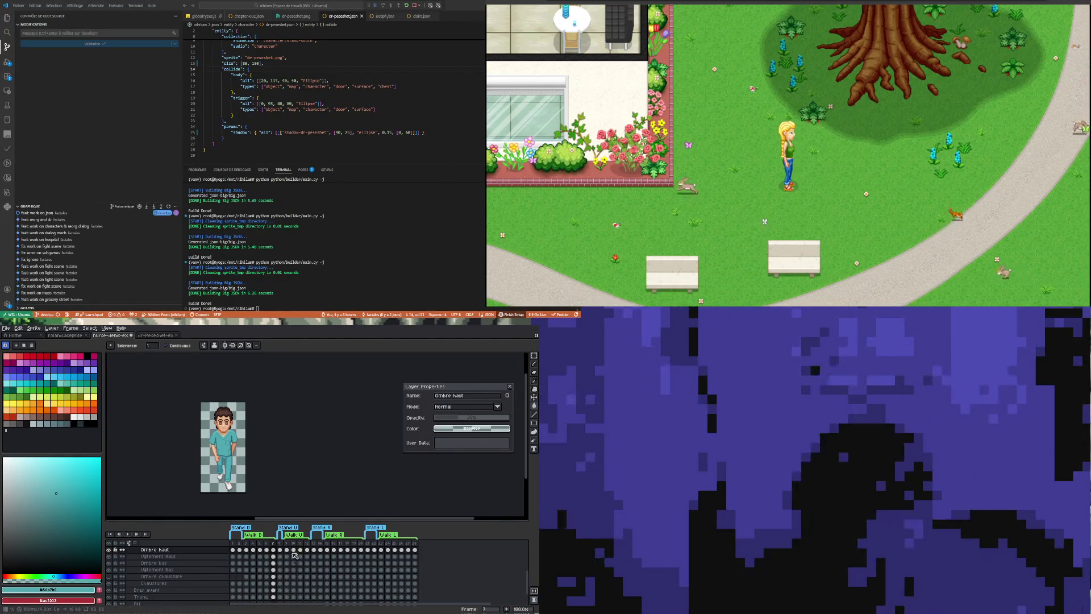
right_click(240, 546)
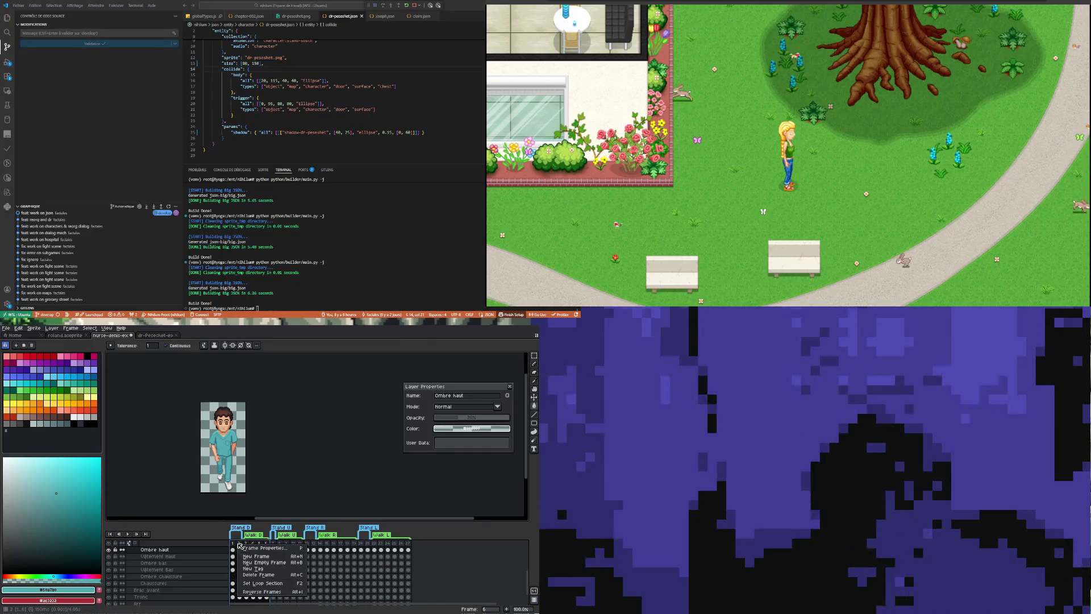
Tag frames 1–6 as South and frames 7–11 as North.
click(253, 569)
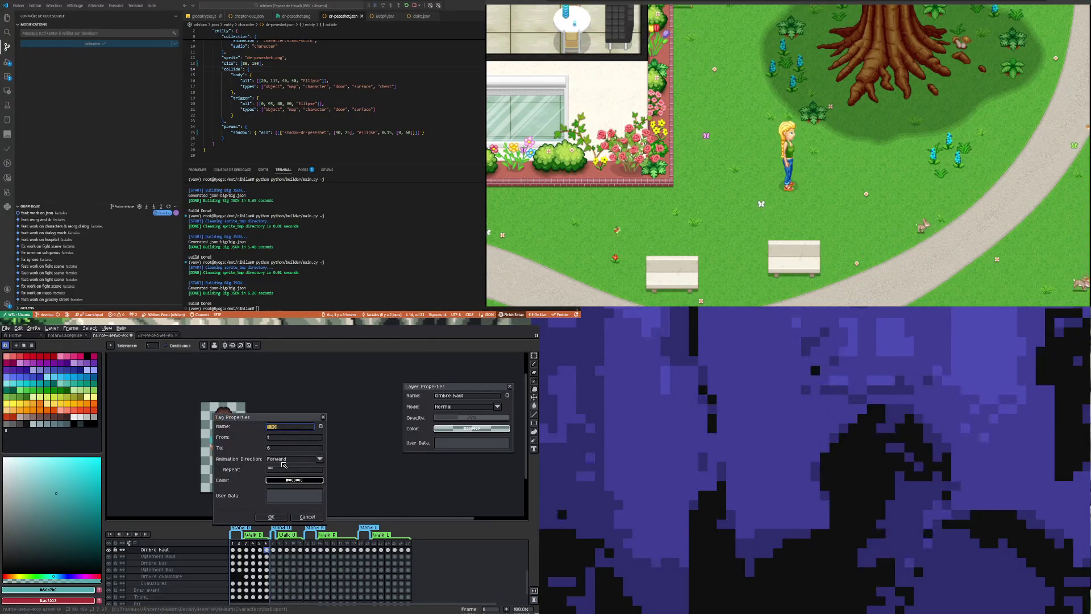
text(South)
key(Return)
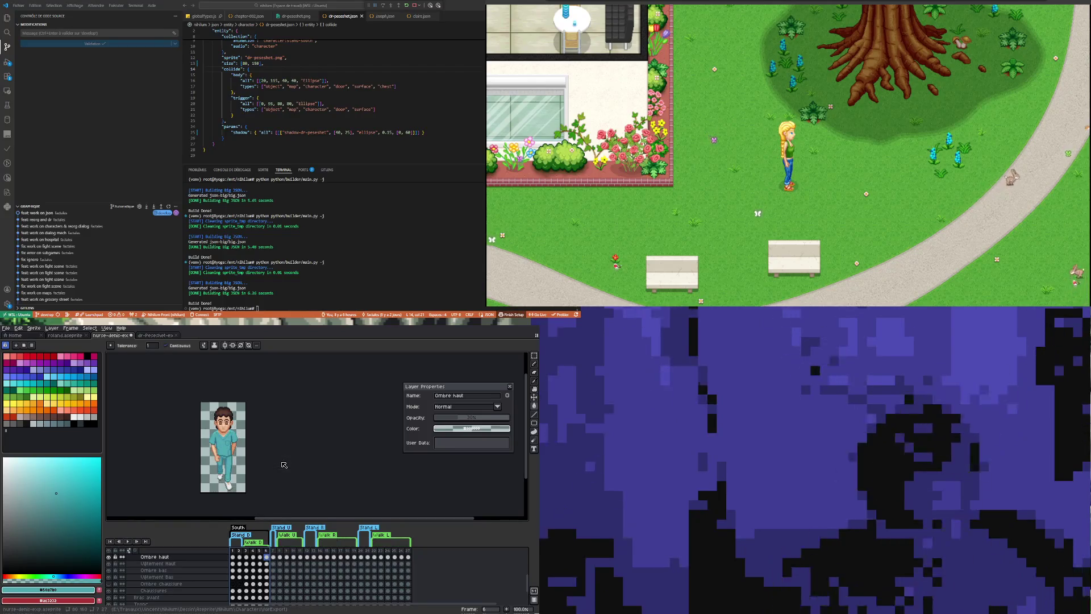
click(274, 555)
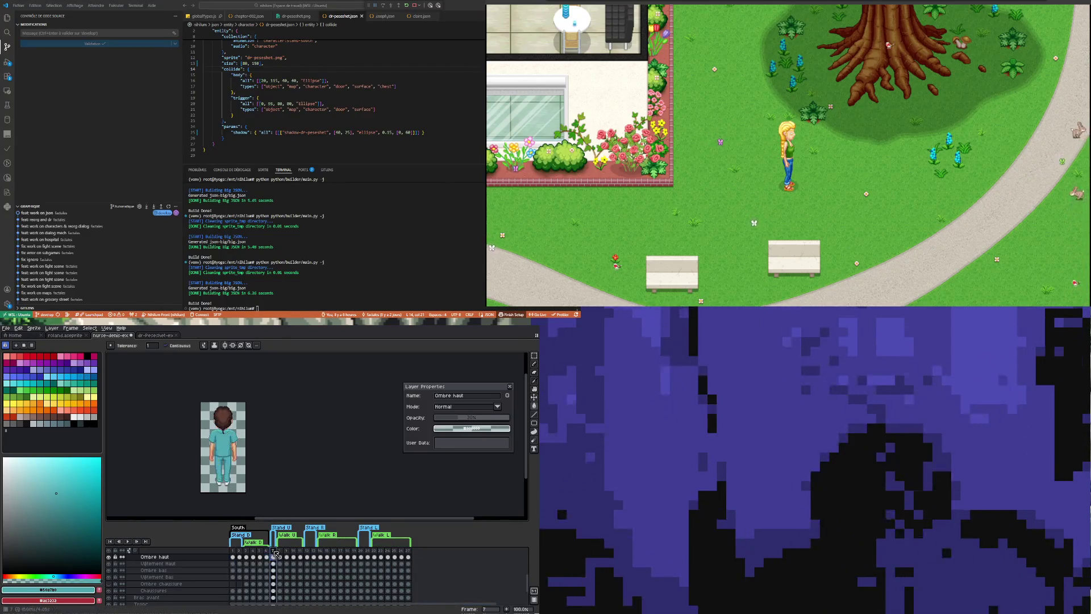
drag(275, 553, 306, 554)
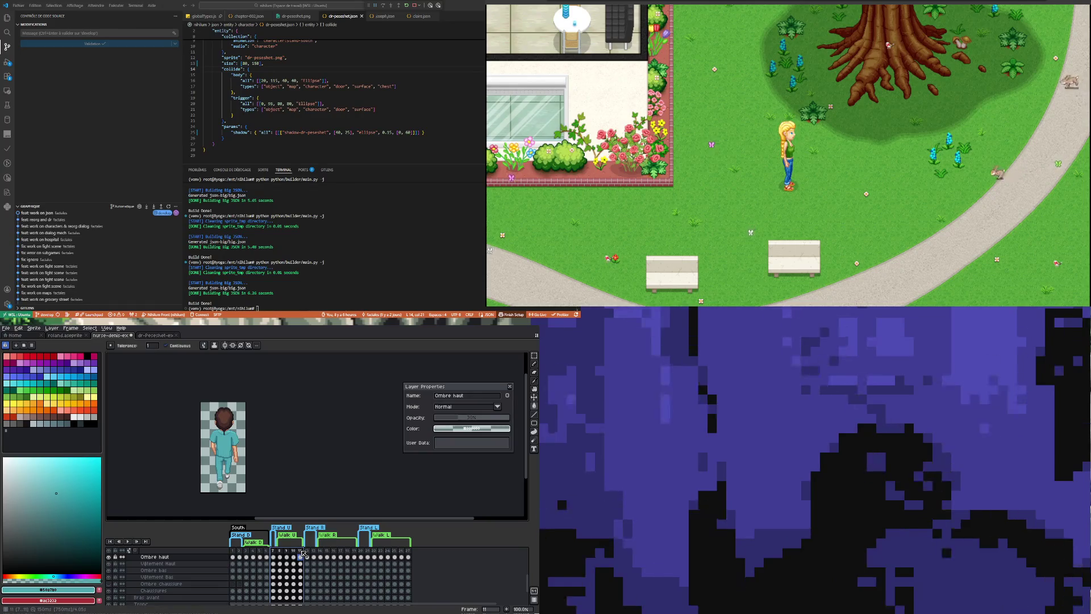
key(alt+F5)
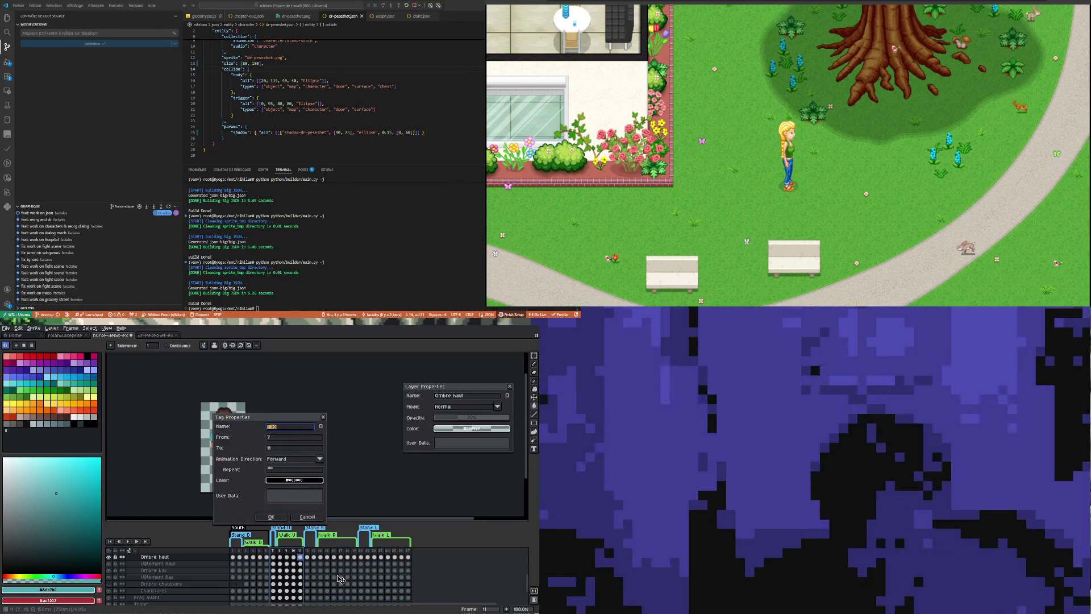
text(Wal)
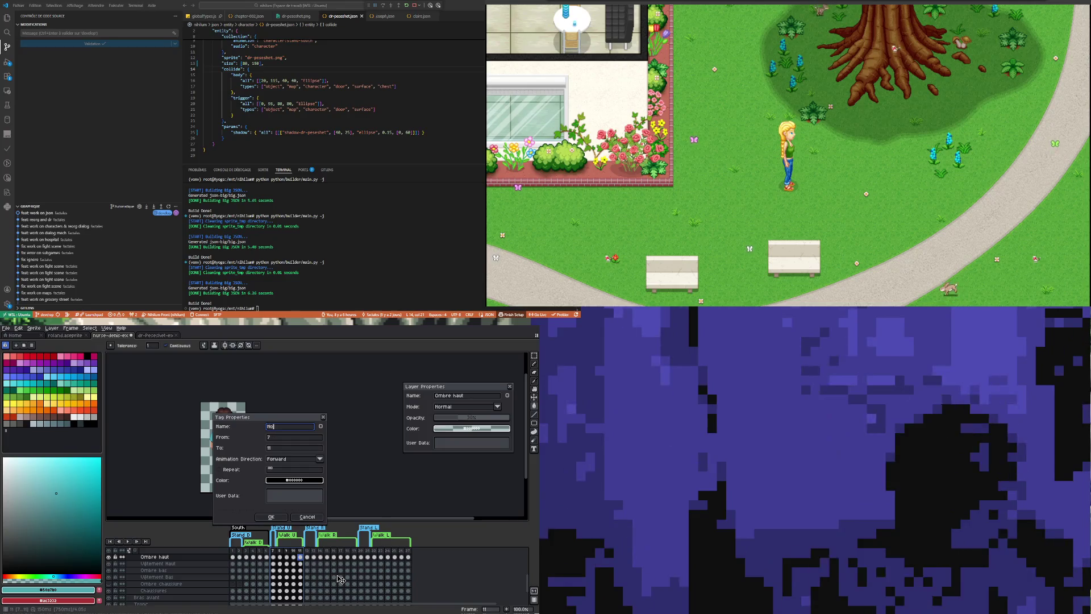
text(rth)
key(Return)
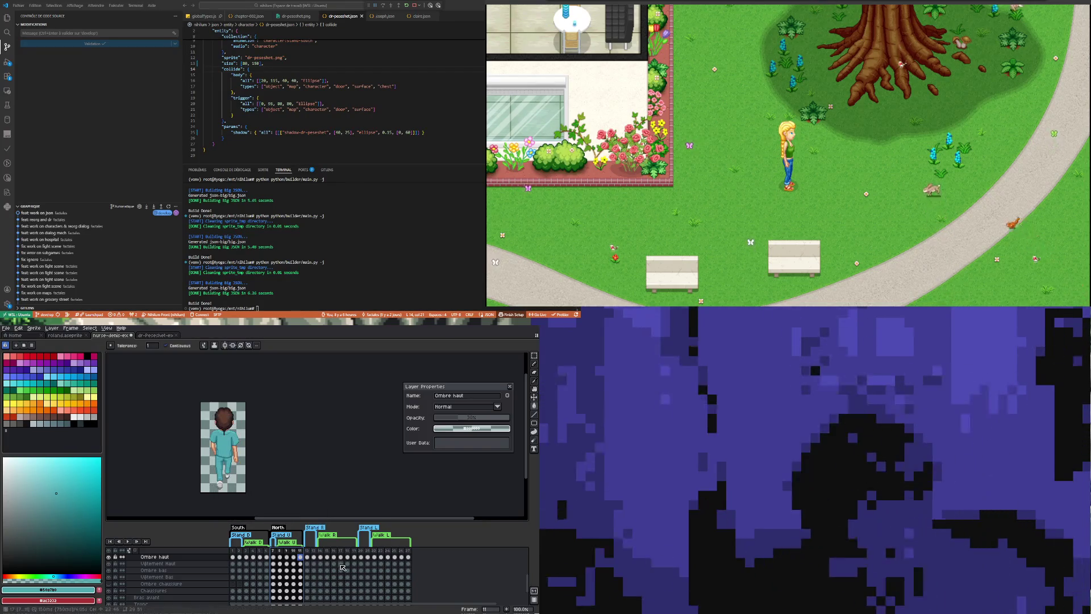
Tag the side-view frames 12–19 as East and 20–27 as West.
drag(307, 551, 355, 552)
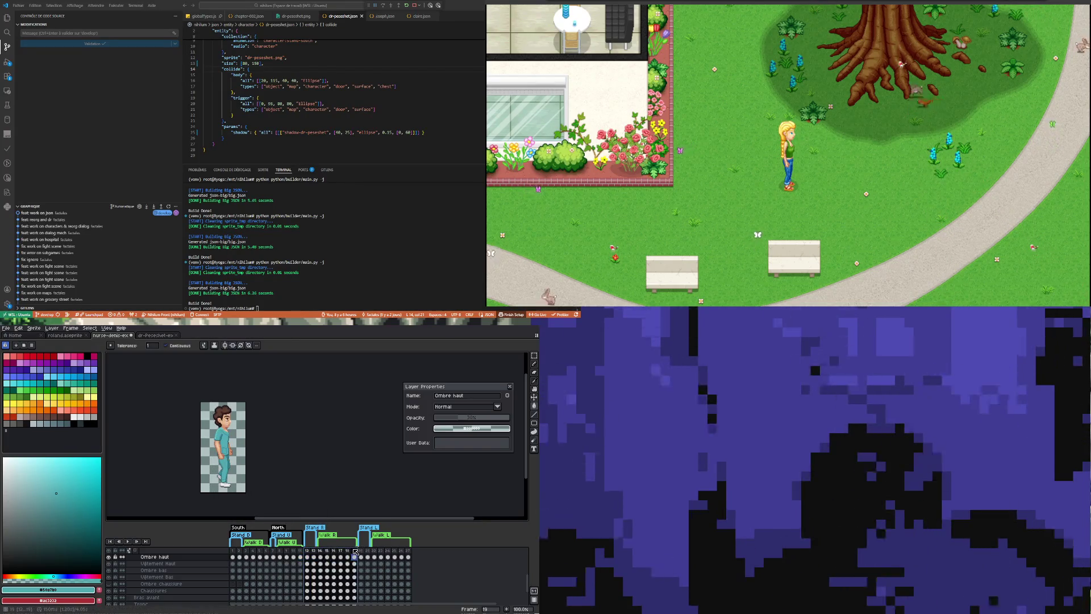
right_click(355, 551)
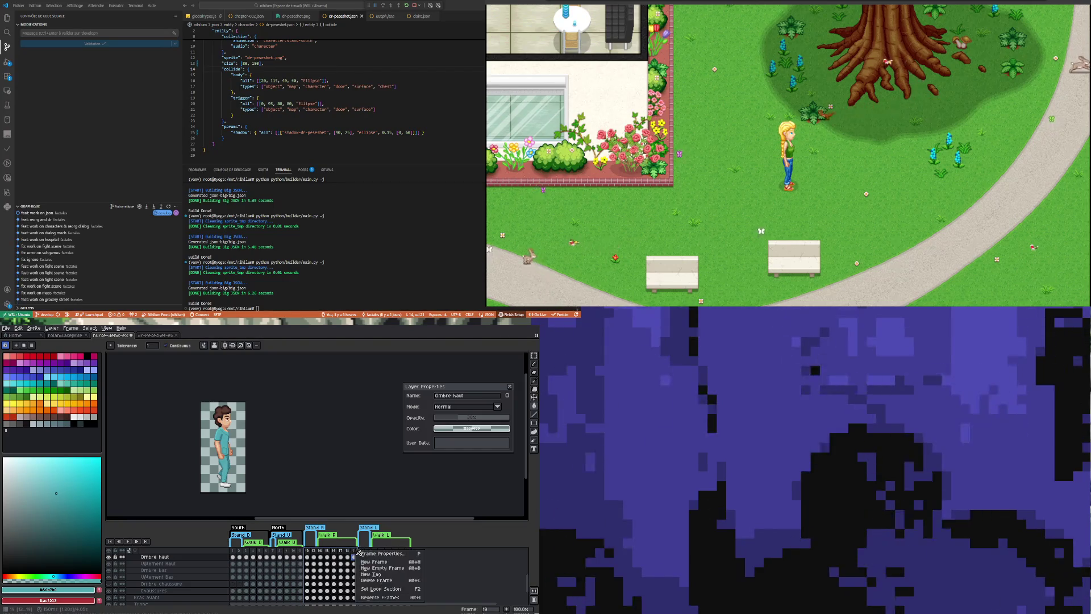
click(387, 575)
text(East)
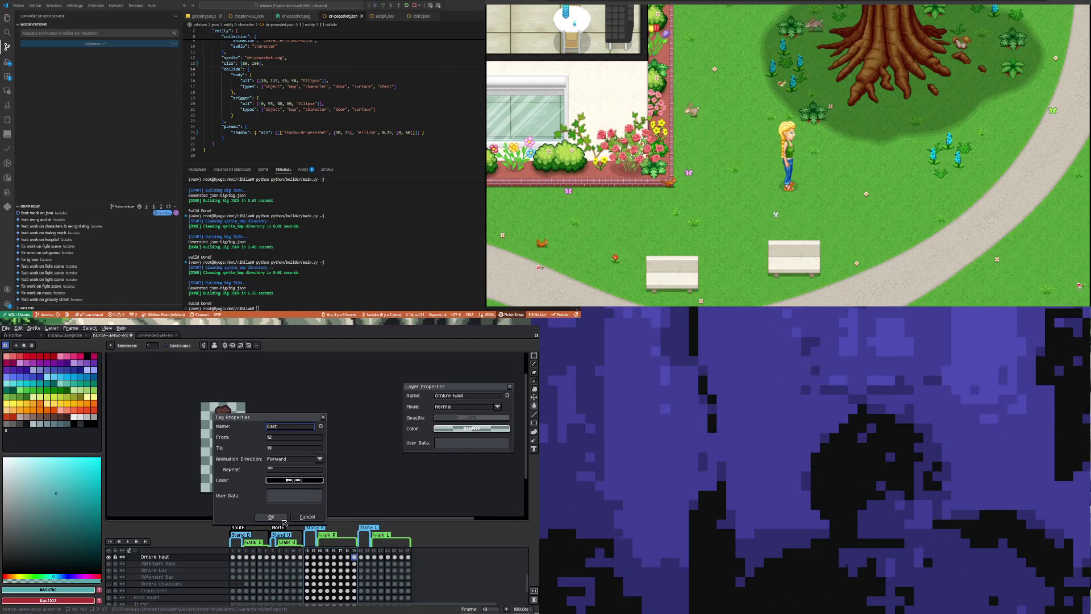
click(271, 518)
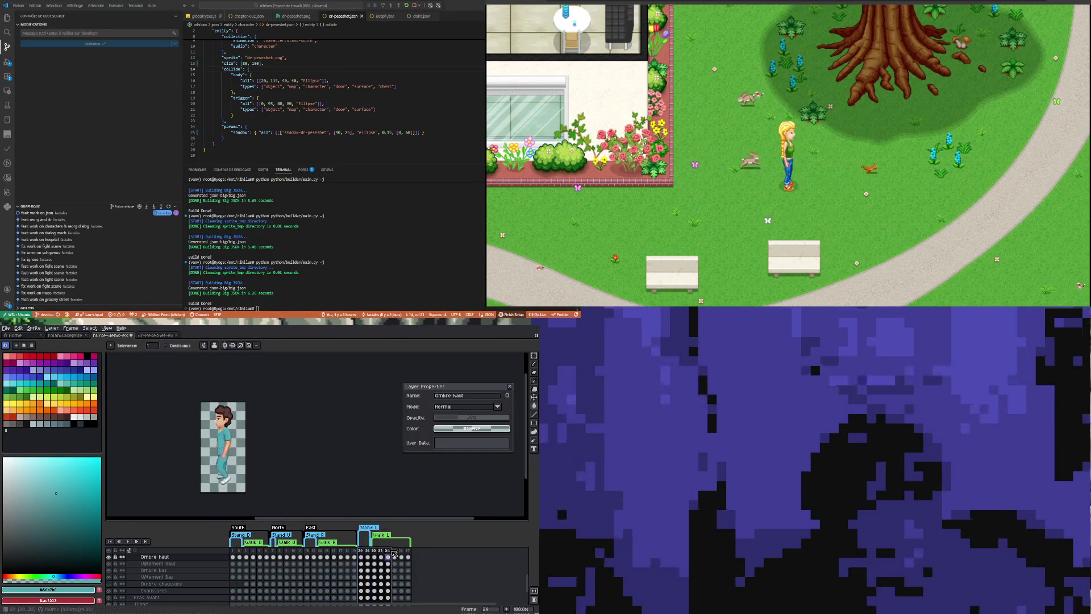
drag(363, 553, 410, 553)
right_click(410, 555)
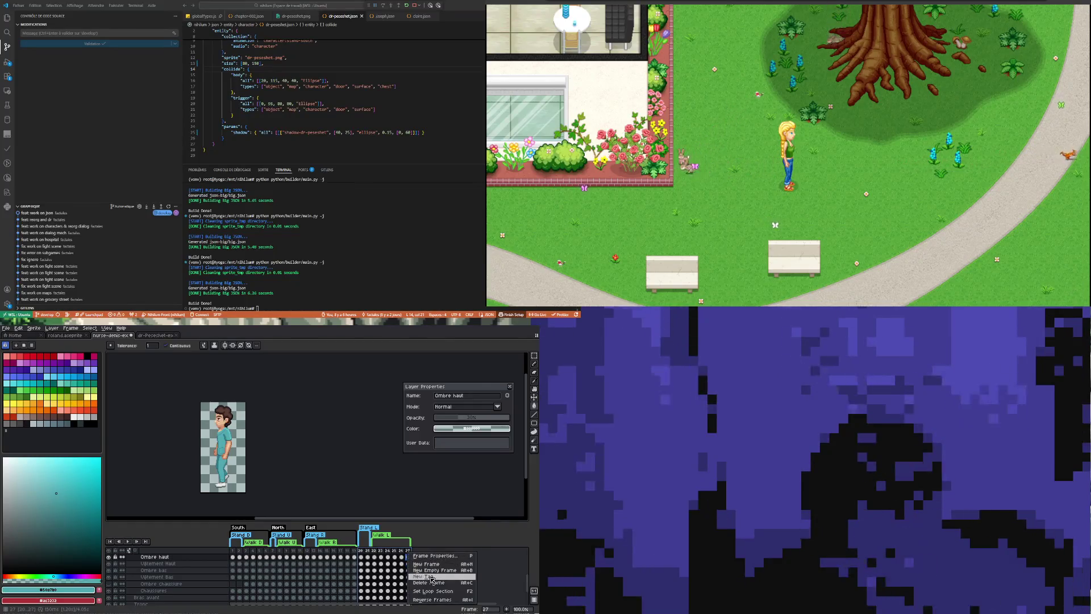
click(424, 576)
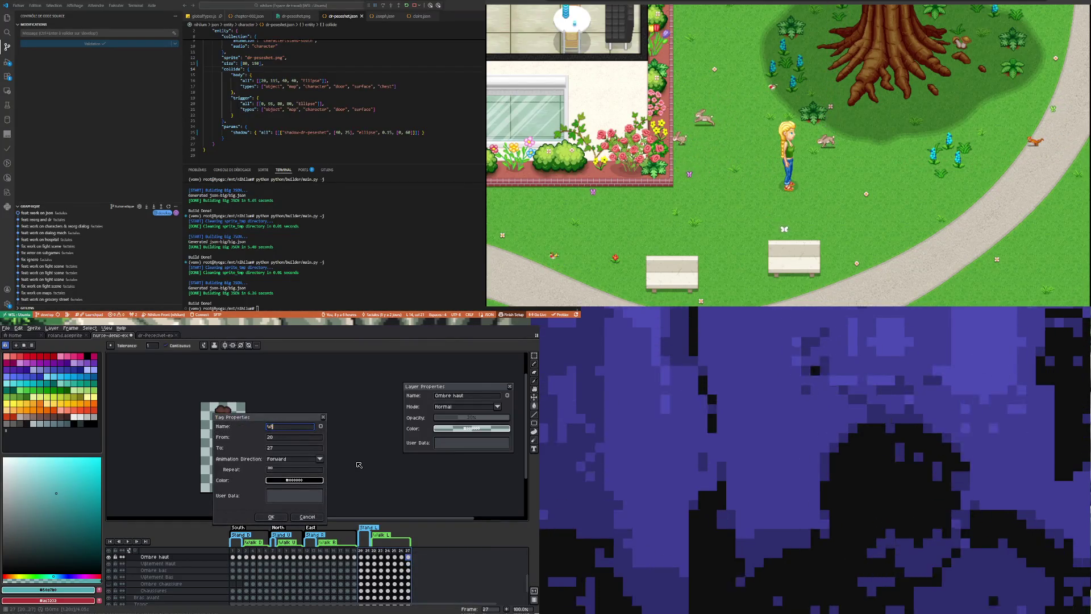
text(West)
click(271, 517)
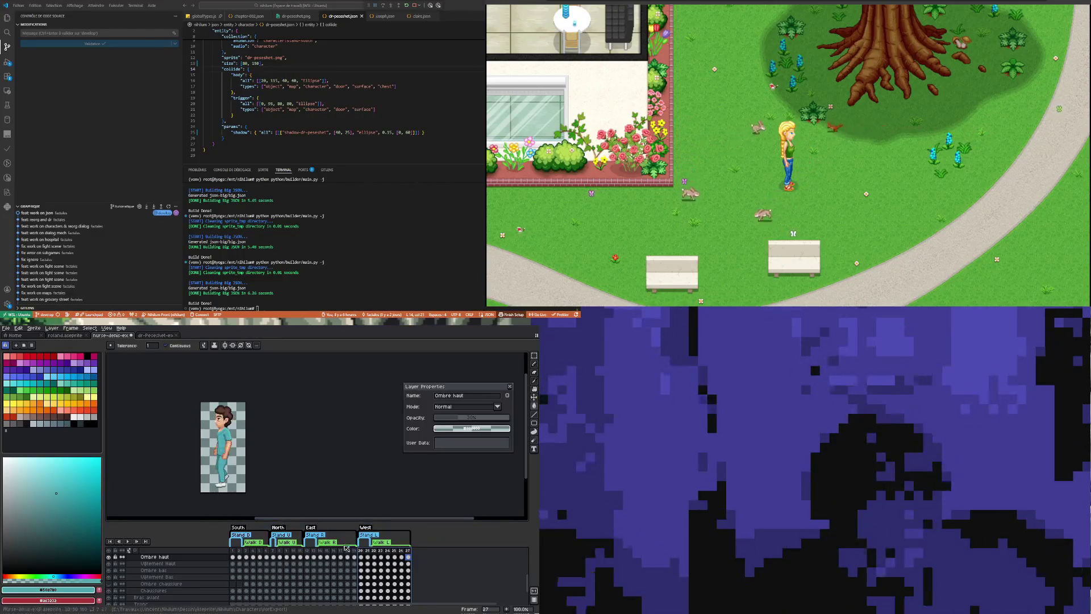
Delete the old Stand D, Stand U, Walk R, Walk L and Stand L tags.
right_click(247, 535)
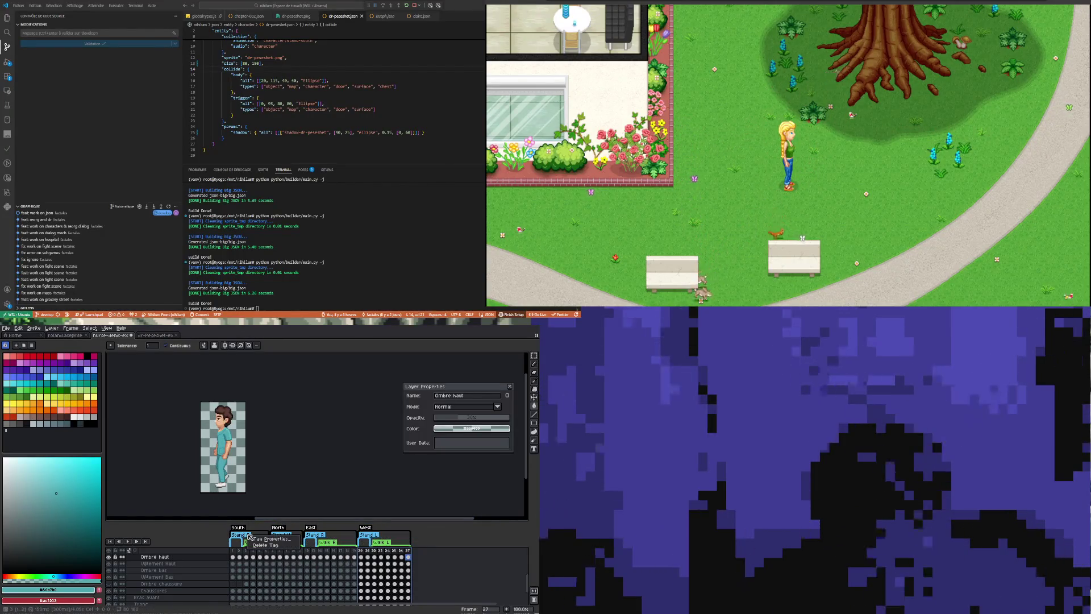
right_click(256, 538)
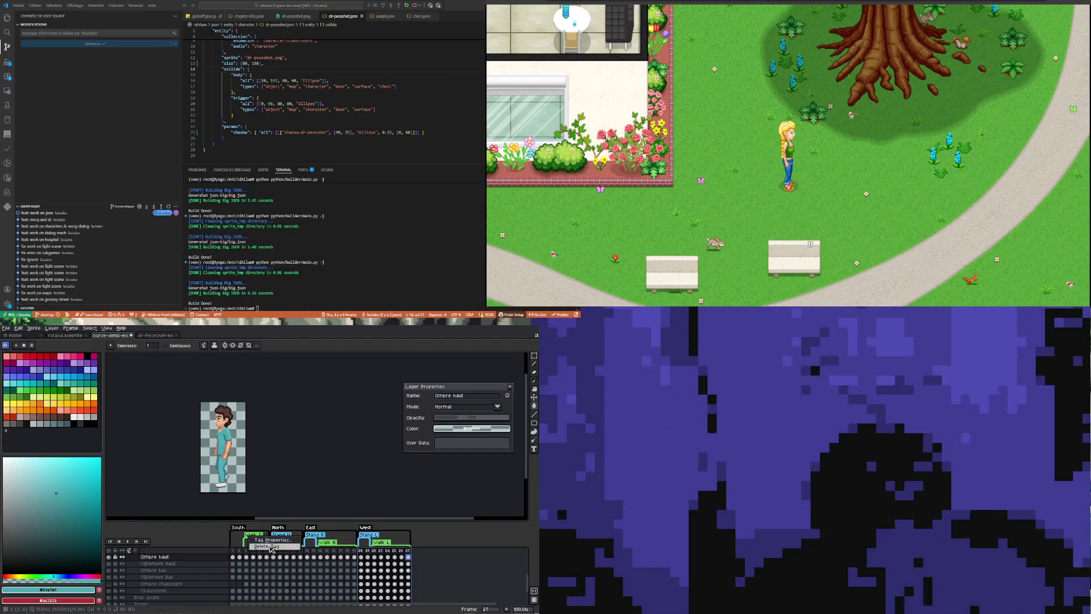
right_click(288, 538)
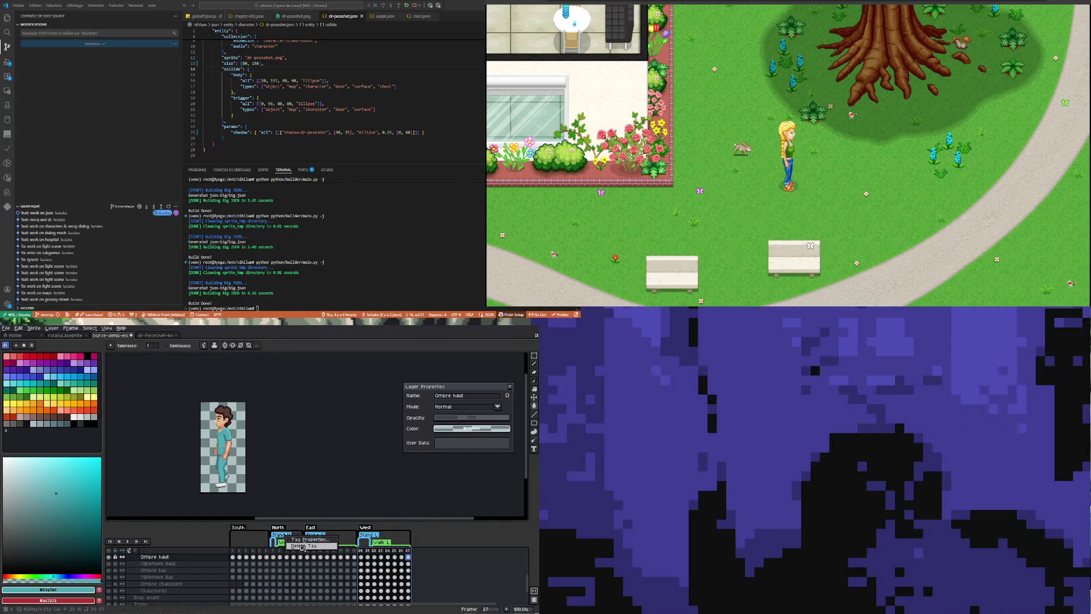
right_click(290, 538)
click(304, 547)
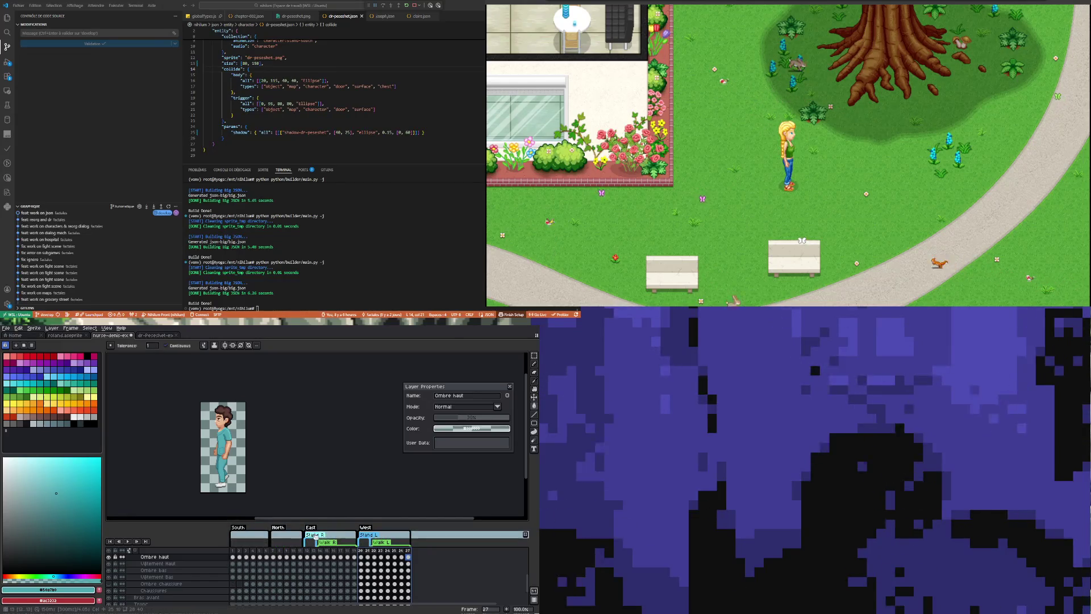
right_click(326, 538)
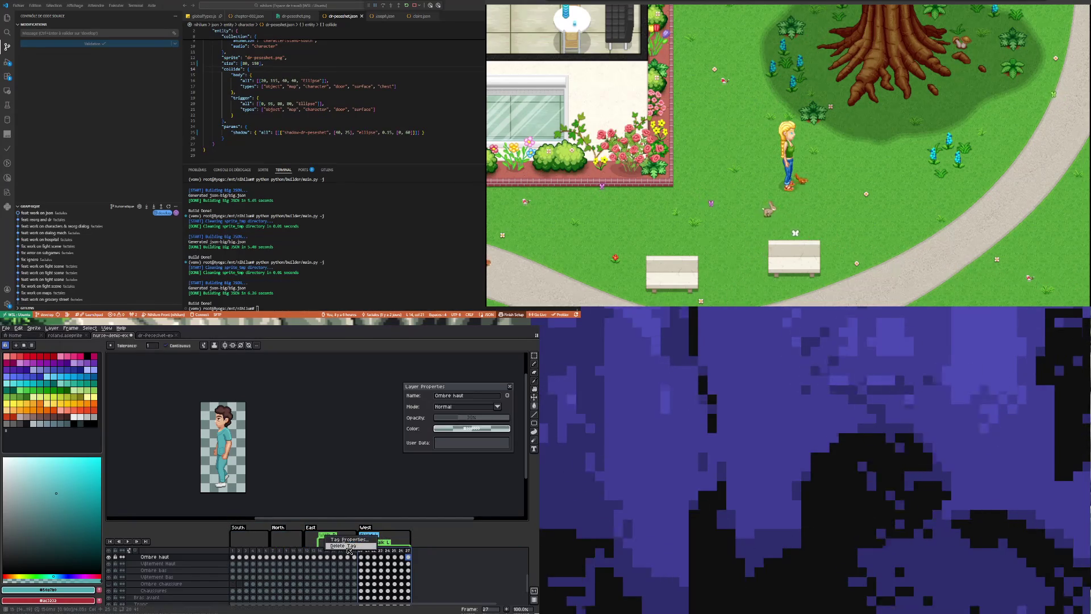
click(340, 548)
right_click(373, 538)
click(387, 549)
right_click(373, 538)
click(386, 547)
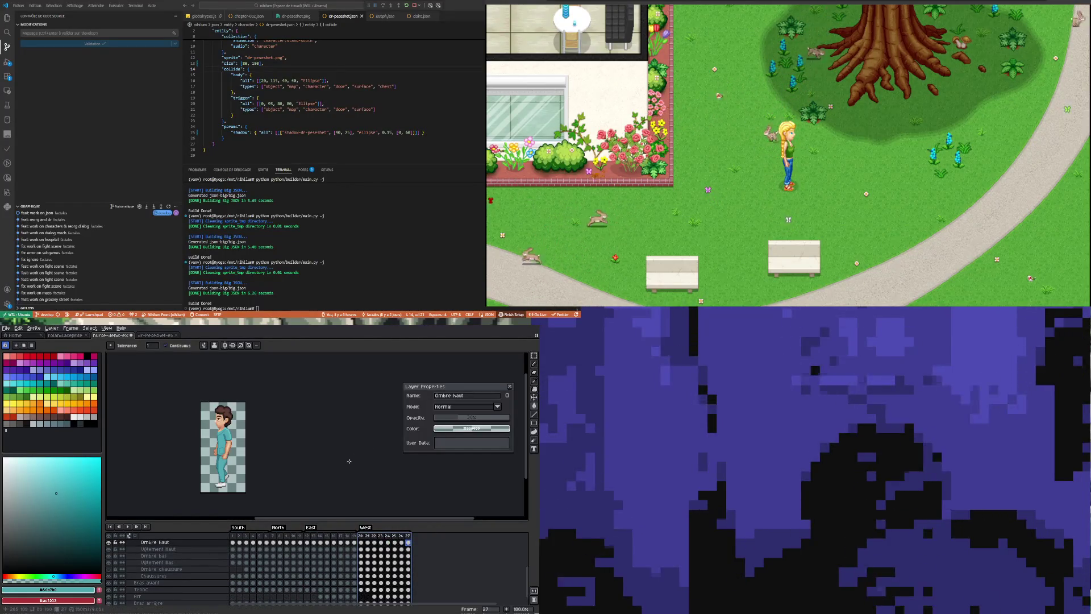
Play the animation from frame 12 to check it and bring up the File export commands.
click(307, 535)
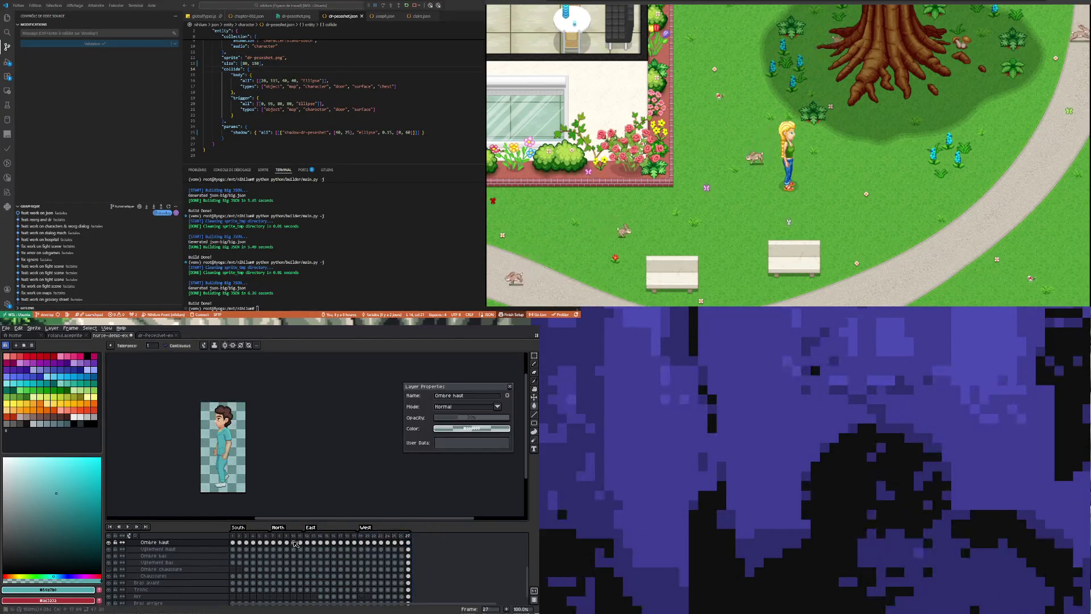
click(127, 526)
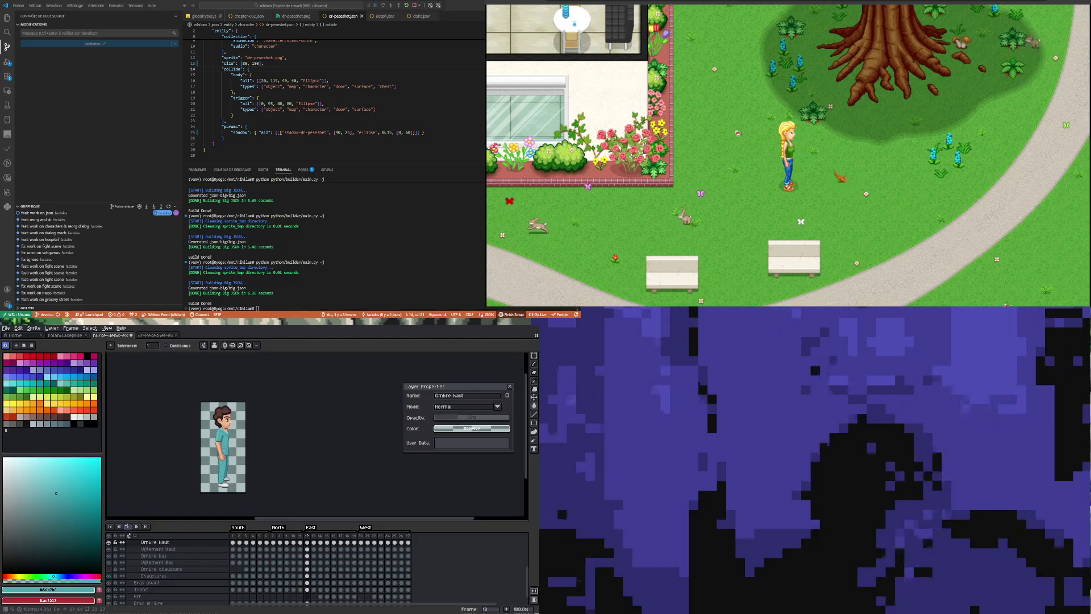
click(10, 328)
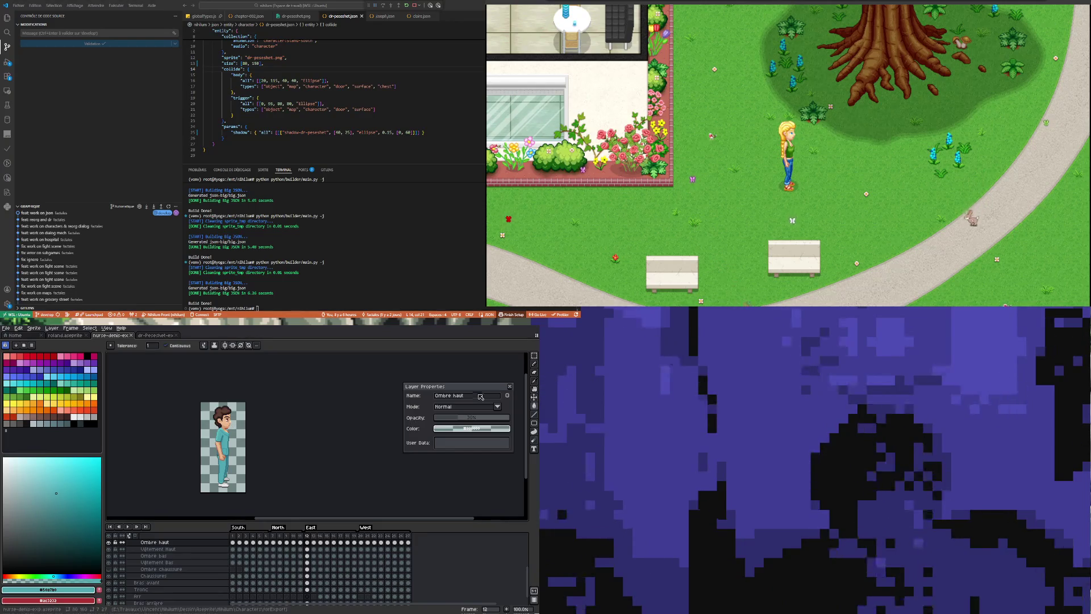
click(508, 391)
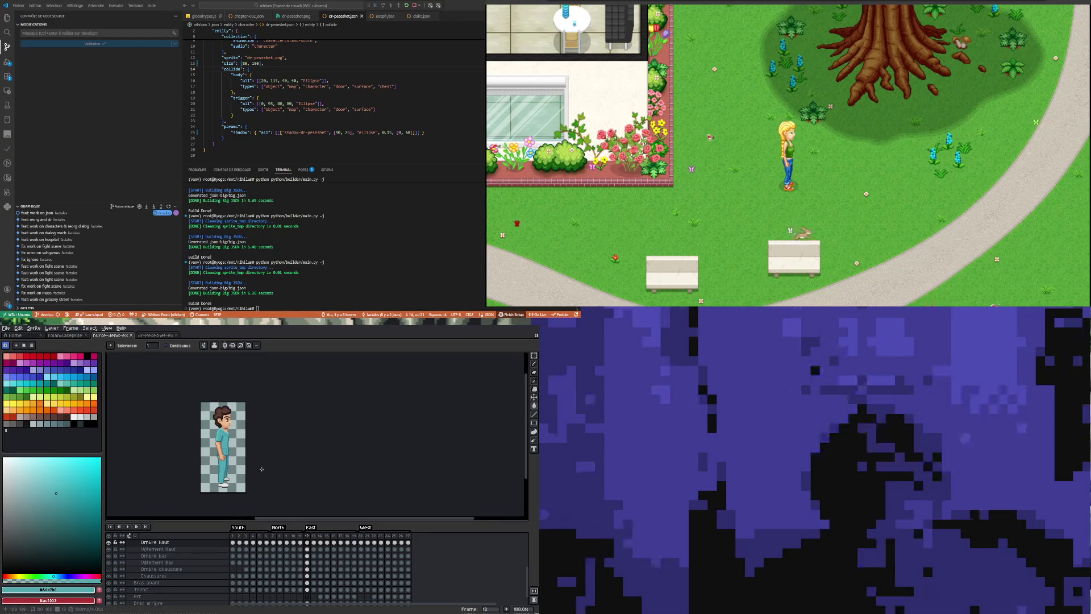
click(7, 328)
mouse_move(18, 384)
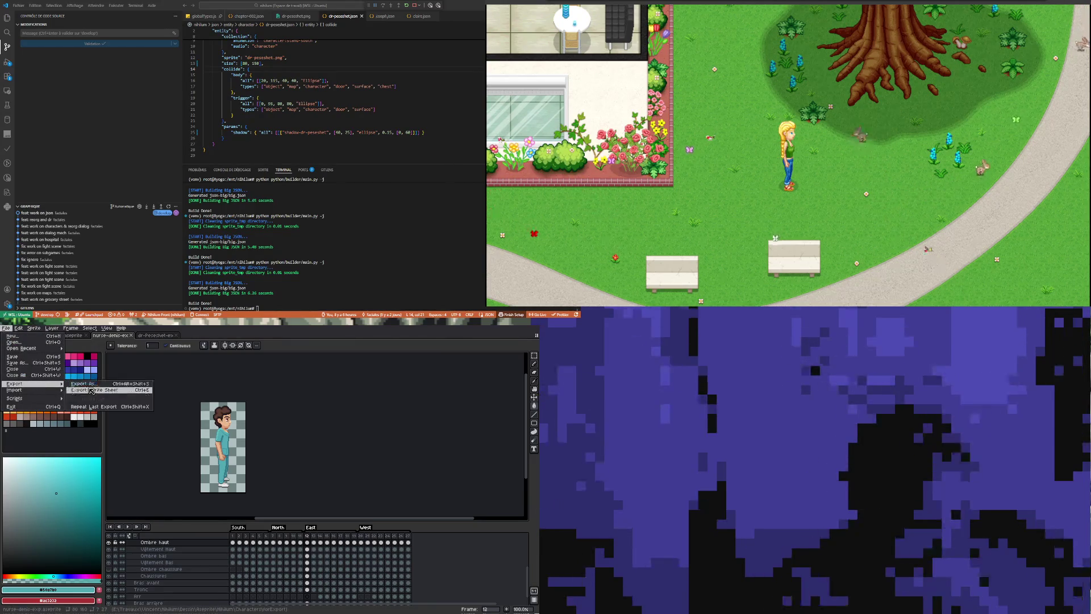
Start a sprite-sheet export and browse for the output file location.
click(91, 390)
scroll(256, 432, down, 4)
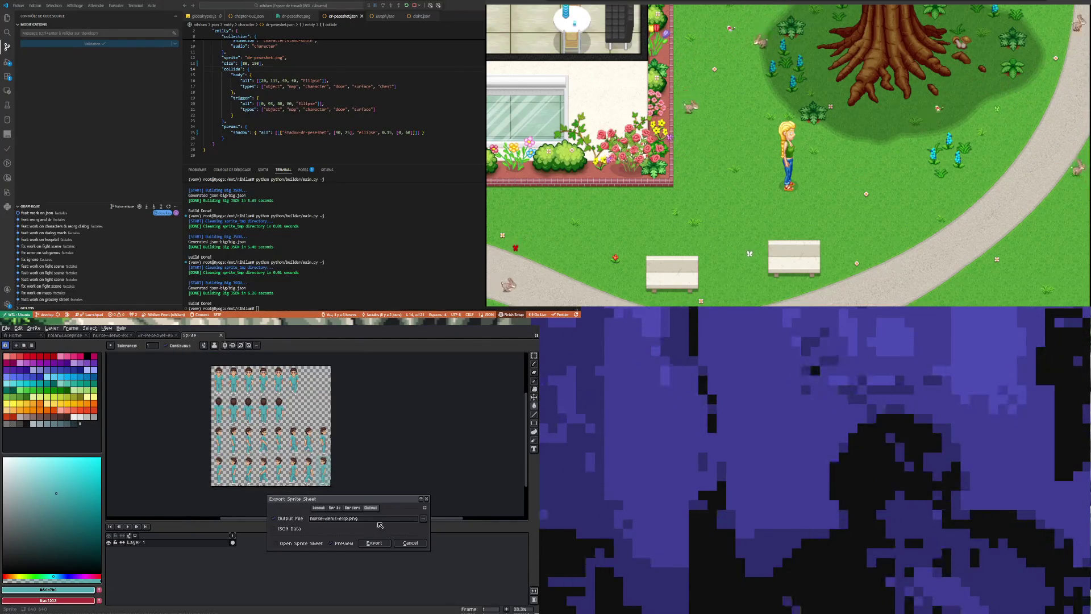
click(423, 520)
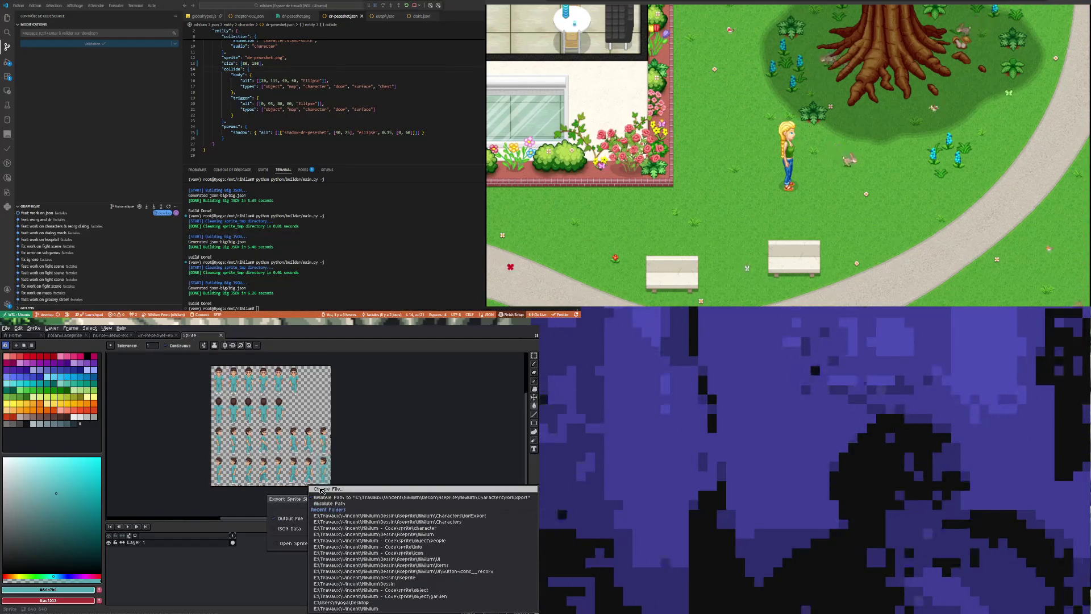
click(321, 489)
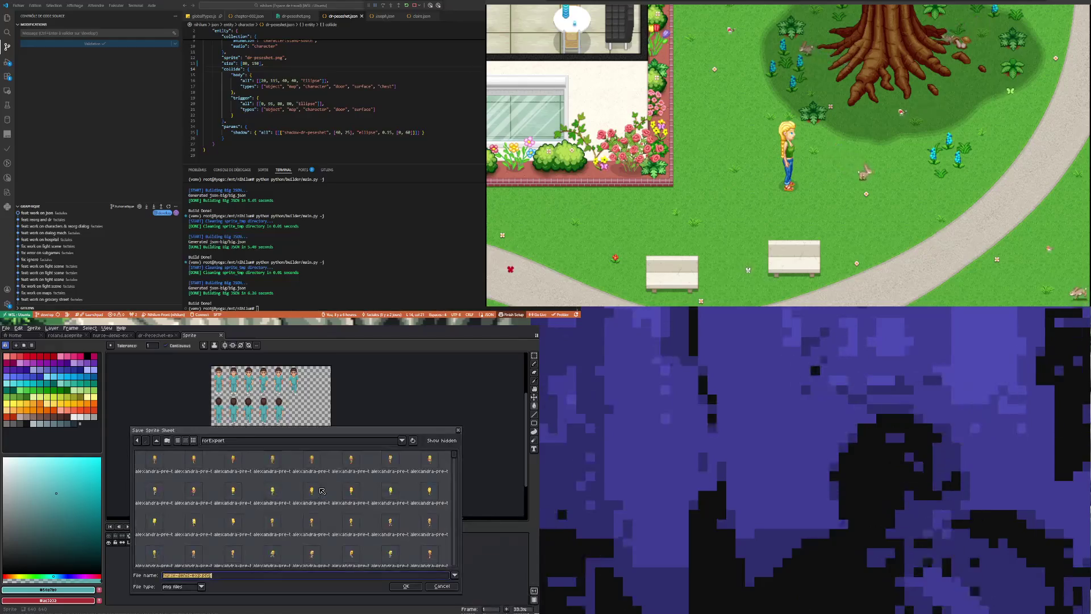
Navigate to the Nihilum - Code sprite/character folder.
click(157, 441)
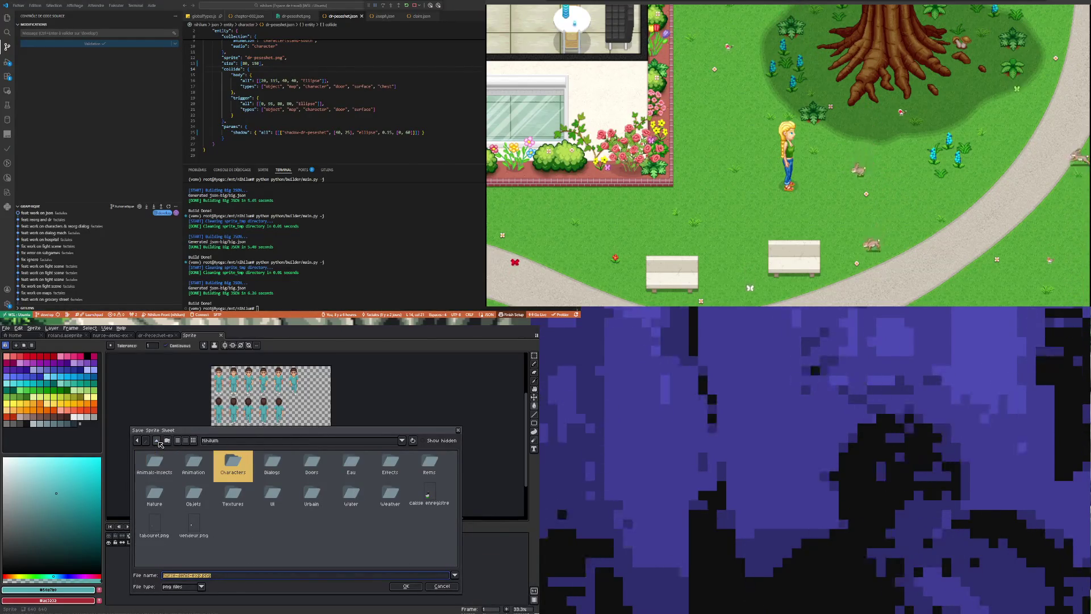
click(157, 441)
key(Return)
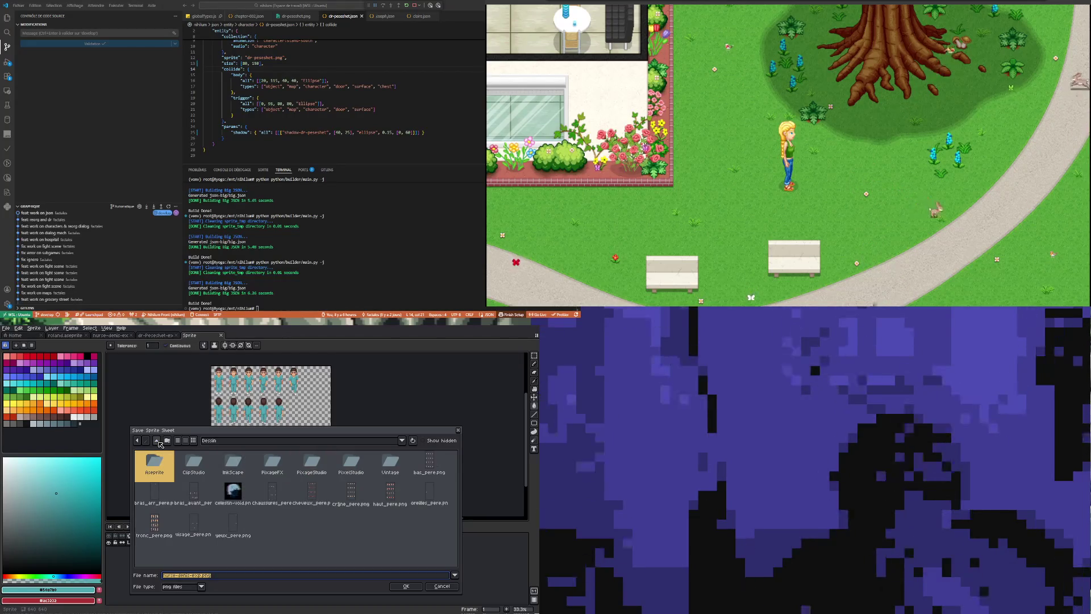
key(Right)
key(Right)
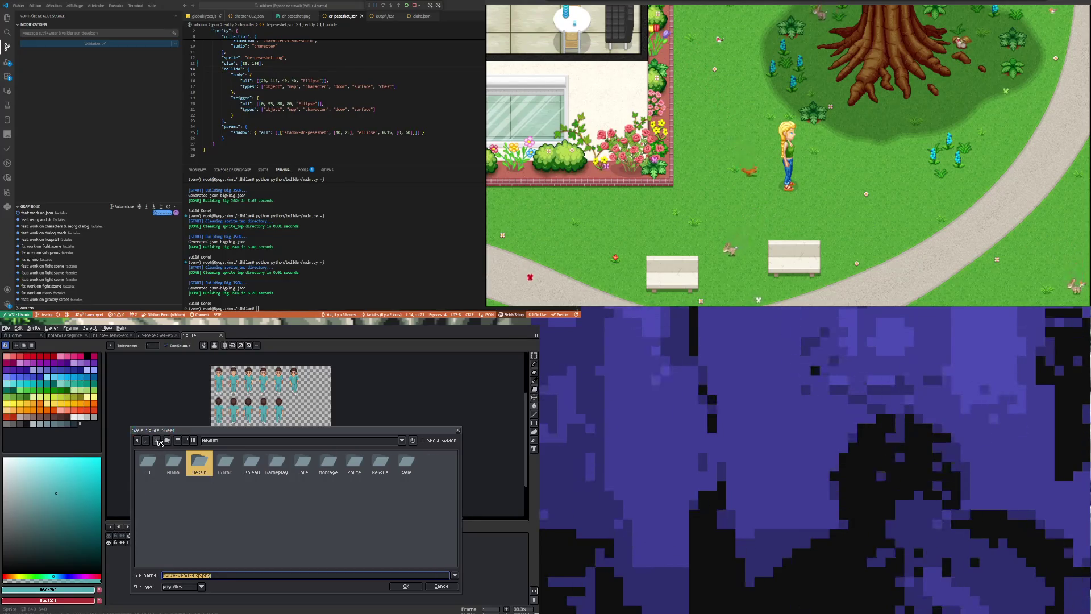
click(158, 442)
double_click(362, 470)
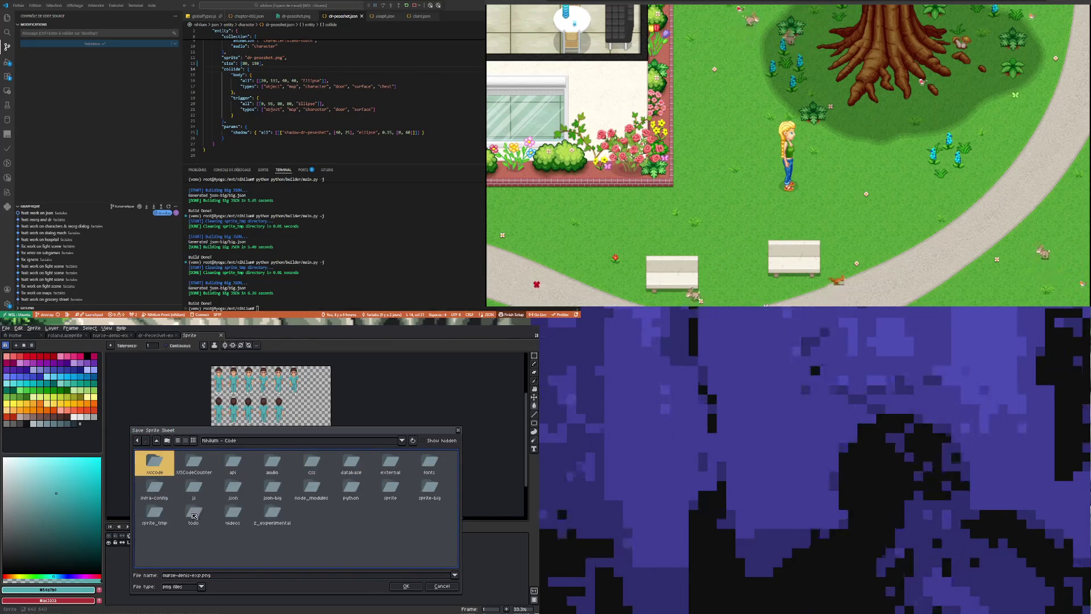
double_click(391, 485)
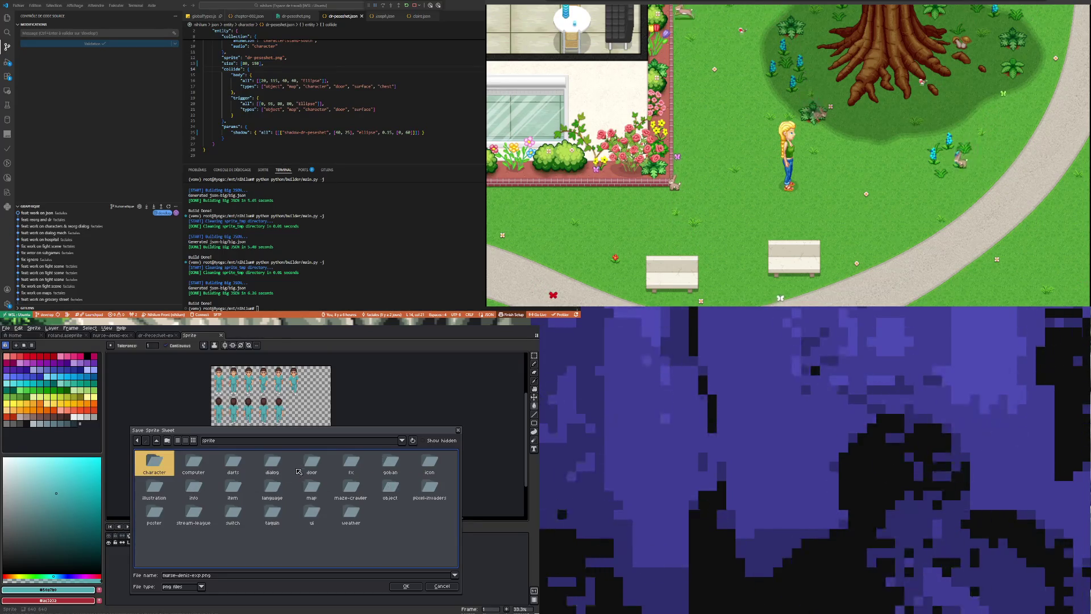
double_click(158, 463)
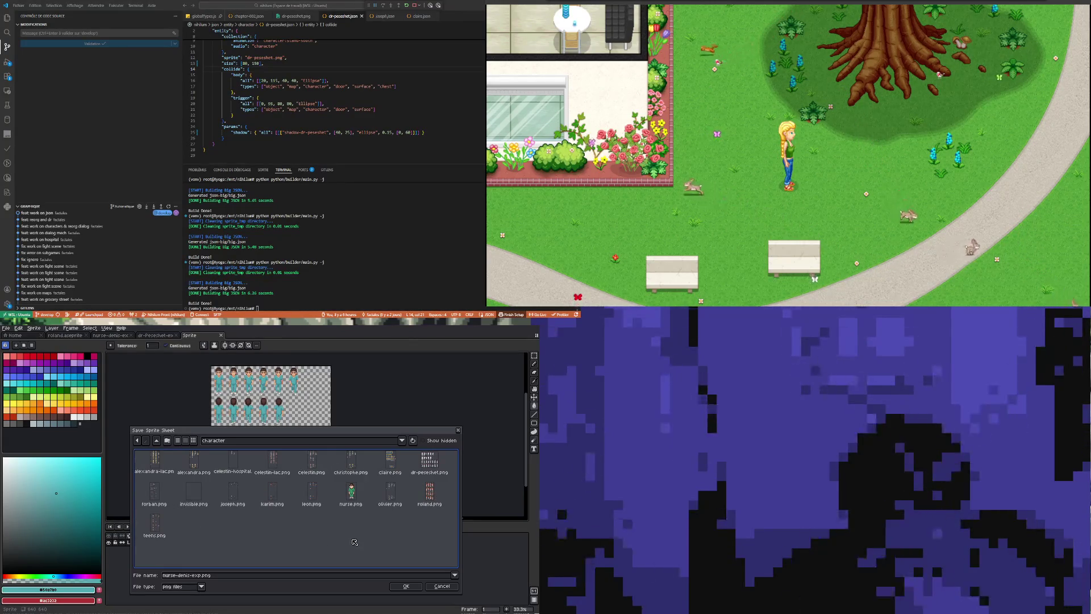
Name the output denis.png and export the PNG sprite sheet.
click(181, 576)
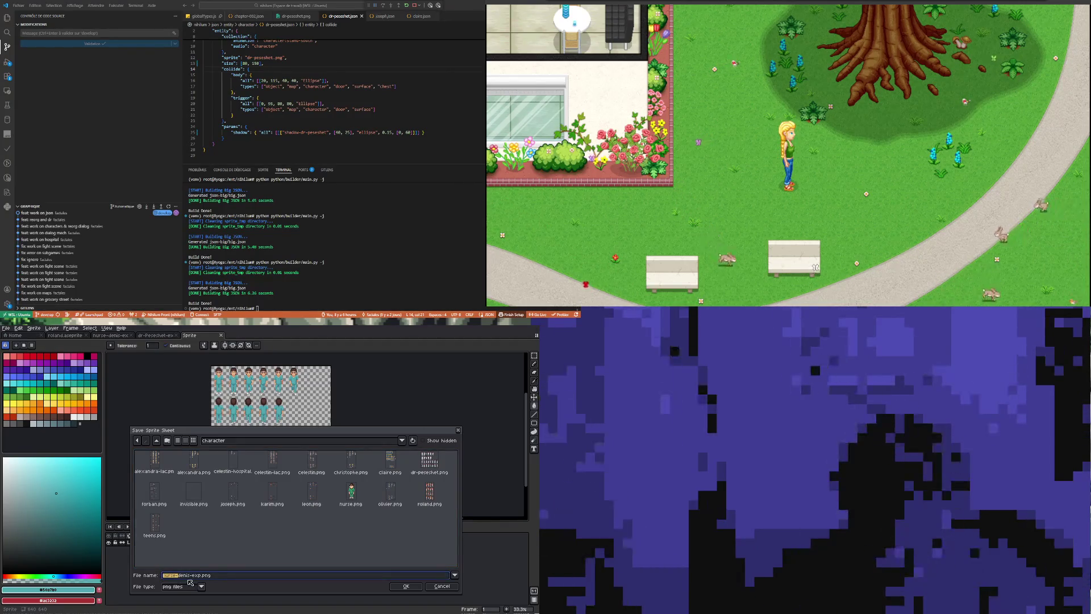
text(dede)
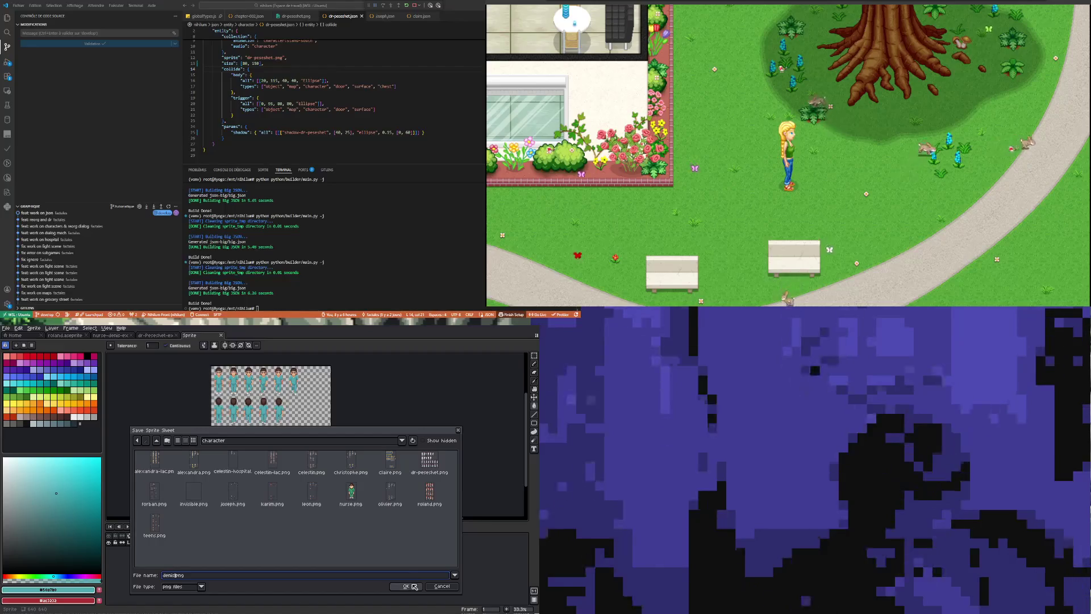
click(414, 586)
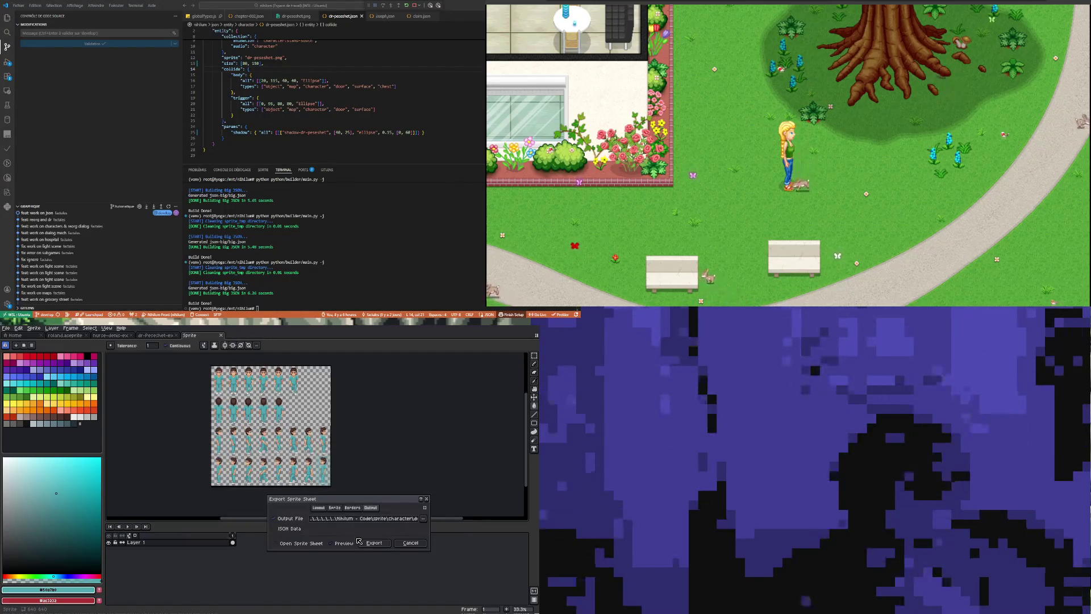
click(377, 544)
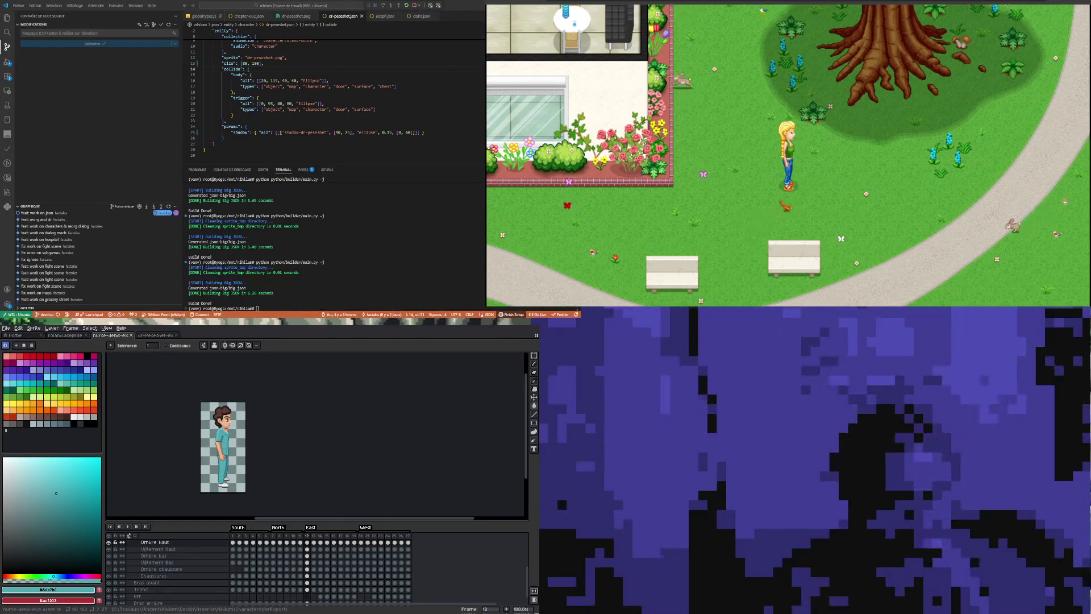
Show the Explorer tree and preview denis.png from sprite/character.
key(ctrl+shift+e)
scroll(57, 182, down, 3)
scroll(57, 181, down, 3)
scroll(53, 183, down, 3)
scroll(49, 186, down, 3)
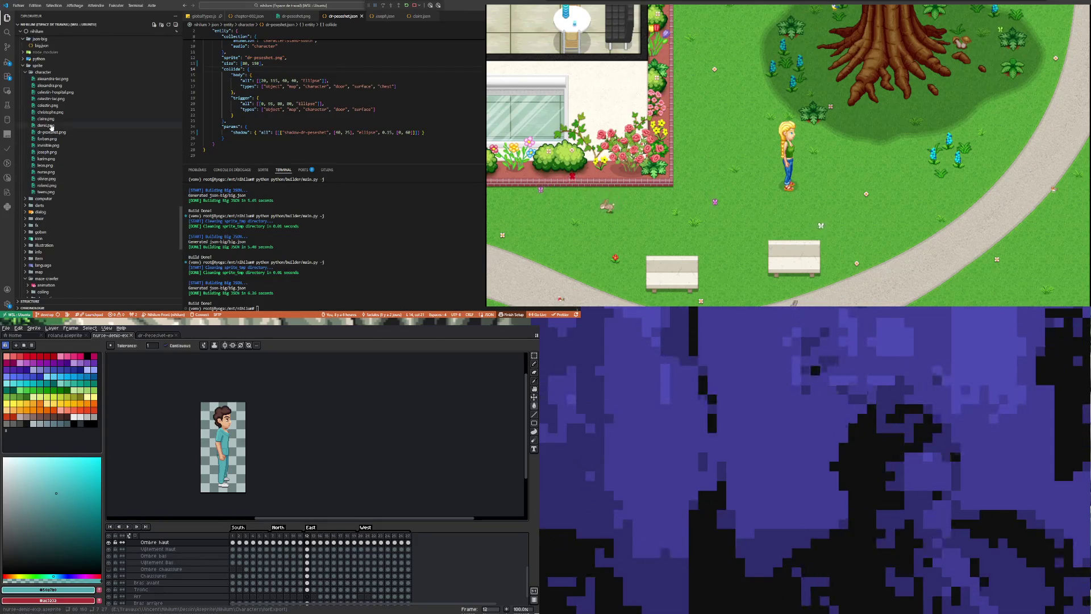
click(47, 125)
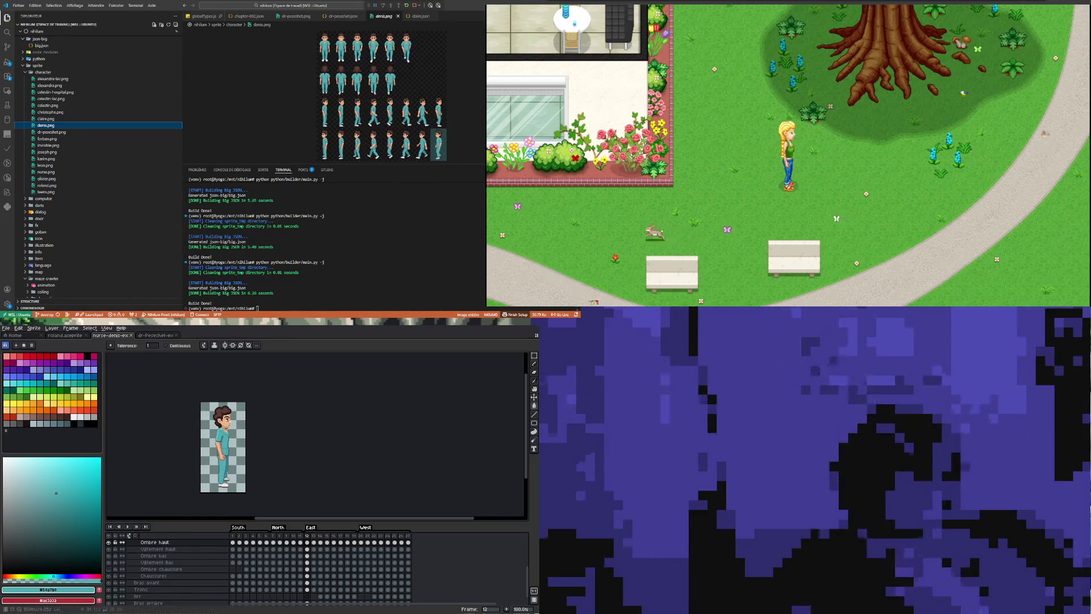
scroll(201, 426, up, 3)
scroll(200, 426, down, 1)
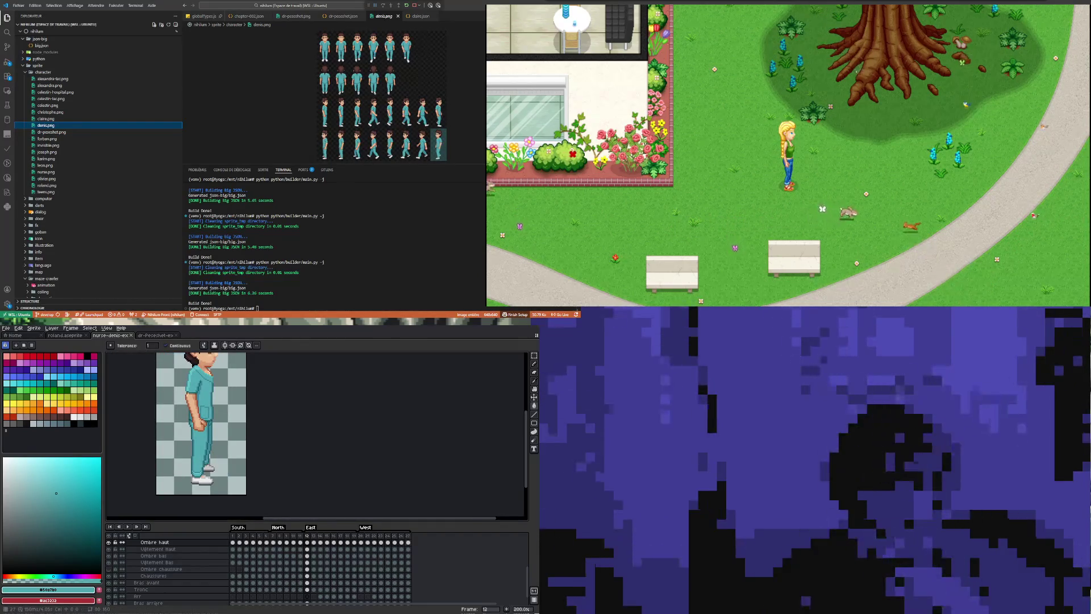
click(408, 542)
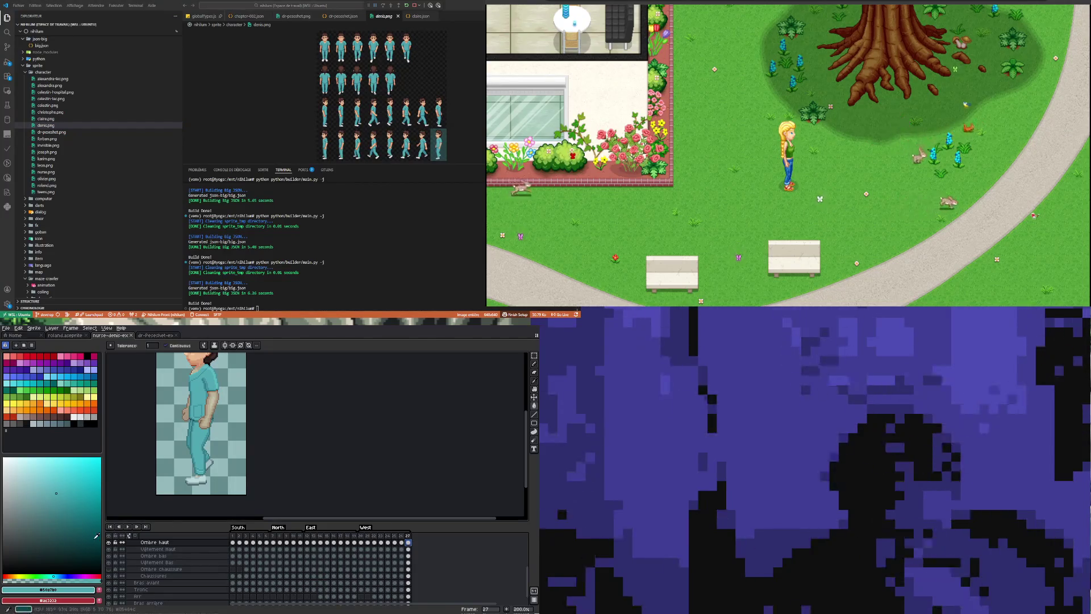
scroll(196, 469, down, 2)
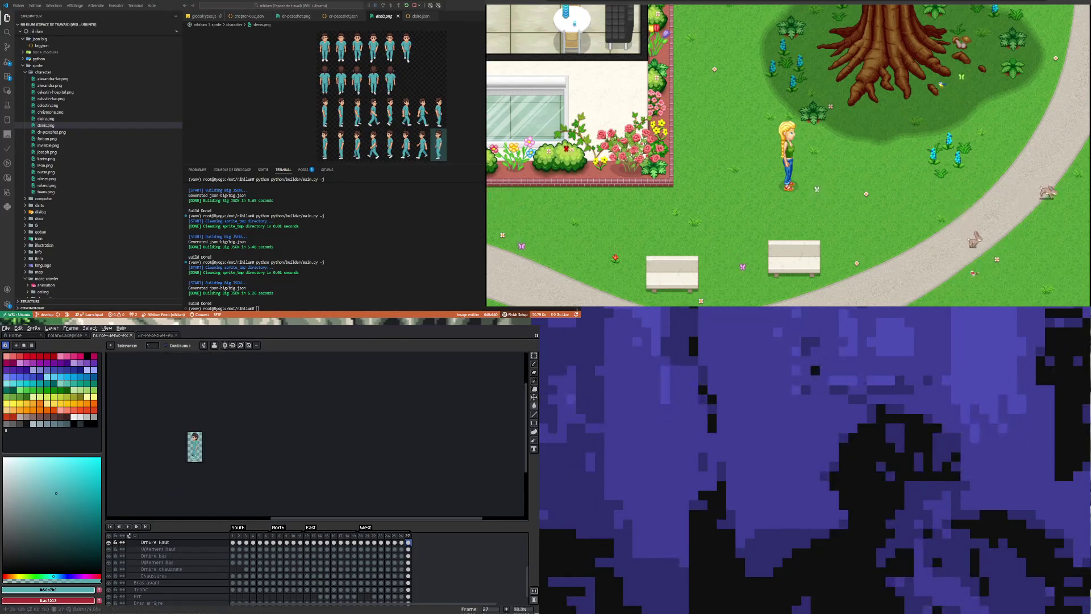
scroll(114, 597, down, 1)
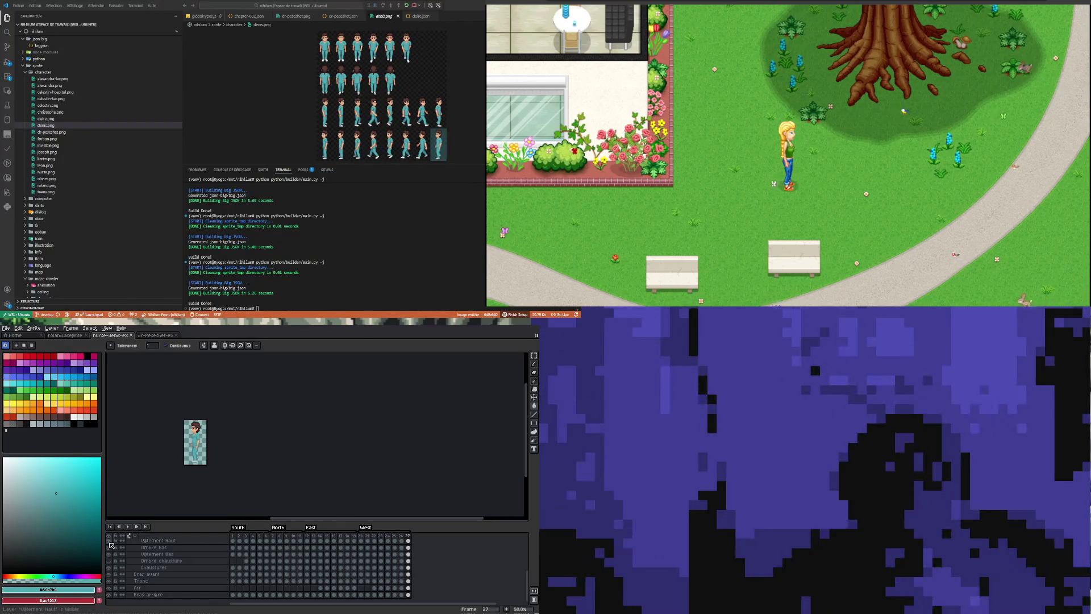
scroll(111, 544, up, 2)
scroll(114, 563, up, 3)
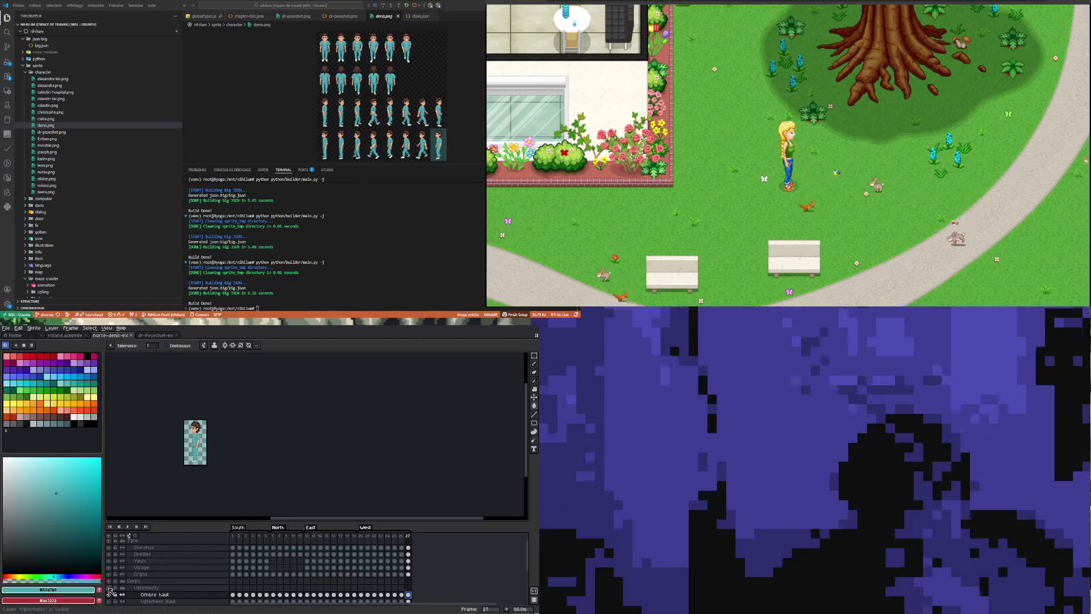
click(111, 592)
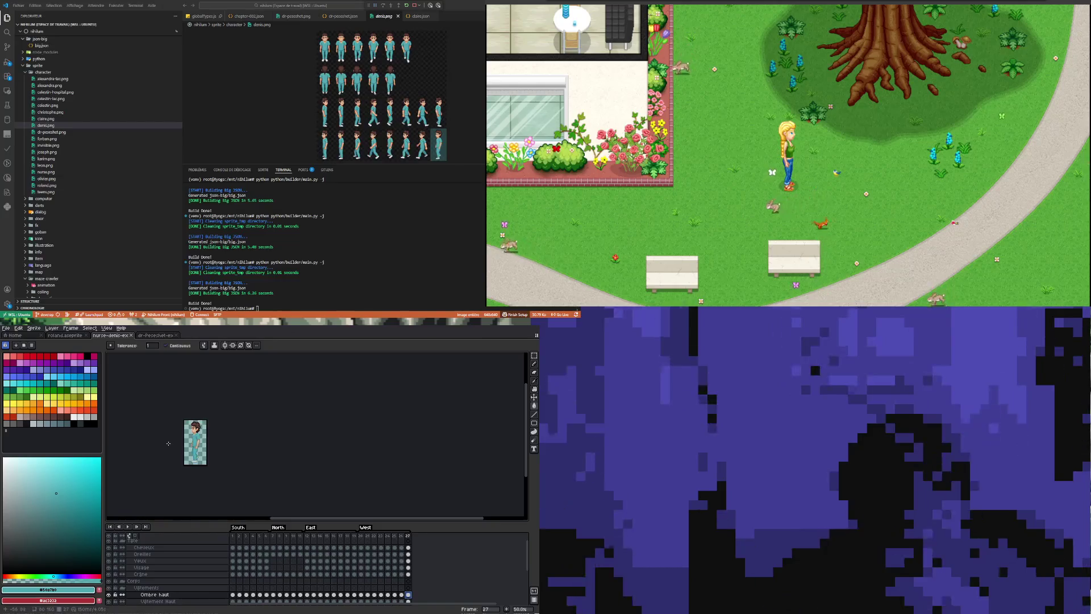
scroll(142, 574, down, 2)
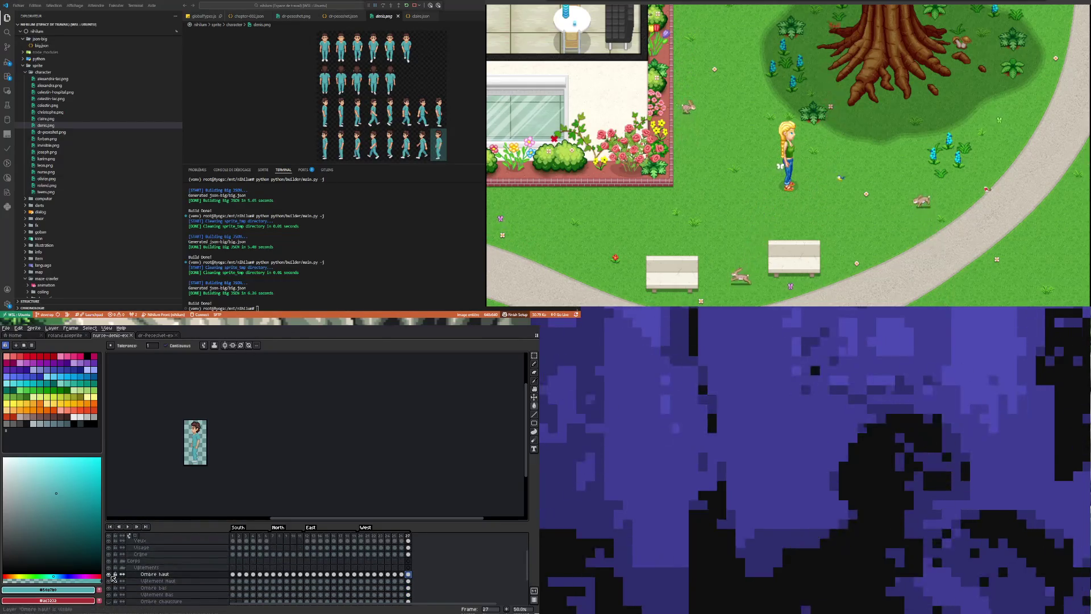
scroll(198, 475, up, 3)
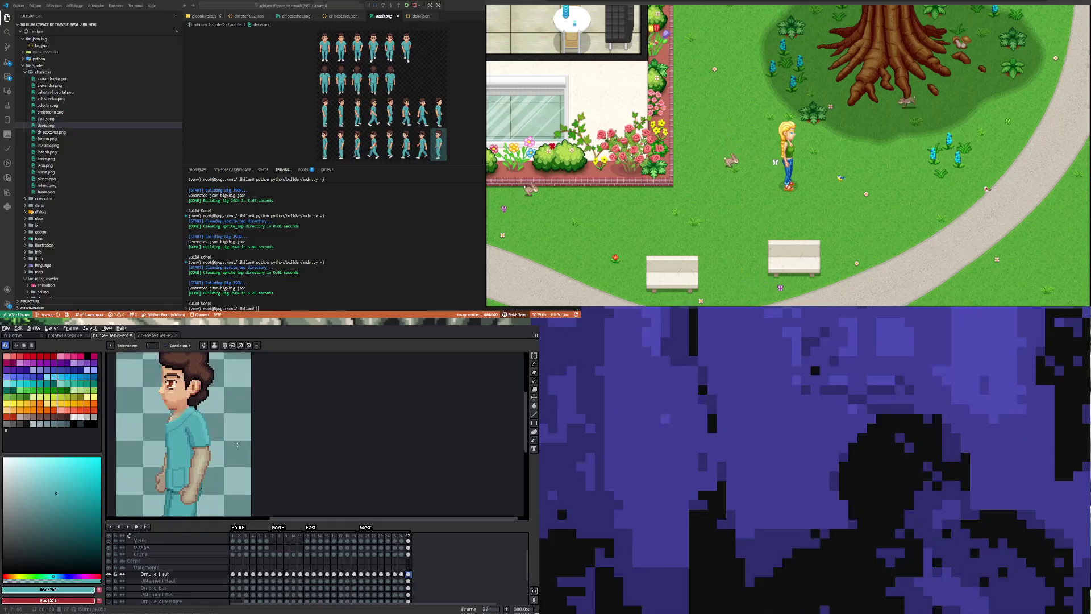
scroll(238, 444, down, 2)
scroll(237, 444, down, 1)
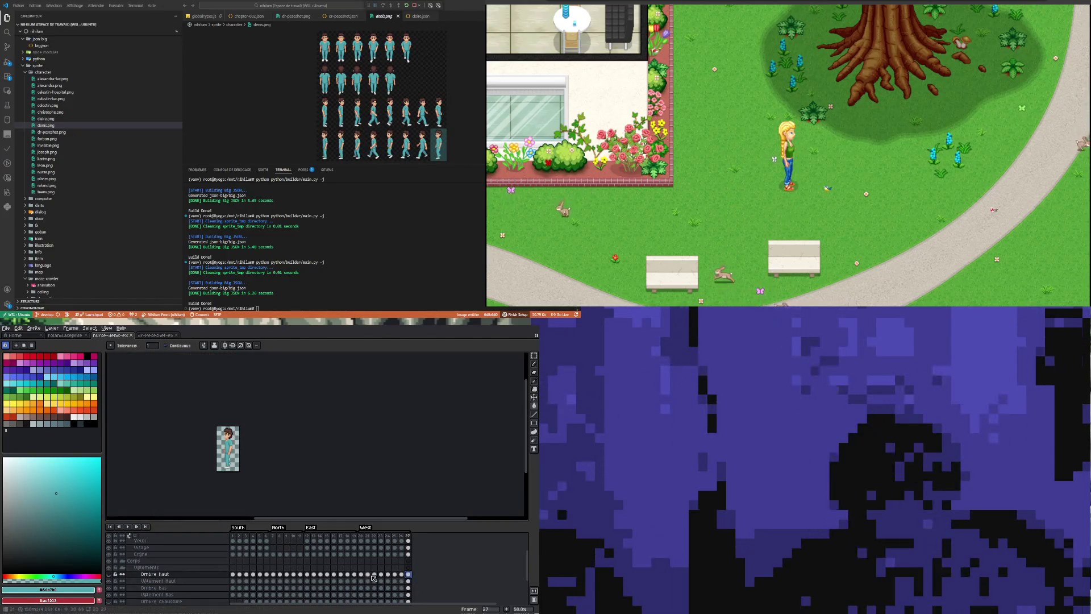
click(353, 573)
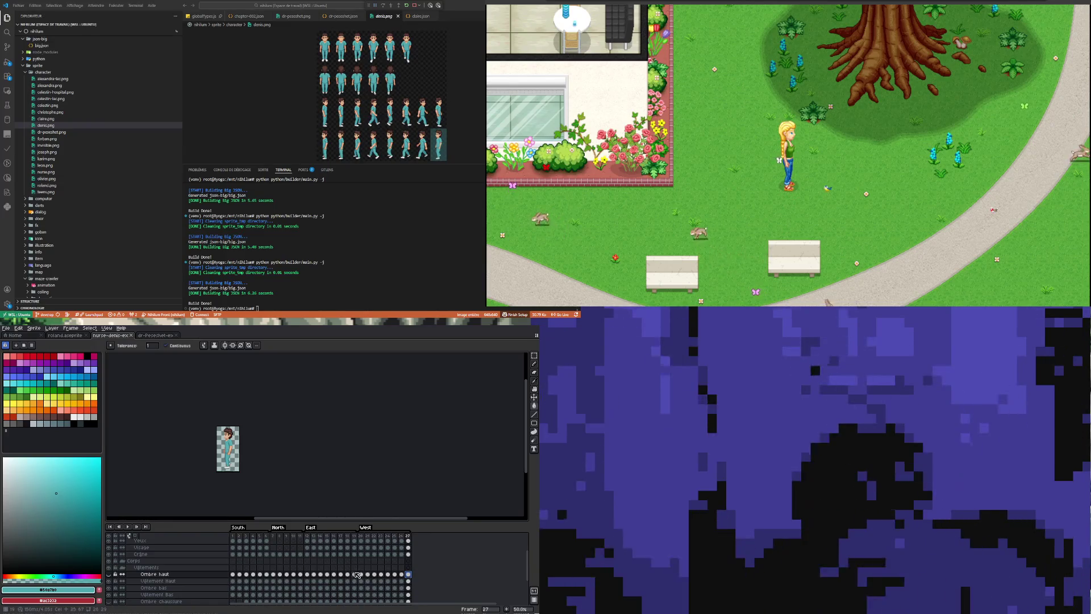
click(408, 574)
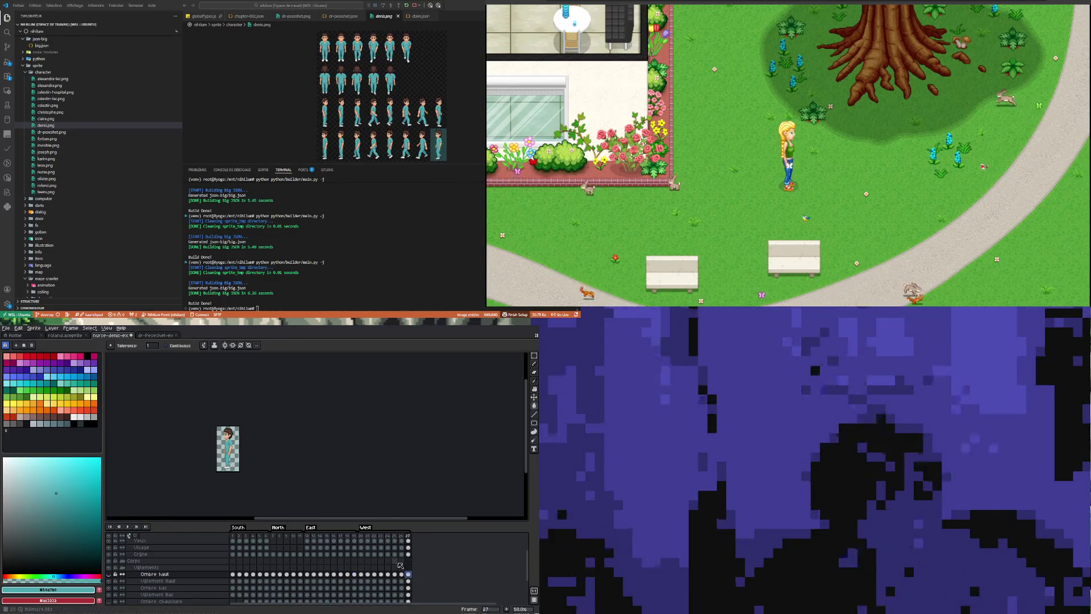
key(1)
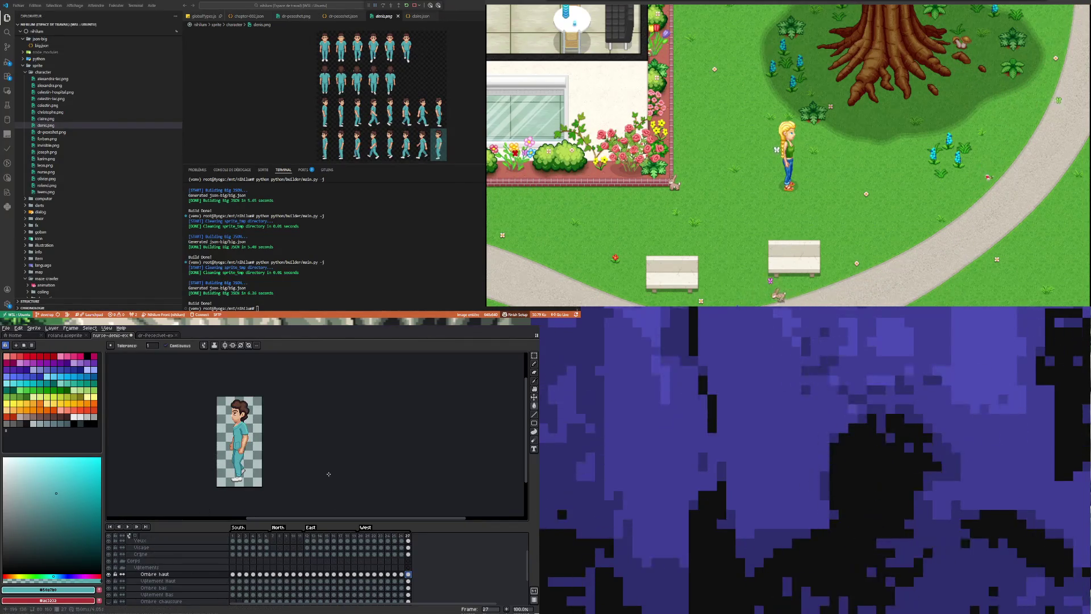
scroll(246, 447, up, 2)
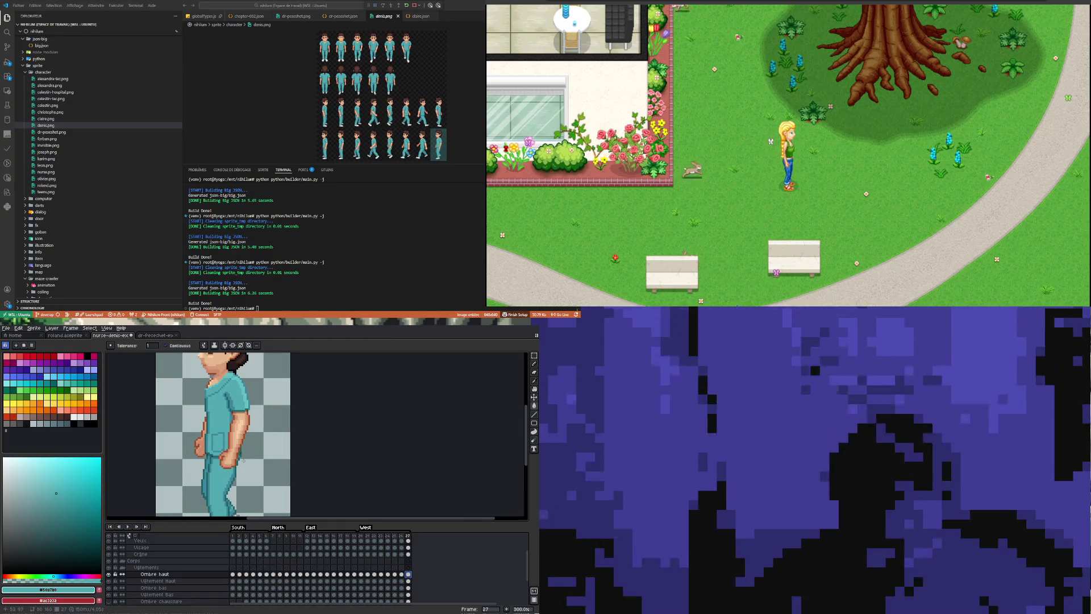
scroll(247, 446, down, 1)
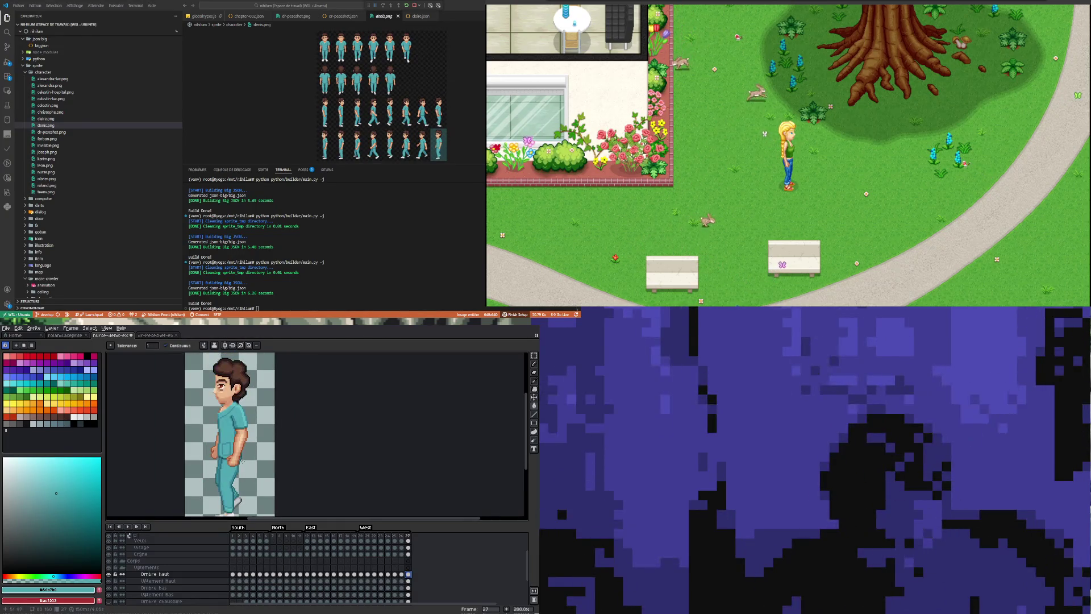
Re-export the sprite sheet over denis.png and select it in the VS Code file tree.
click(7, 328)
mouse_move(26, 384)
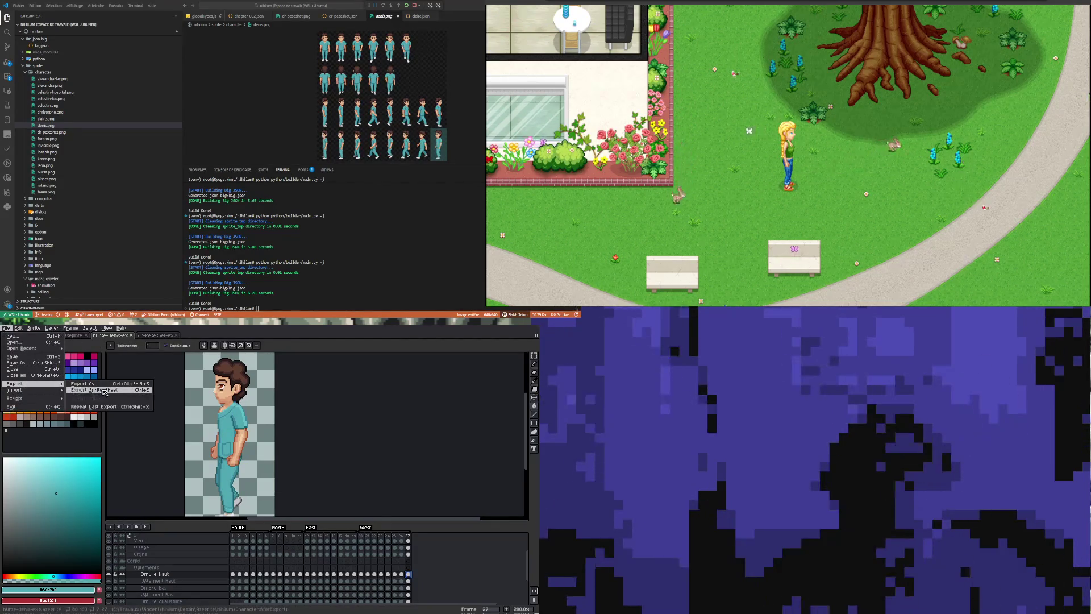
click(104, 392)
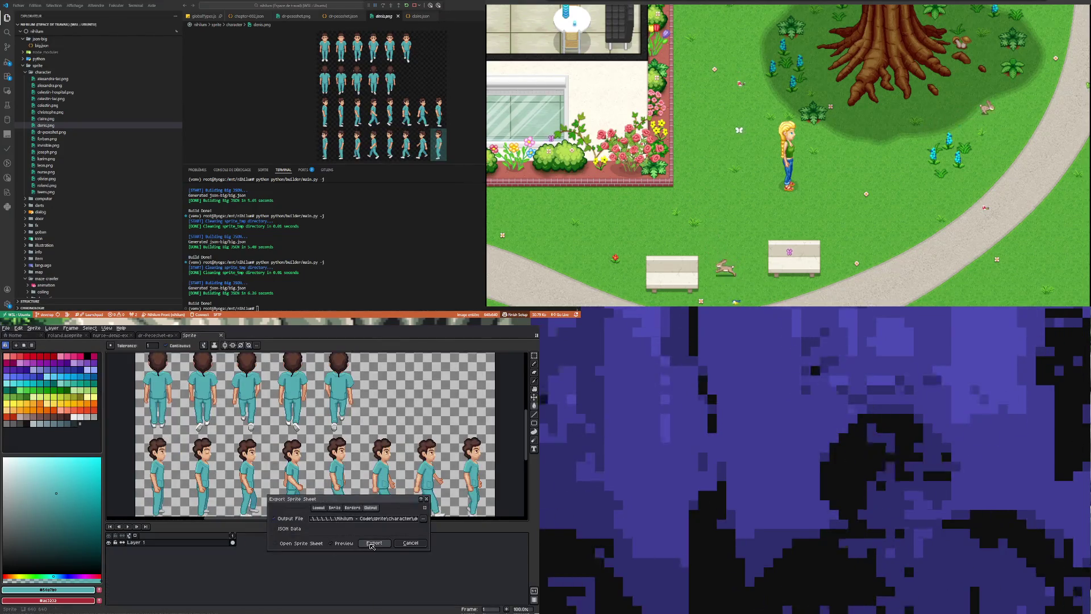
click(372, 545)
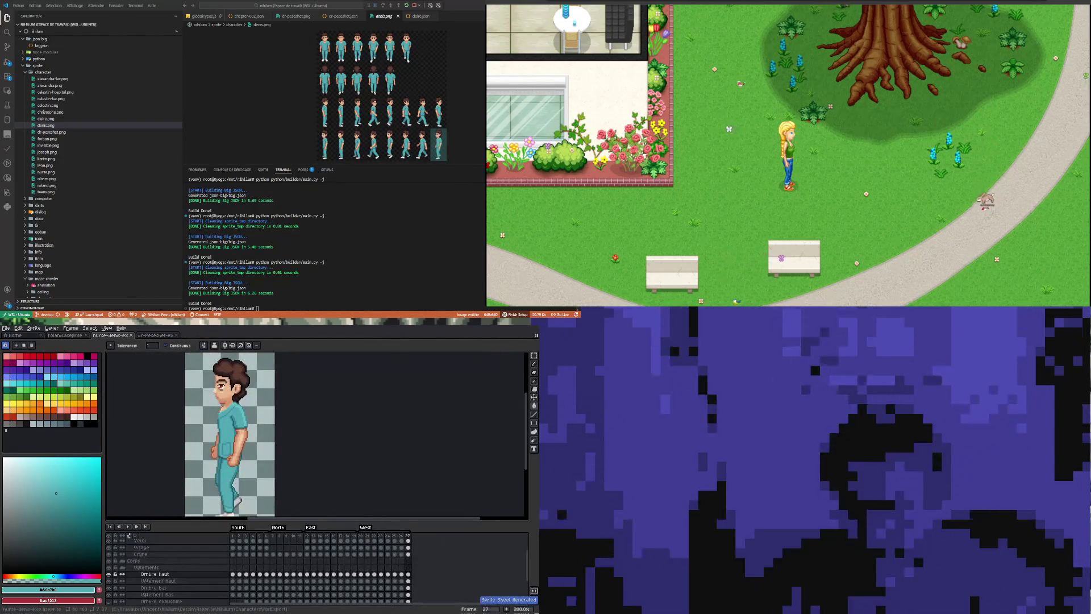
click(47, 133)
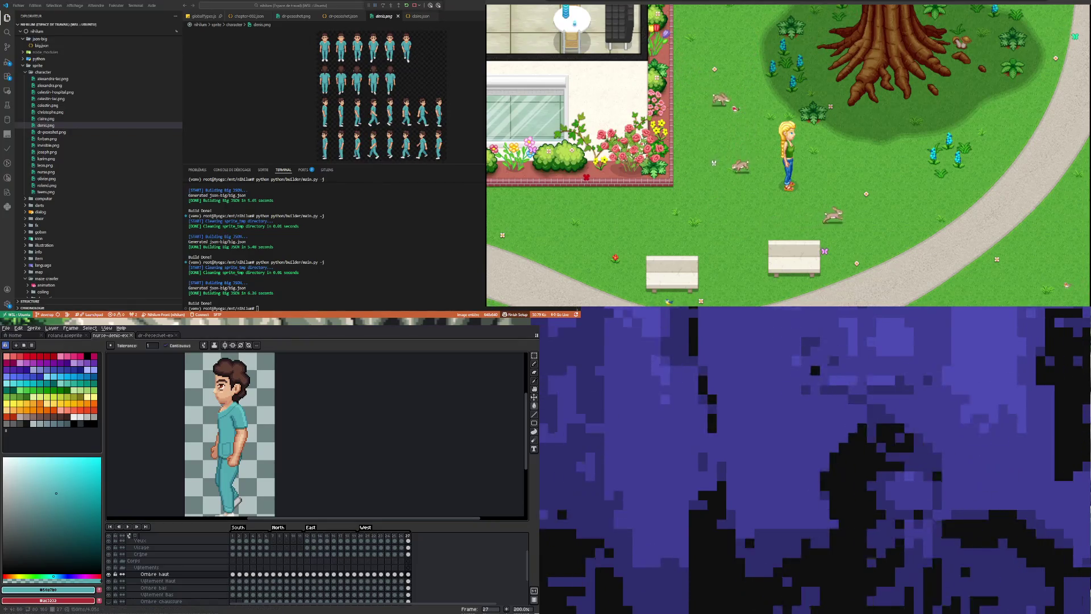
key(minus)
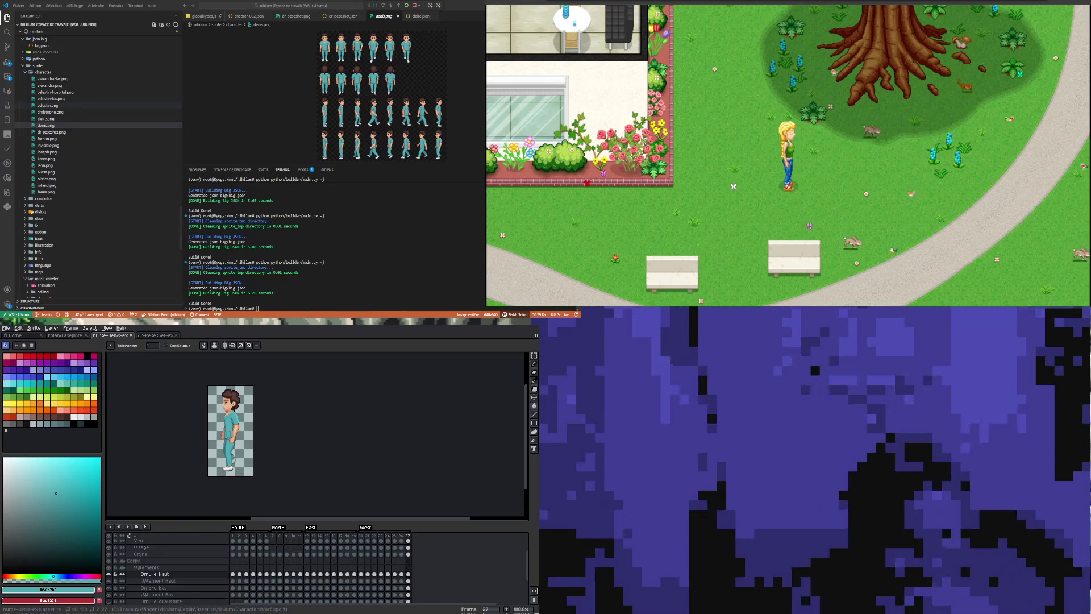
scroll(77, 254, up, 3)
scroll(77, 253, up, 4)
scroll(77, 253, up, 4)
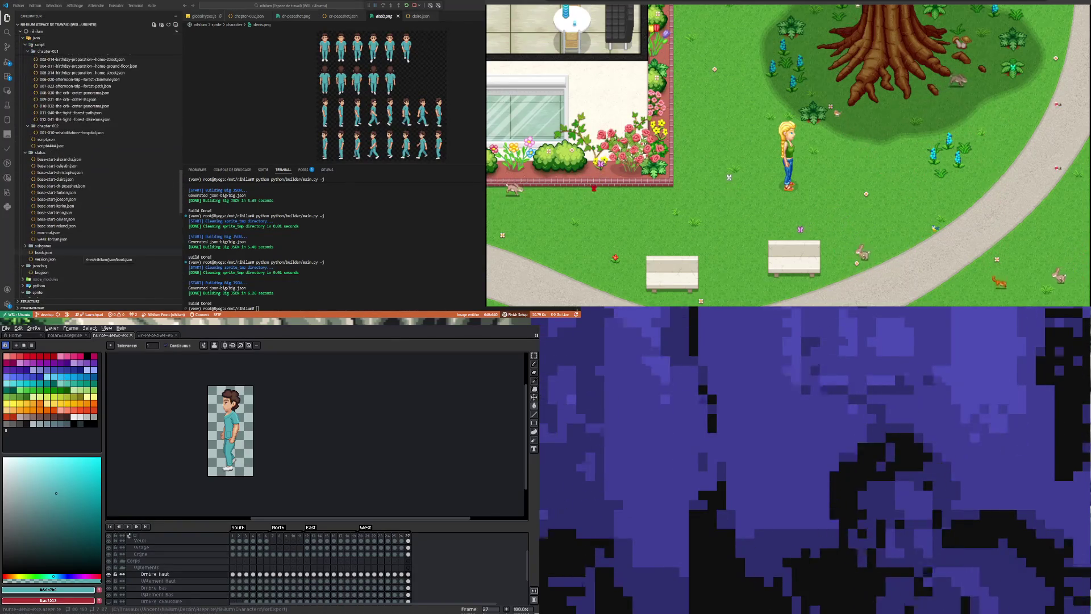
scroll(77, 254, down, 2)
scroll(77, 253, down, 2)
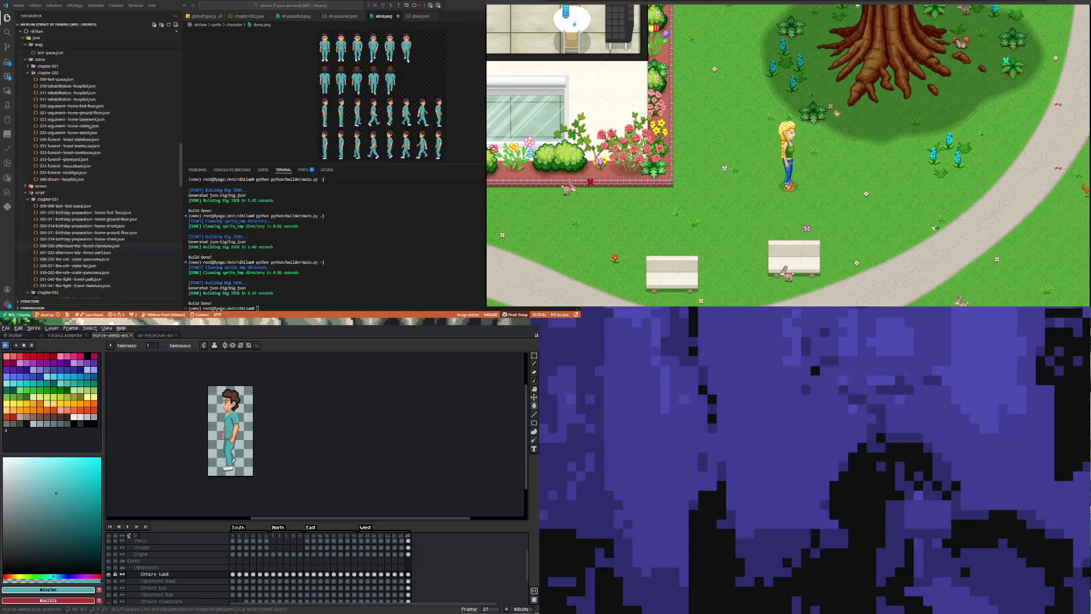
scroll(77, 254, down, 2)
scroll(77, 170, down, 5)
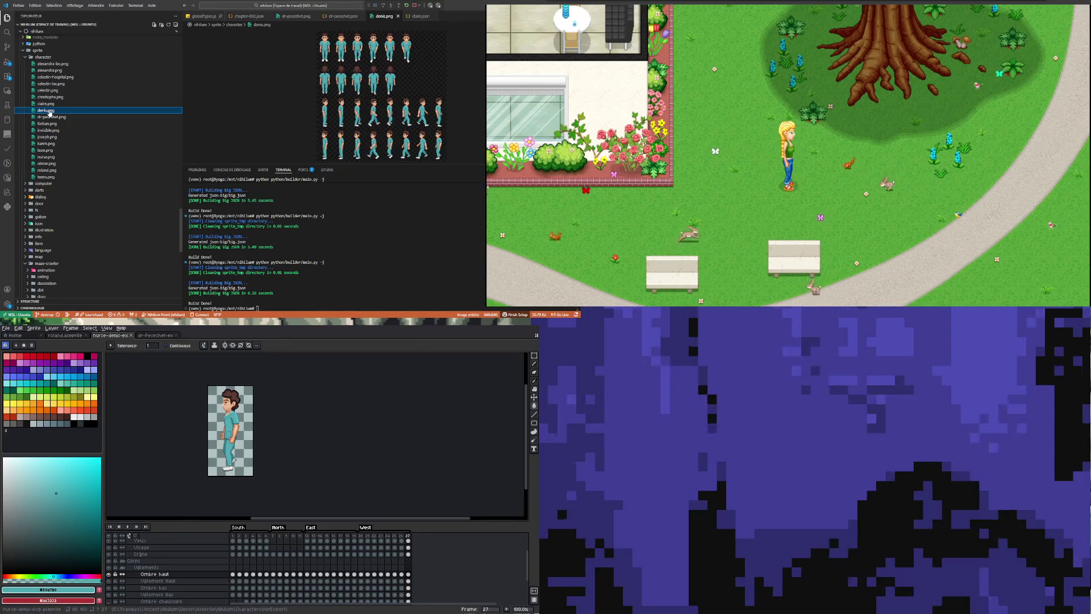
scroll(59, 146, down, 3)
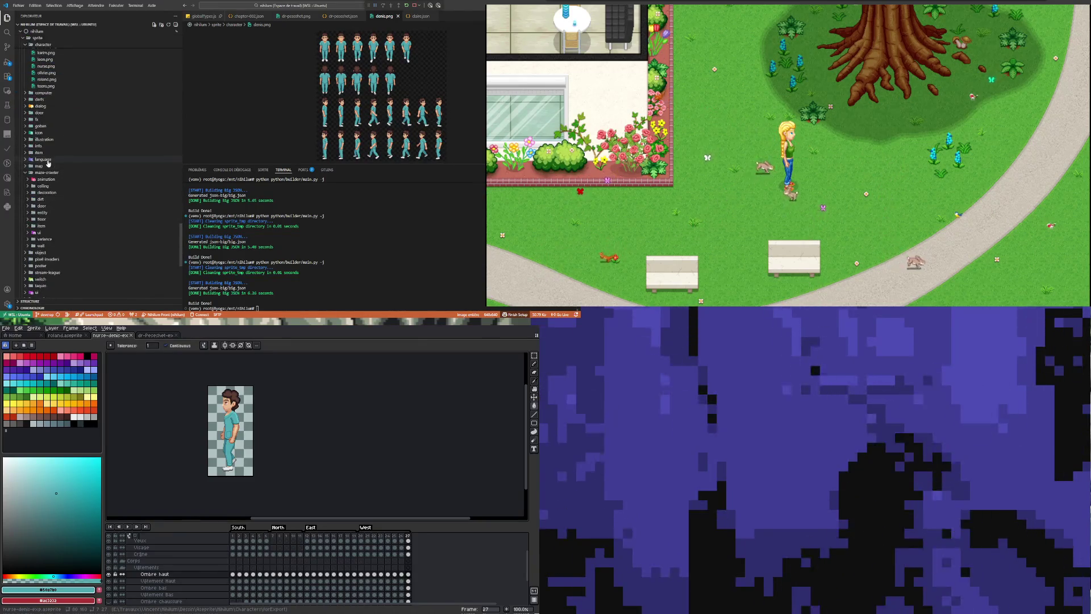
scroll(52, 166, up, 3)
scroll(58, 162, up, 3)
scroll(57, 161, up, 3)
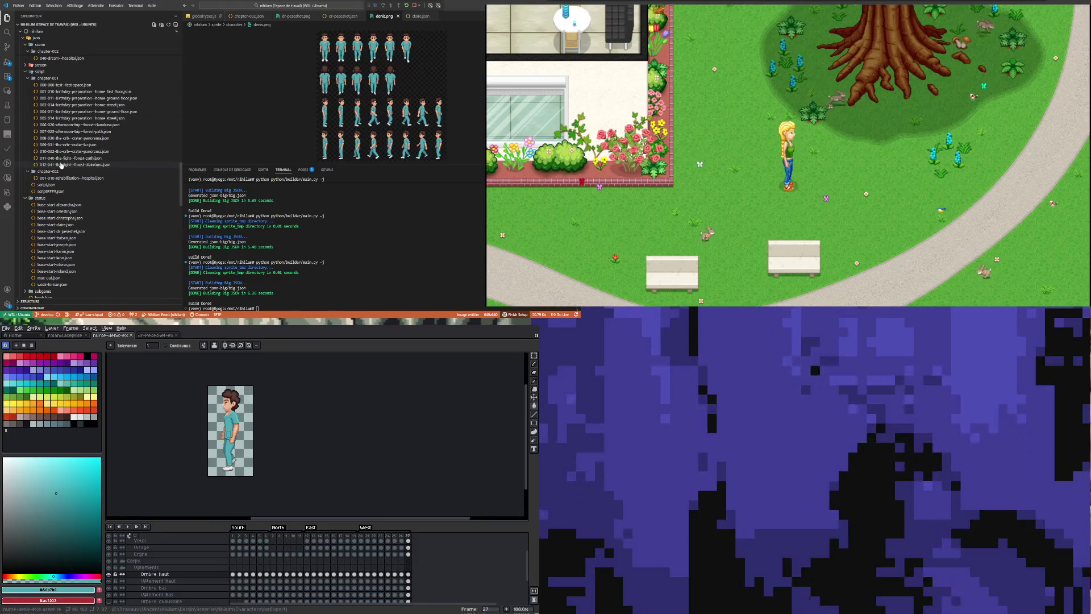
scroll(77, 161, up, 5)
scroll(75, 158, up, 3)
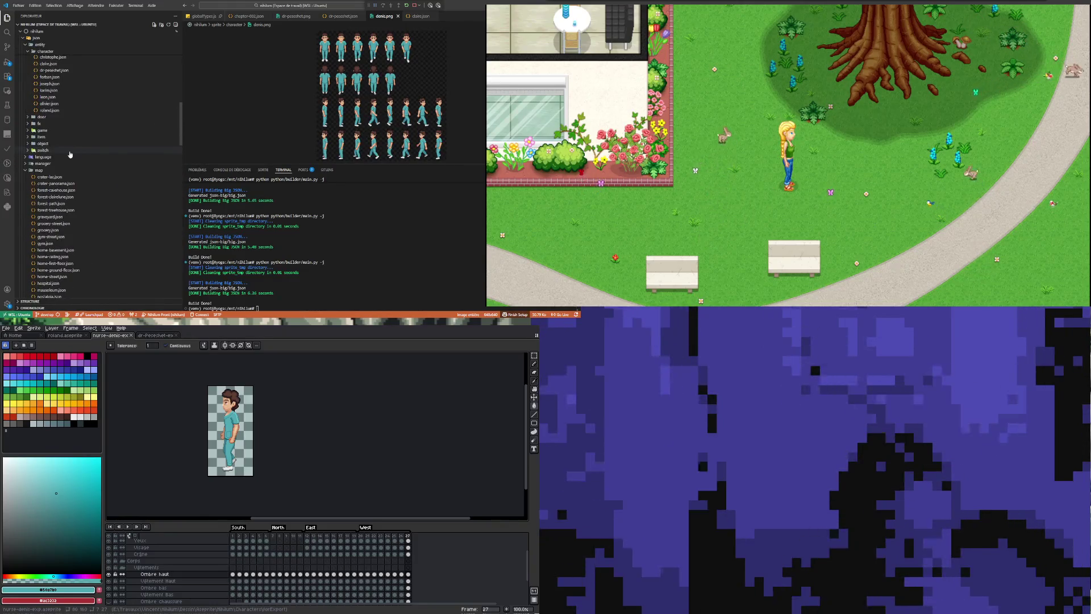
scroll(65, 144, up, 3)
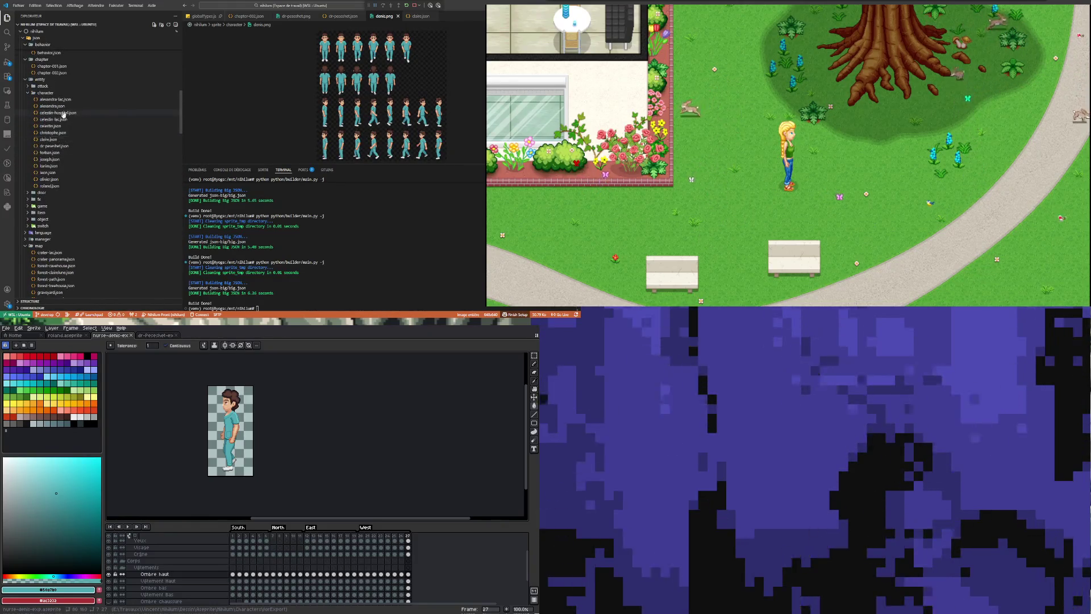
Open roland.json from json/entity/character as a template.
click(52, 187)
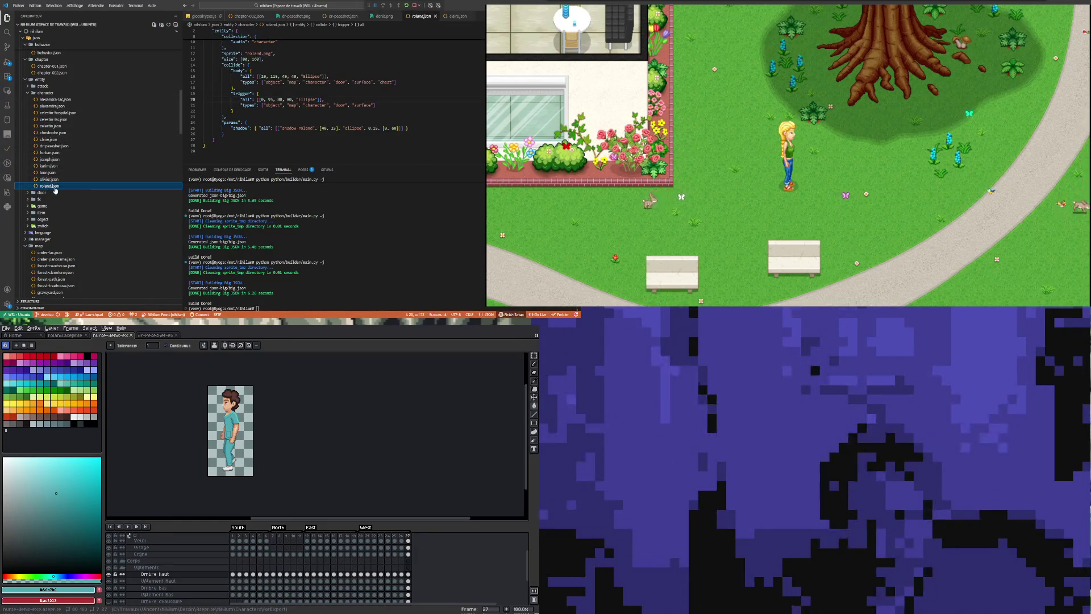
Duplicate roland.json as daniel.json and set its name and first name to Daniel.
key(ctrl+c)
key(ctrl+v)
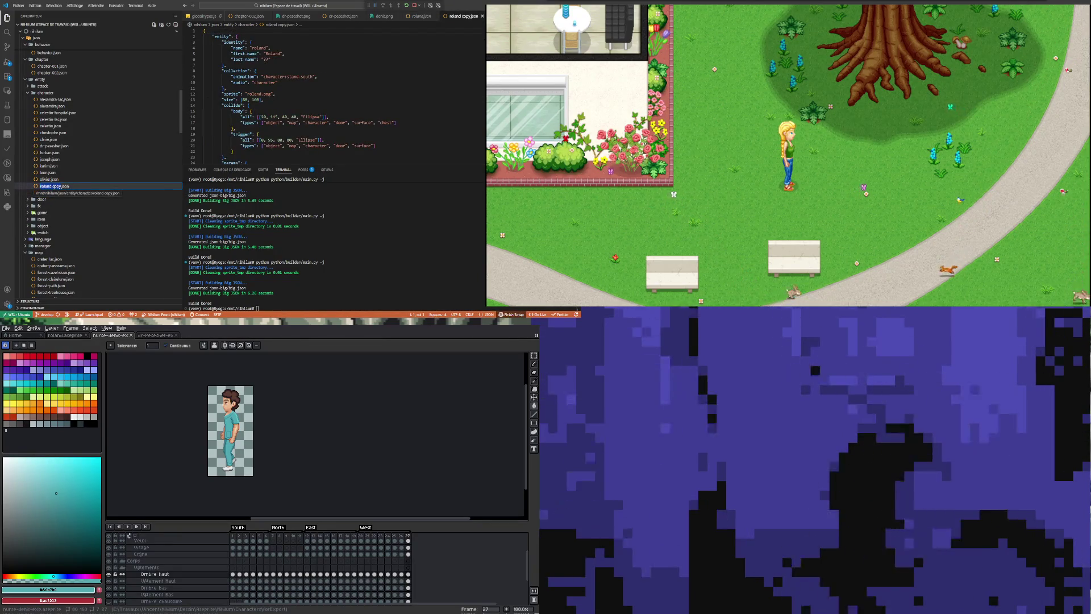
text(daniel)
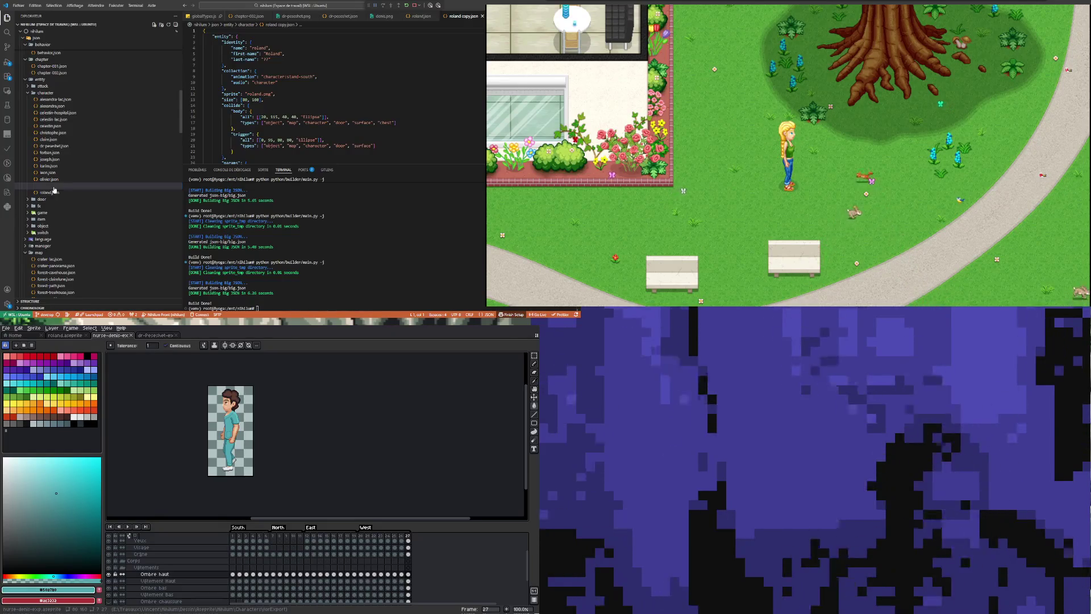
key(Return)
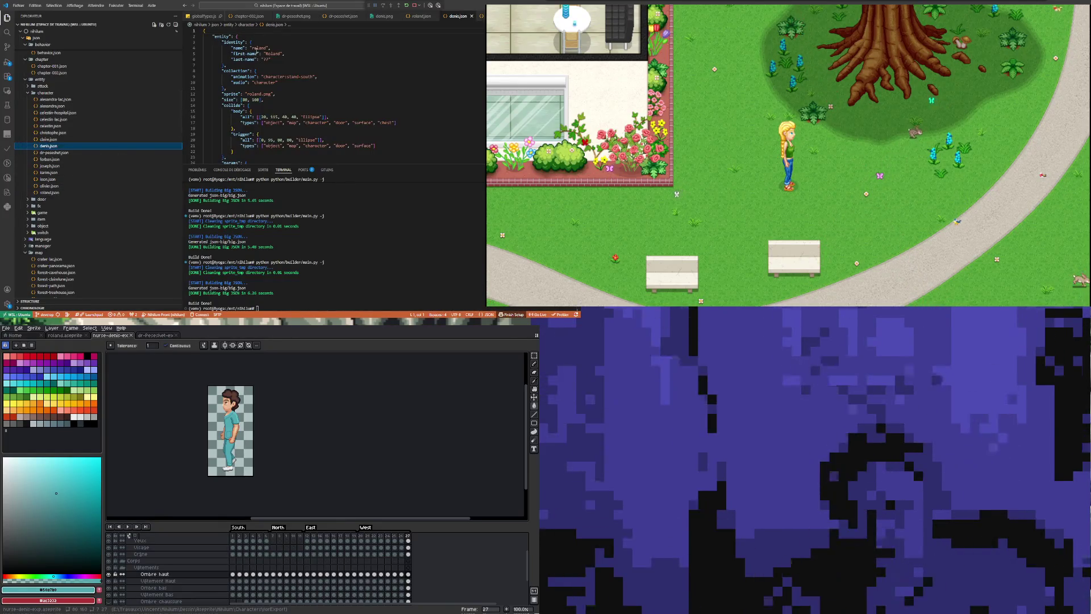
text(daniel)
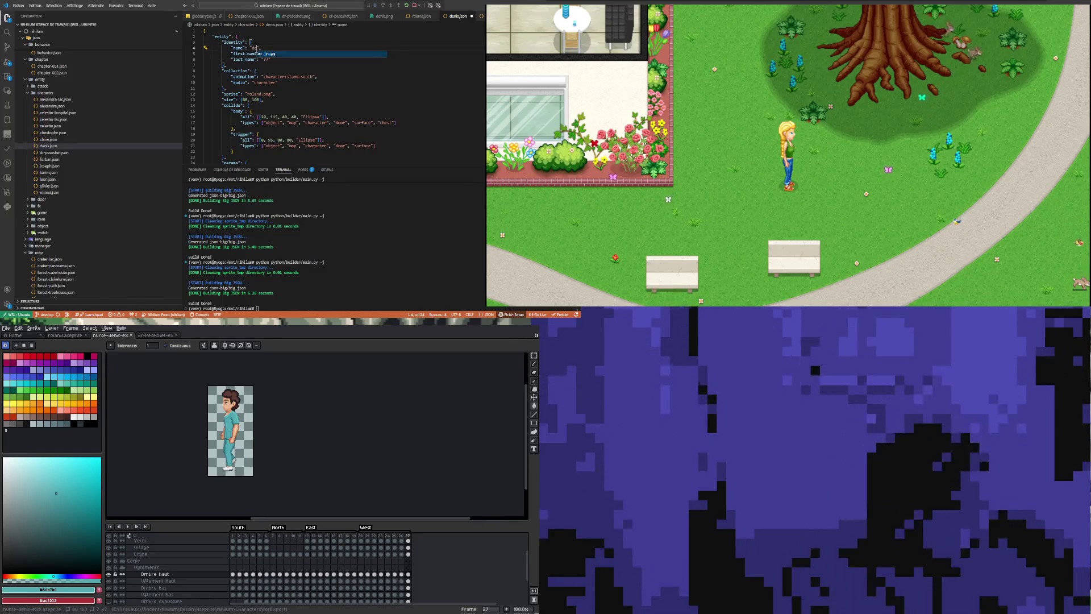
key(Down)
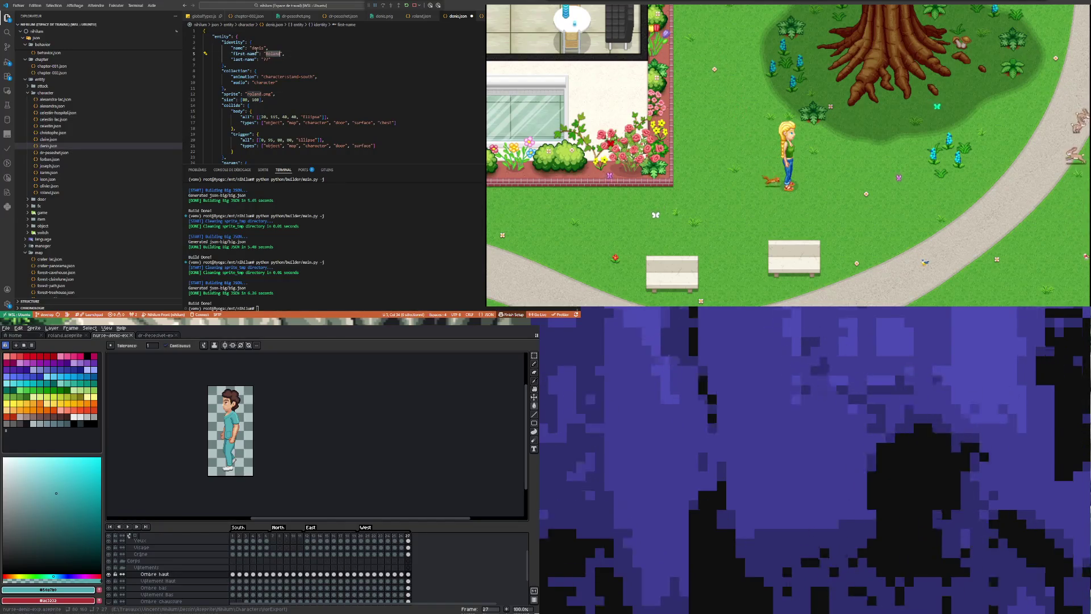
text(Da)
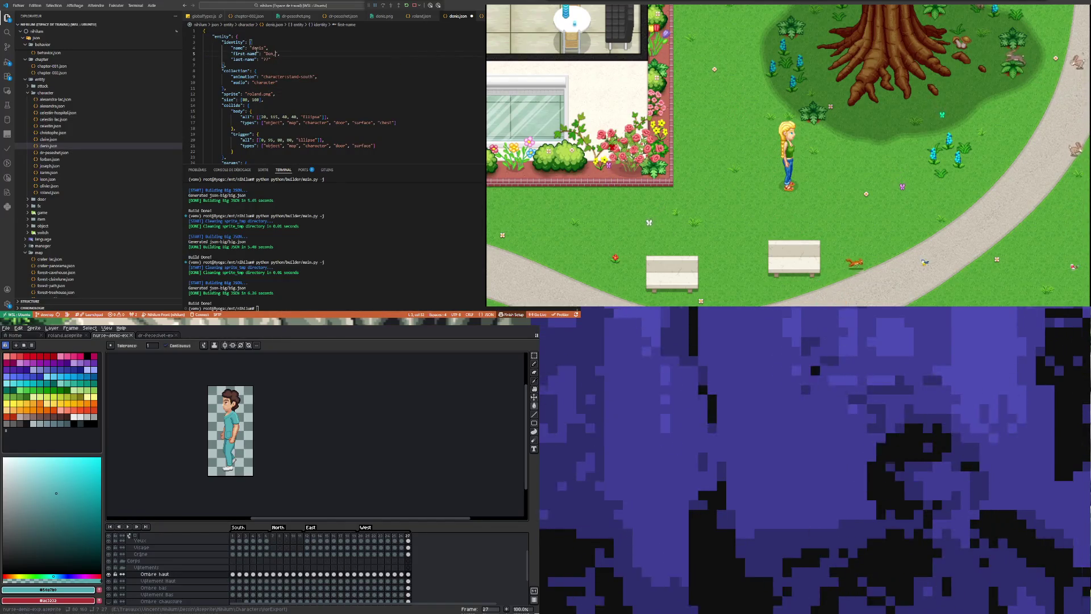
text(niel)
key(Down)
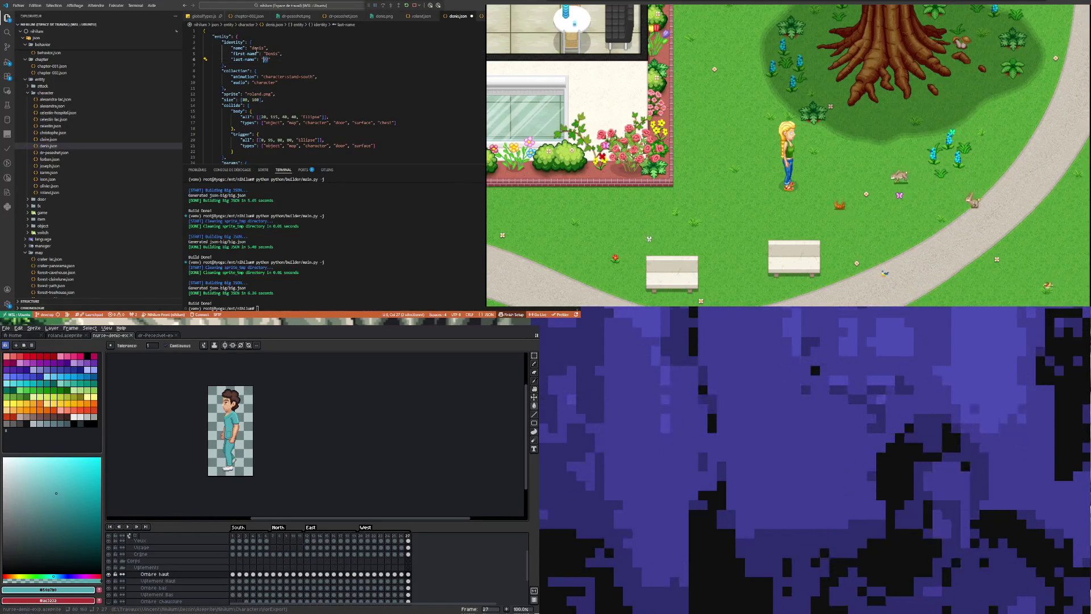
text(cochlak)
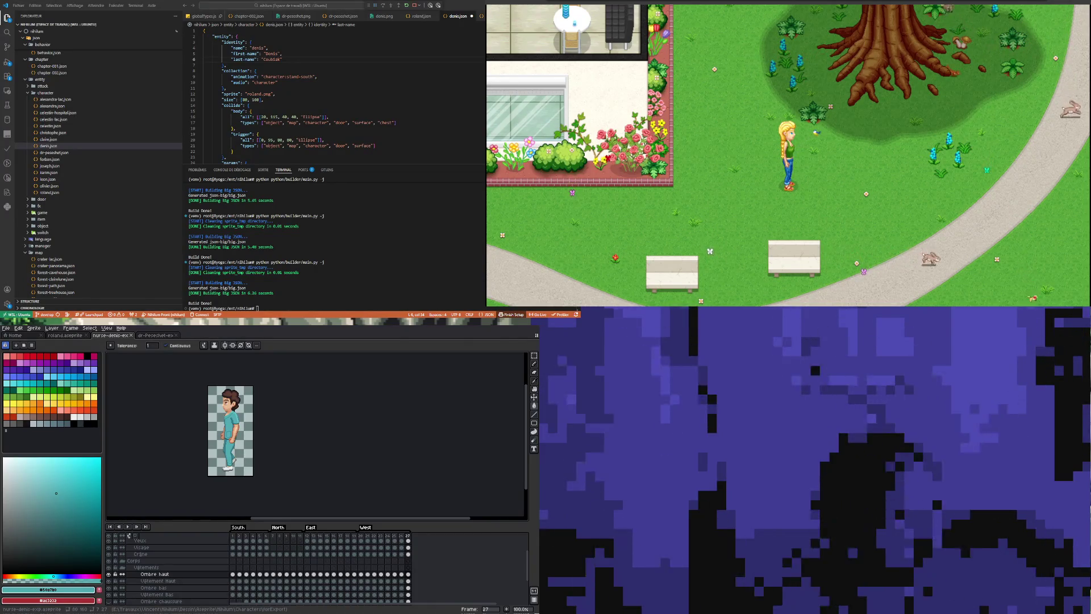
Point the sprite at doris.png and the shadow at shadow-doris.
double_click(273, 76)
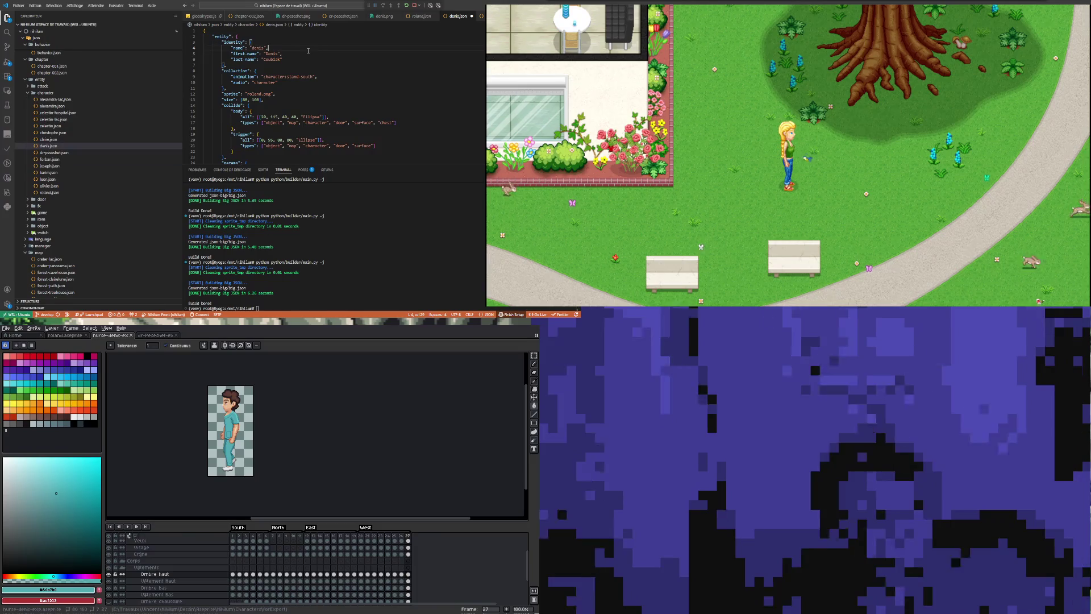
double_click(293, 76)
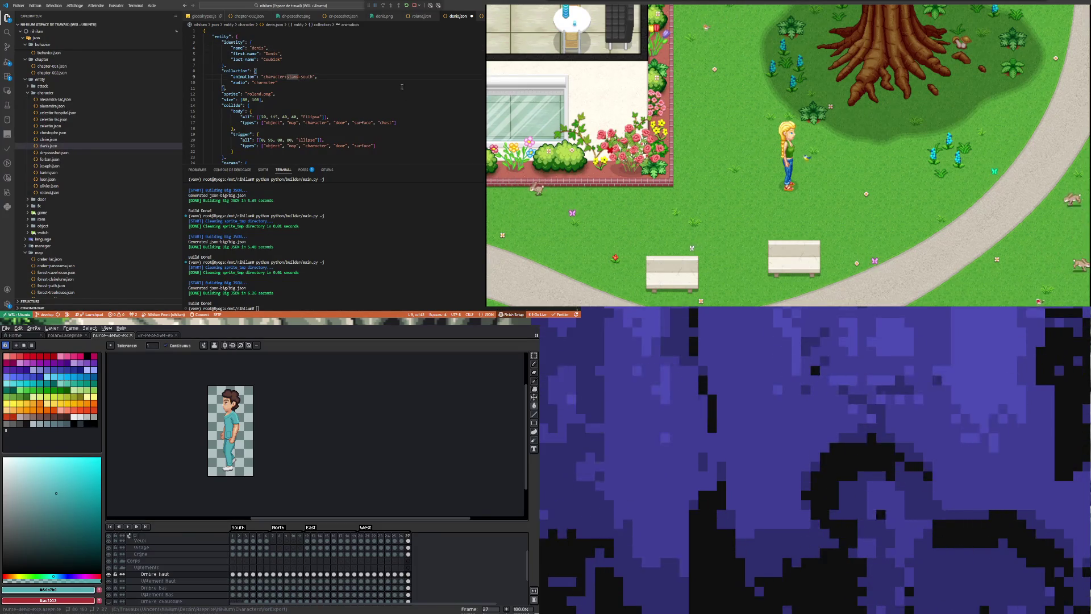
scroll(368, 68, down, 2)
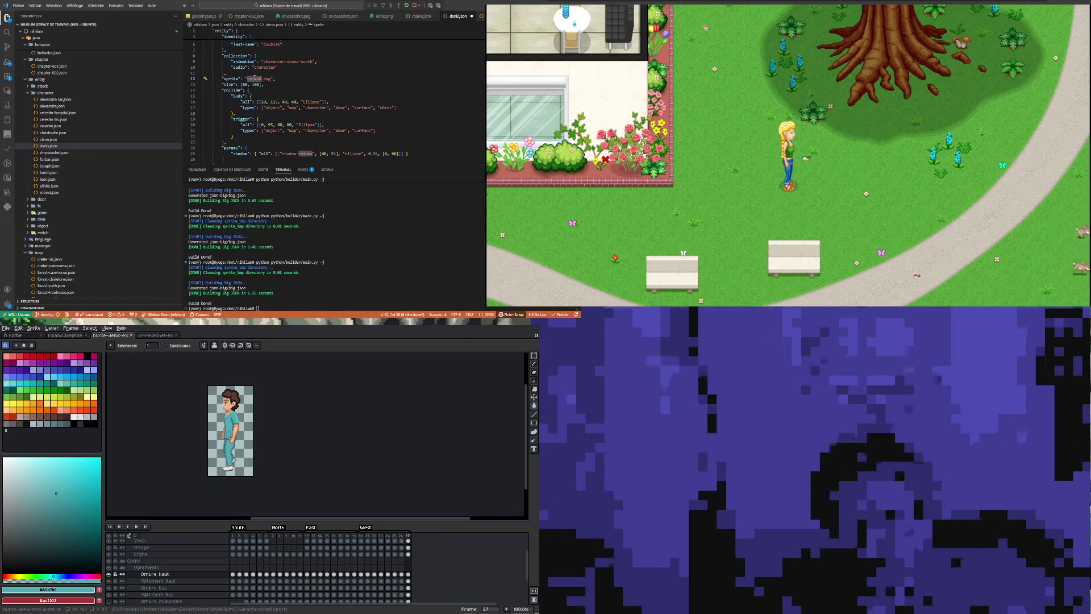
scroll(333, 95, up, 2)
text(doris)
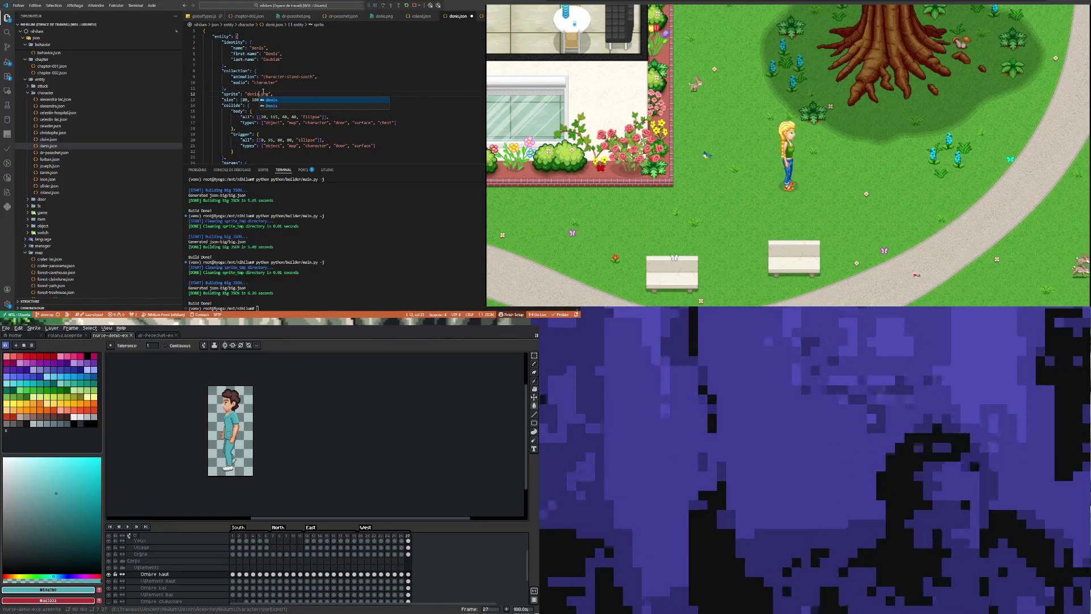
click(256, 82)
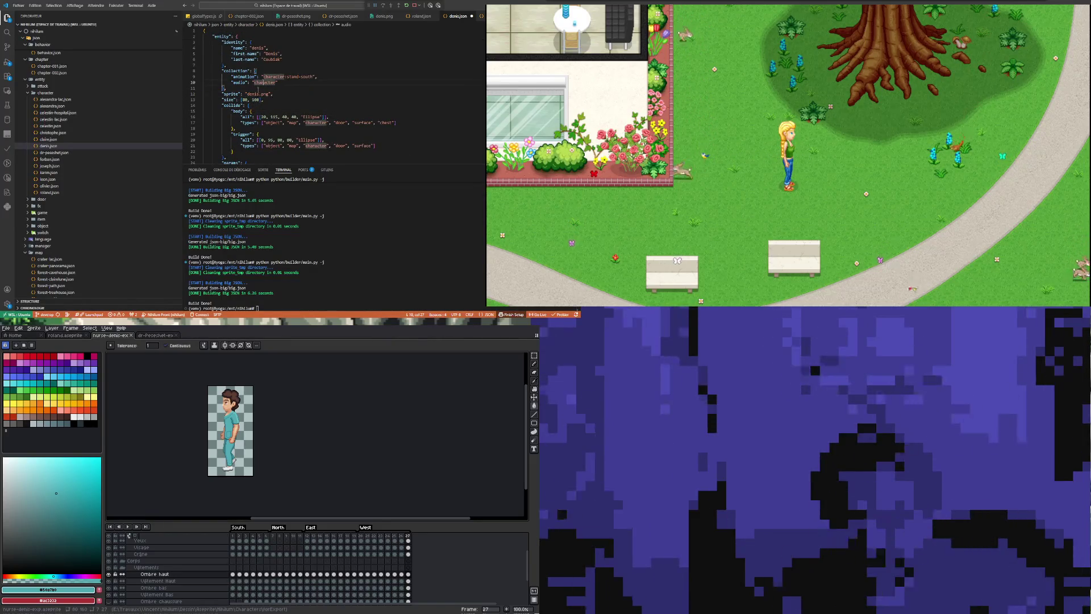
scroll(332, 86, down, 2)
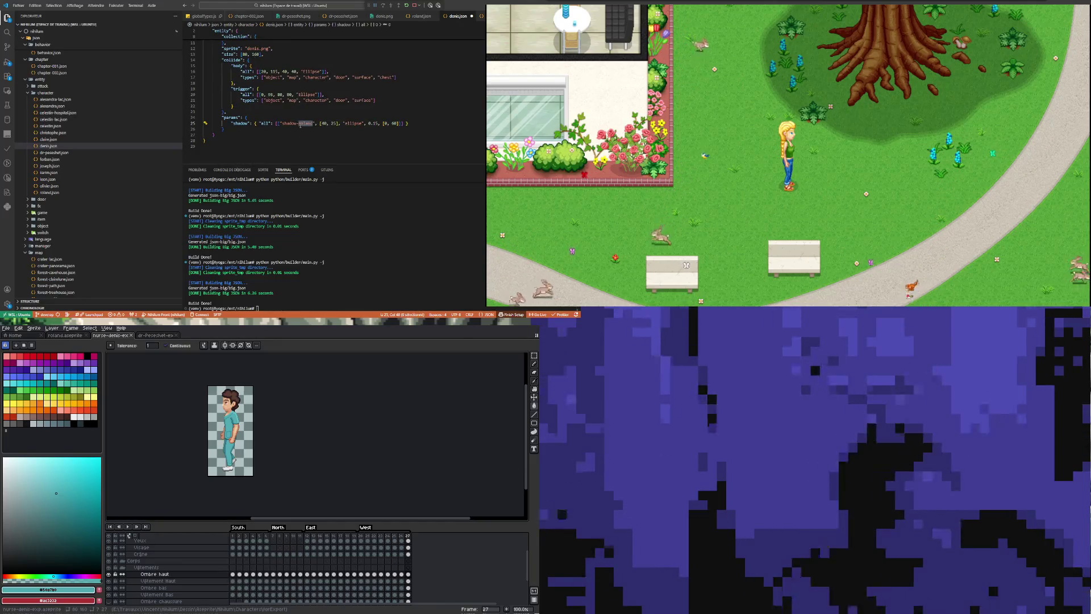
text(doris)
click(395, 76)
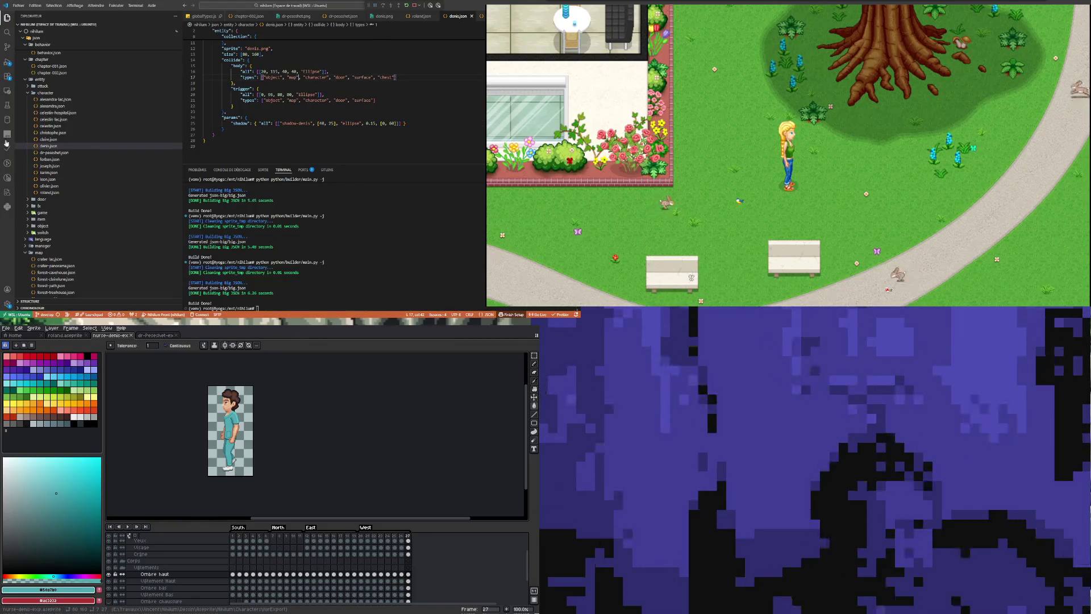
scroll(66, 151, down, 3)
scroll(39, 221, down, 3)
scroll(39, 221, down, 3)
scroll(43, 215, down, 3)
scroll(51, 208, down, 3)
scroll(59, 199, down, 3)
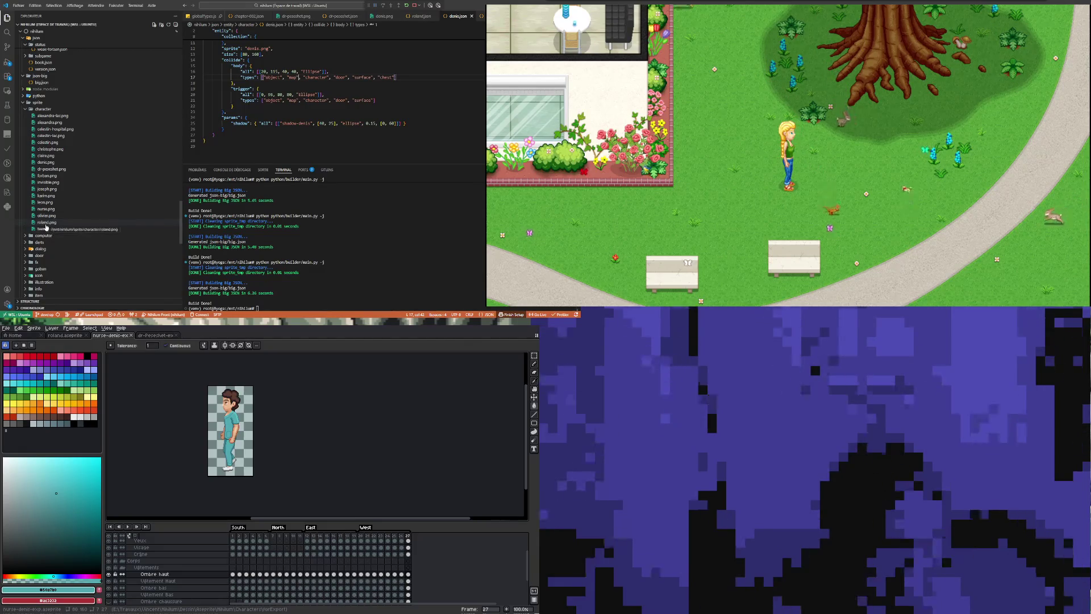
Preview the teemo.png, roland.png and alexandra.png character sprite sheets.
click(48, 229)
click(44, 223)
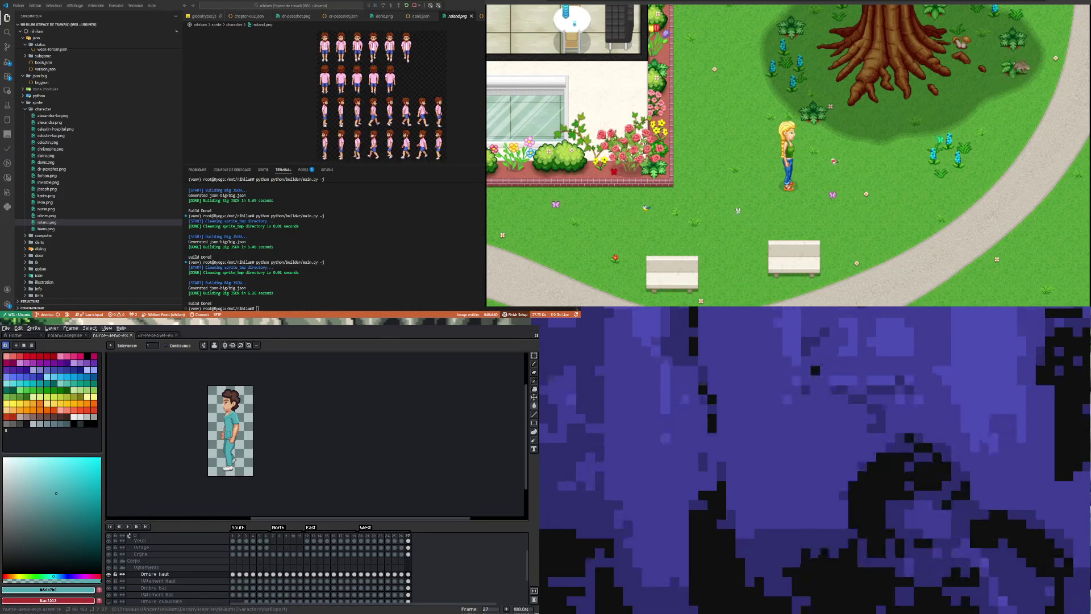
click(89, 123)
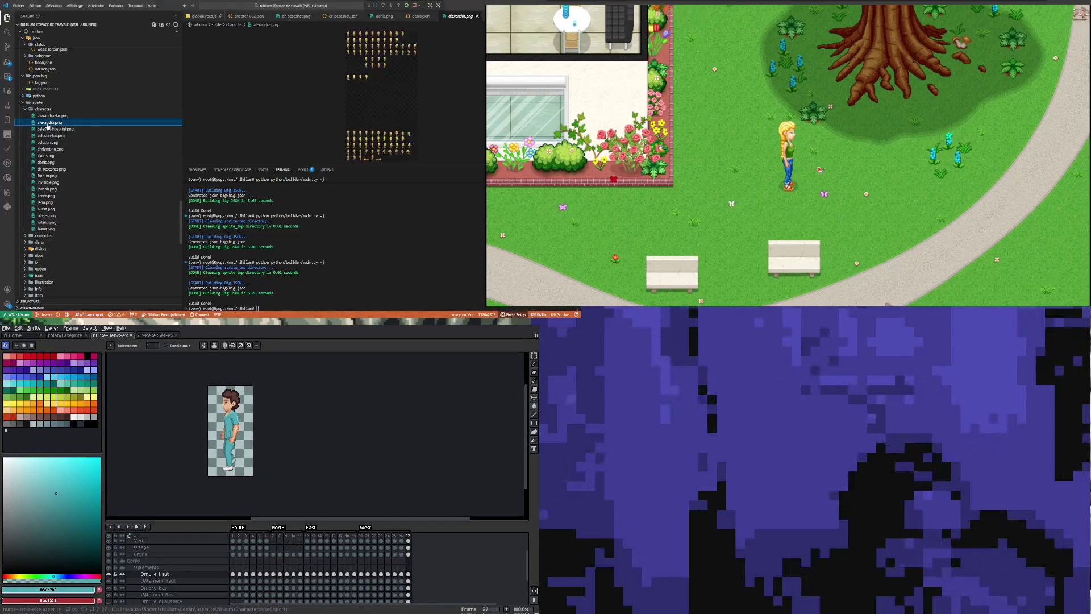
scroll(81, 171, up, 3)
scroll(77, 196, up, 2)
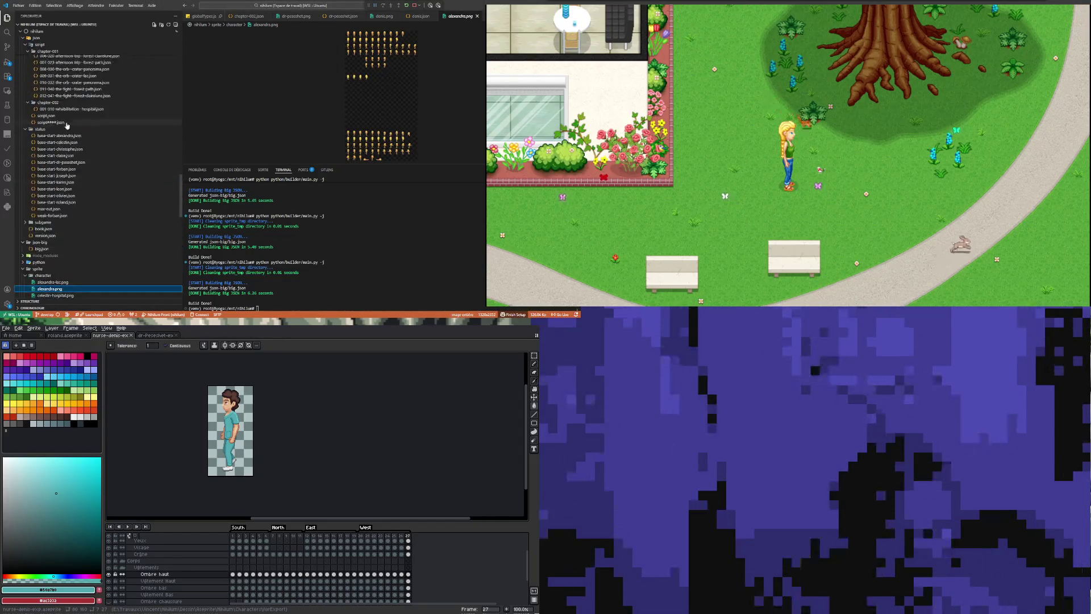
scroll(74, 209, up, 1)
scroll(73, 208, up, 3)
scroll(68, 187, up, 2)
scroll(60, 154, up, 2)
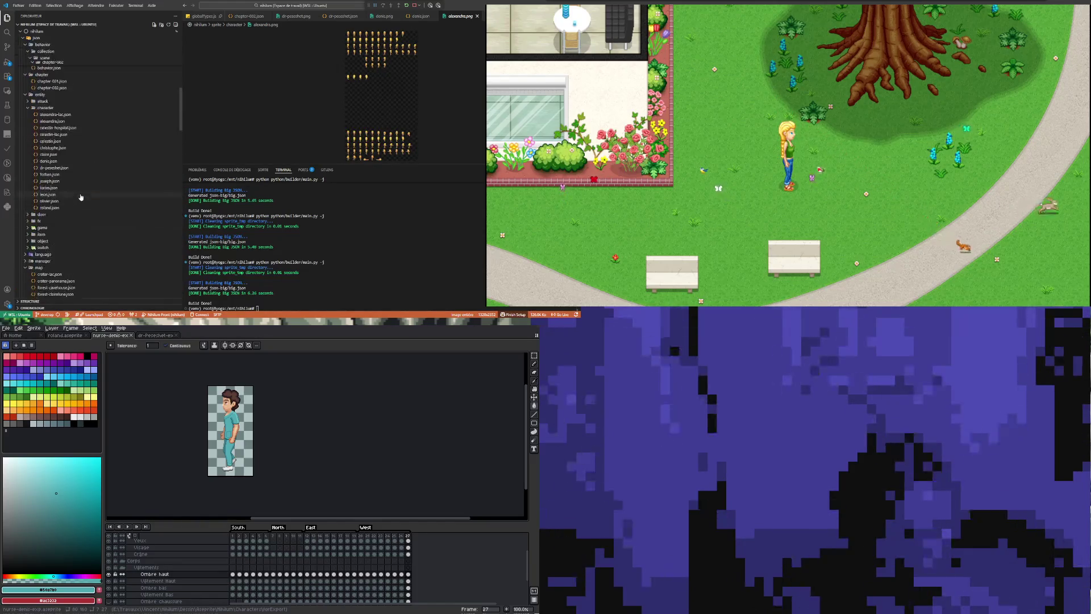
Compare the last-name fields of the alexandra-lac, celestin and claire character files.
click(56, 114)
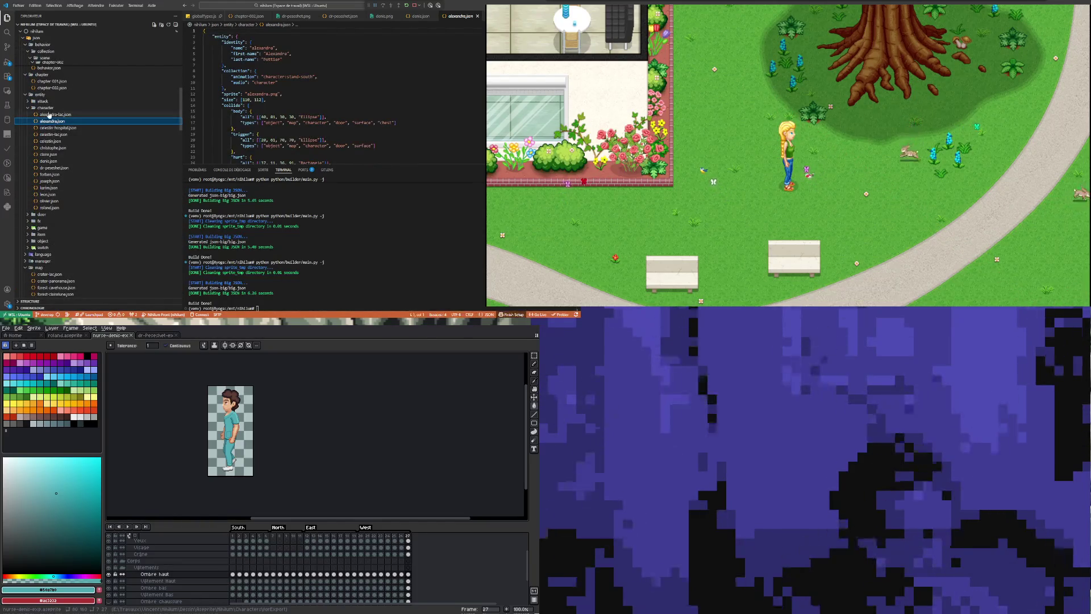
double_click(272, 59)
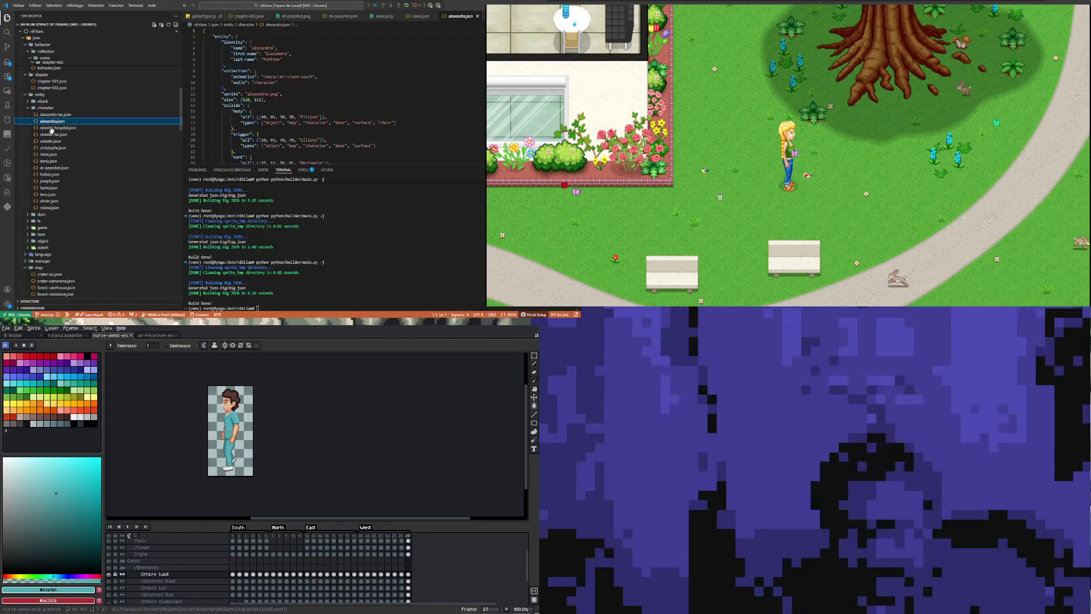
click(56, 128)
scroll(277, 112, up, 15)
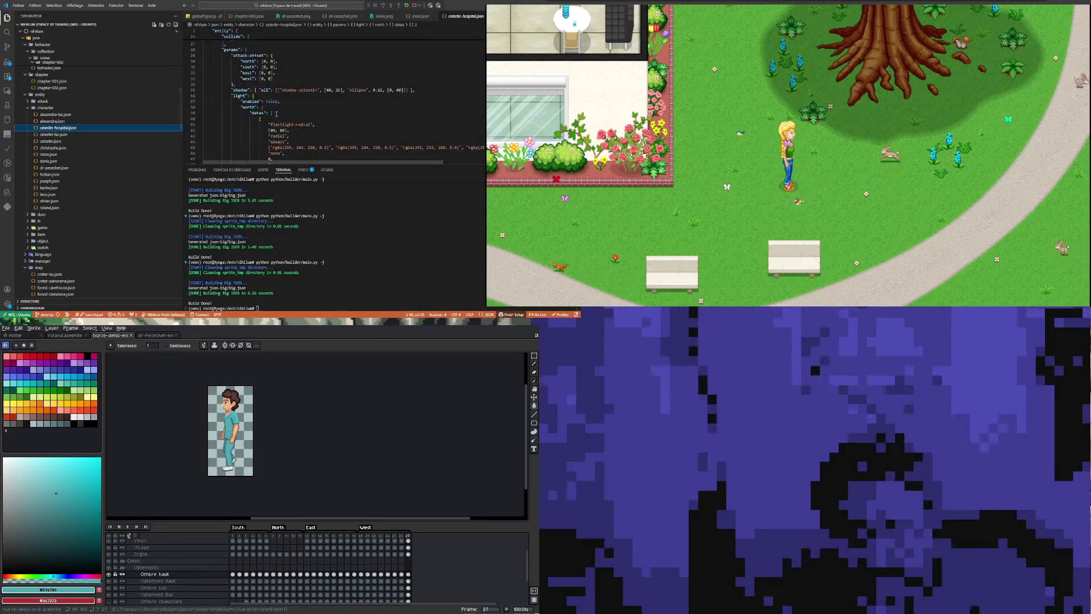
click(53, 134)
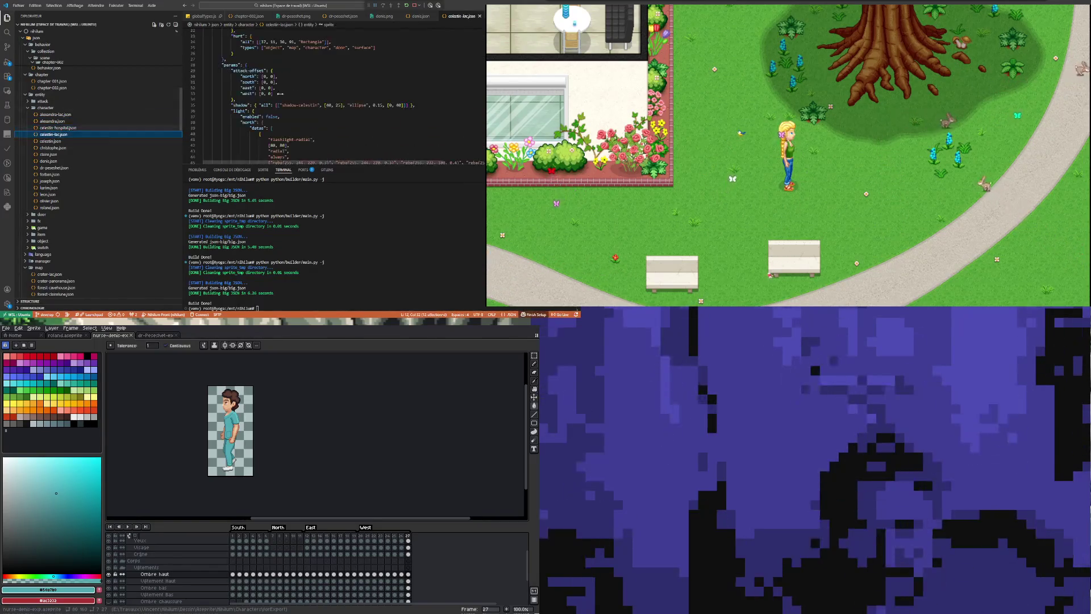
click(52, 141)
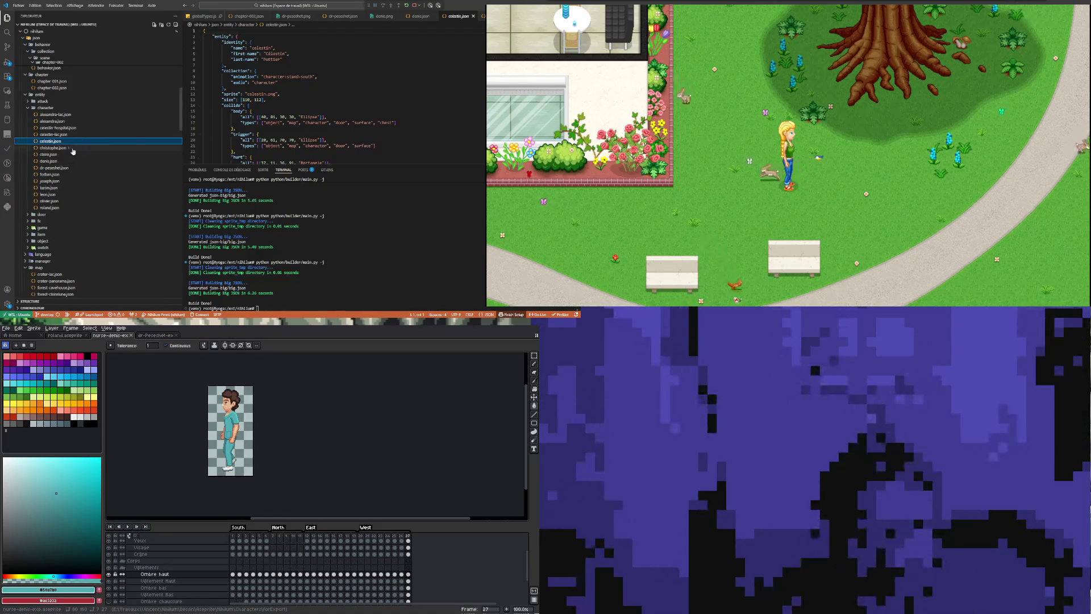
click(49, 154)
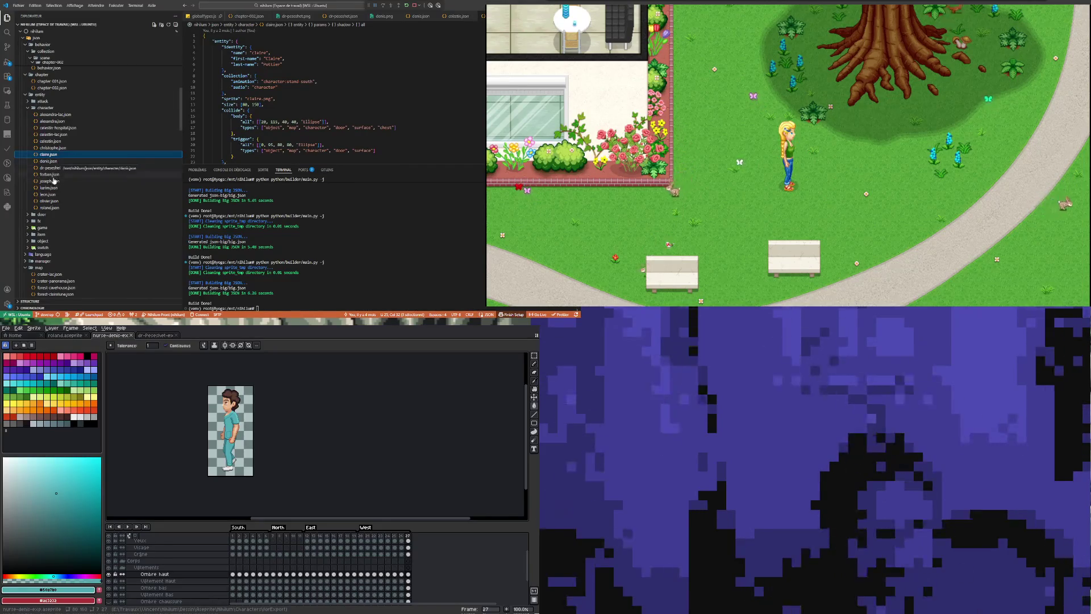
Give roland.json the last name Pottier and move to its collection section.
click(51, 208)
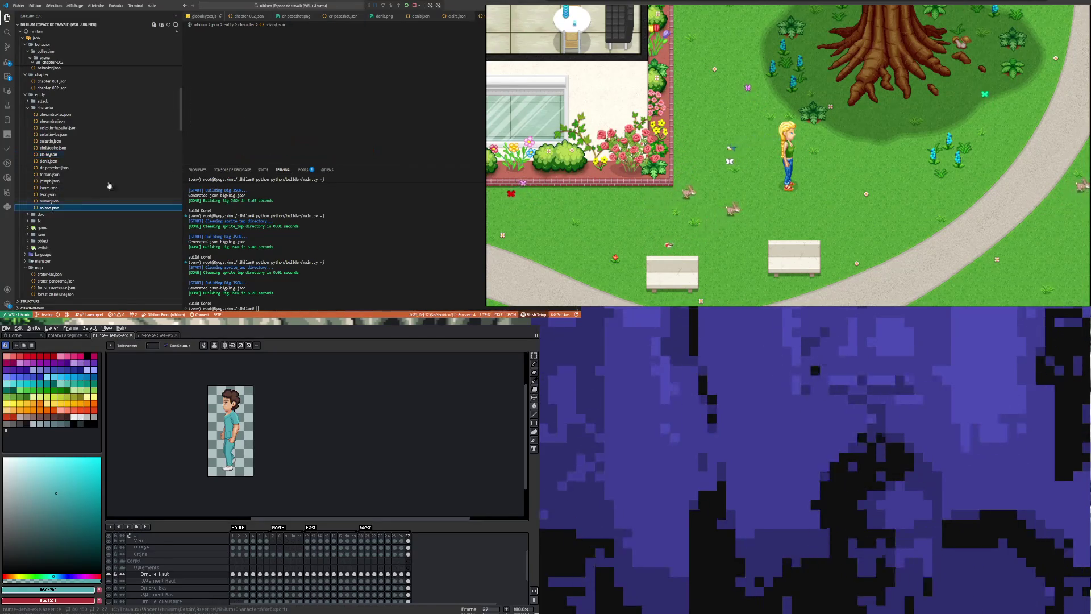
click(266, 60)
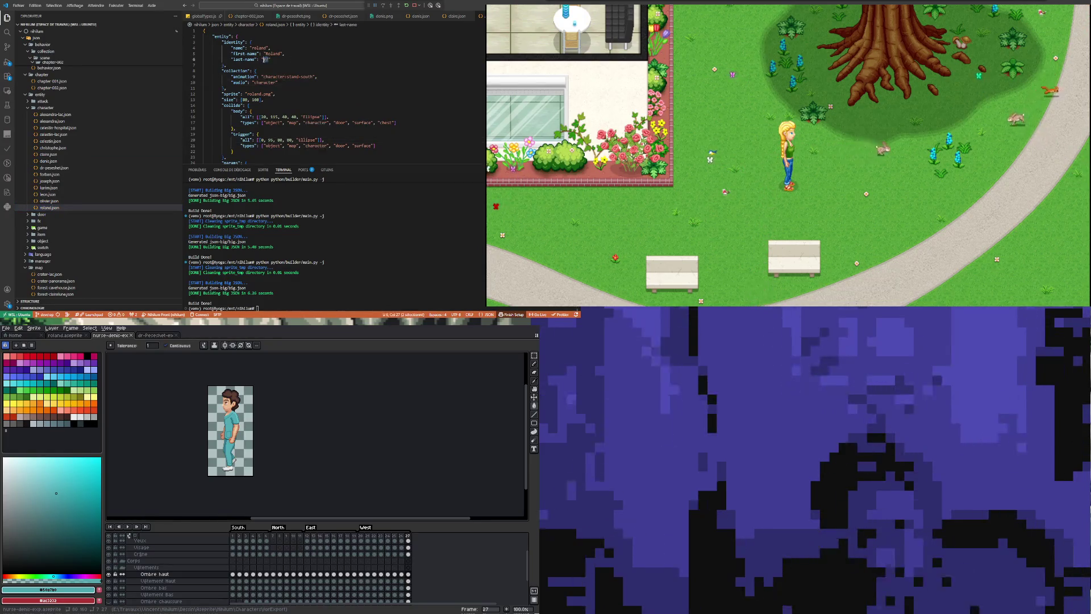
text(Pottier)
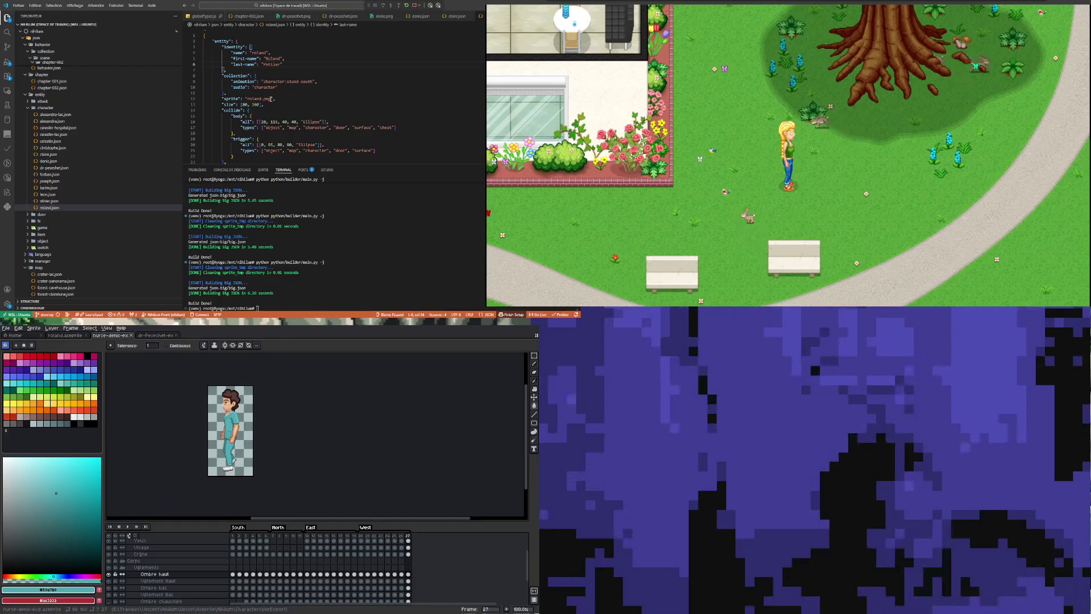
scroll(266, 99, down, 1)
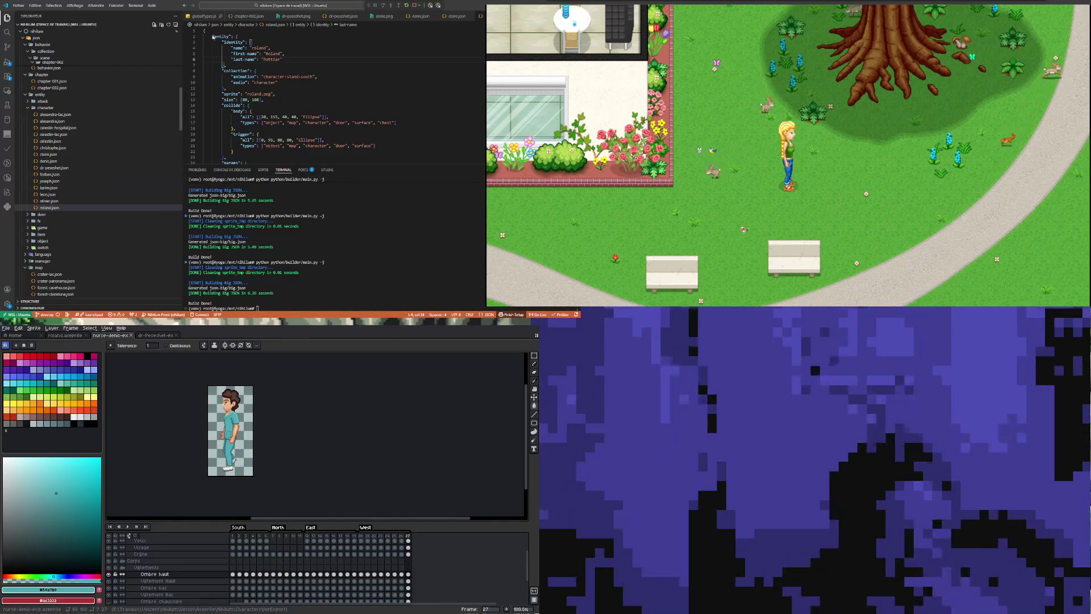
click(309, 55)
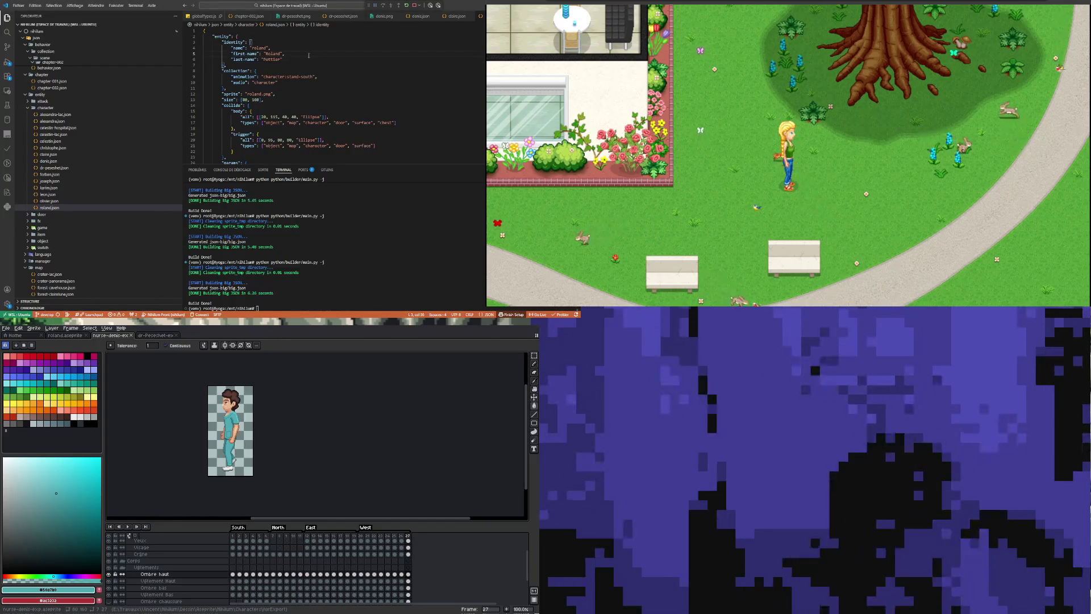
click(253, 71)
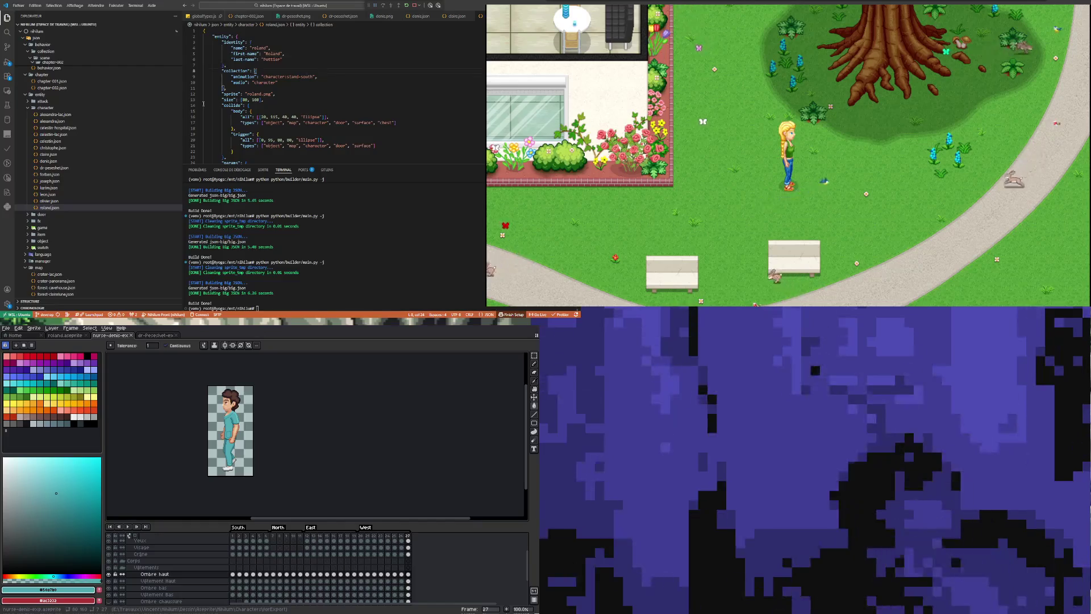
scroll(91, 176, down, 5)
scroll(90, 175, down, 5)
scroll(88, 184, down, 5)
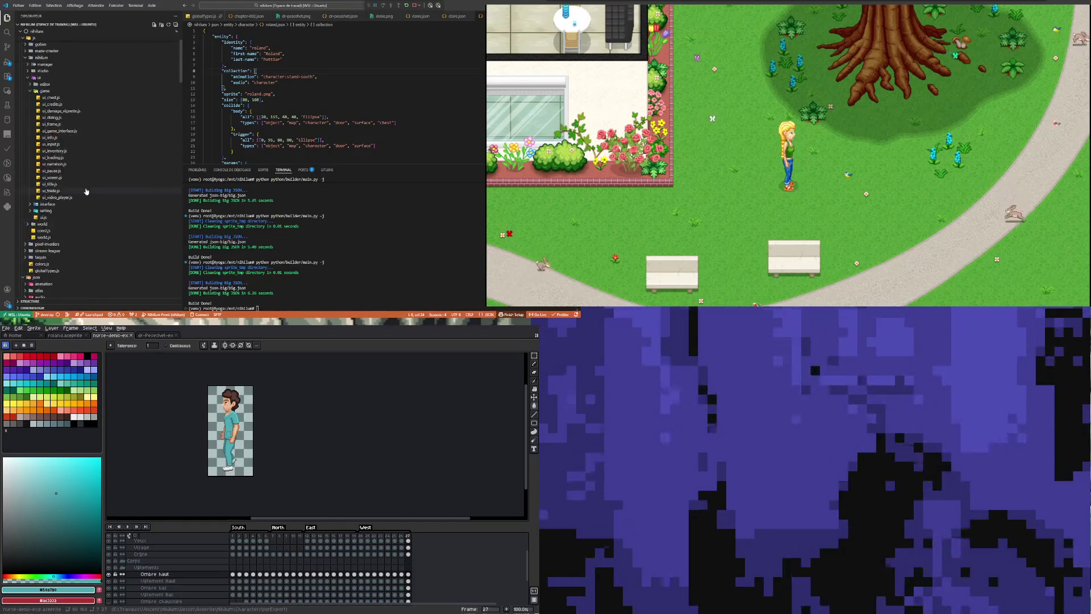
scroll(85, 191, down, 3)
scroll(78, 203, down, 5)
scroll(74, 199, down, 5)
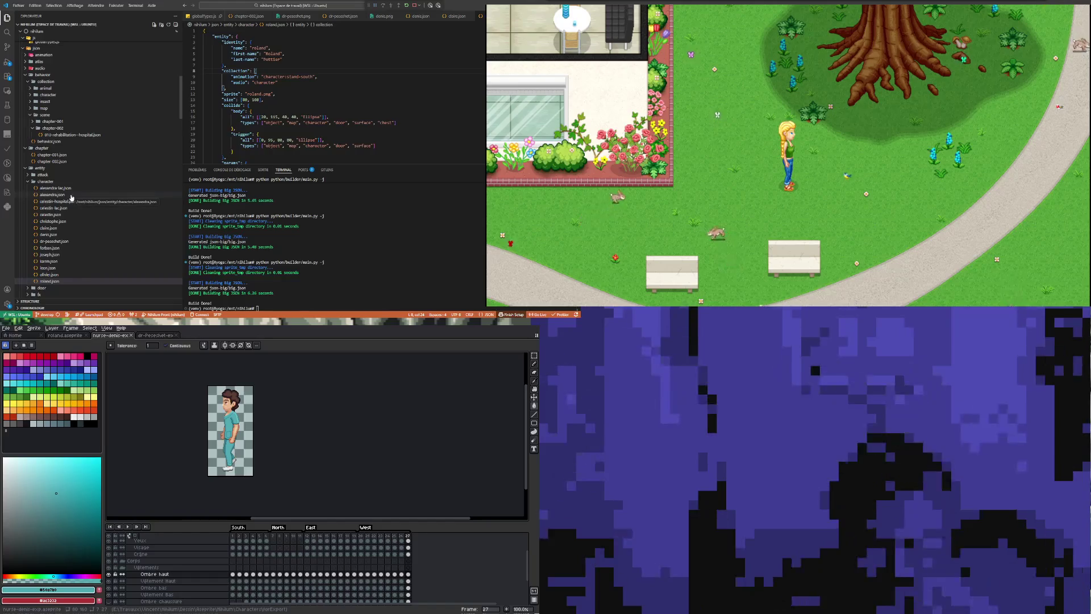
scroll(70, 197, down, 3)
scroll(71, 198, down, 4)
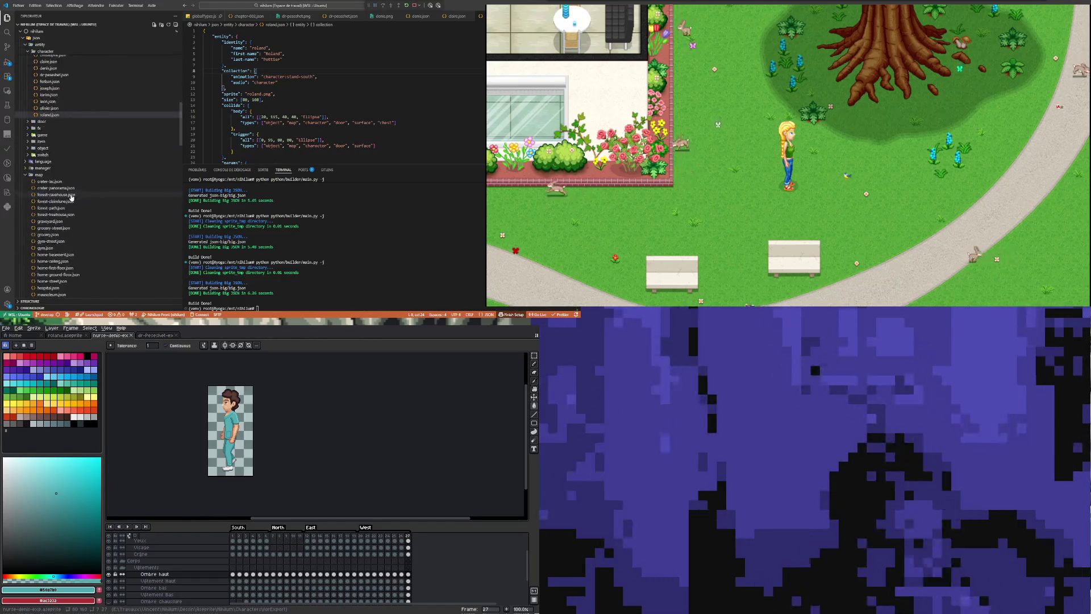
scroll(71, 198, down, 2)
scroll(88, 194, down, 4)
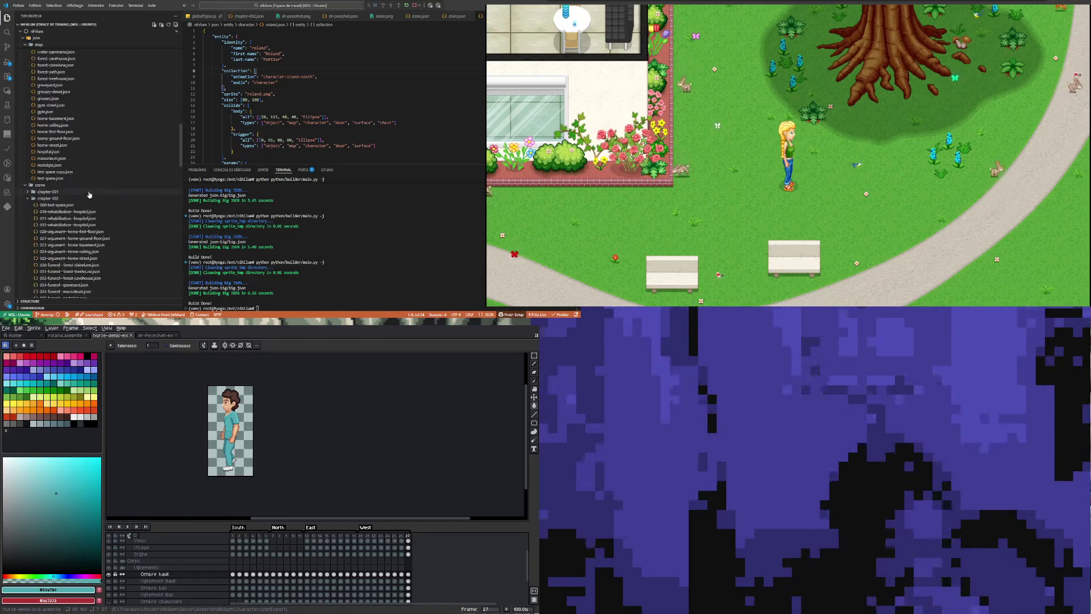
scroll(92, 218, down, 2)
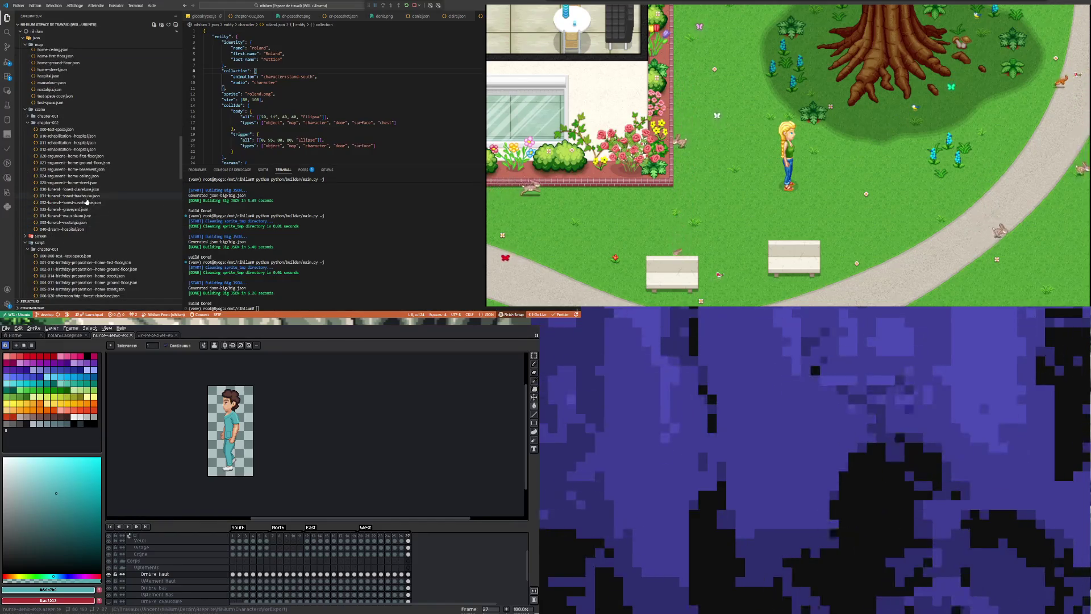
scroll(86, 203, down, 4)
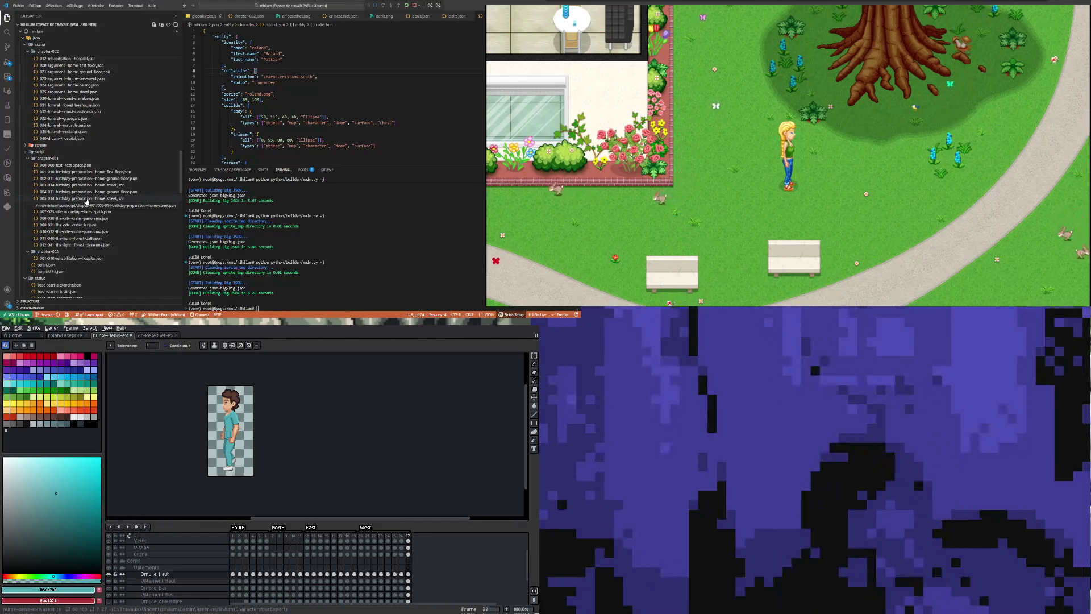
scroll(87, 203, down, 3)
scroll(86, 202, up, 2)
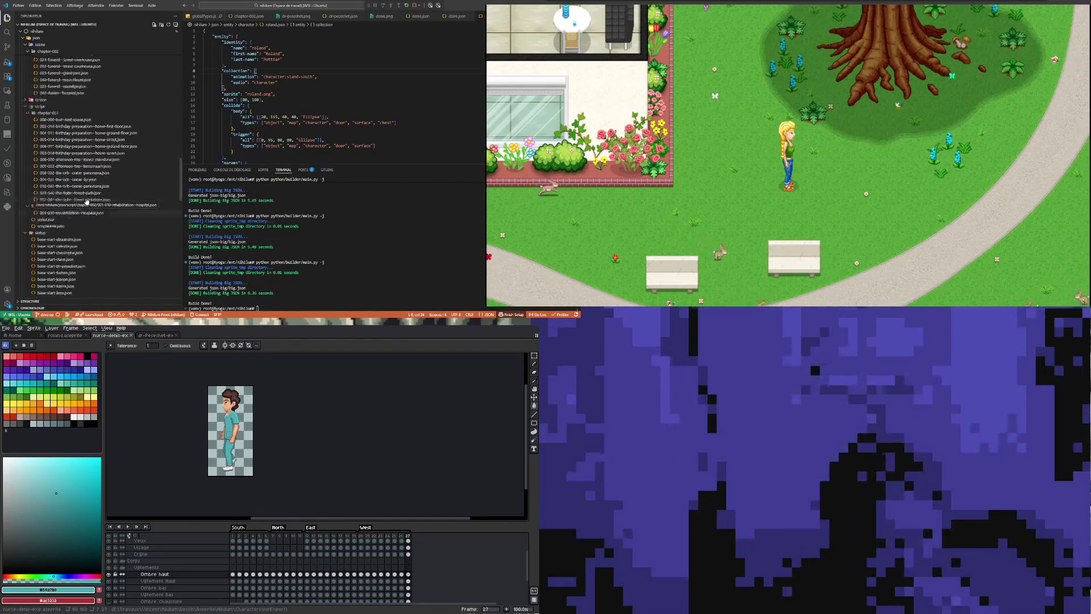
scroll(86, 203, up, 3)
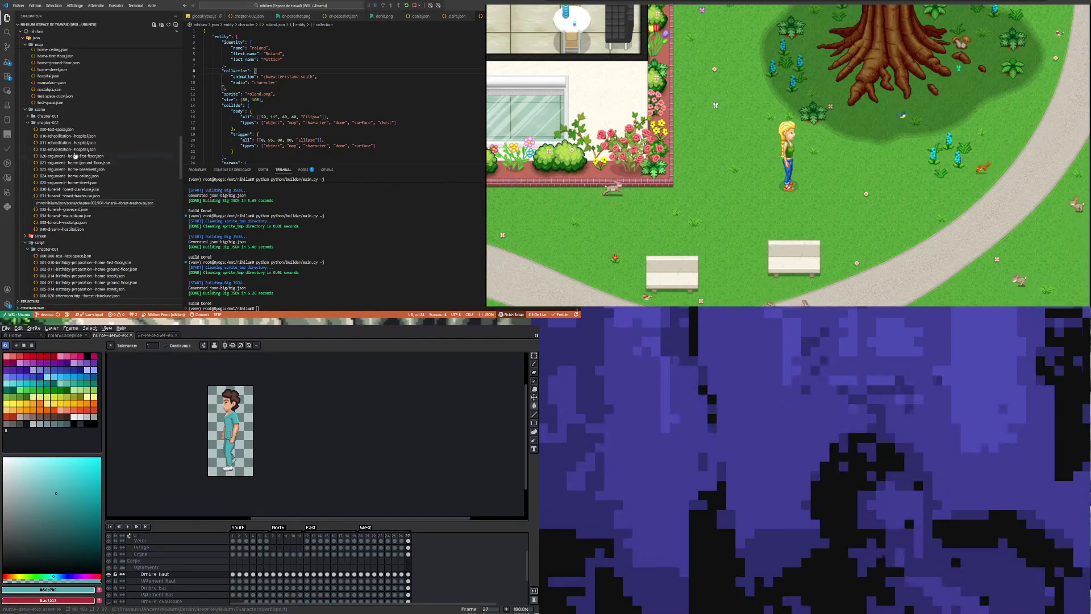
Show 010-rehabilitation-hospital.json from json/scene/chapter-002 with its character list.
click(68, 135)
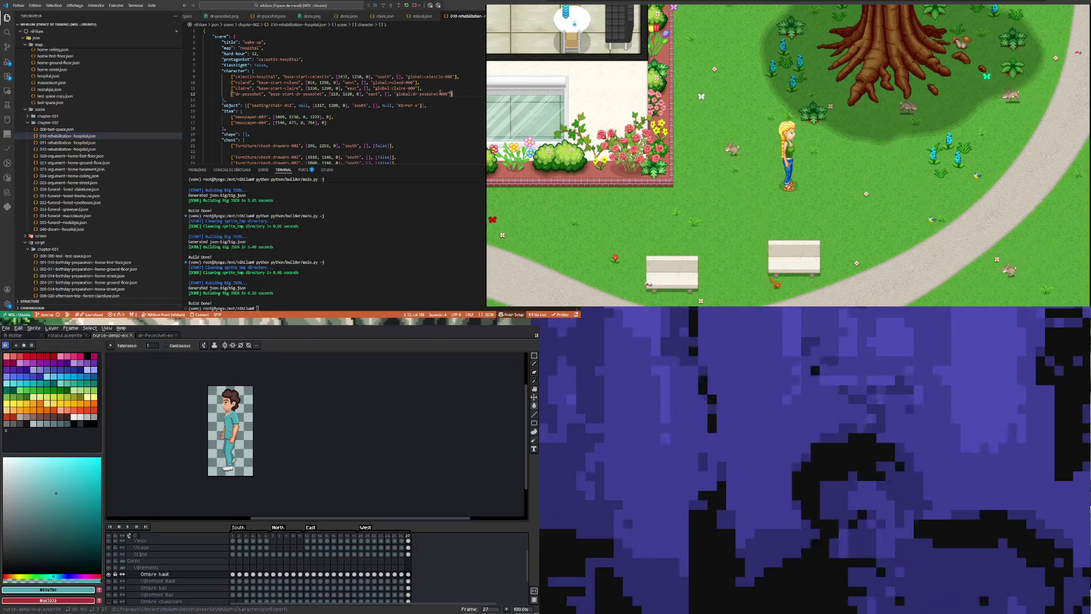
Duplicate the doctor's character entry from line 12 onto a new line 13.
click(454, 97)
key(shift+Home)
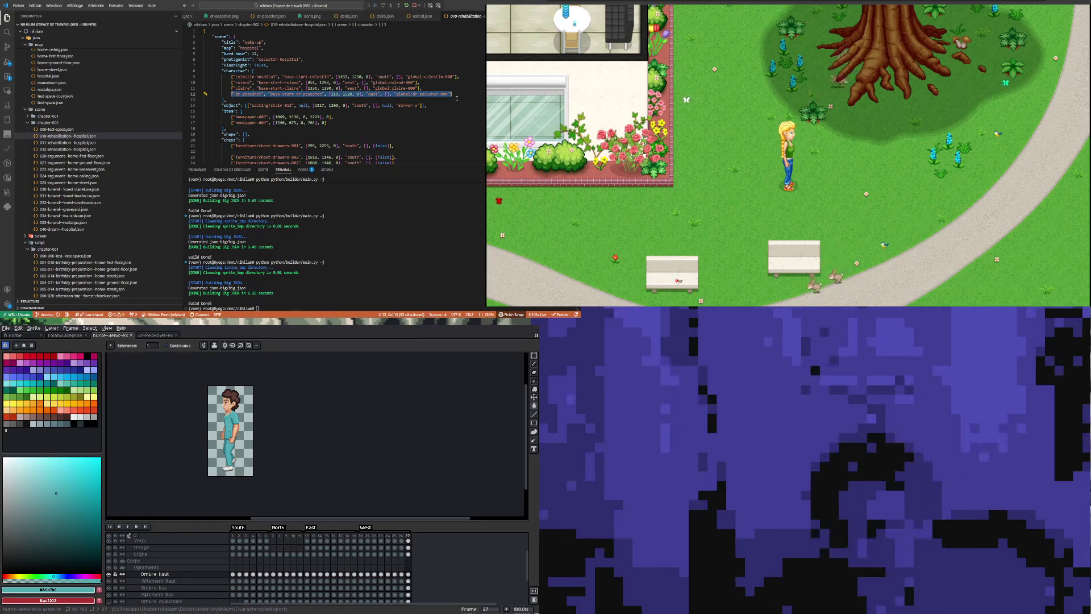
click(290, 111)
key(Return)
key(ctrl+v)
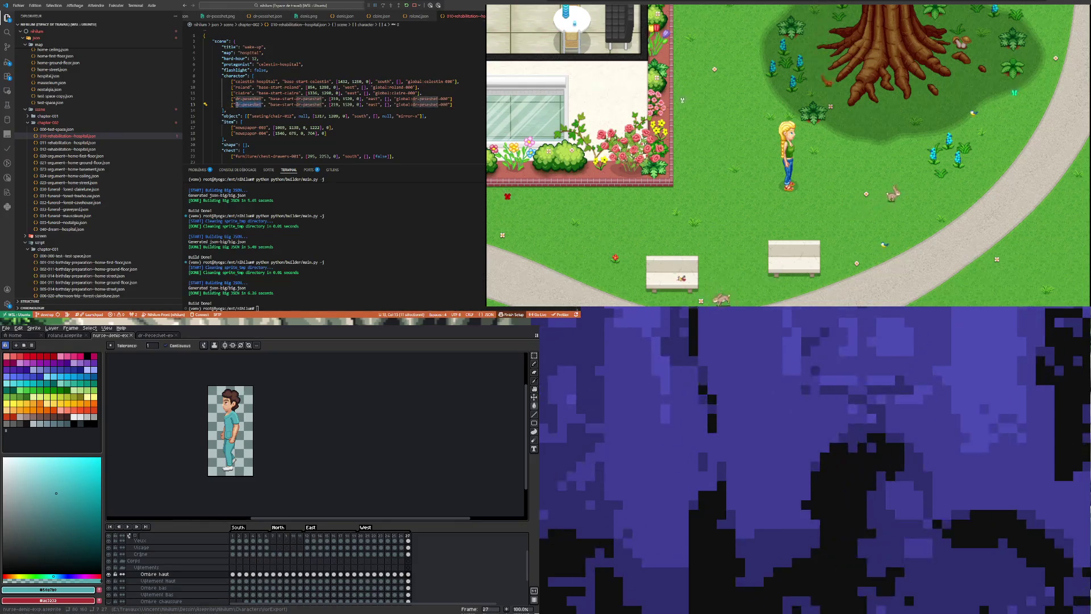
text(r)
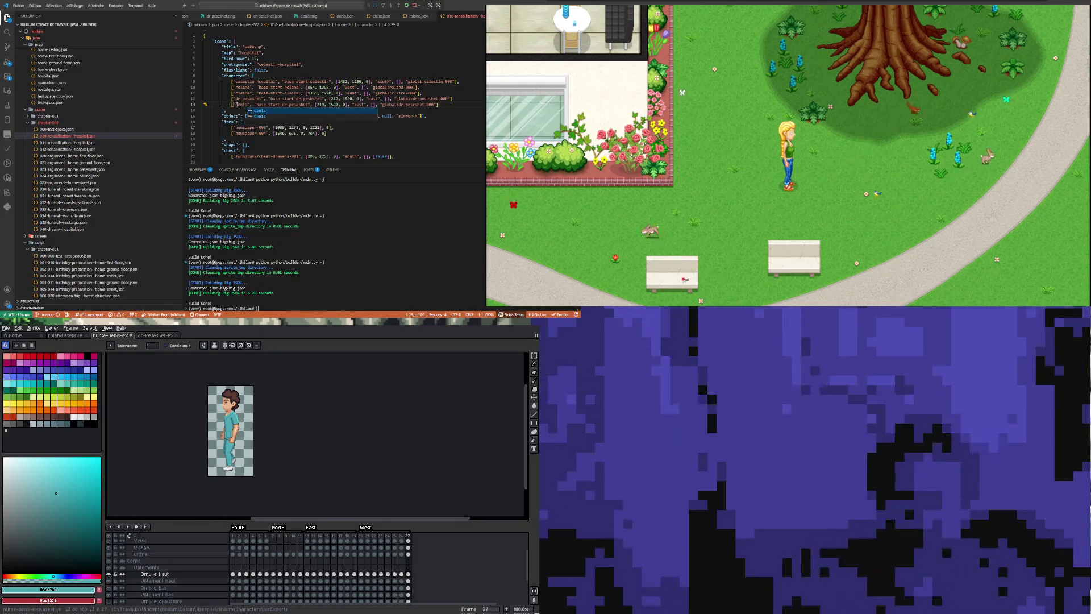
key(Escape)
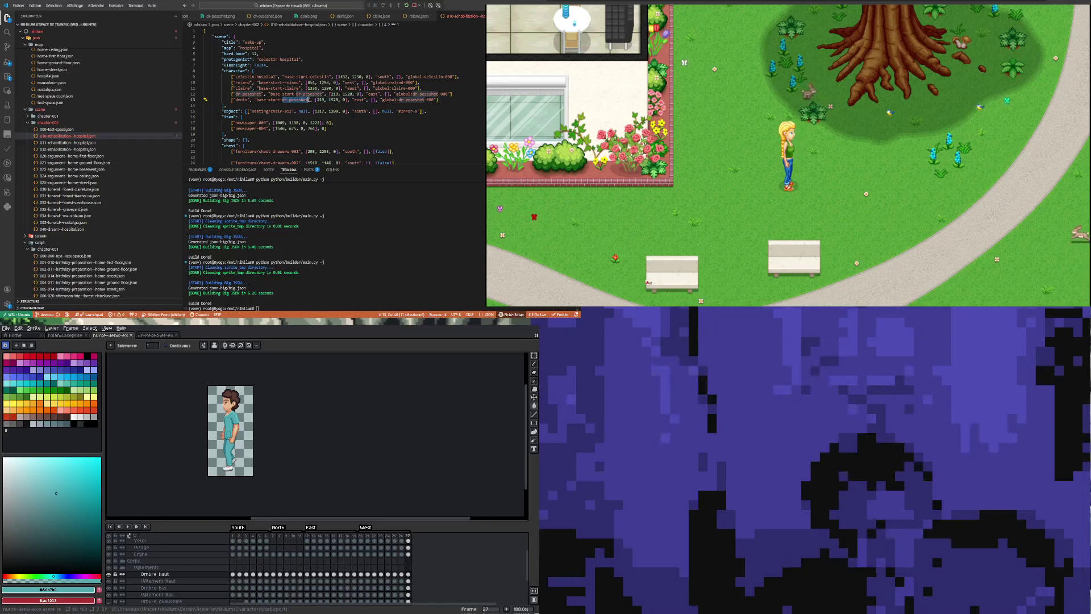
text(denis)
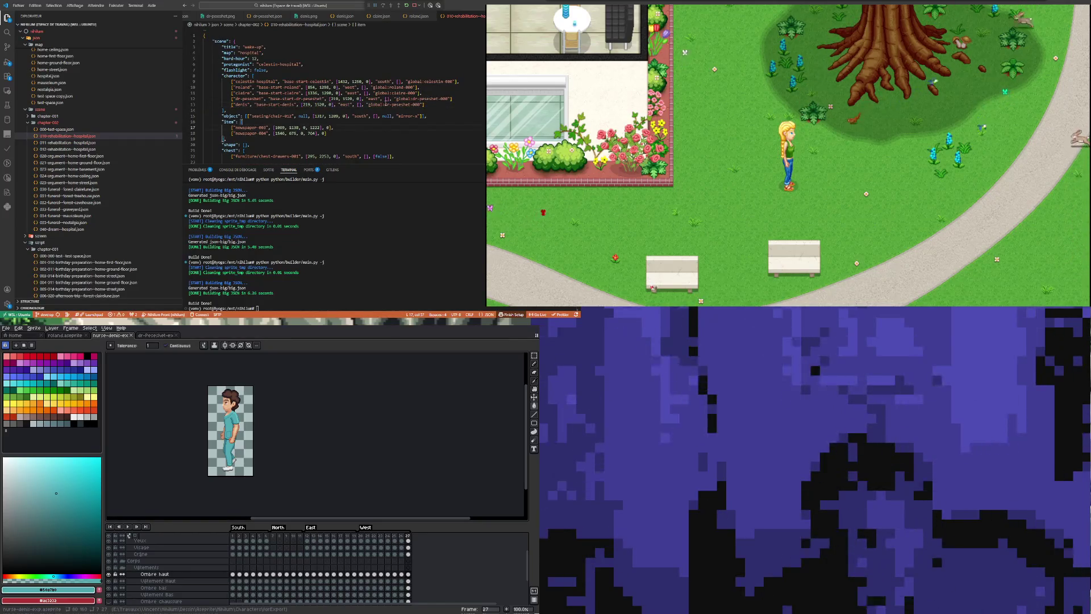
Select the doctor's sprite id in the pasted entry and search the project for it.
drag(384, 104, 410, 104)
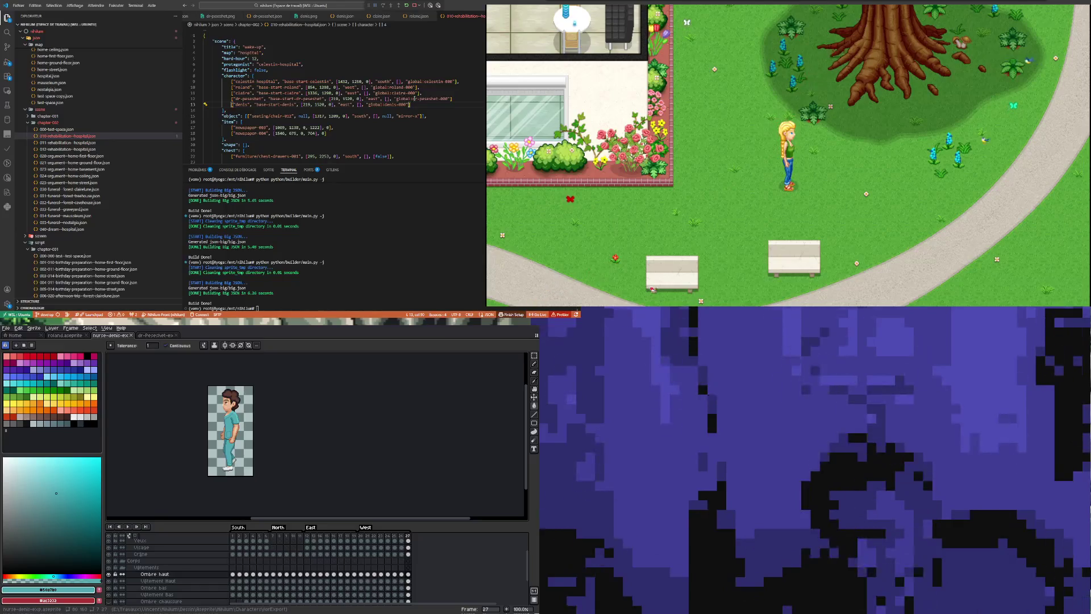
scroll(426, 96, down, 1)
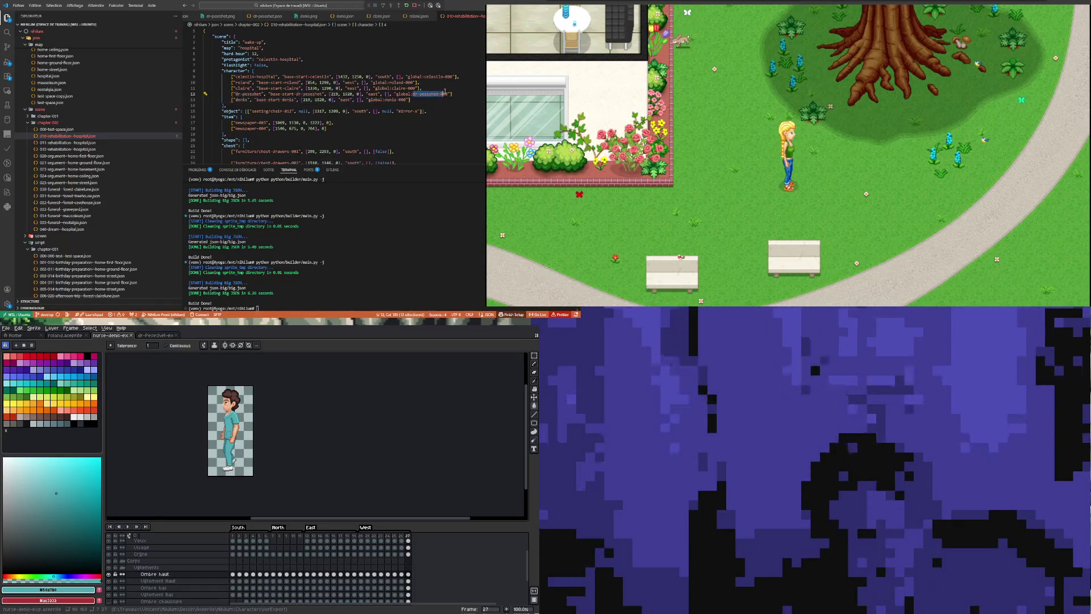
click(7, 33)
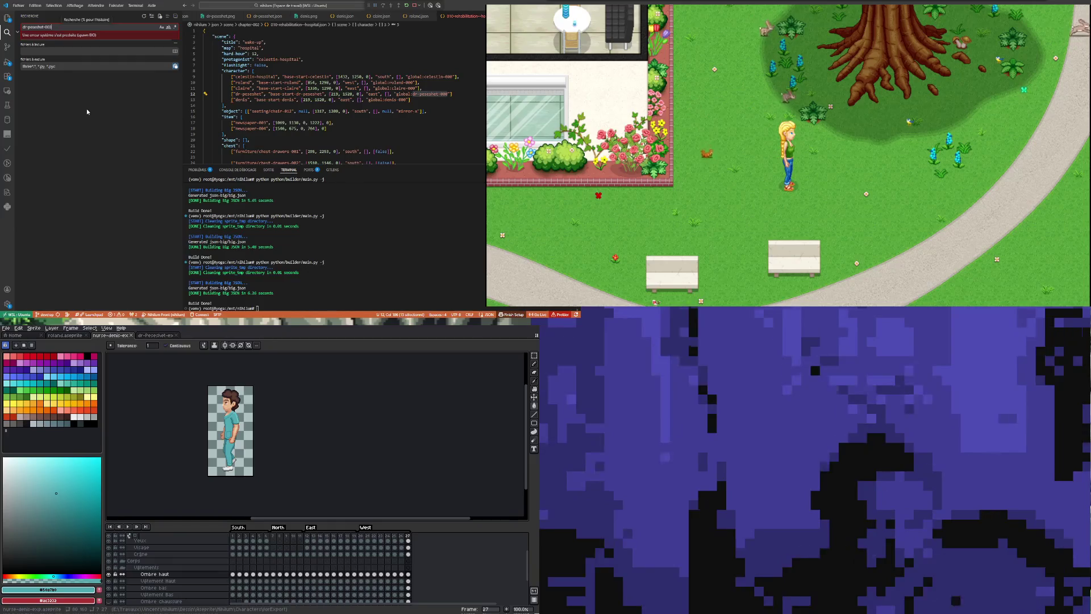
click(51, 53)
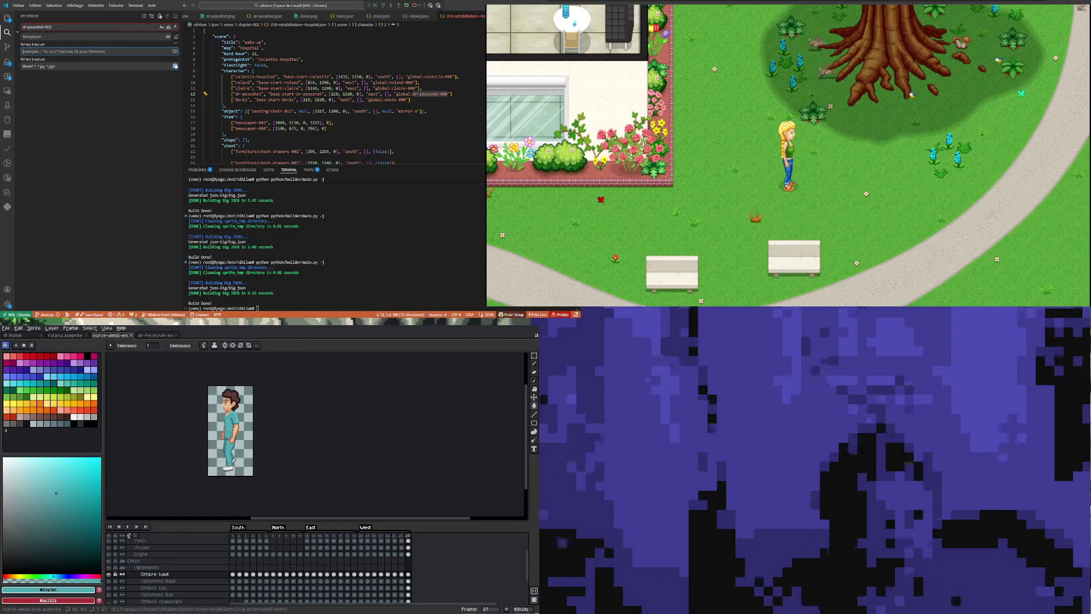
click(8, 17)
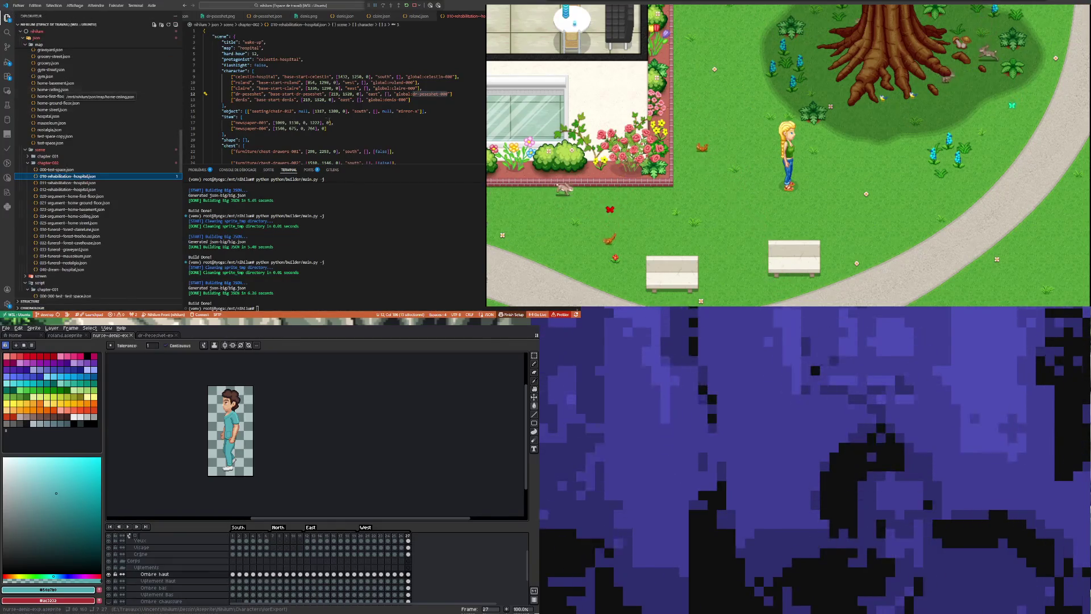
double_click(333, 110)
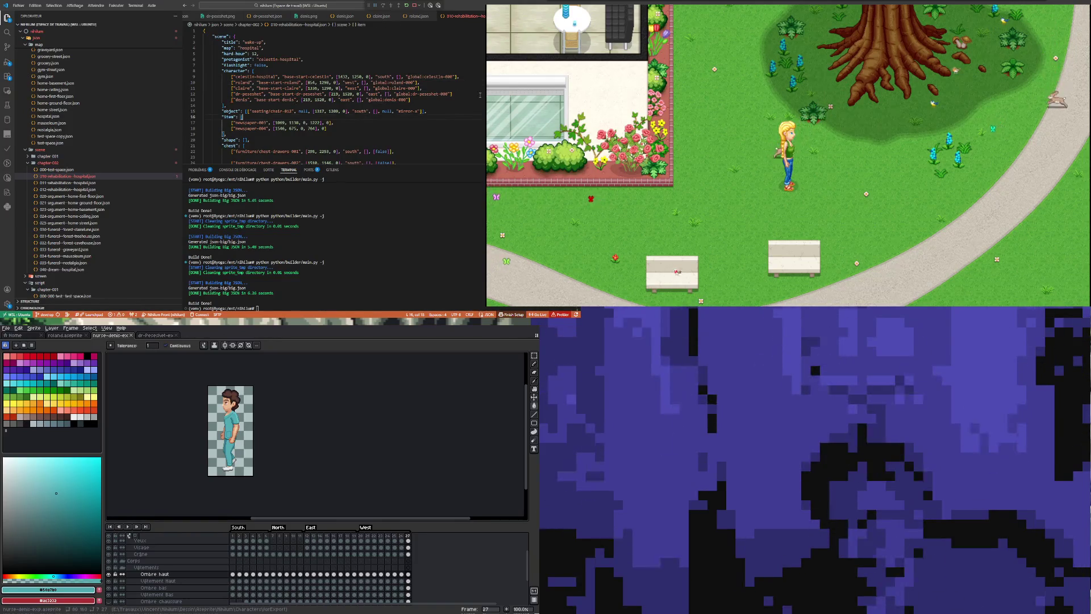
click(388, 126)
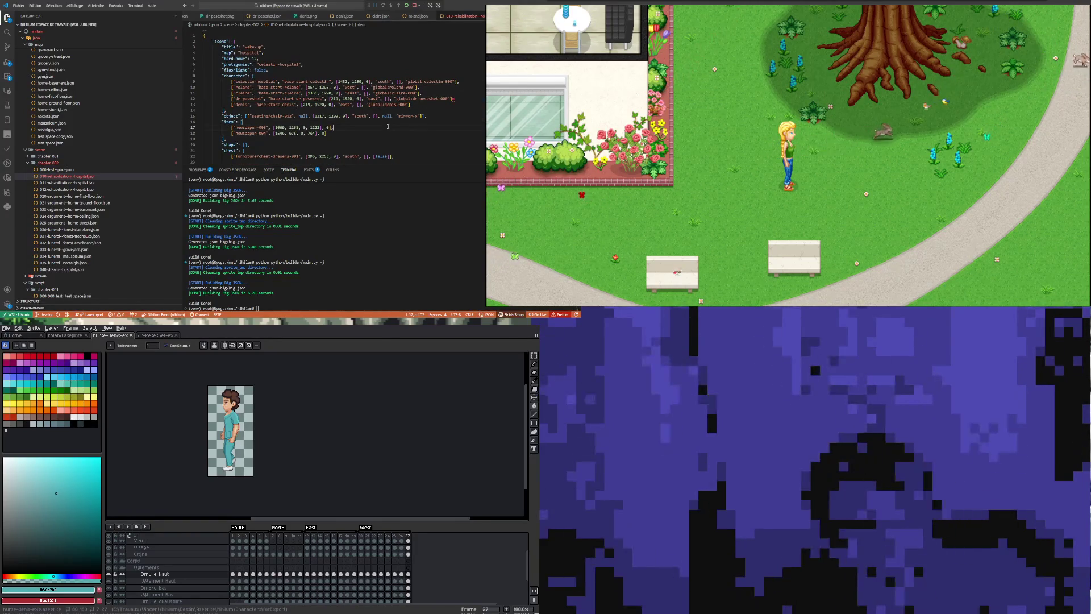
click(455, 98)
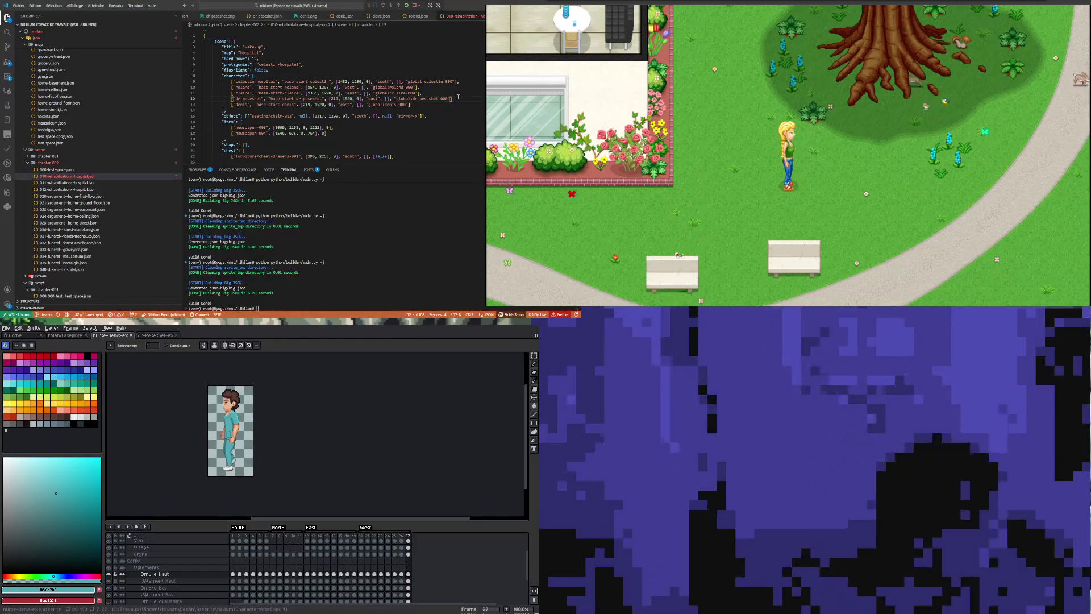
click(335, 104)
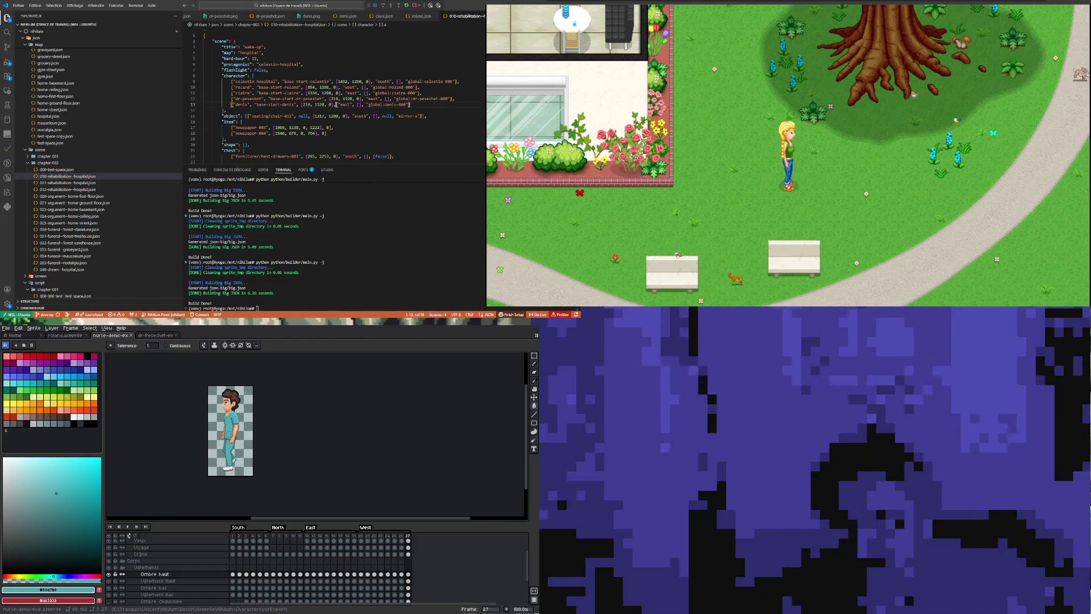
click(359, 91)
scroll(315, 93, down, 1)
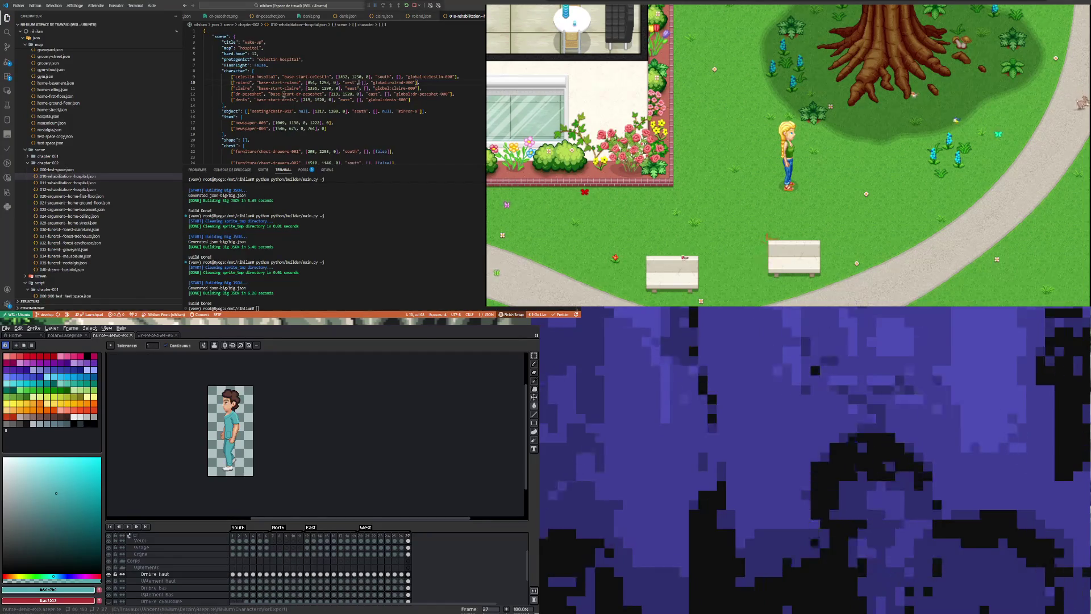
click(7, 33)
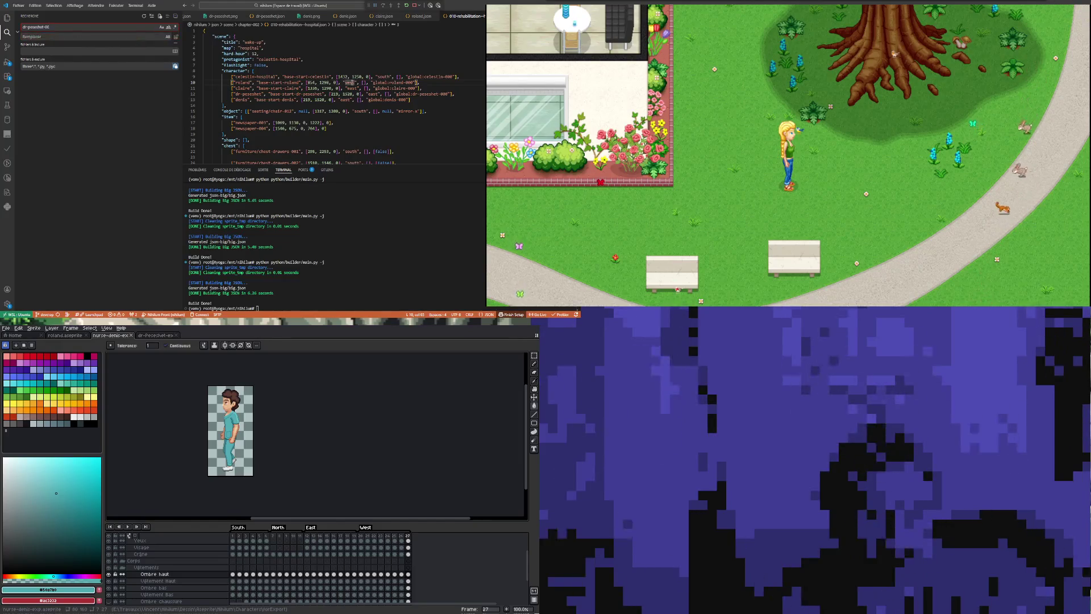
Clear the search query and show the Source Control view of pending changes.
key(ctrl+a)
key(BackSpace)
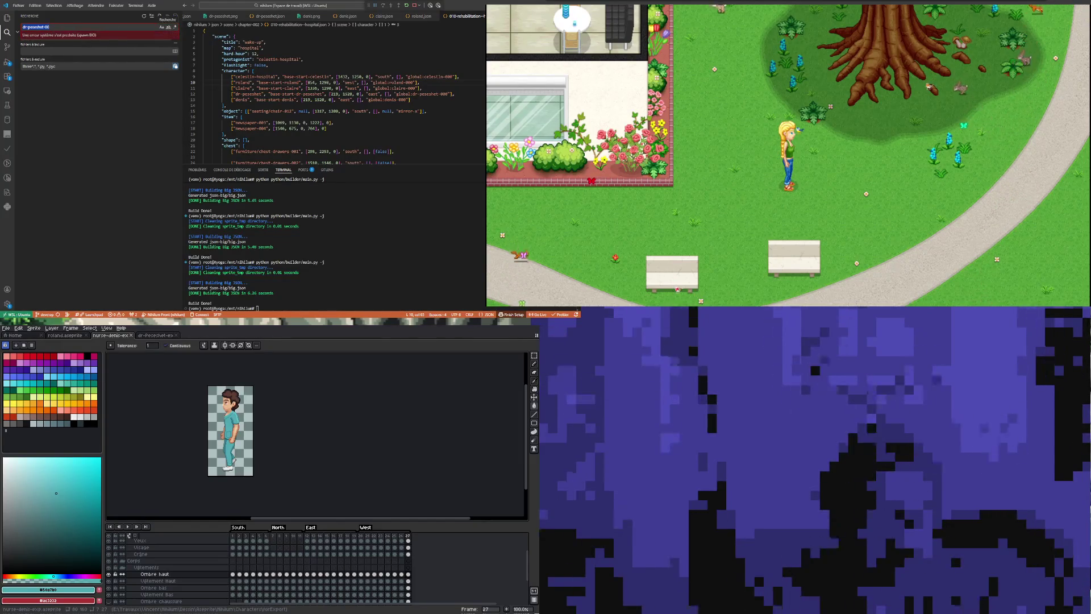
text(dr-peseshet-003)
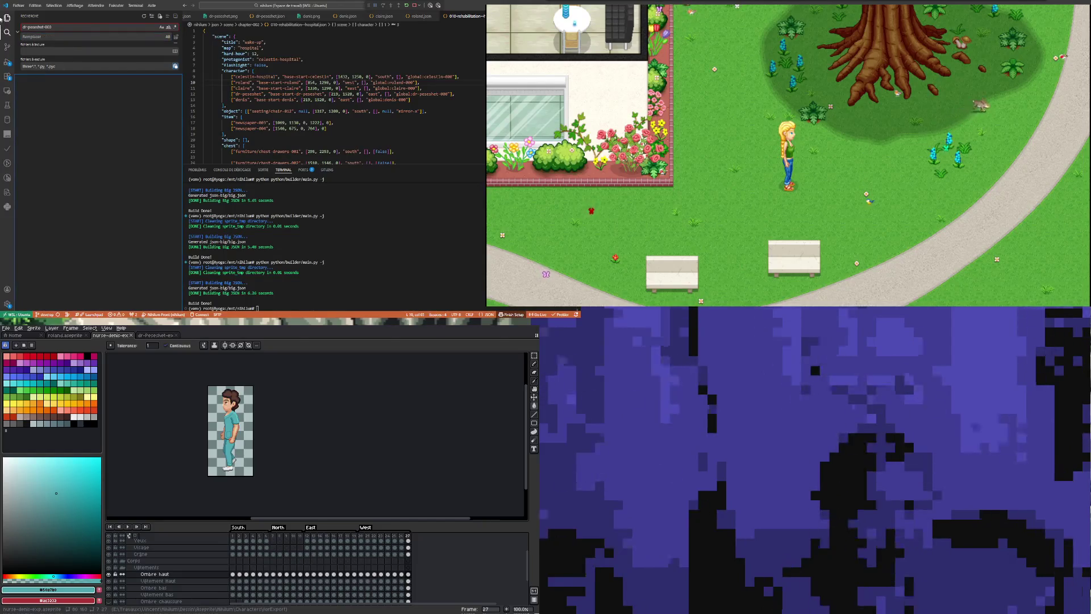
click(7, 19)
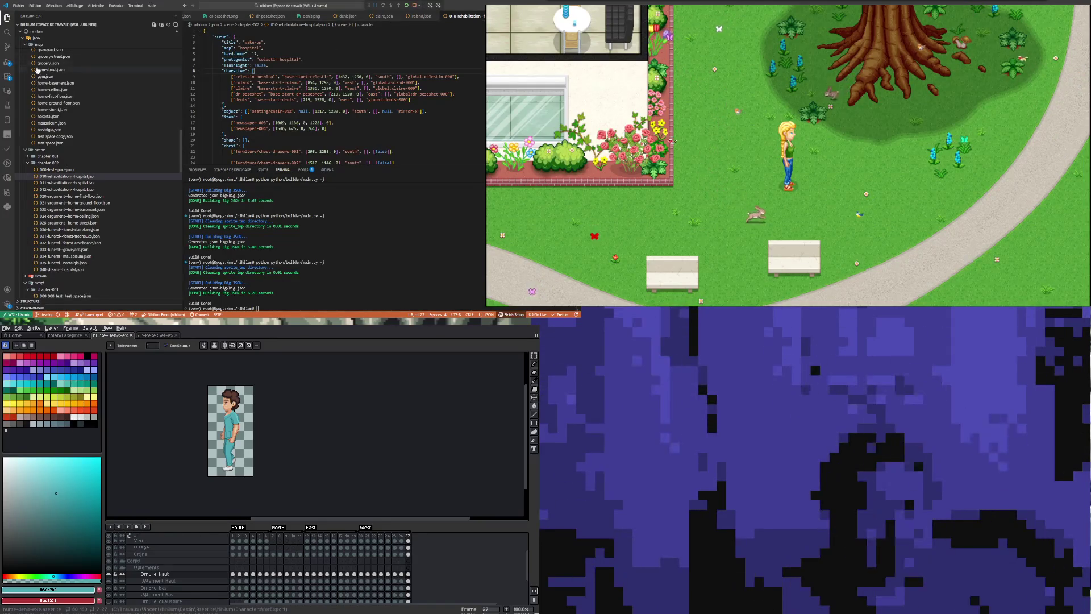
key(ctrl+shift+g)
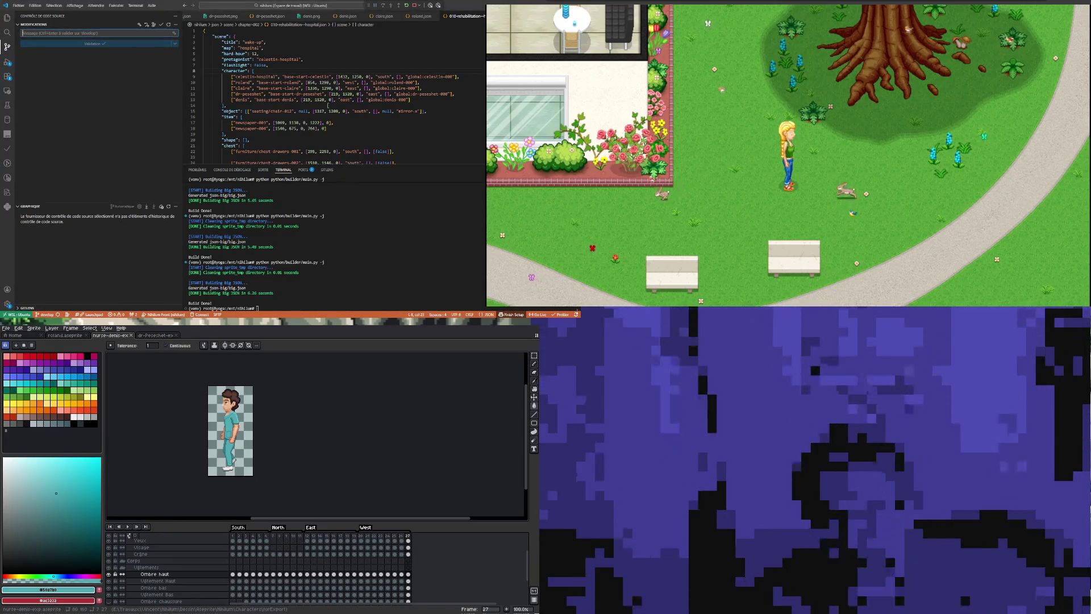
double_click(328, 88)
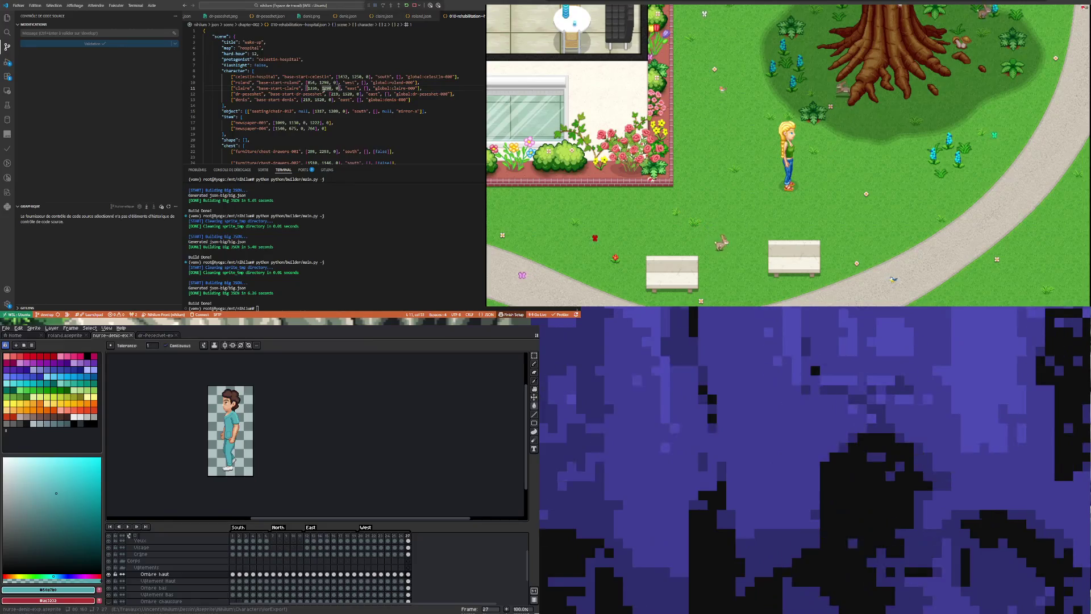
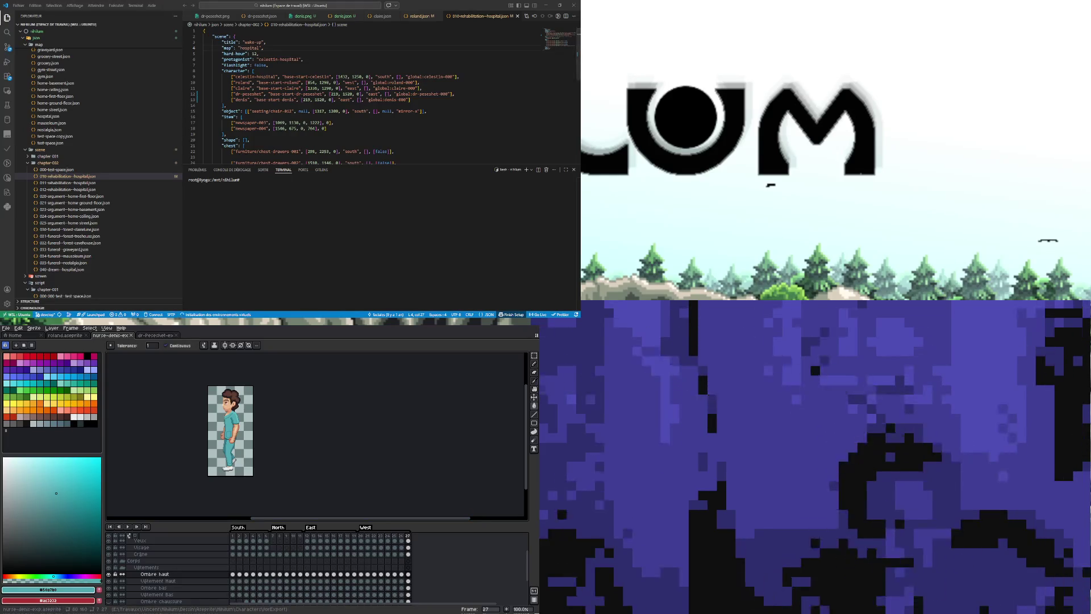
Start the mariadb service and restart apache2 from the terminal.
click(330, 72)
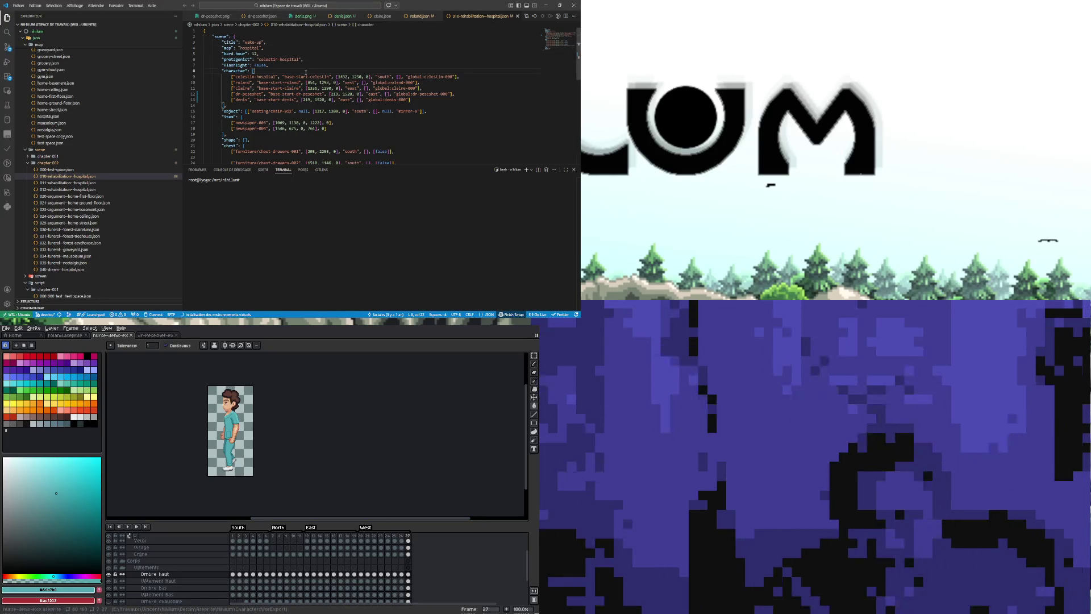
key(Down)
key(Down)
key(Down)
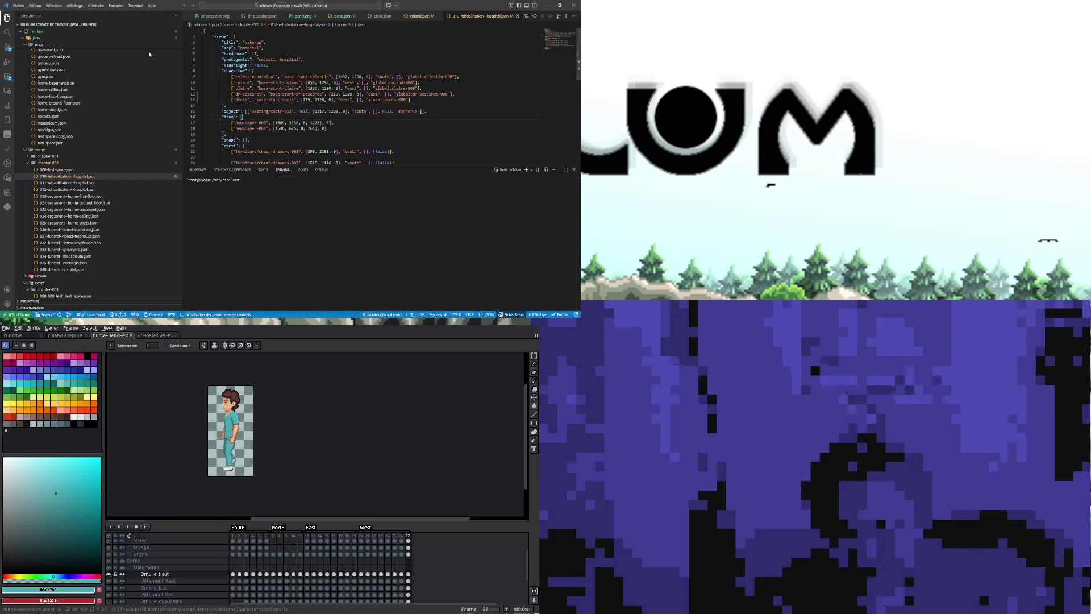
click(322, 245)
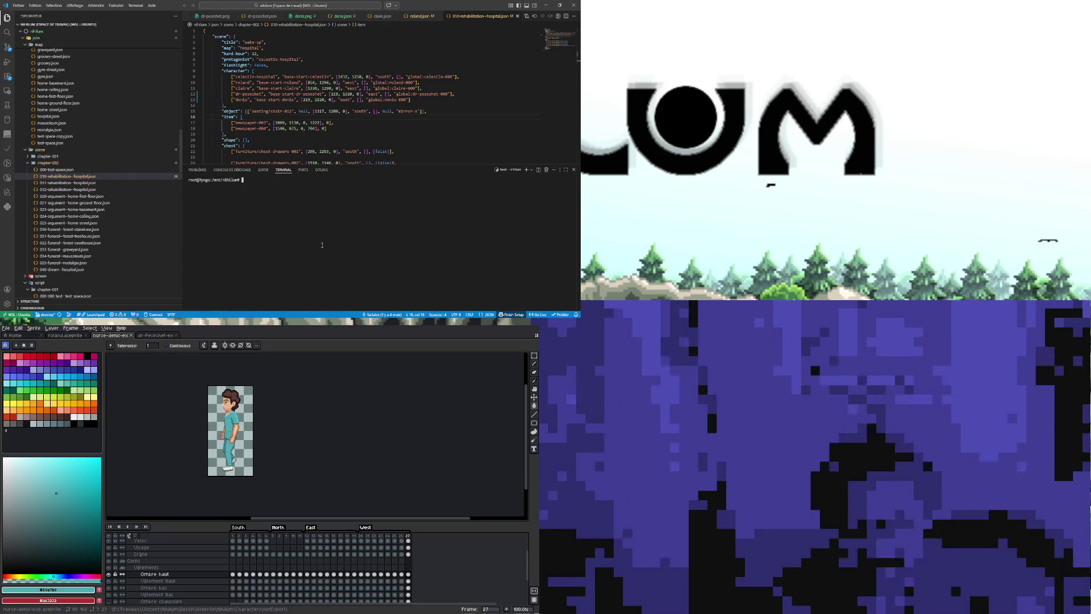
text(service apache2 restart)
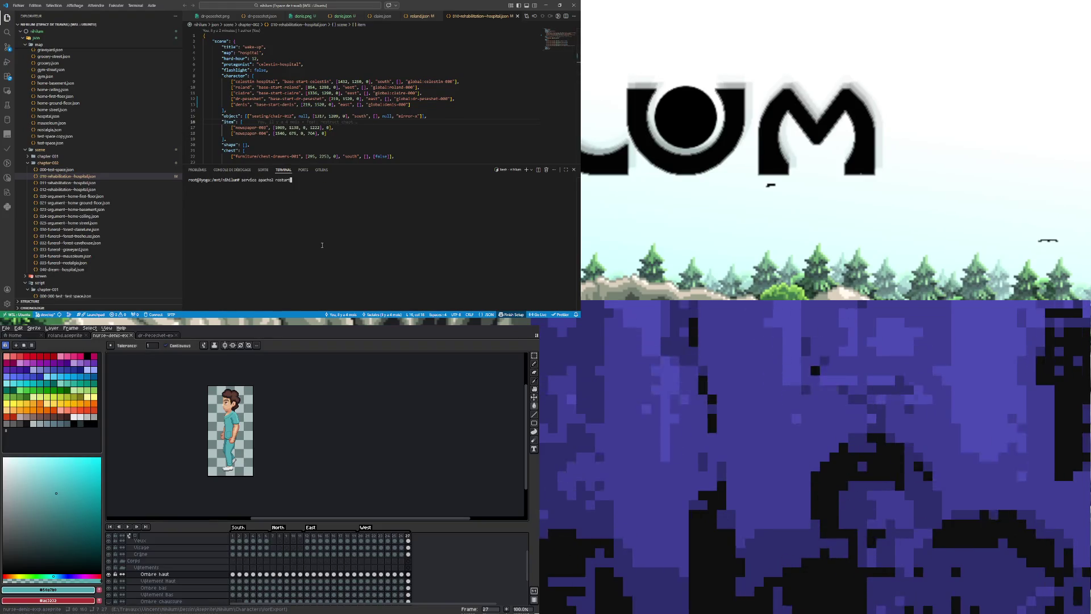
key(Up)
key(Return)
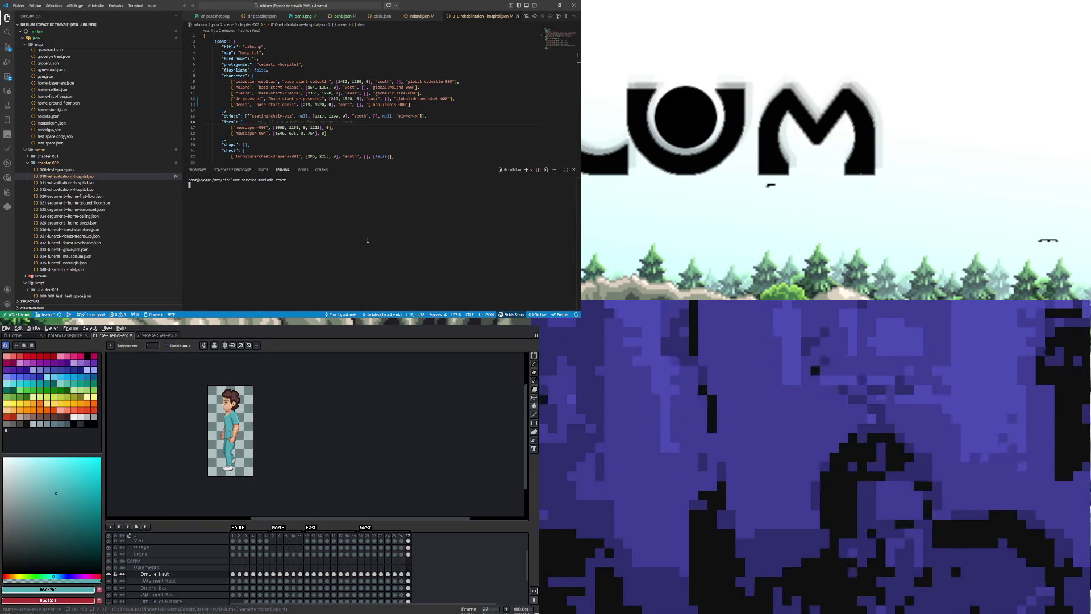
key(Up)
key(Up)
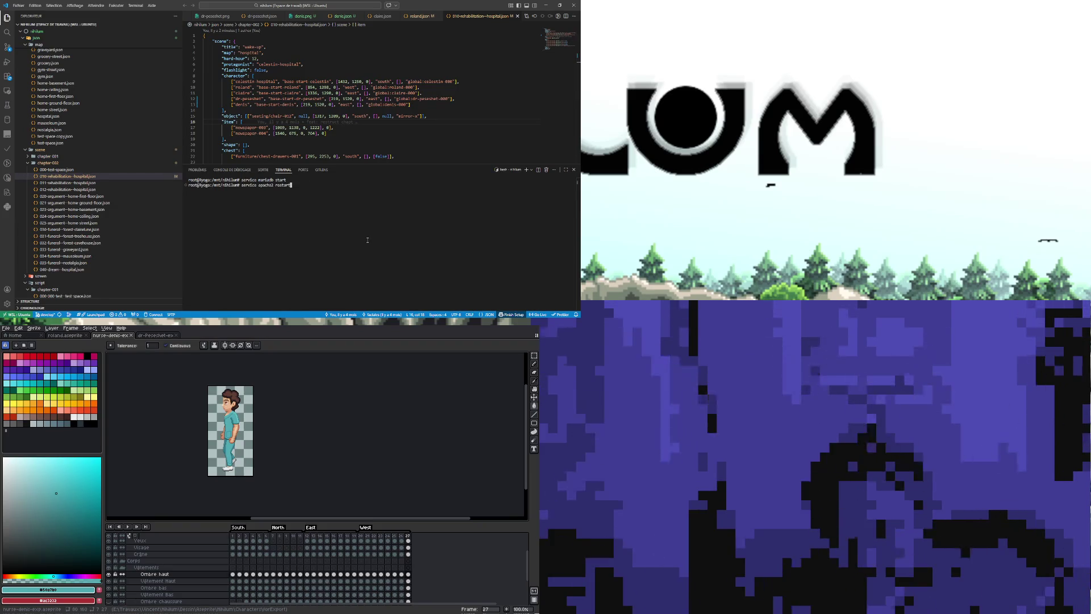
key(Return)
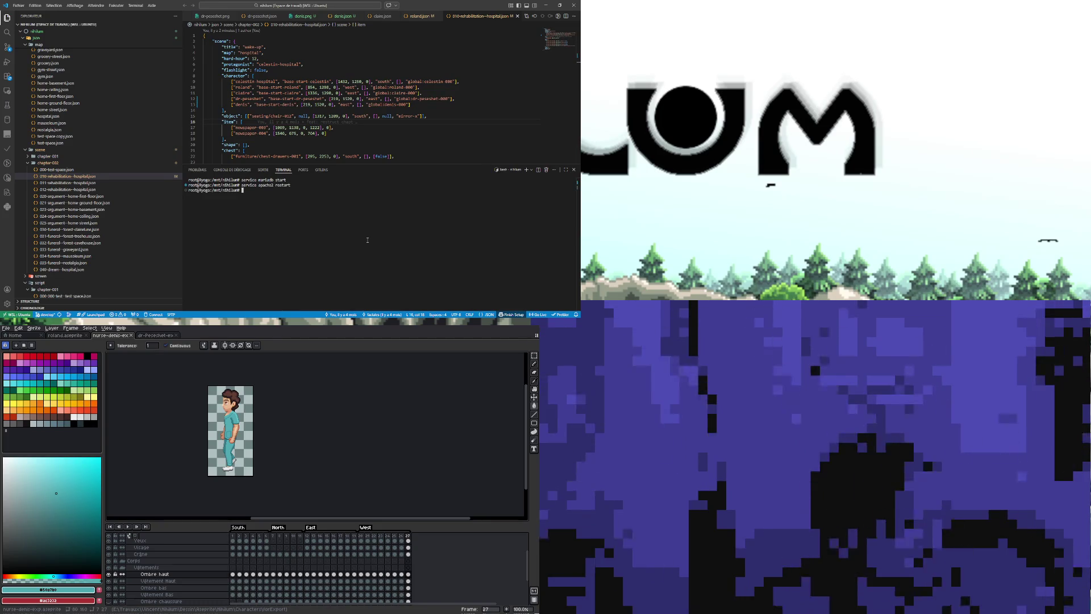
text(service apache2 restartsource /mnt/c/html/python/venv/bin/activate)
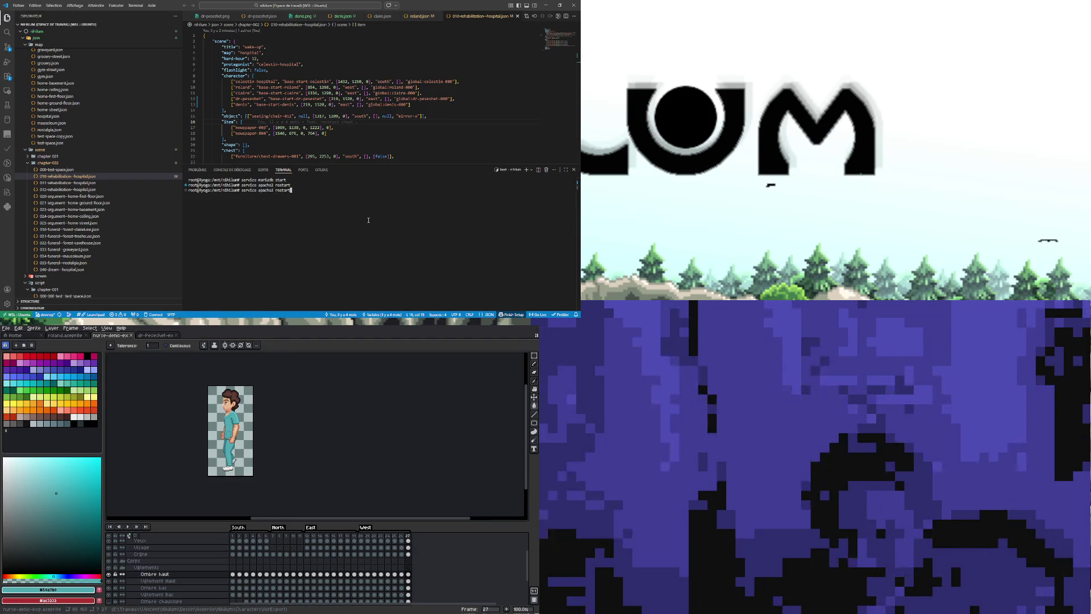
Activate the Python venv at /mnt/nihilum/python/venv and bring up the Run and Debug view.
key(Up)
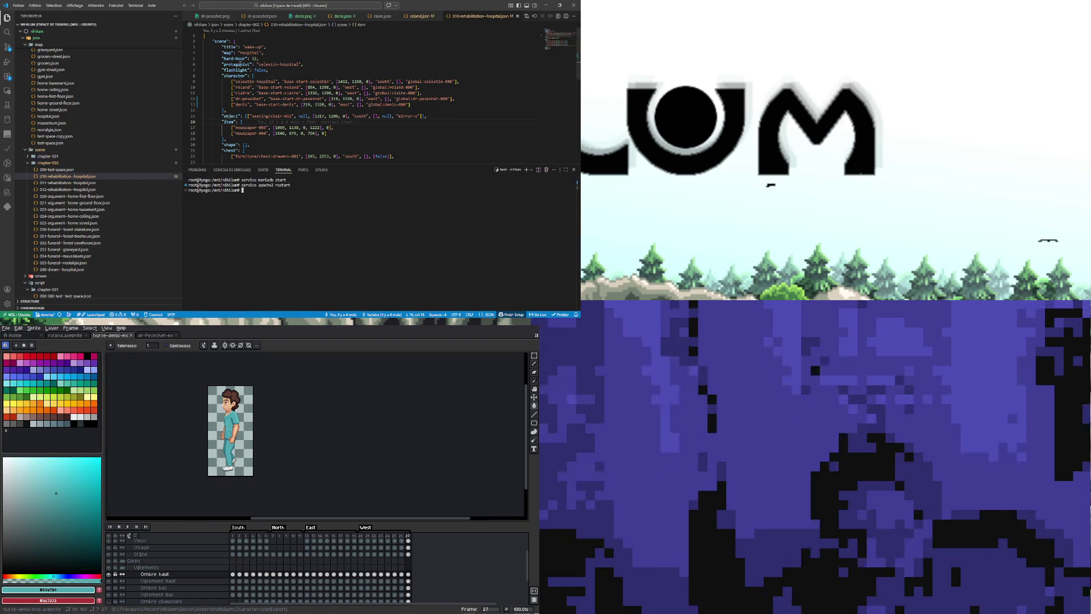
key(Up)
key(Return)
key(ctrl+shift+d)
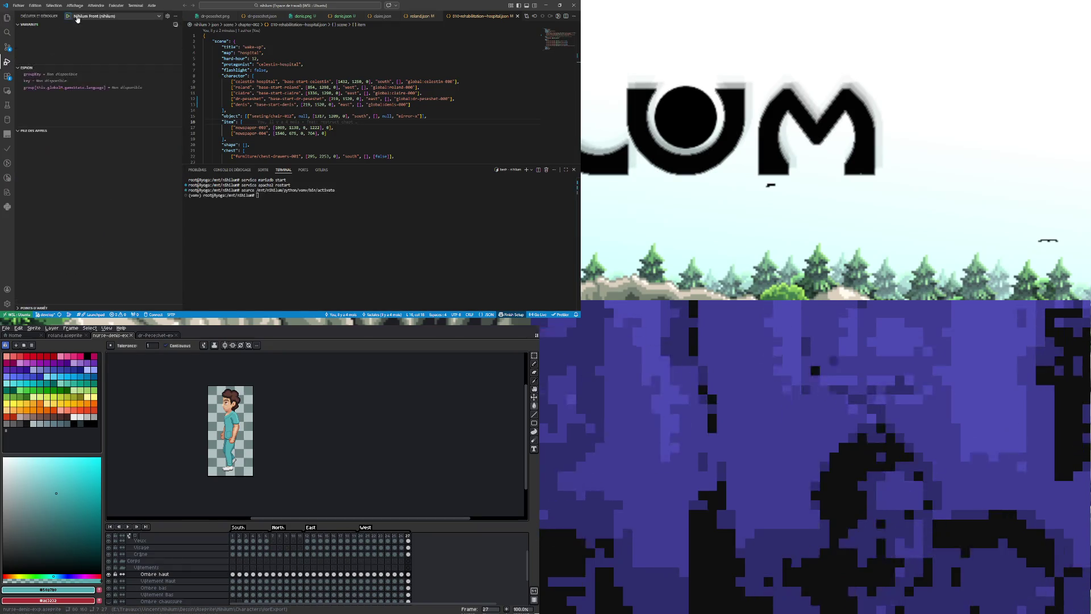
Launch the 'nihilum front' debug session and search the project for dr-peseshet-000.
click(69, 16)
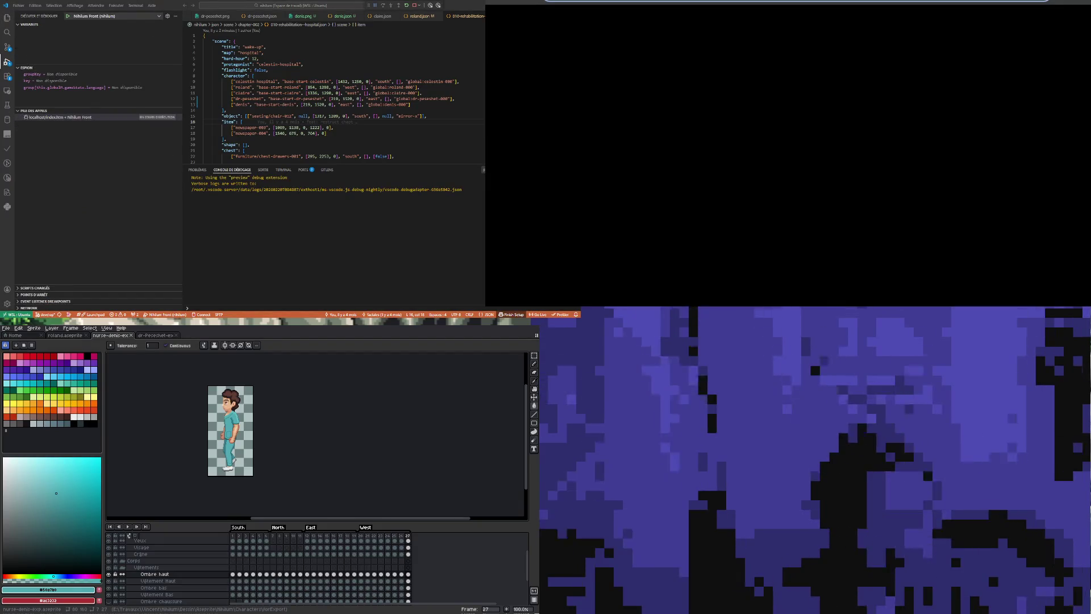
key(Up)
key(Up)
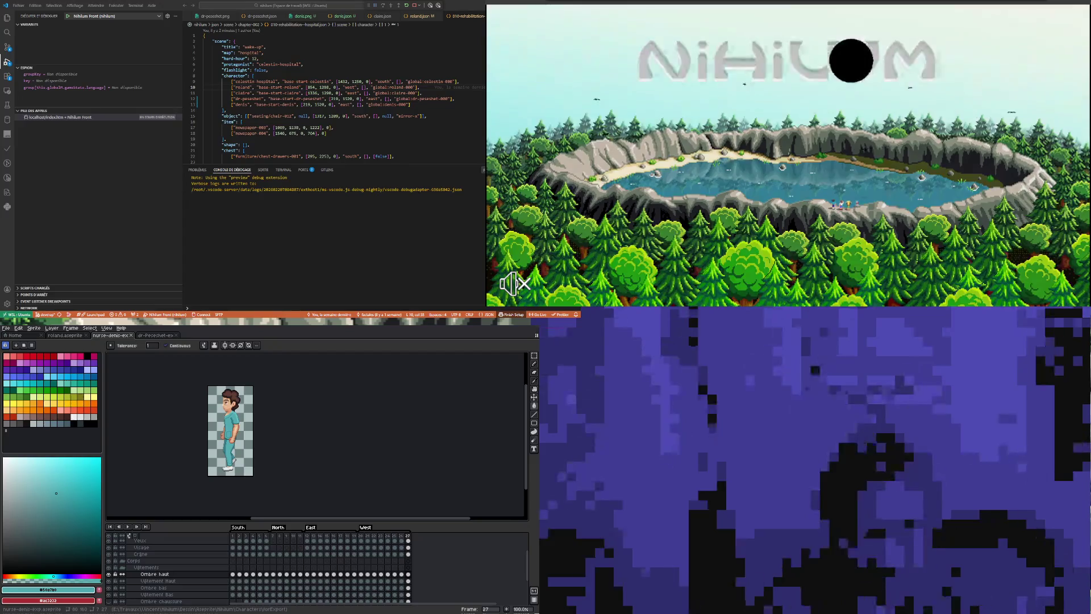
click(312, 133)
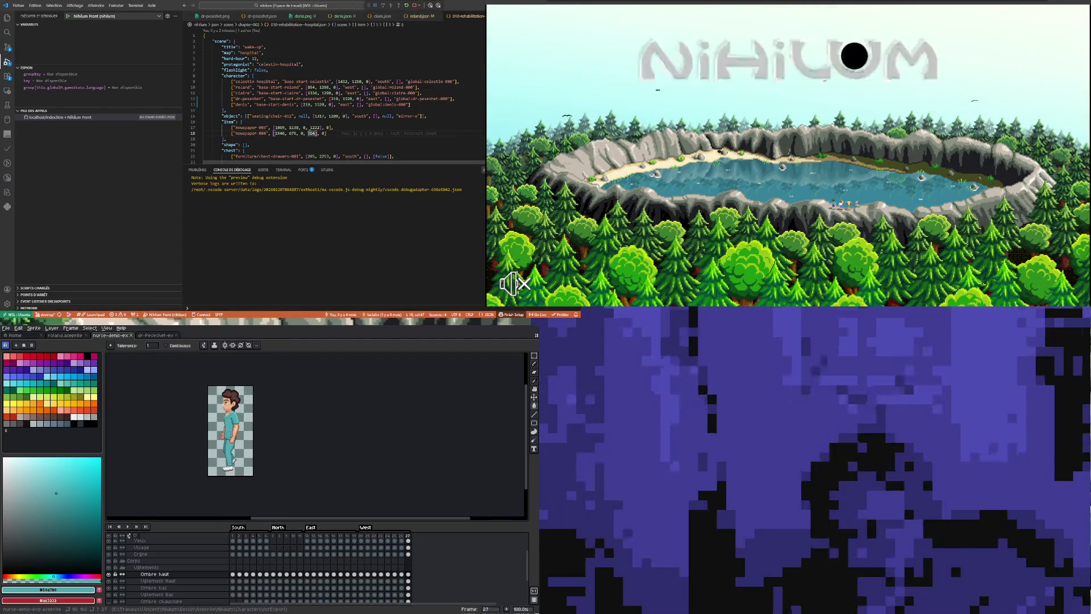
click(6, 33)
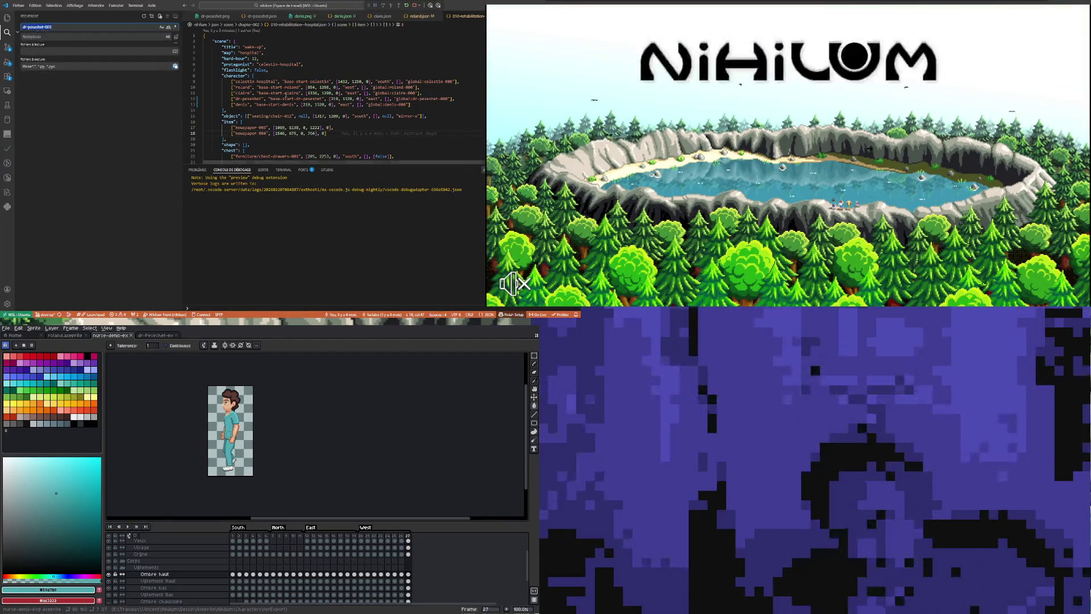
Duplicate the dr-peseshet-000 block in the English global.json opened from the search results.
click(444, 98)
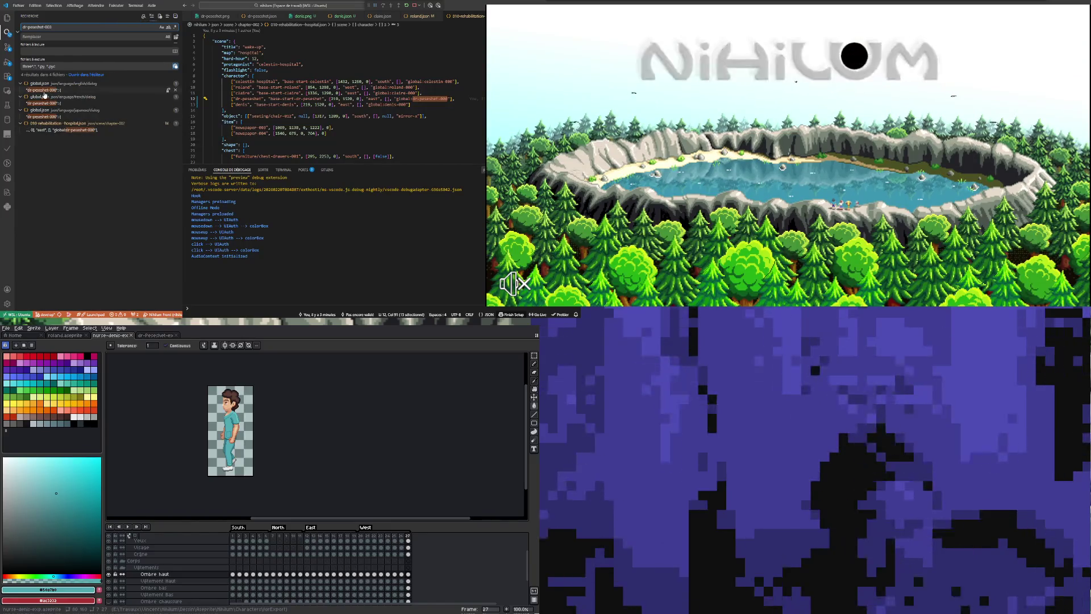
click(42, 90)
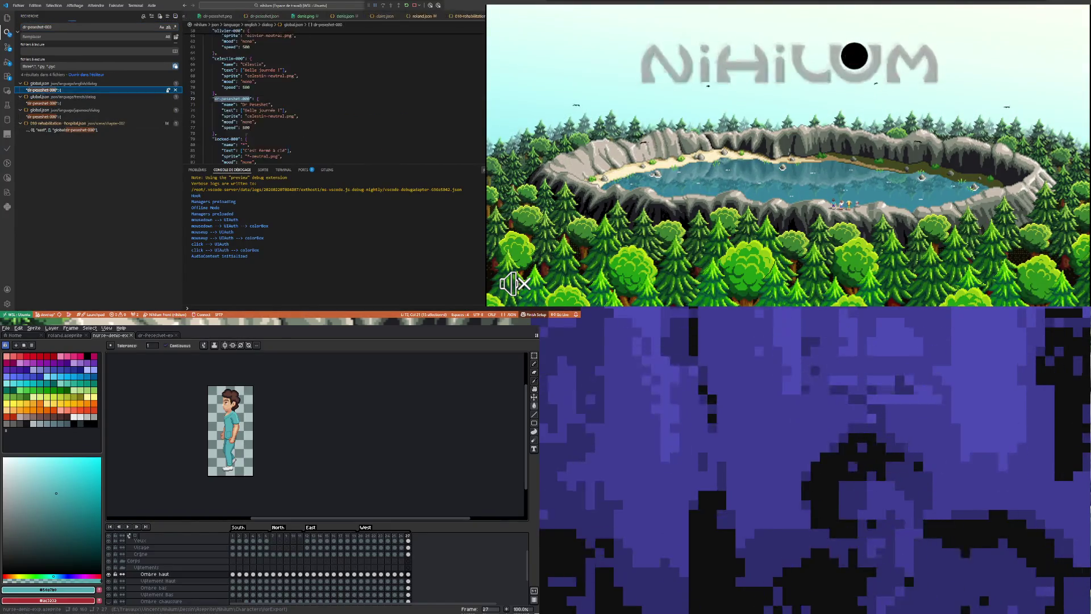
drag(213, 98, 217, 135)
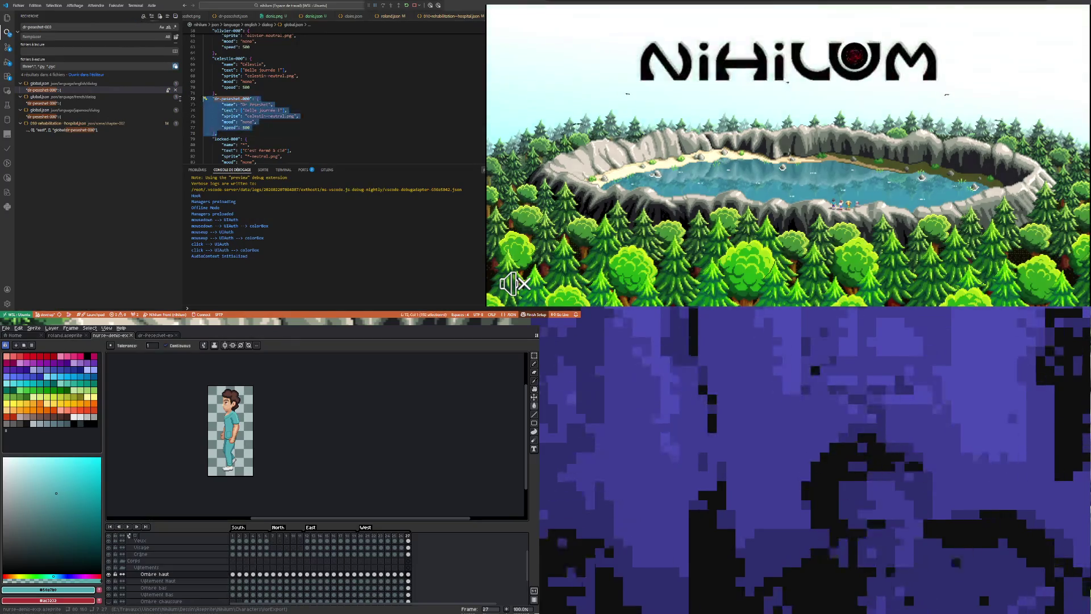
click(224, 135)
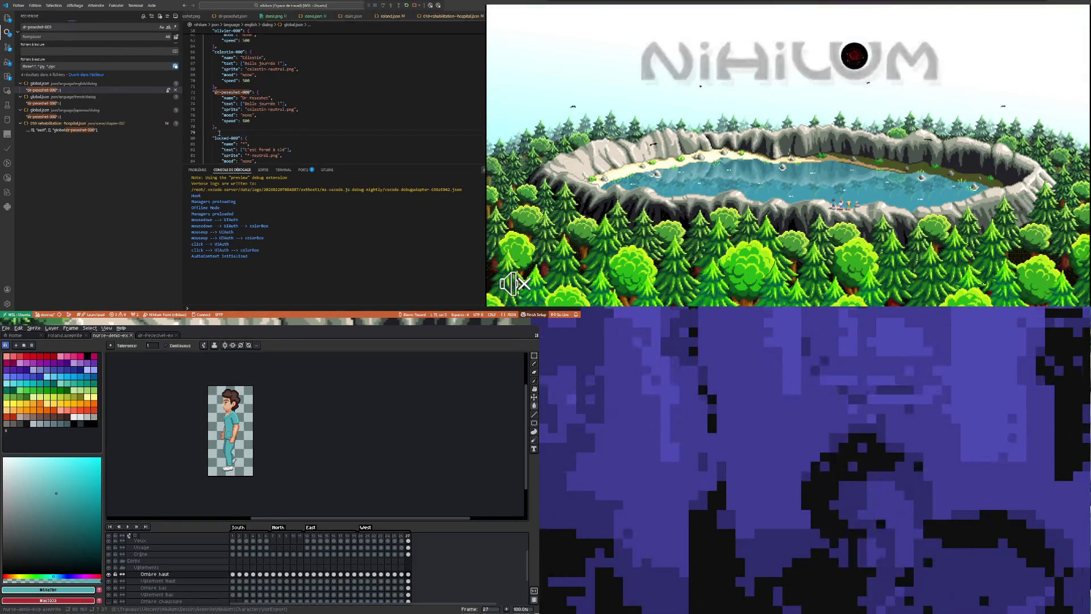
key(ctrl+v)
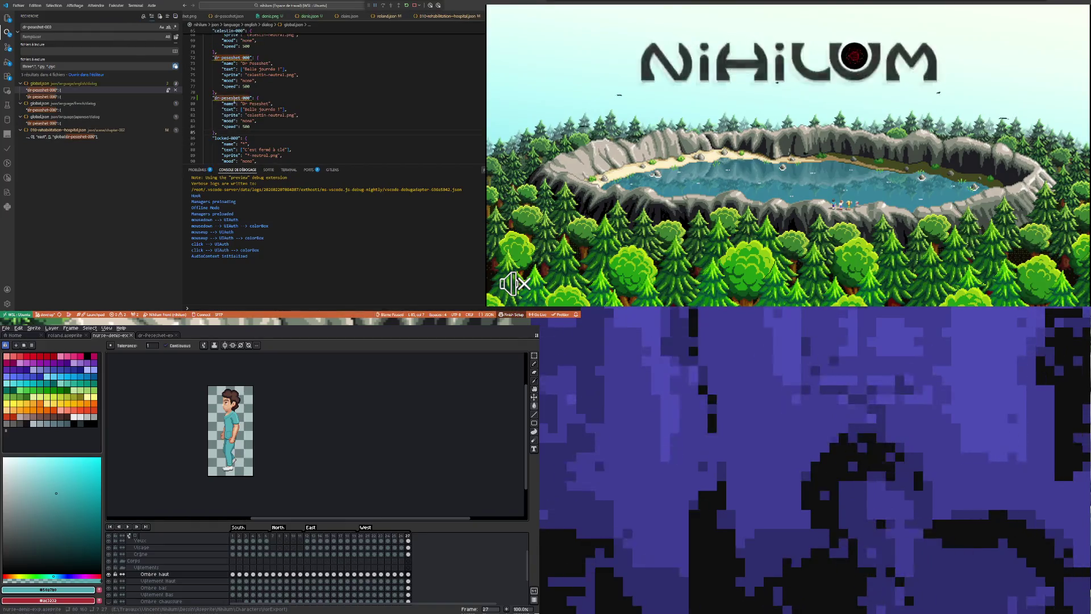
mouse_move(232, 97)
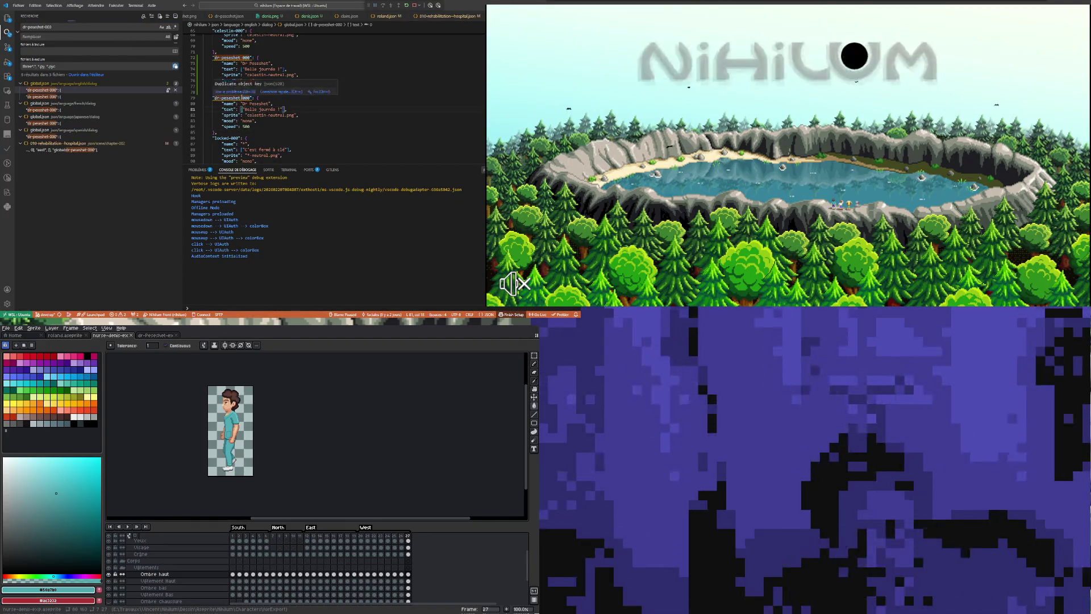
Rename the duplicated entry's key to demis-000 and its display name to Demis.
double_click(234, 98)
text(ab)
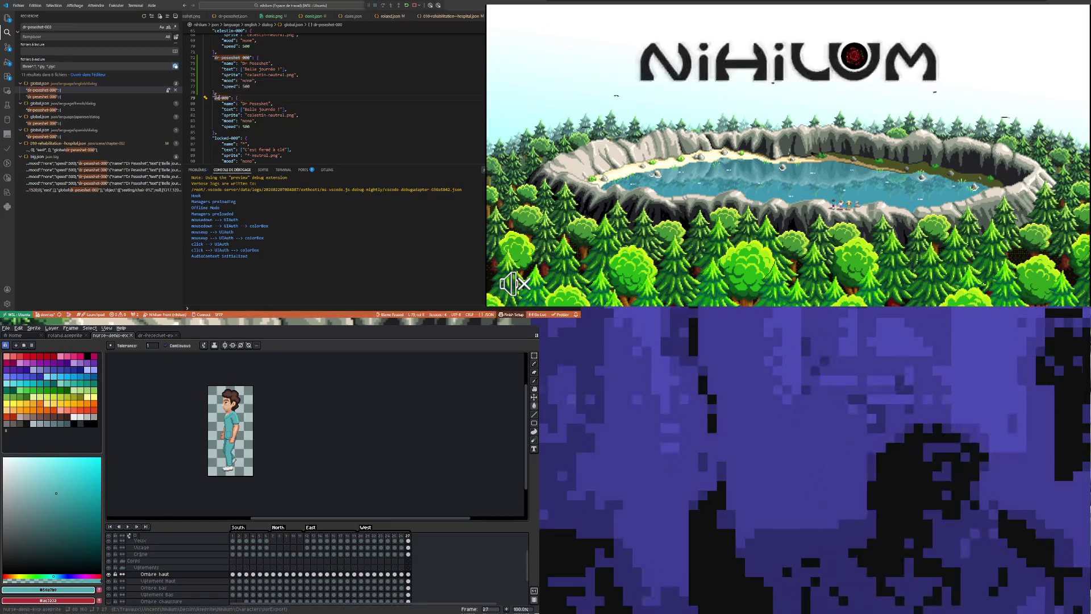
text(mis)
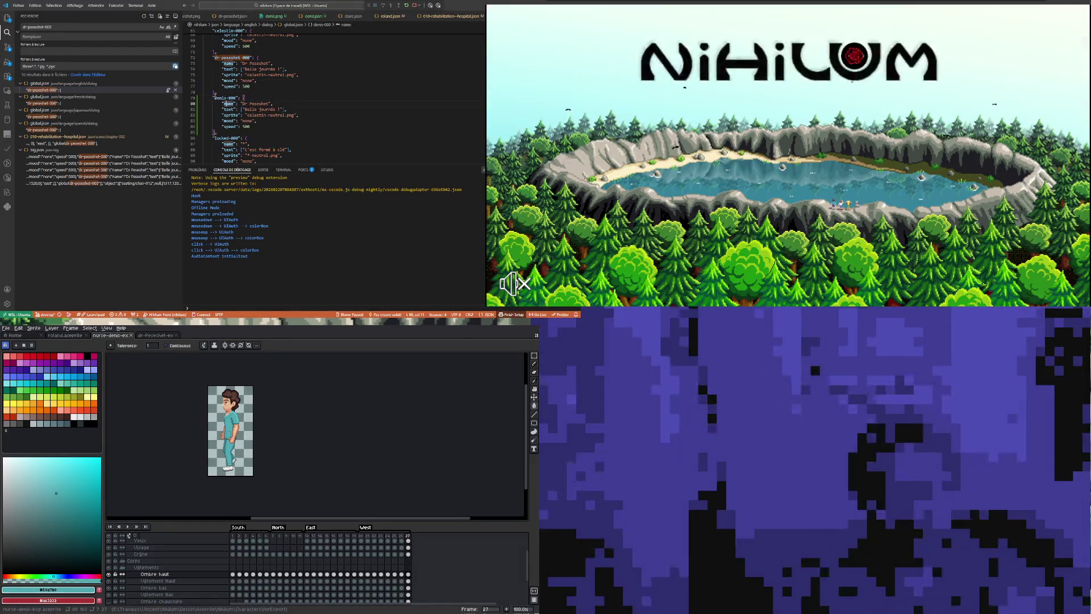
drag(242, 103, 270, 103)
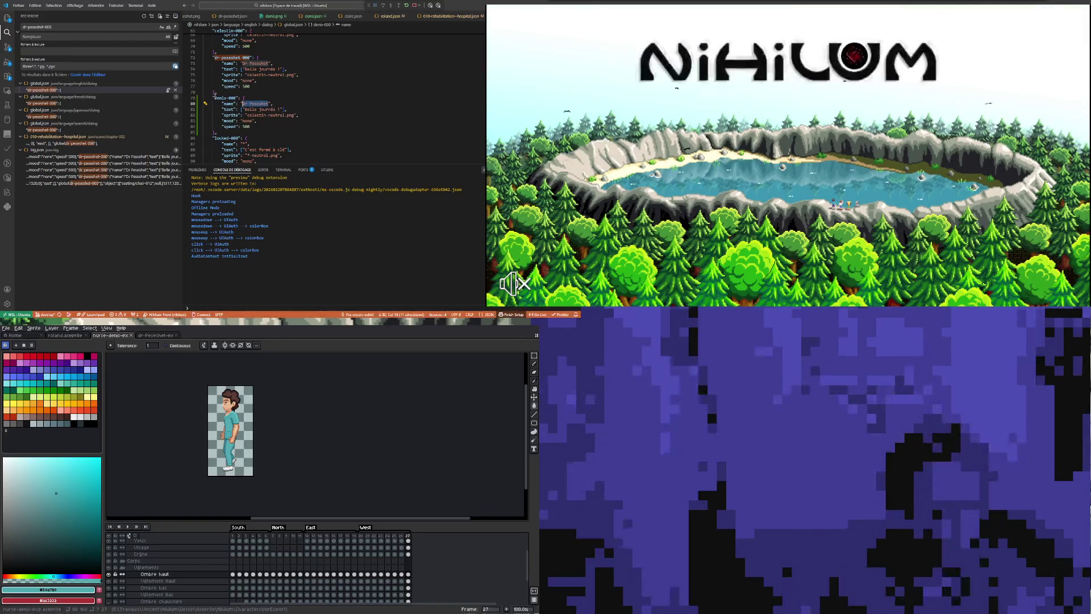
text(Demis)
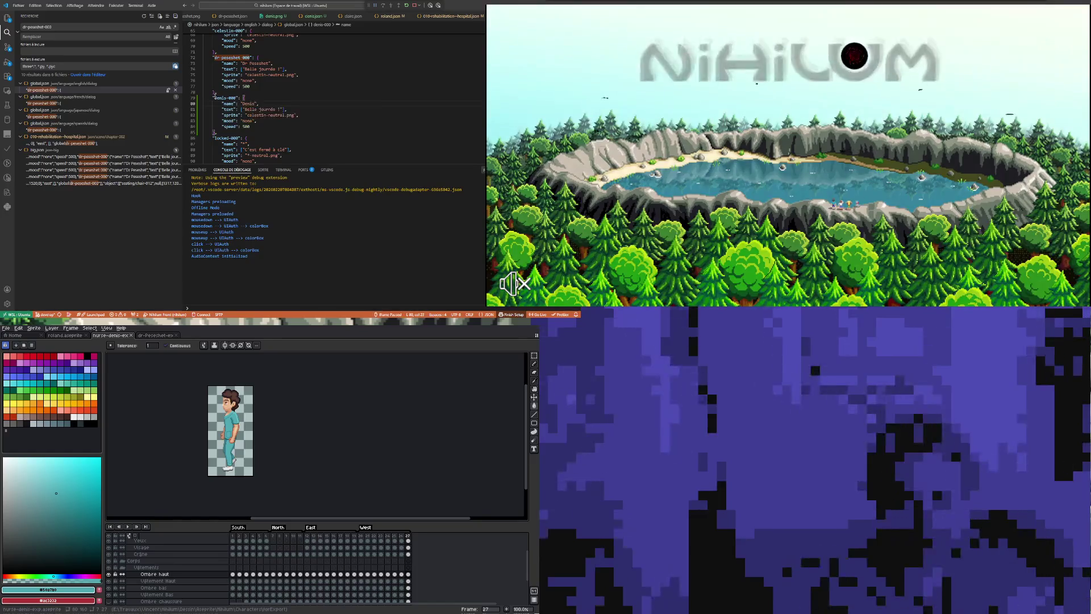
key(Up)
key(Up)
key(Up)
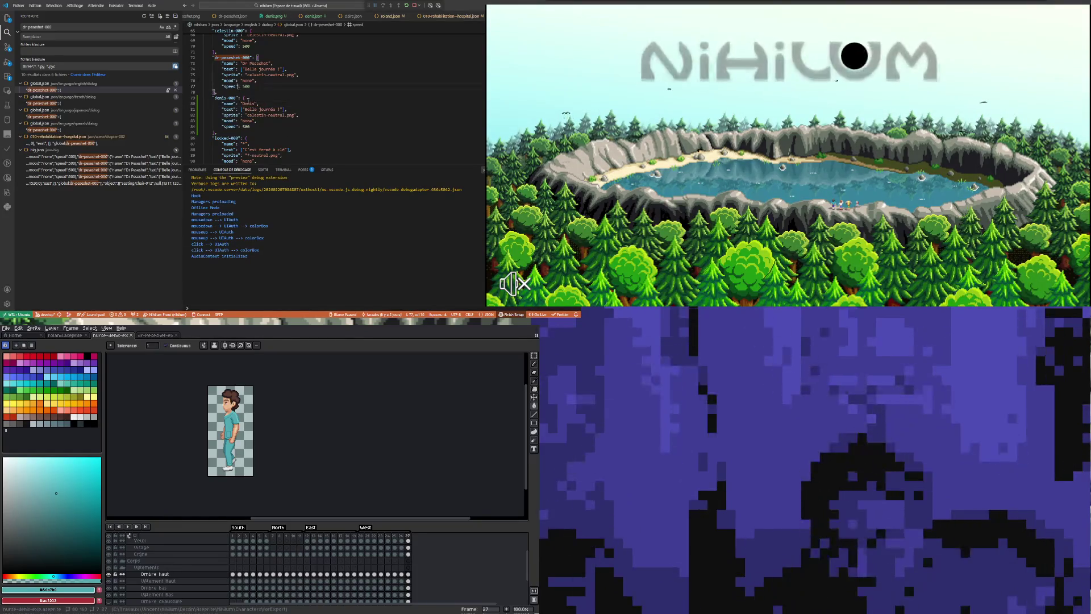
double_click(256, 115)
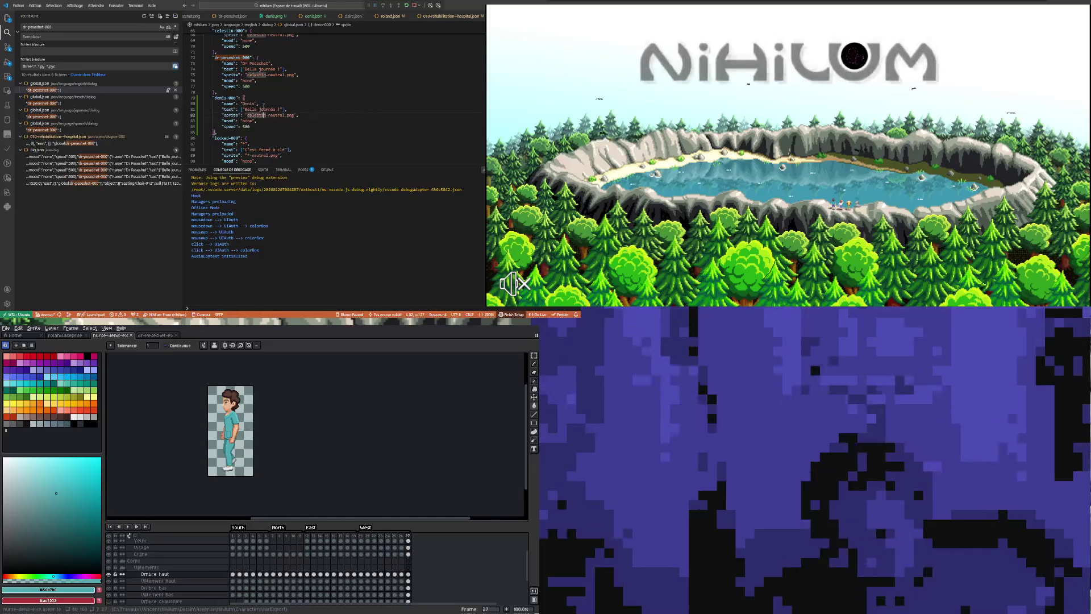
key(Right)
Adjust the demis-000 sprite name, copy the whole entry and go to dr-peseshet-000 in the French global.json.
click(269, 86)
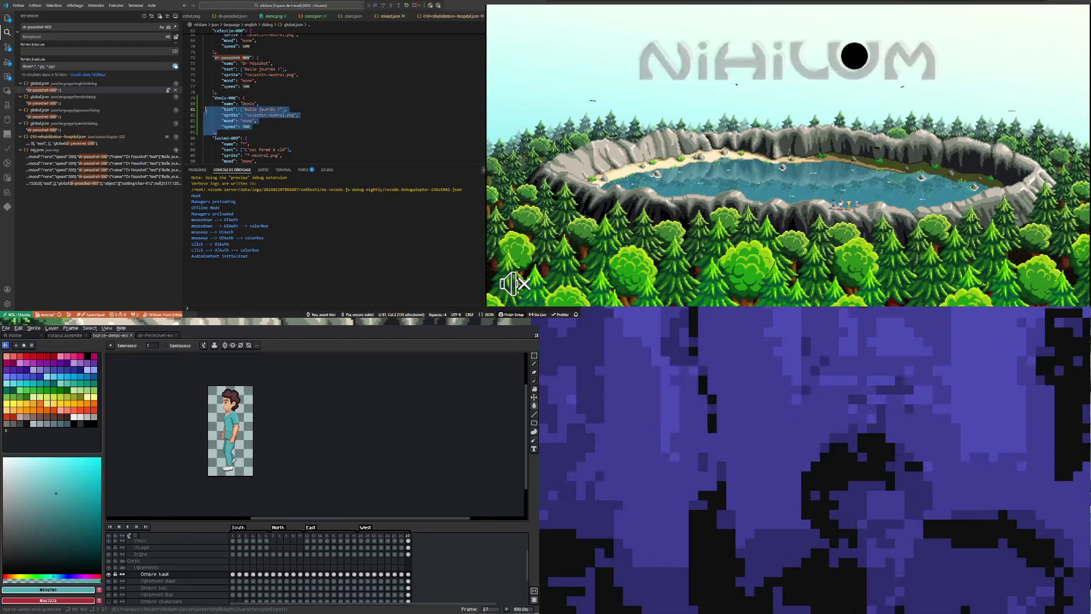
click(258, 81)
double_click(256, 115)
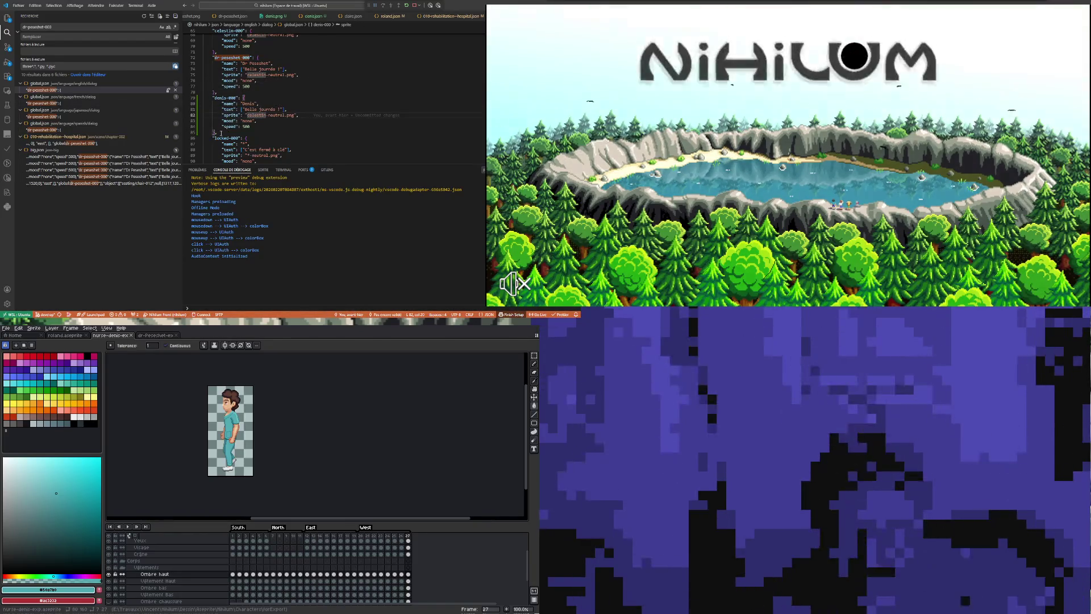
drag(213, 104, 213, 132)
click(47, 102)
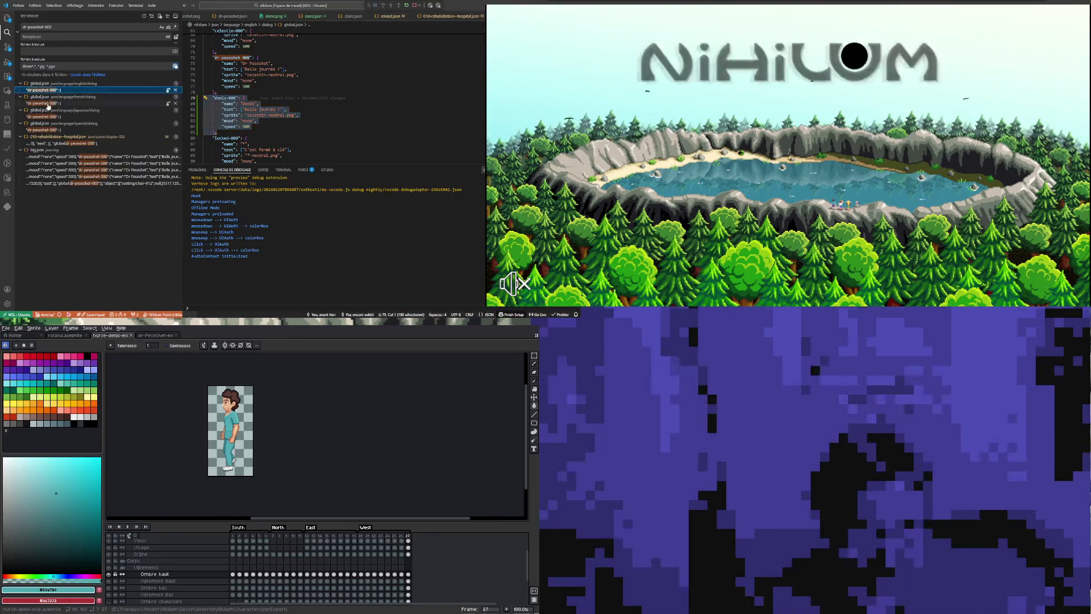
key(Return)
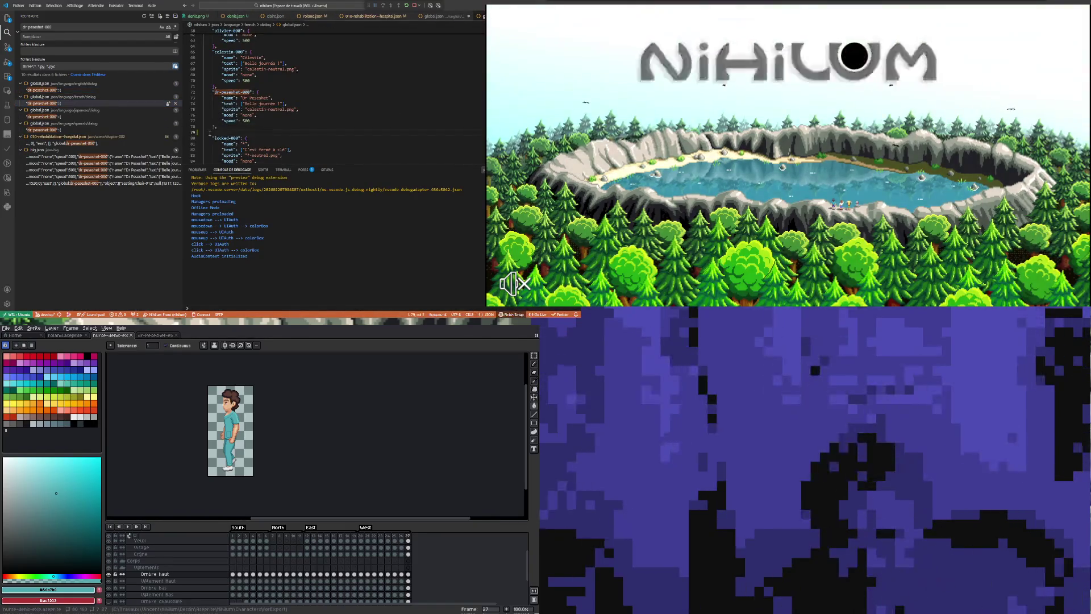
Paste the demis-000 entry into the French file and make room after dr-peseshet-000 in the next match.
key(ctrl+v)
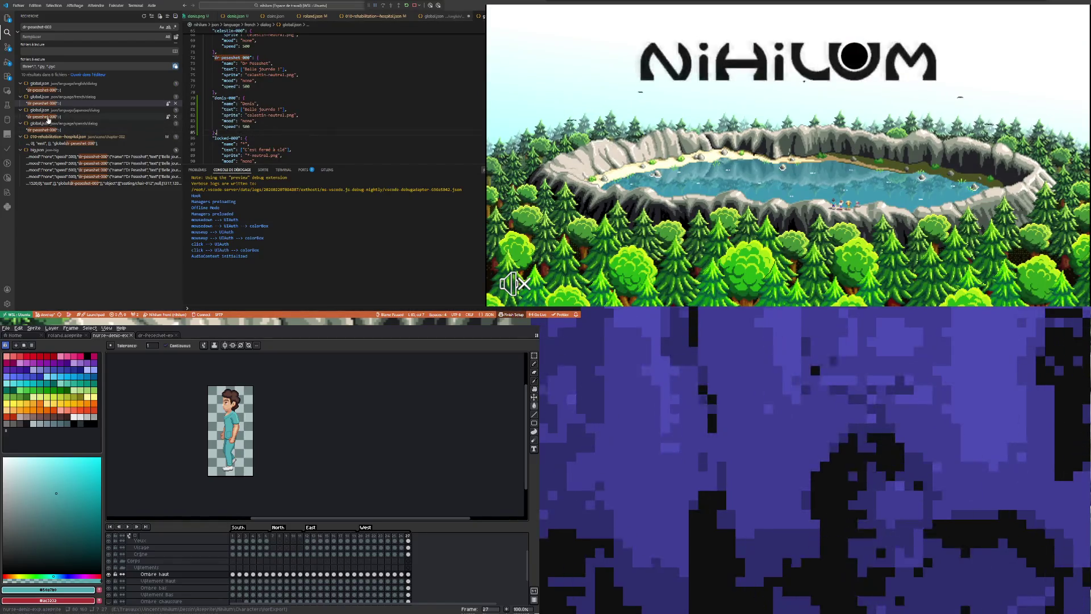
click(53, 116)
click(223, 127)
key(Return)
key(shift+Up)
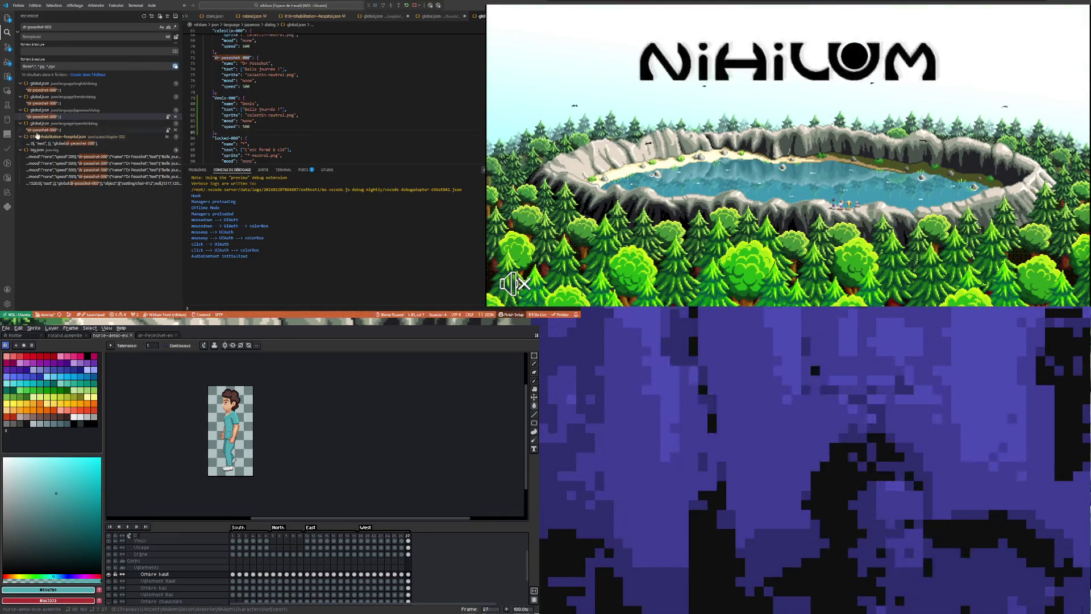
Paste the copied character entry below dr-peseshet-000 in another language's dialog file.
click(46, 130)
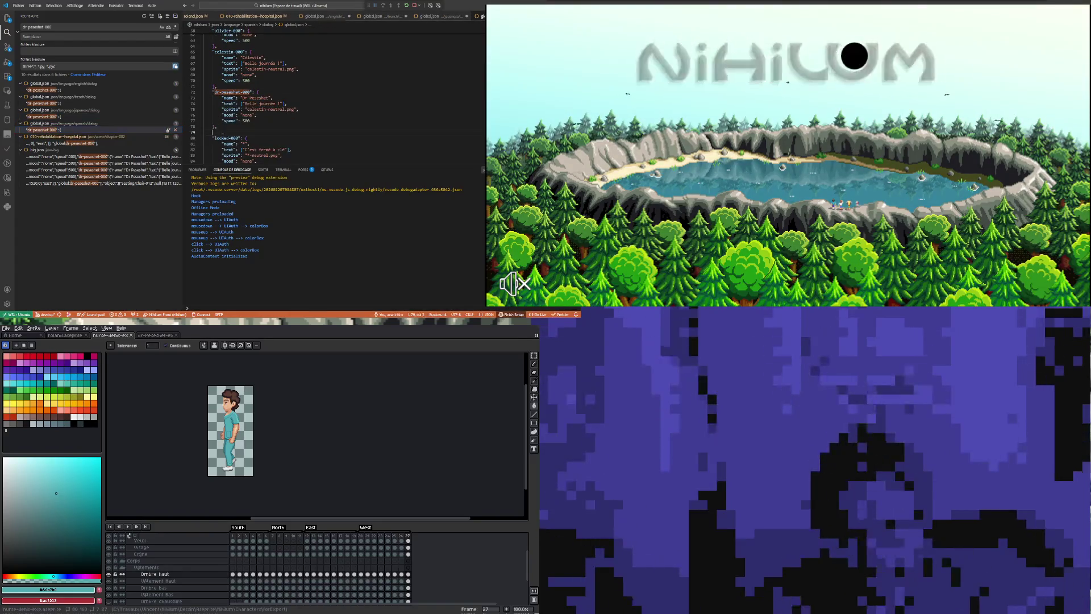
key(ctrl+v)
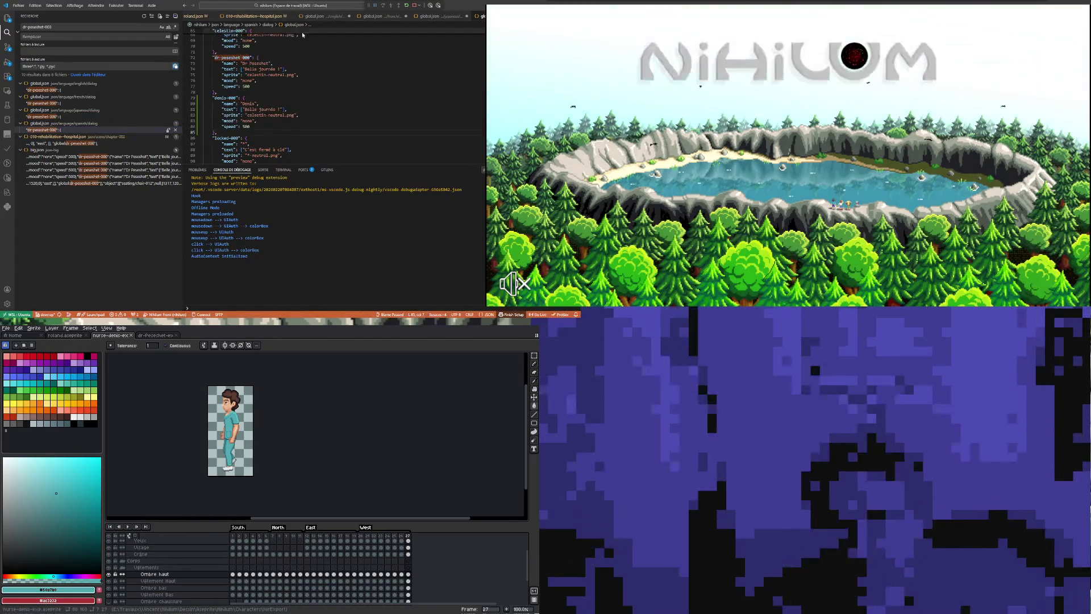
click(17, 5)
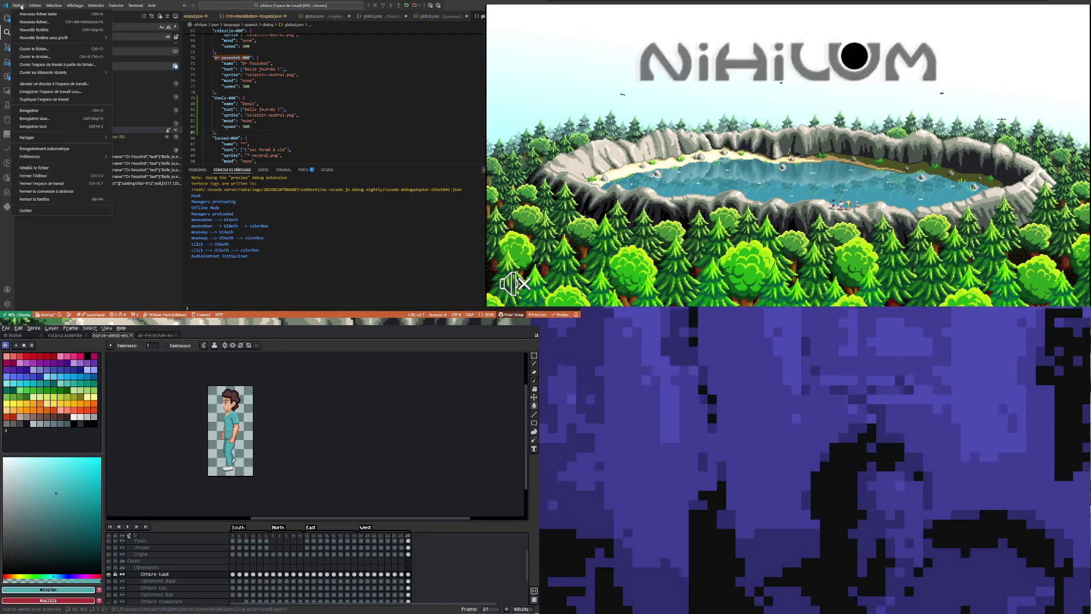
key(Escape)
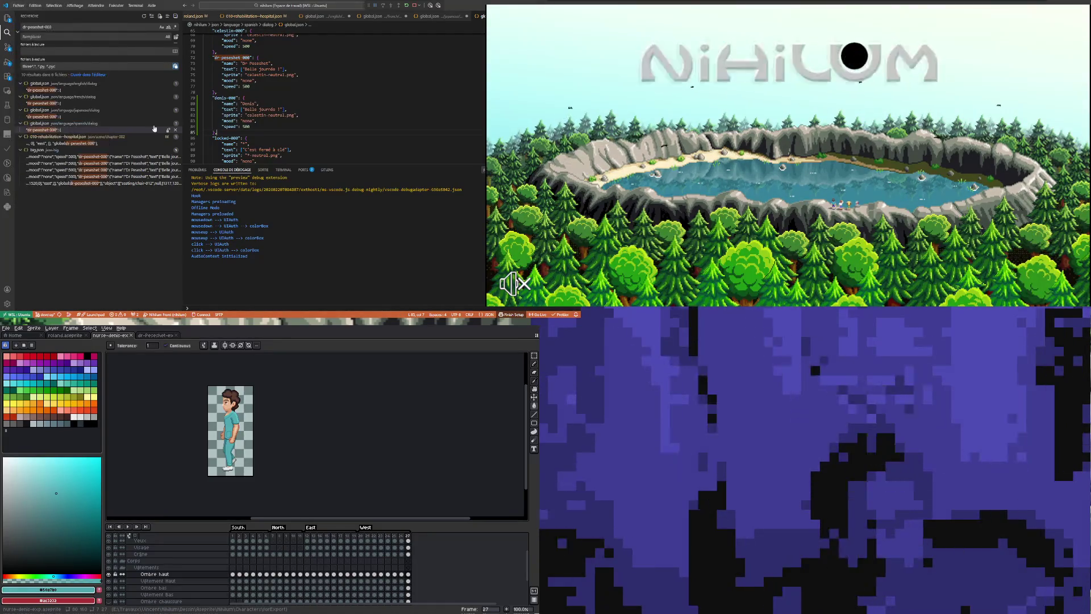
click(290, 68)
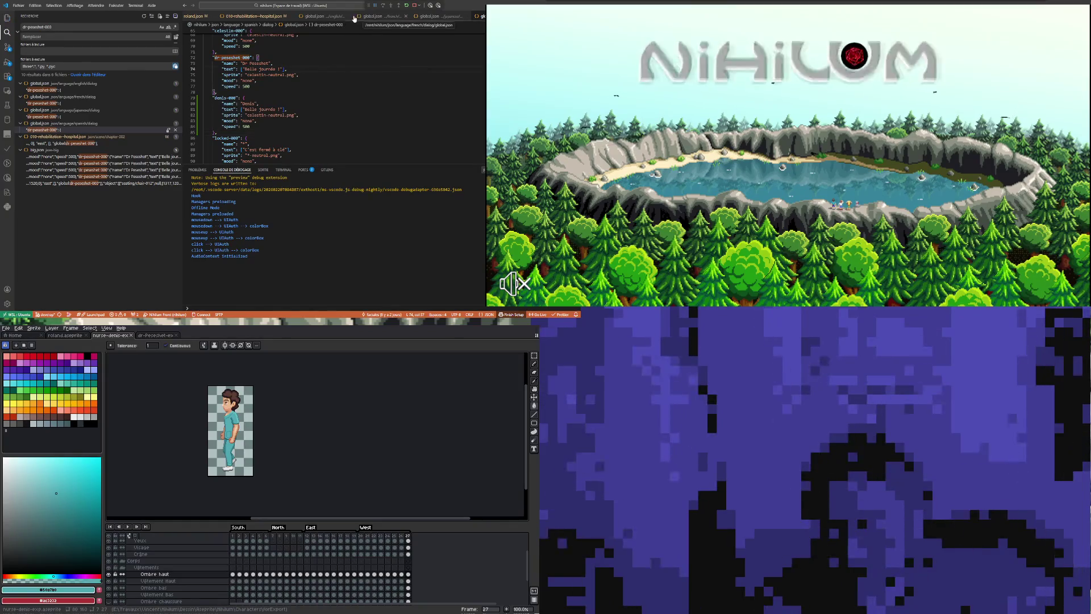
scroll(349, 19, up, 2)
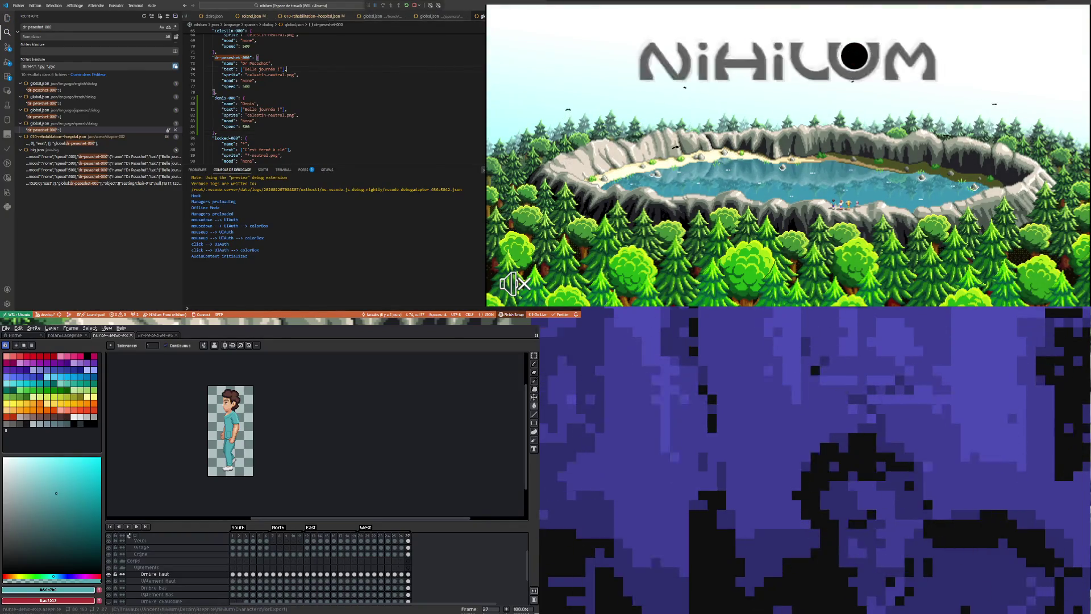
scroll(348, 18, up, 2)
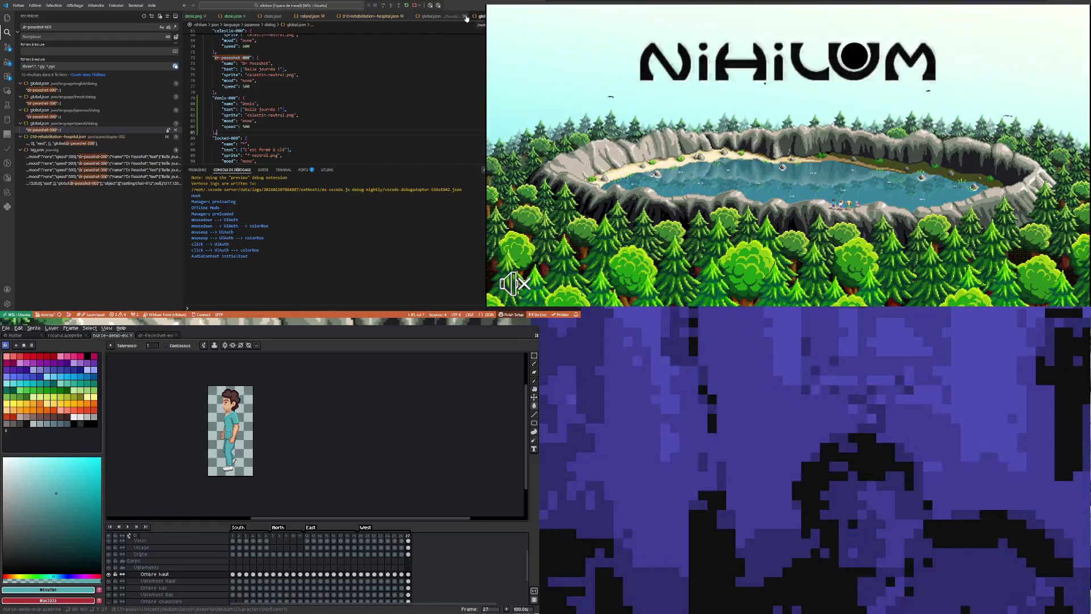
Search the workspace for base-start-dr-peseshet from the 010-rehabilitation-hospital.json scene file.
click(461, 16)
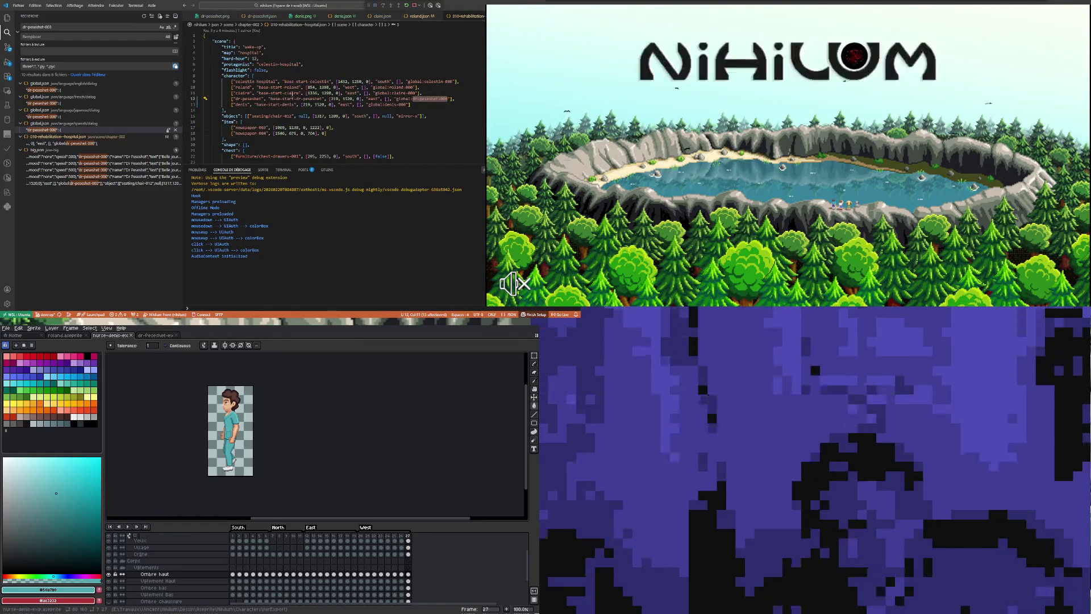
click(352, 132)
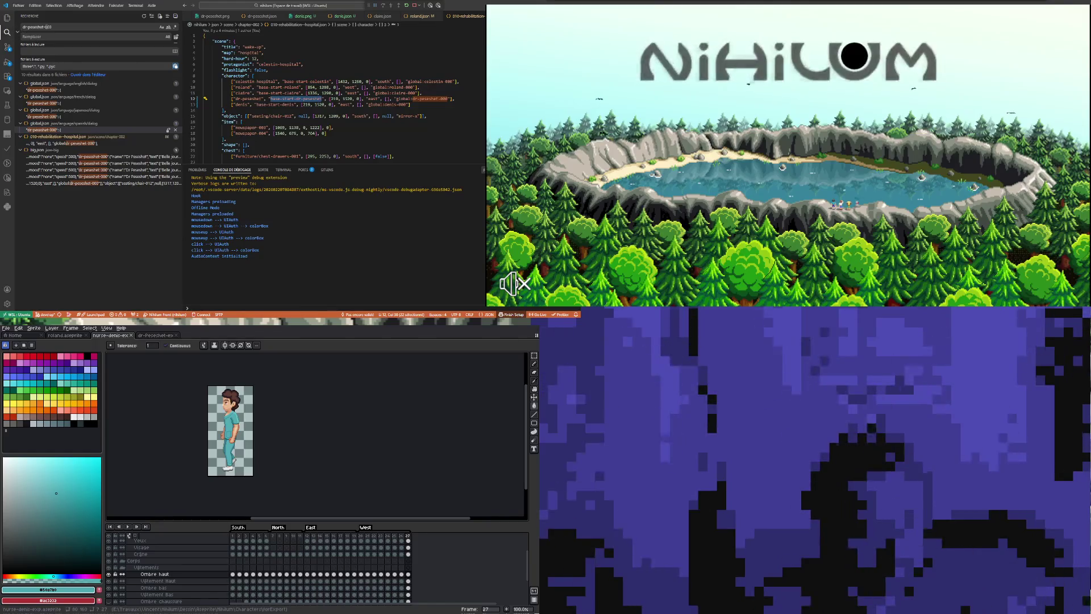
key(ctrl+shift+f)
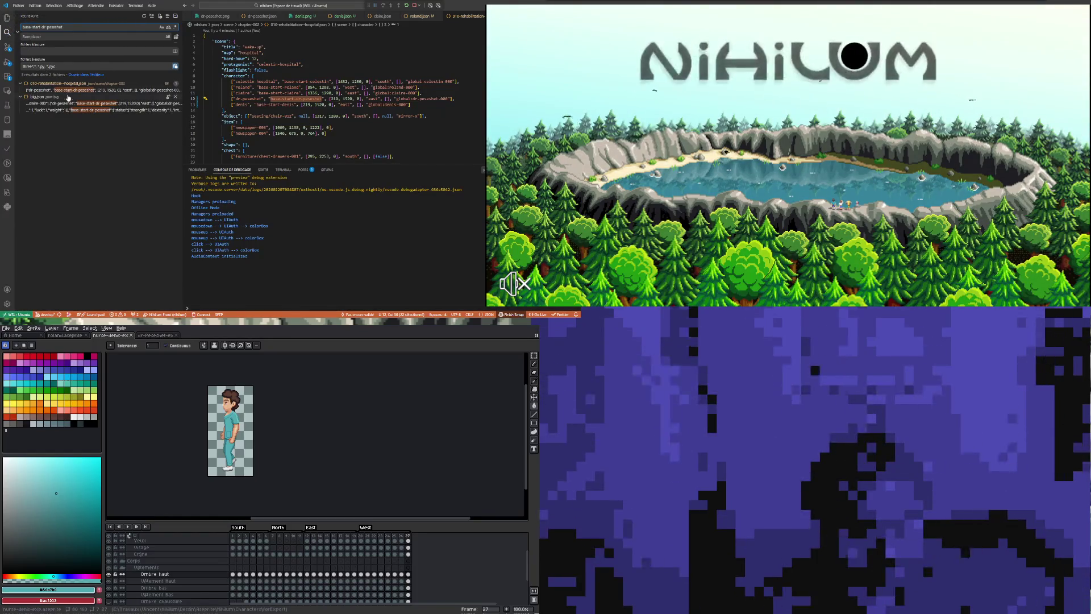
click(6, 17)
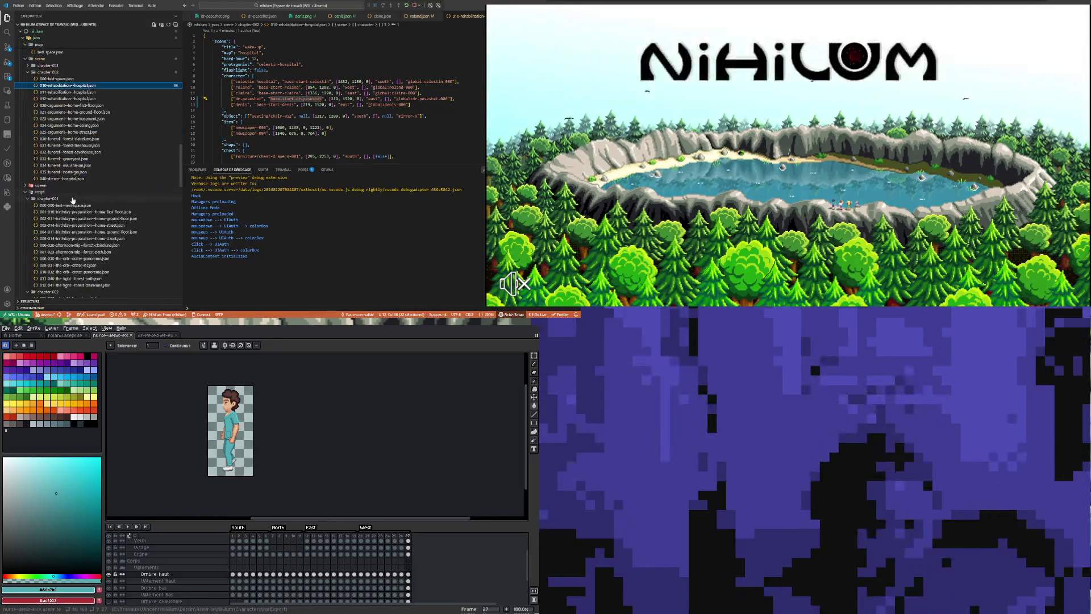
scroll(62, 229, down, 3)
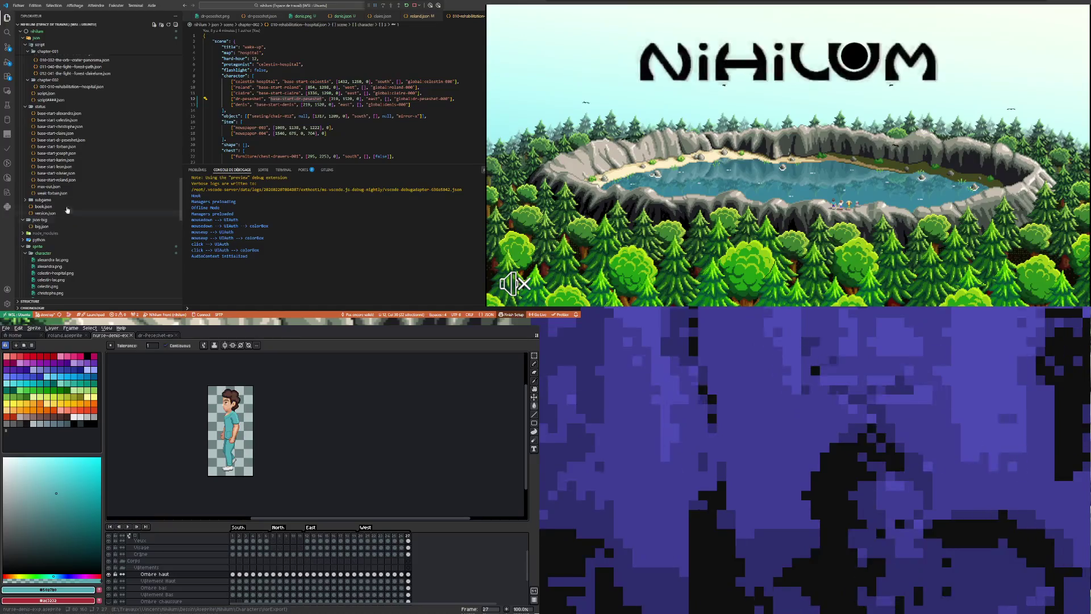
scroll(67, 211, up, 5)
scroll(76, 189, up, 5)
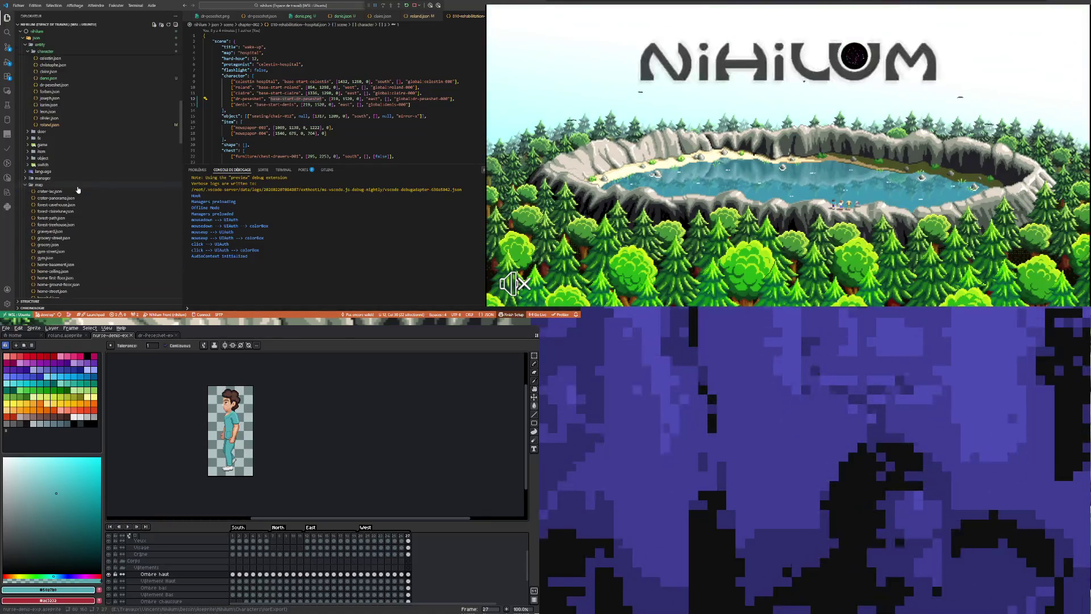
scroll(68, 188, up, 5)
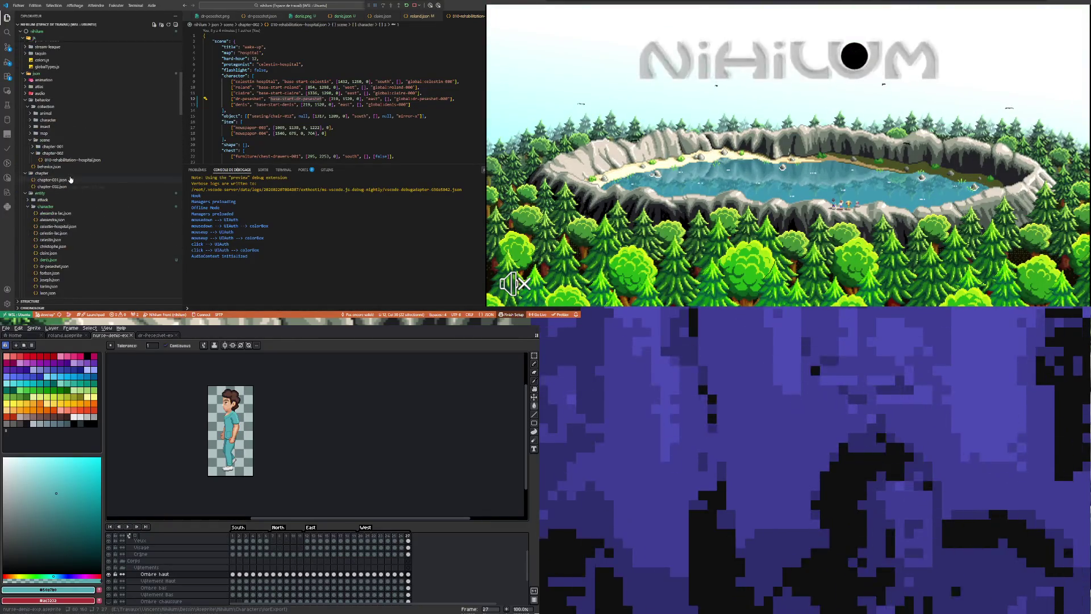
scroll(71, 179, down, 3)
scroll(63, 181, down, 3)
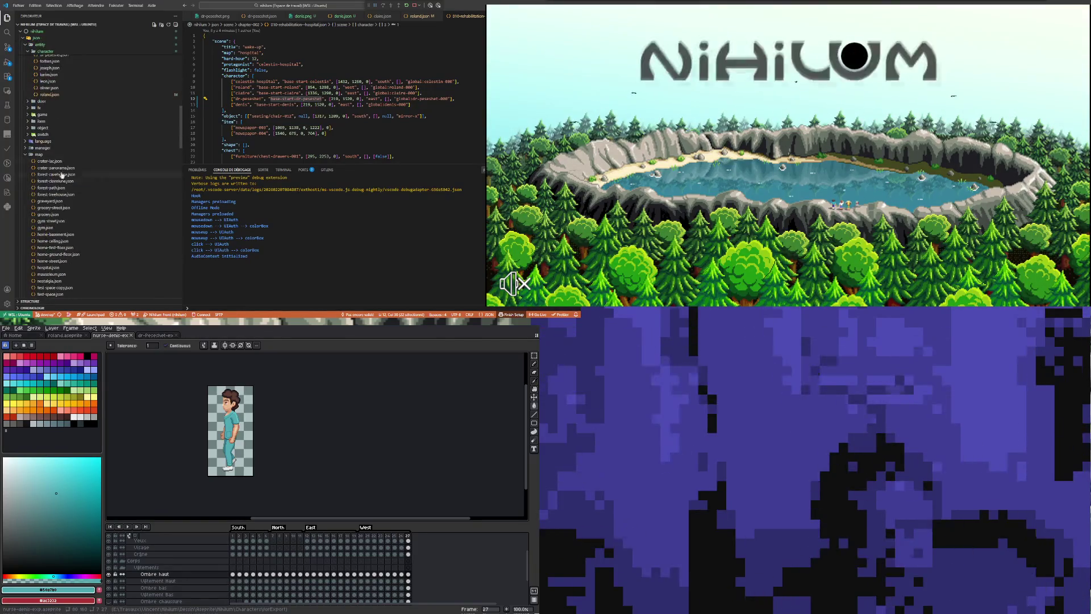
scroll(54, 128, down, 3)
scroll(56, 145, down, 3)
scroll(58, 166, down, 3)
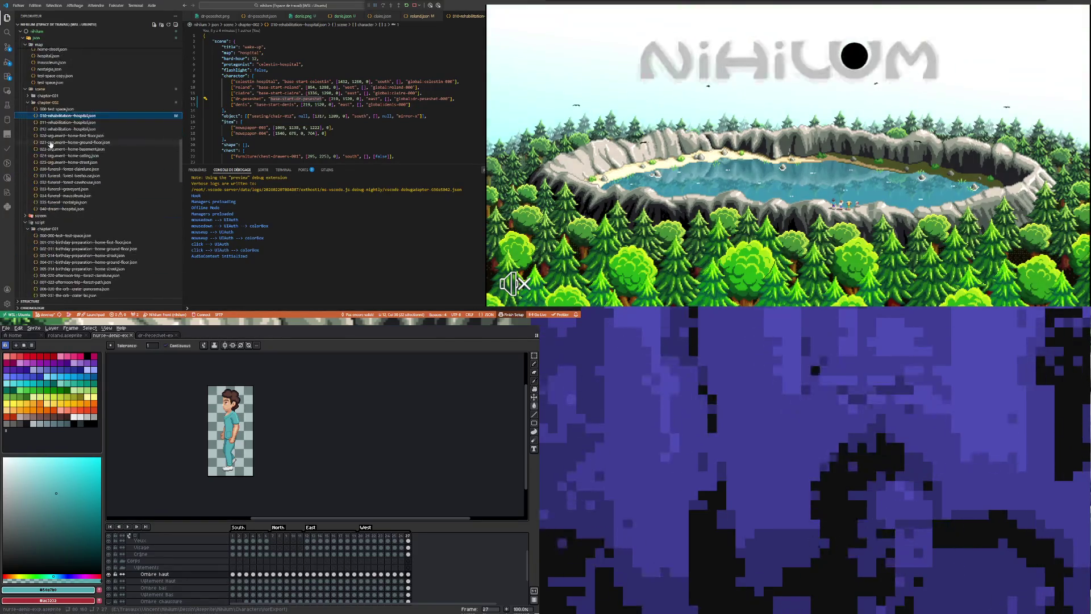
scroll(60, 184, down, 3)
scroll(60, 185, down, 5)
scroll(62, 181, down, 3)
scroll(60, 185, down, 2)
scroll(60, 188, down, 2)
scroll(60, 191, down, 2)
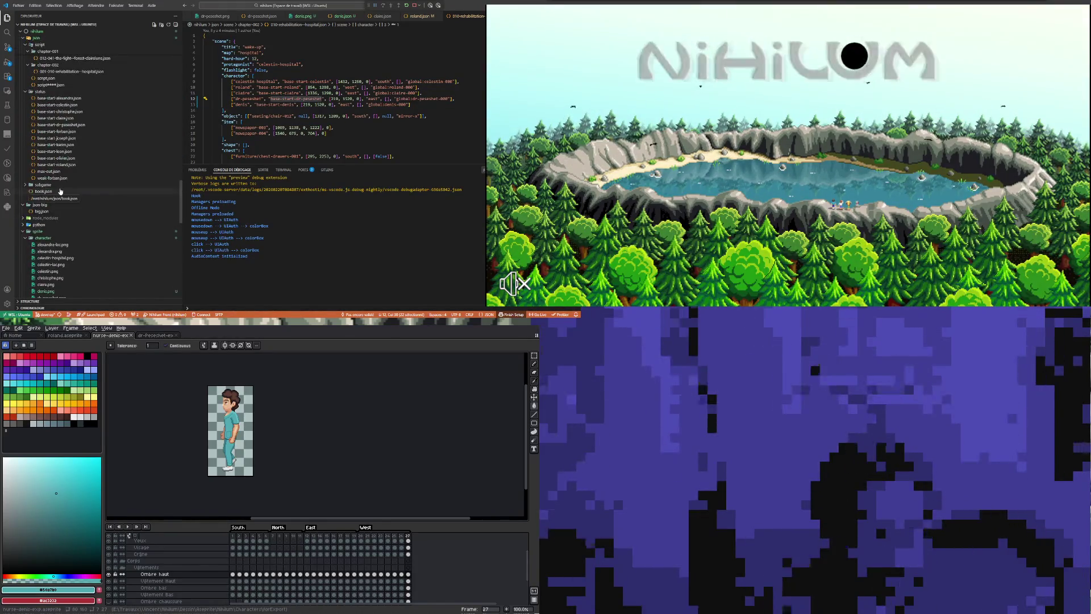
scroll(57, 175, up, 3)
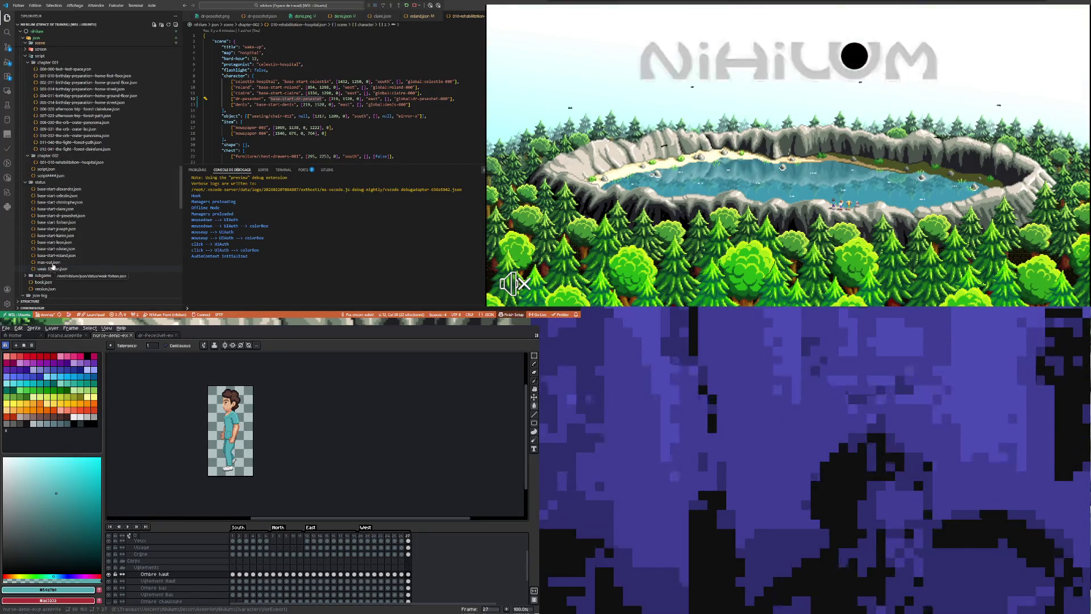
Rename 'base-start-dr-peseshet copy.json' to base-start-denis.json in the status folder.
click(69, 216)
click(71, 215)
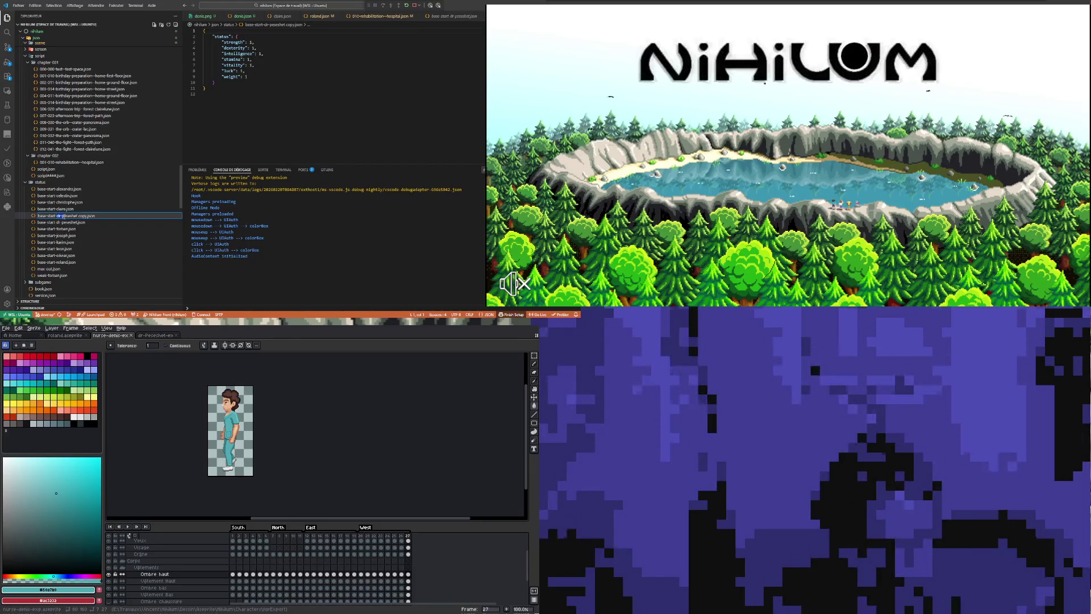
key(F2)
text(base-start-ra)
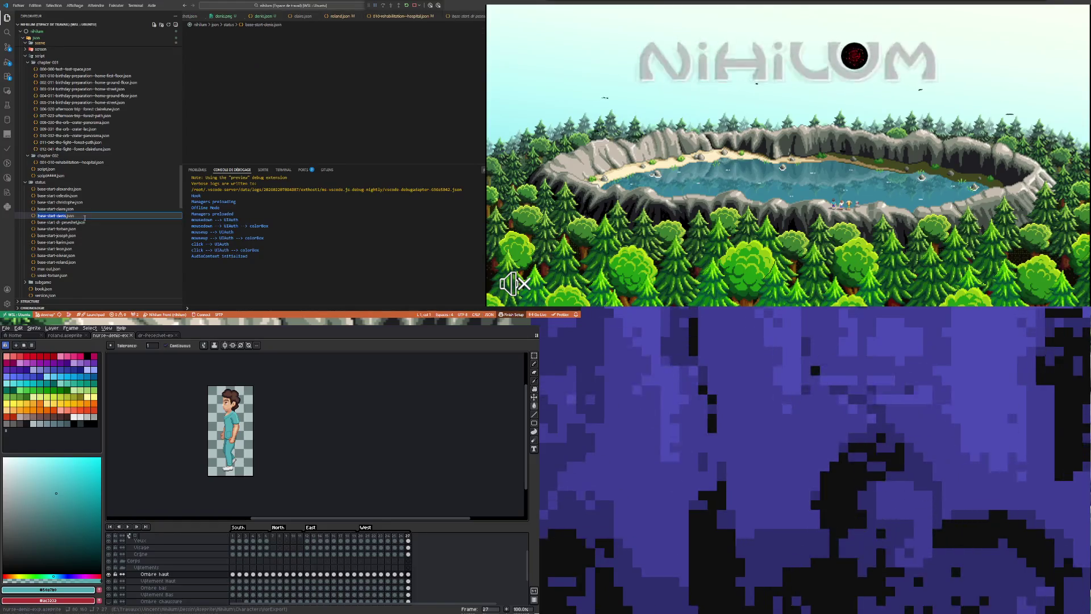
key(Return)
click(62, 217)
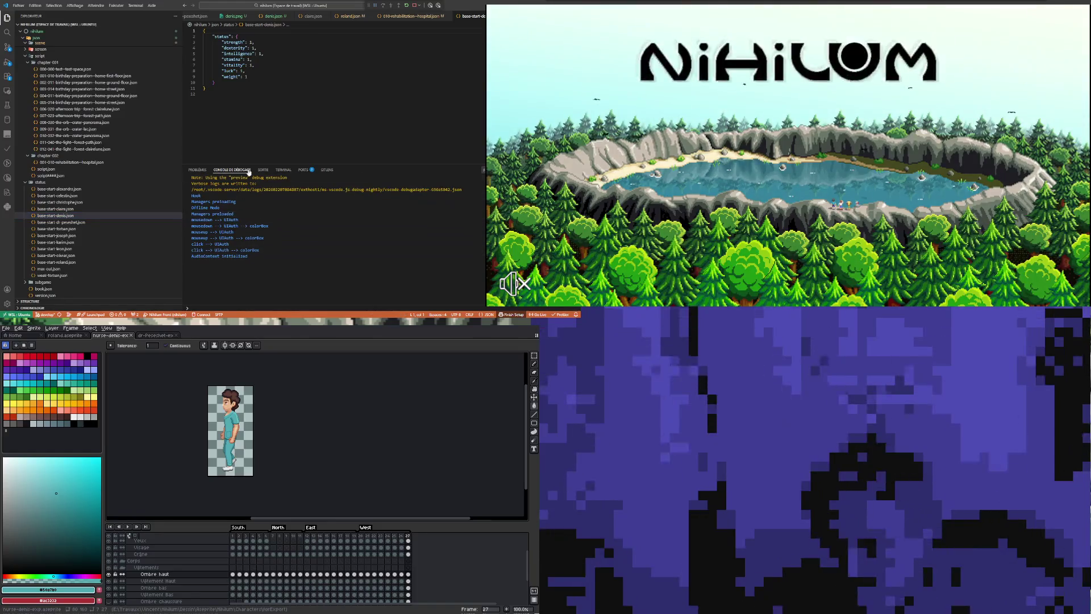
click(283, 169)
Recall the 'python builder main.py' command in the terminal to rerun with the -d flag.
key(Up)
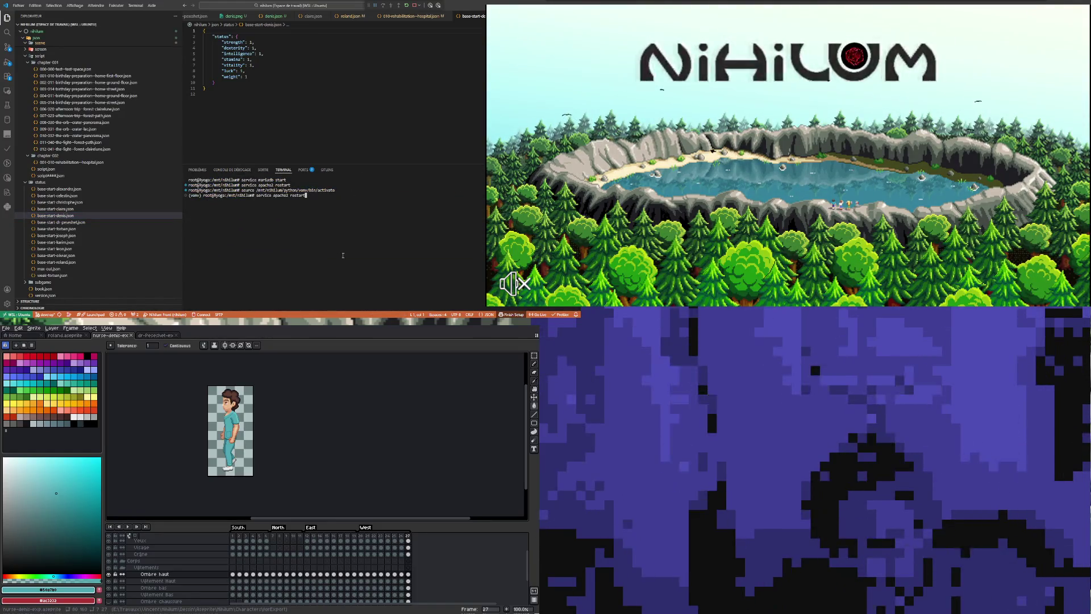
key(Up)
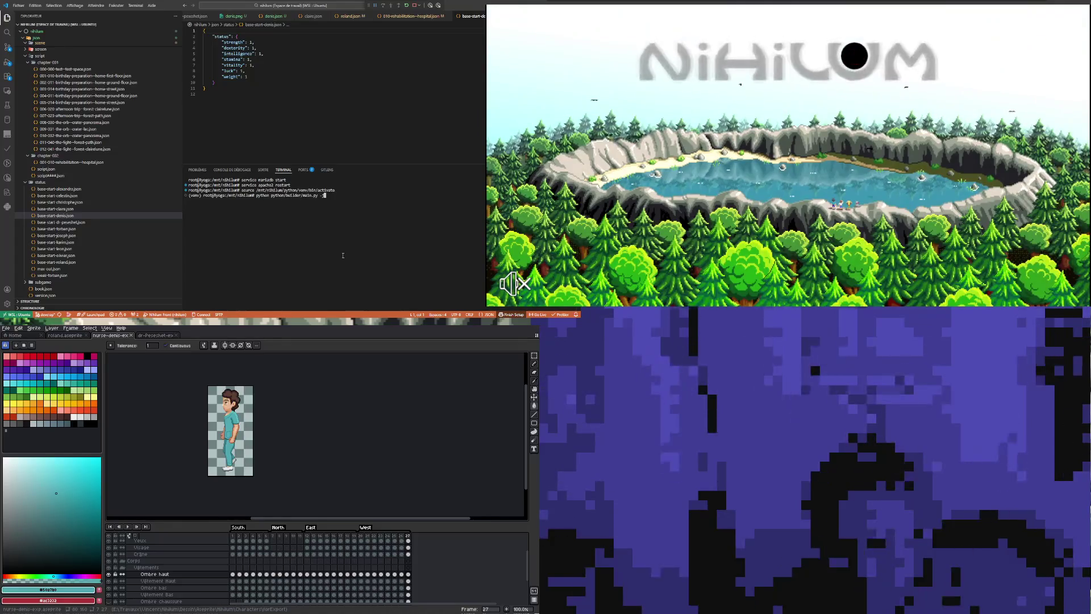
text(d)
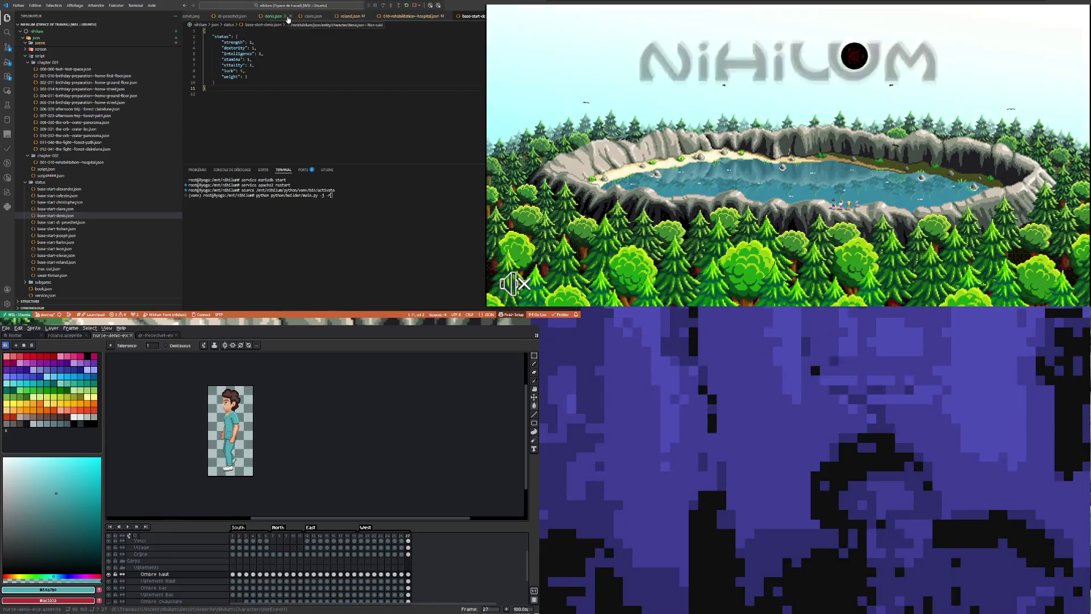
Review the Dr Peseshet entity and base-start-denis files, then close two unneeded tabs.
click(231, 17)
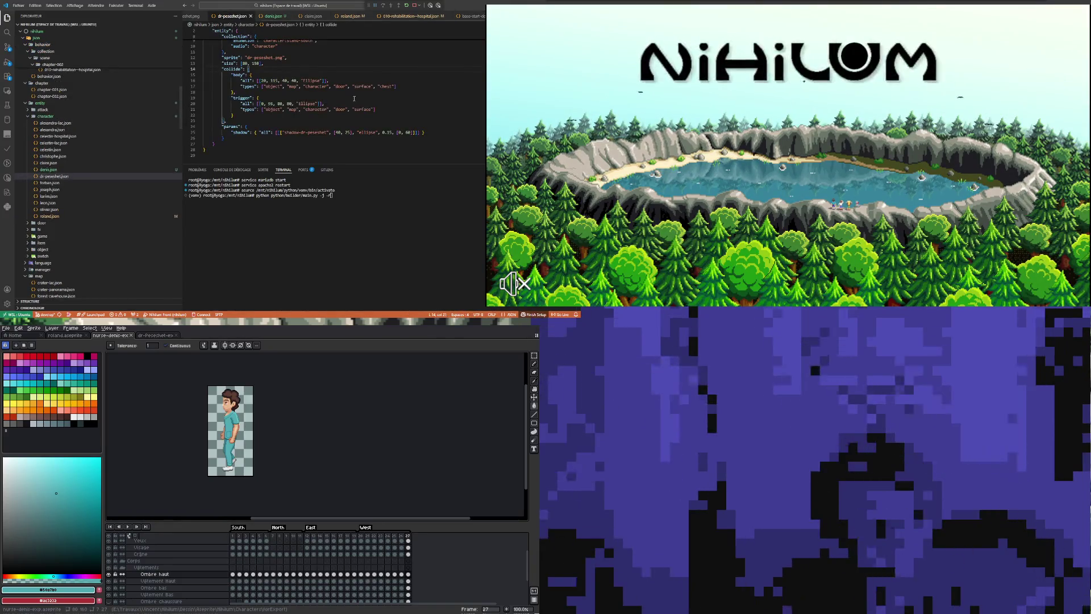
click(328, 80)
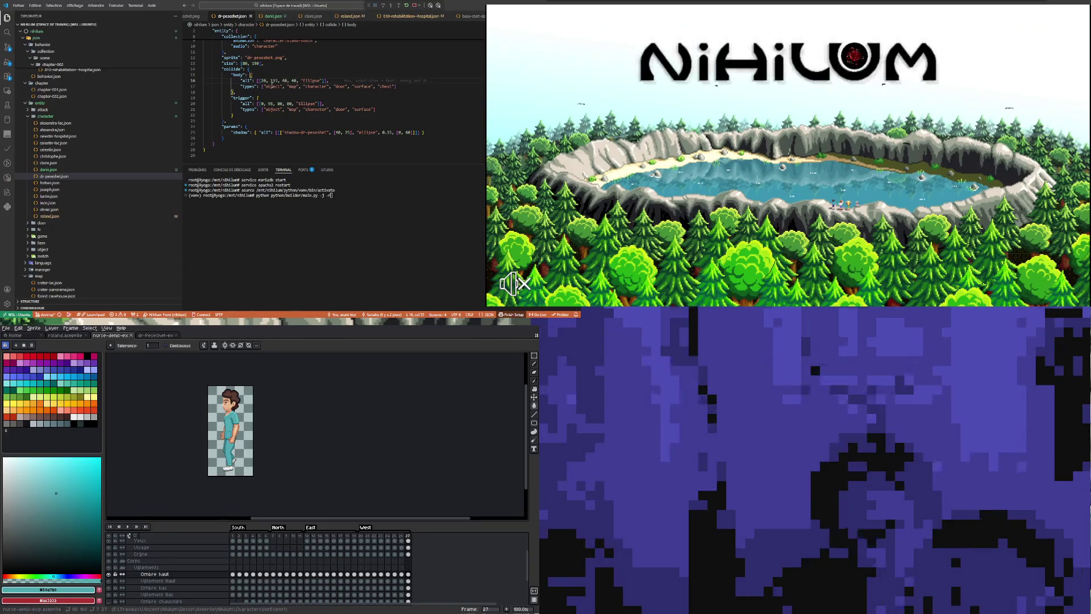
click(249, 17)
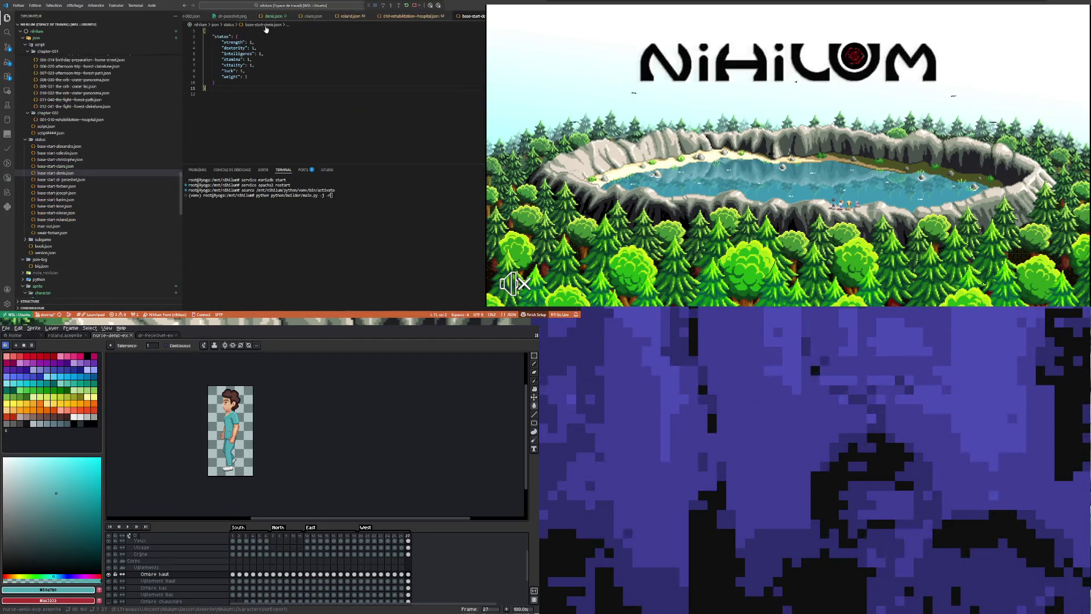
click(290, 16)
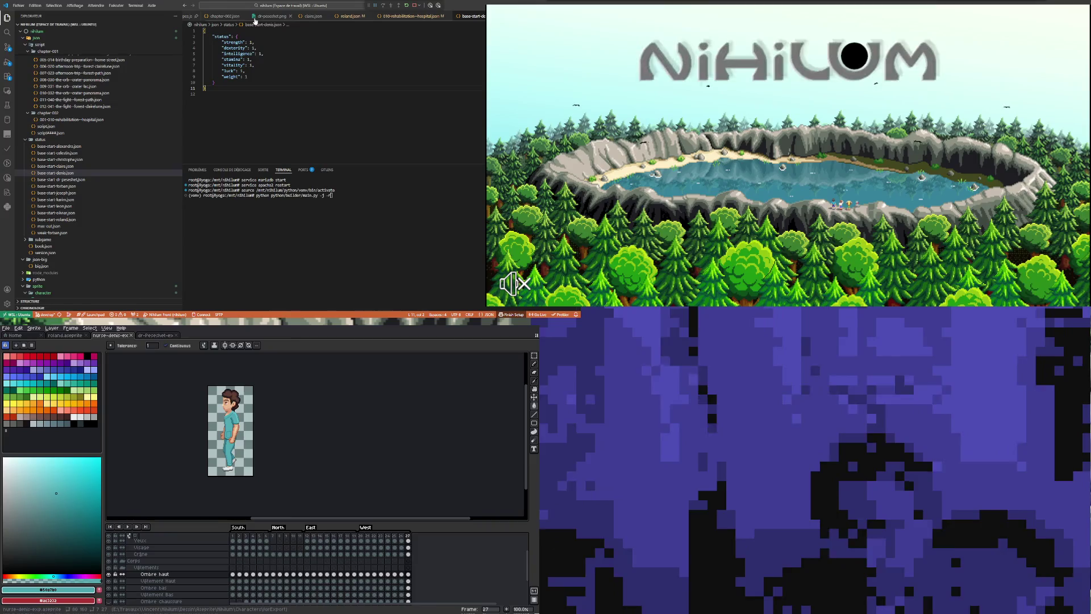
click(291, 16)
Return to 010-rehabilitation-hospital.json and check the character list placement.
click(274, 18)
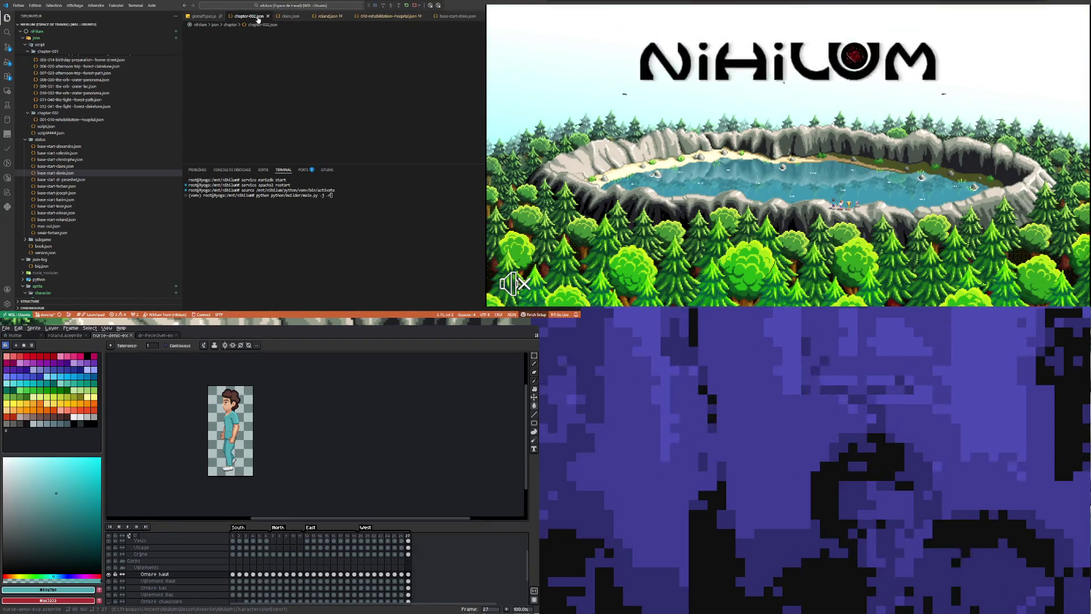
click(388, 17)
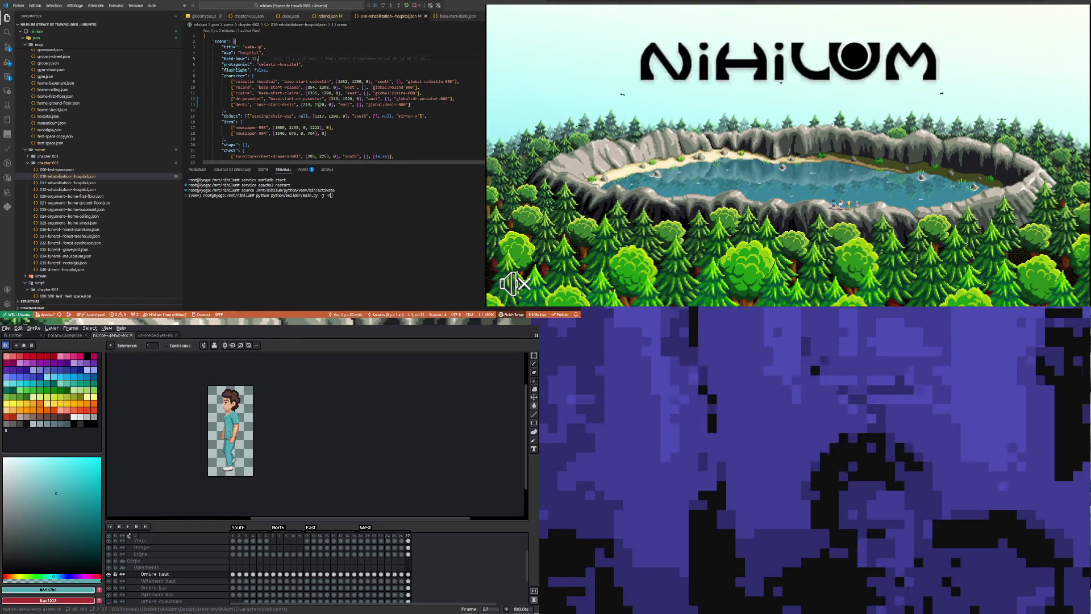
click(320, 104)
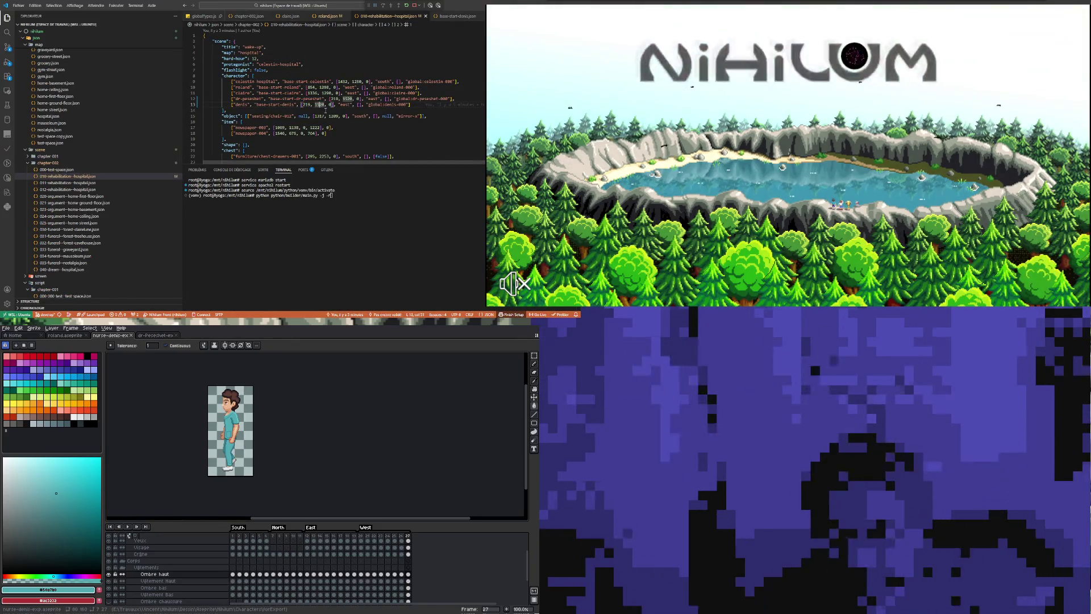